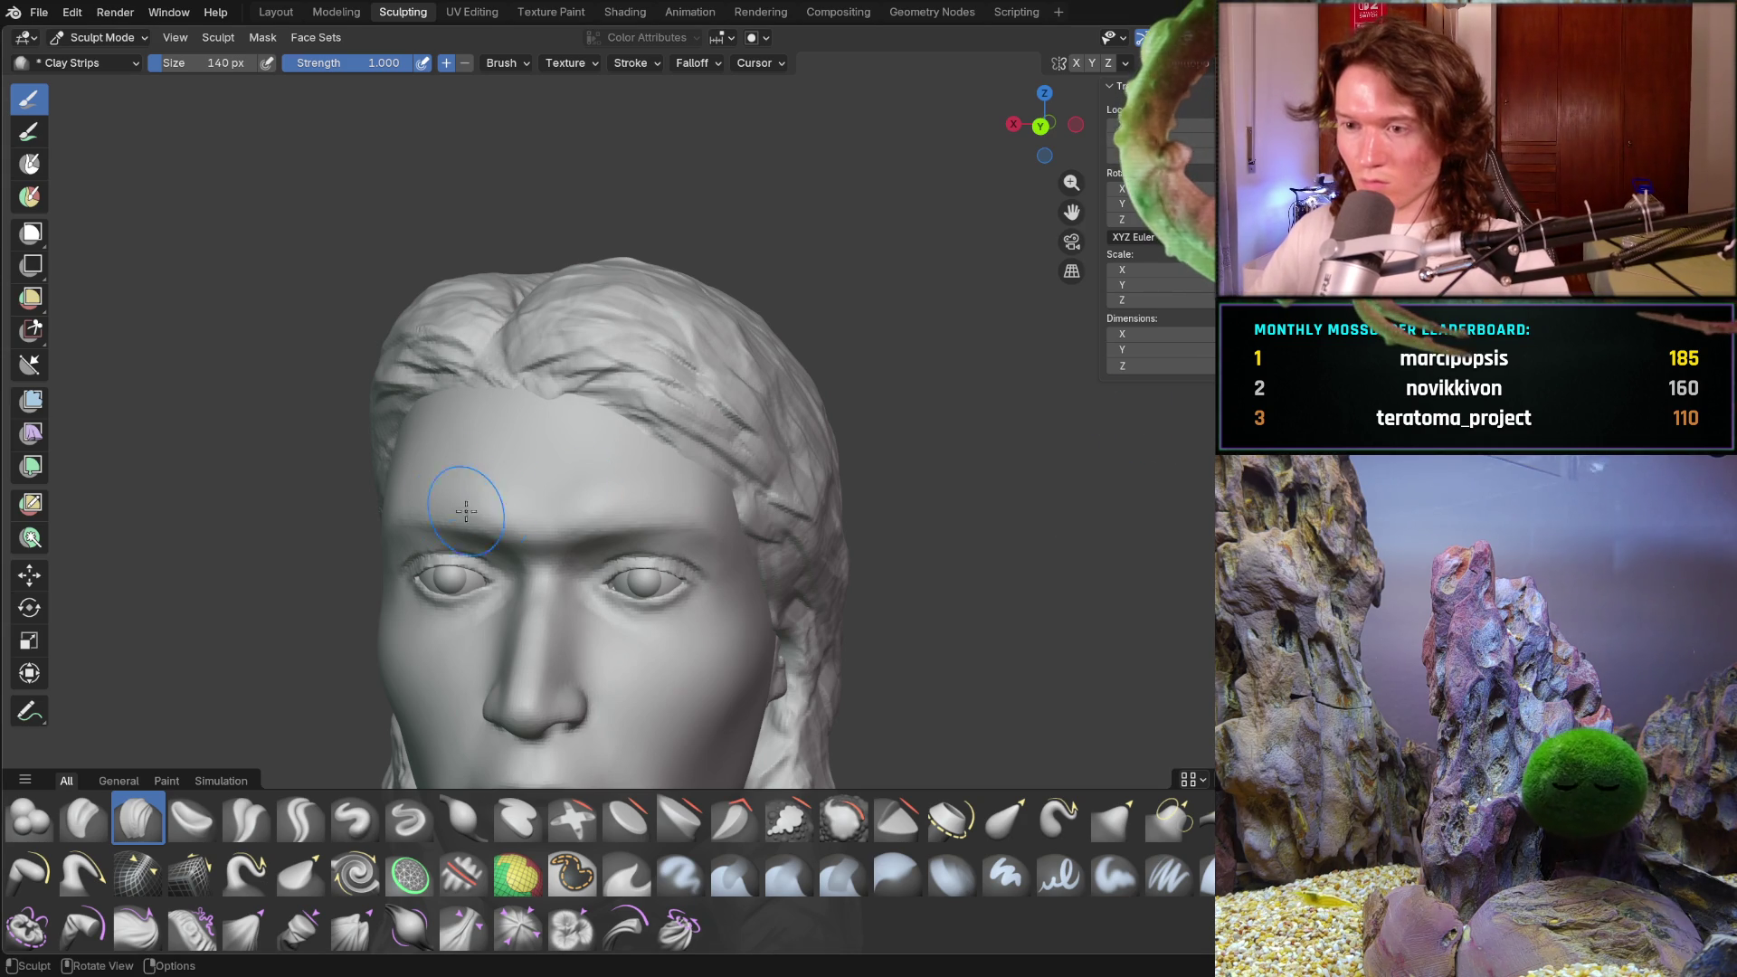
- Resize the Clay Strips brush, first to 280 px and then down to 168 px
mouse_move(667, 504)
middle_down()
mouse_move(669, 524)
mouse_move(631, 509)
middle_up()
key(f)
click(724, 524)
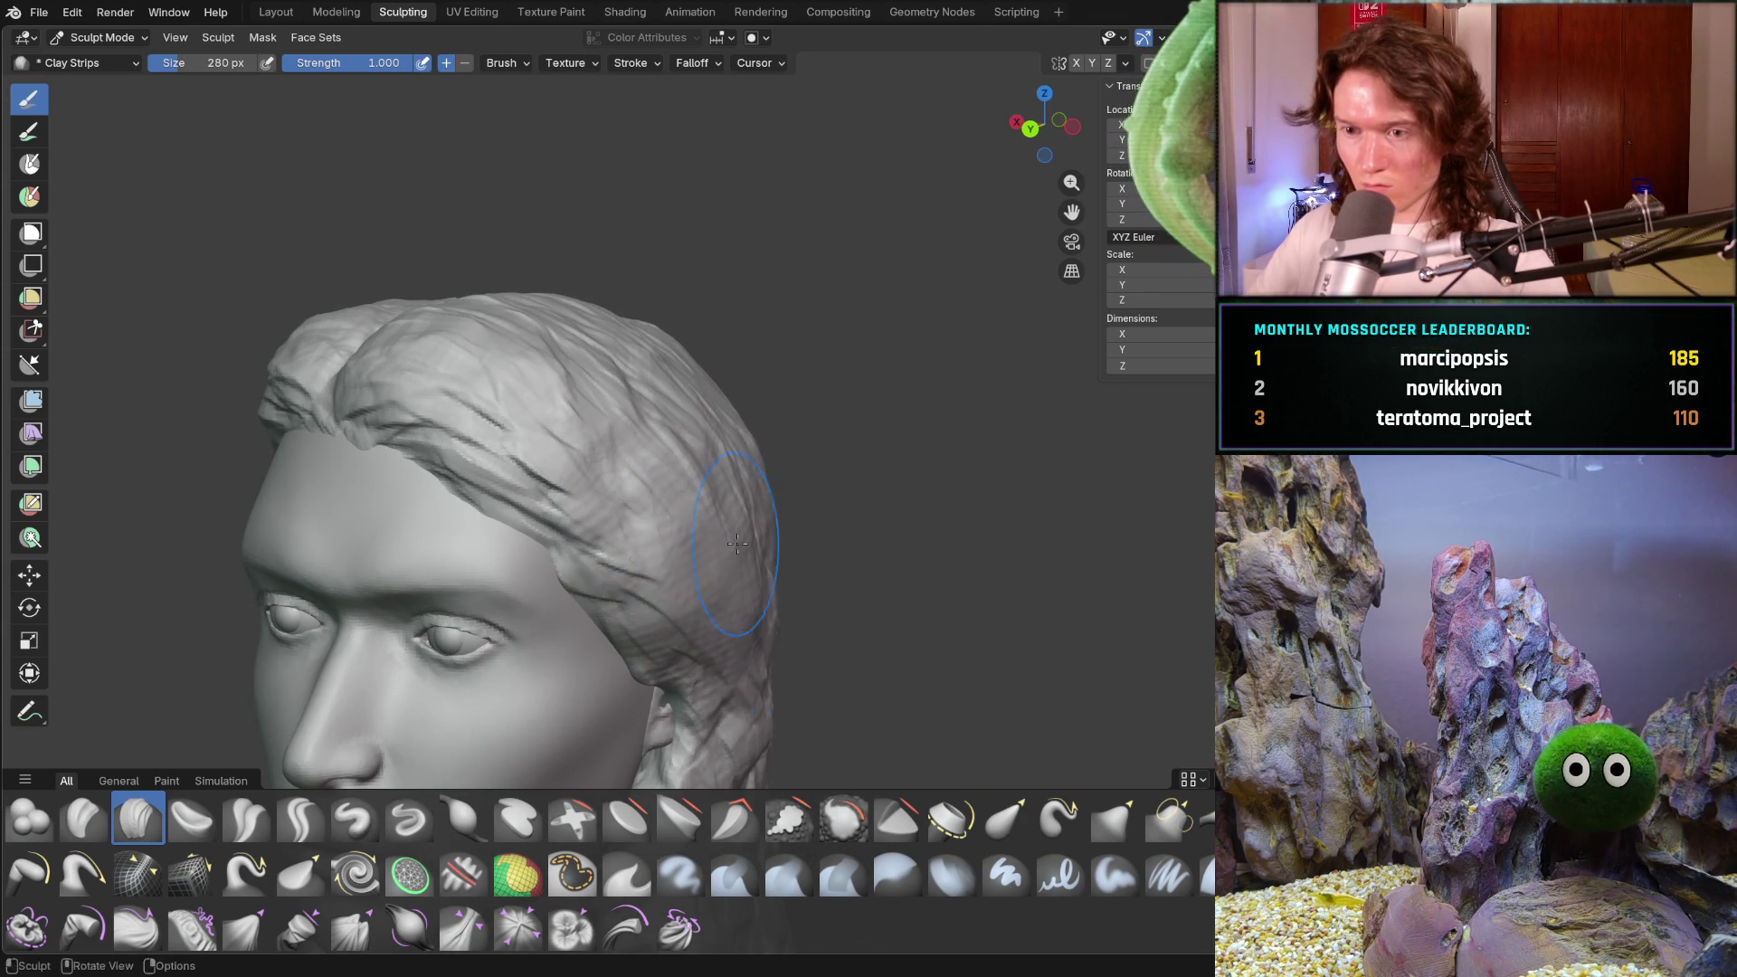
mouse_move(671, 504)
ctrl+middle_down()
mouse_move(748, 492)
mouse_move(649, 541)
mouse_move(665, 507)
mouse_move(644, 463)
ctrl+middle_up()
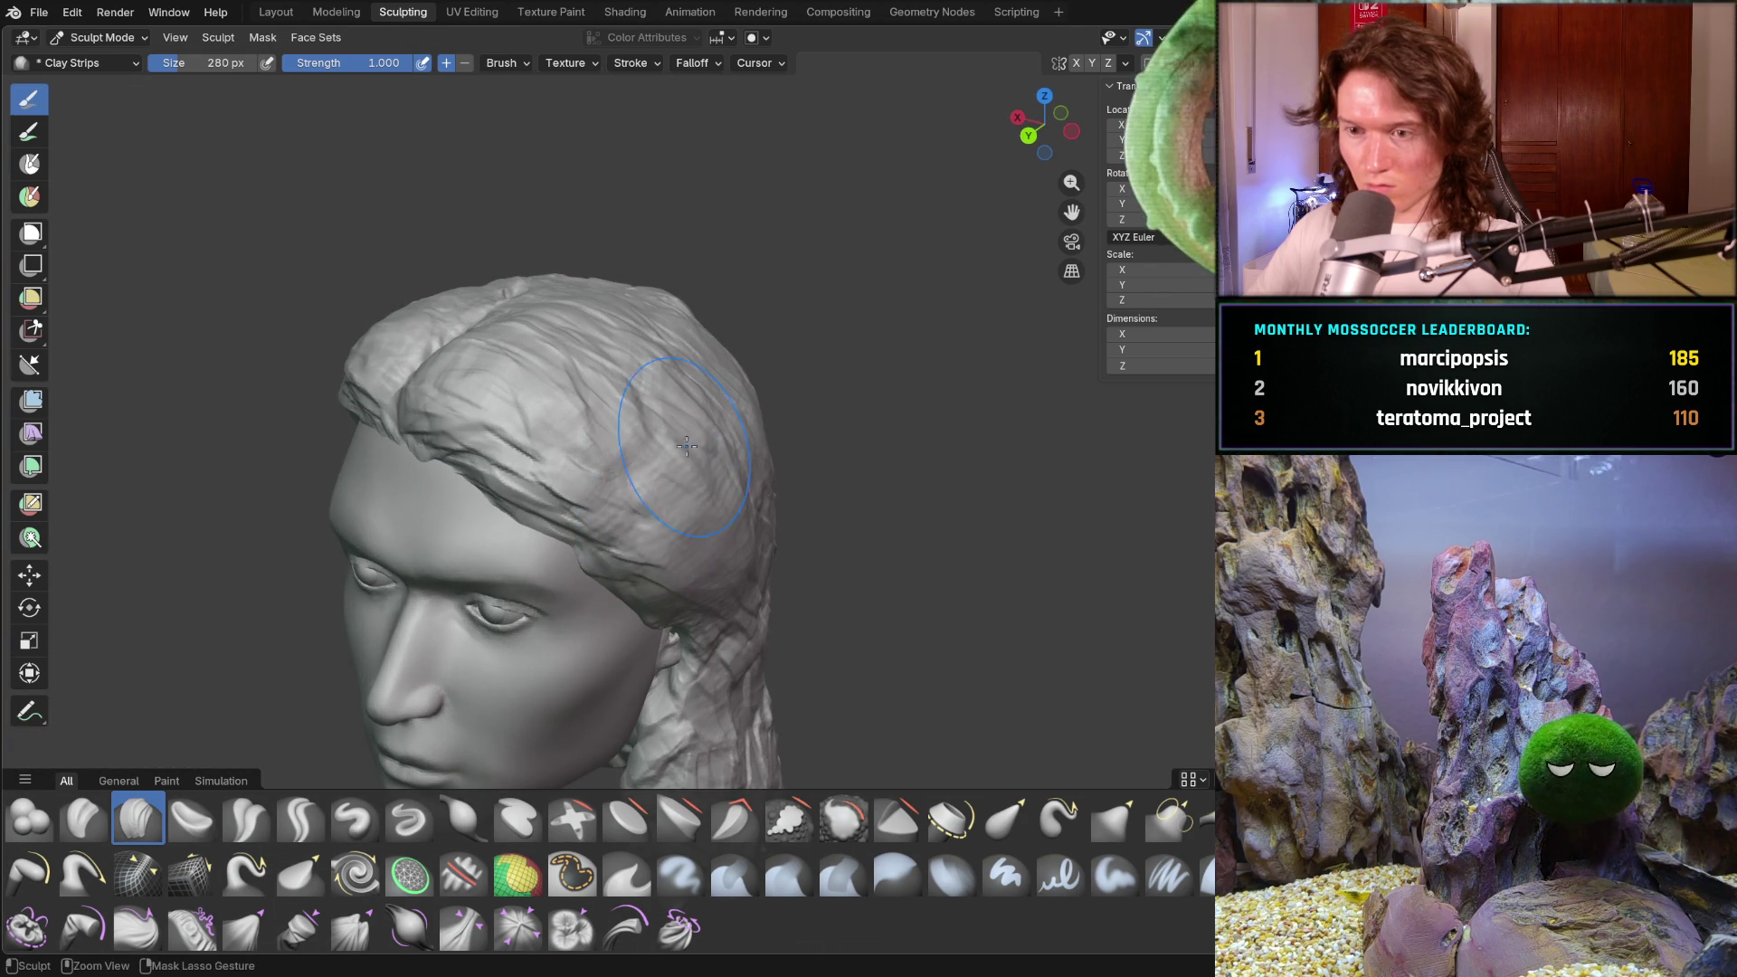
key(f)
click(669, 535)
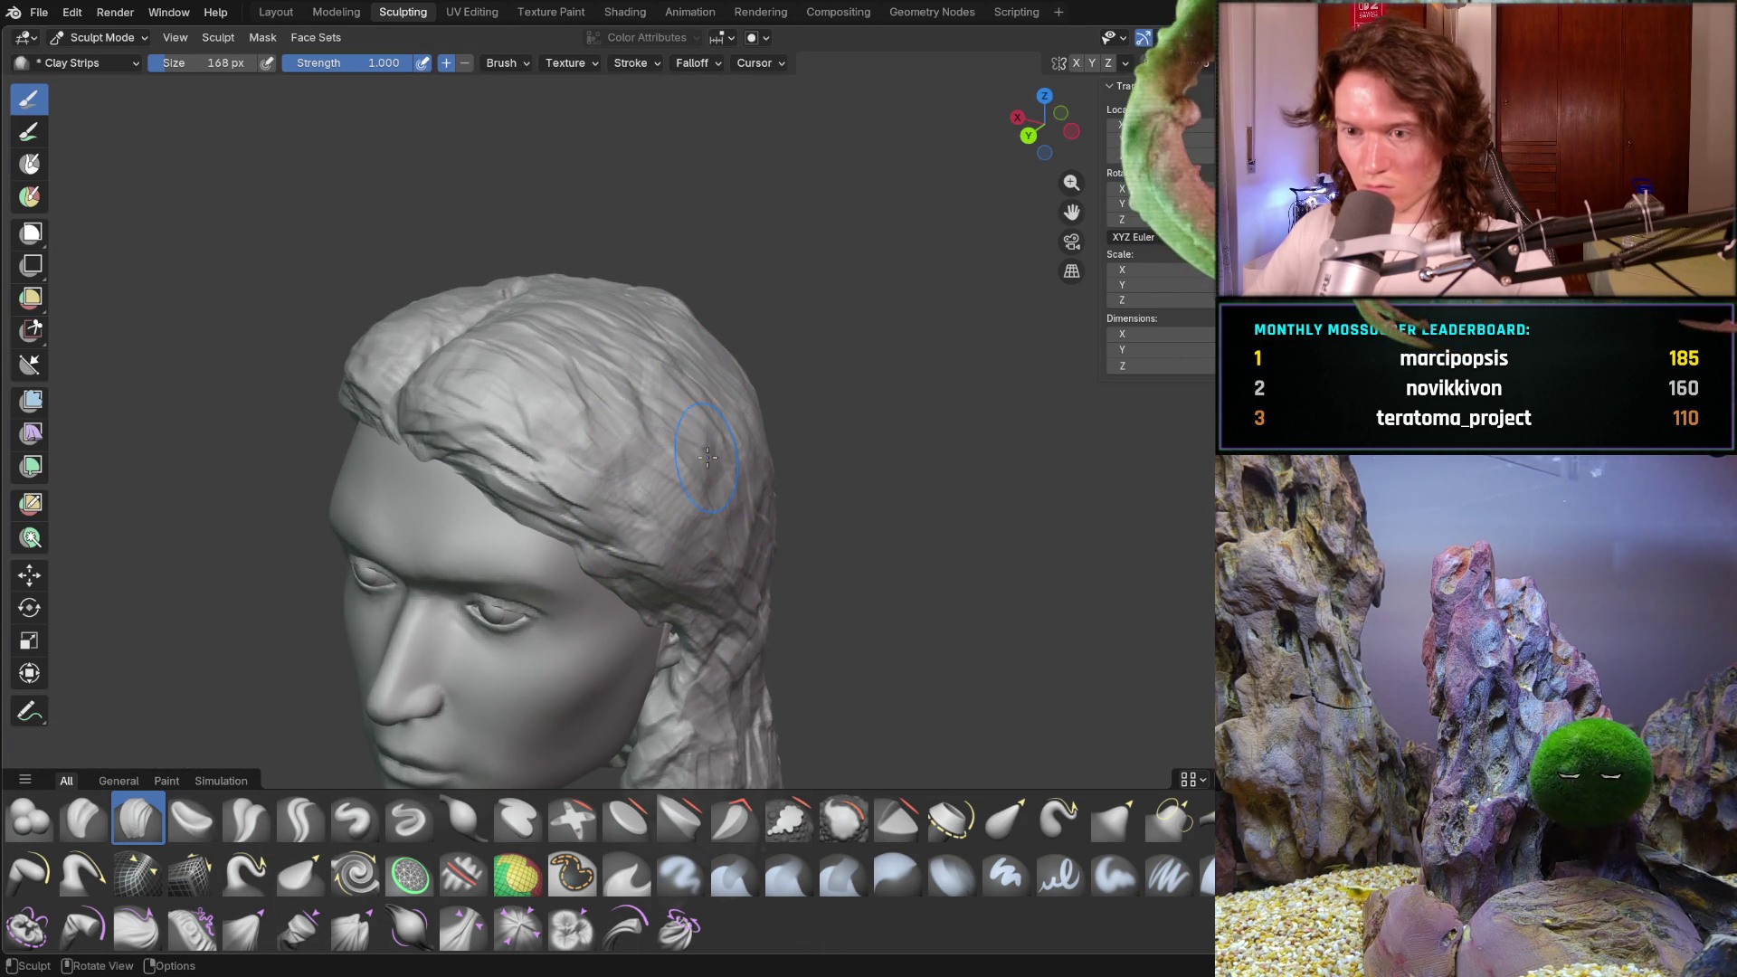
- Orbit around the head to inspect the long hair from the left profile, front and back
middle_drag(712, 491, 707, 486)
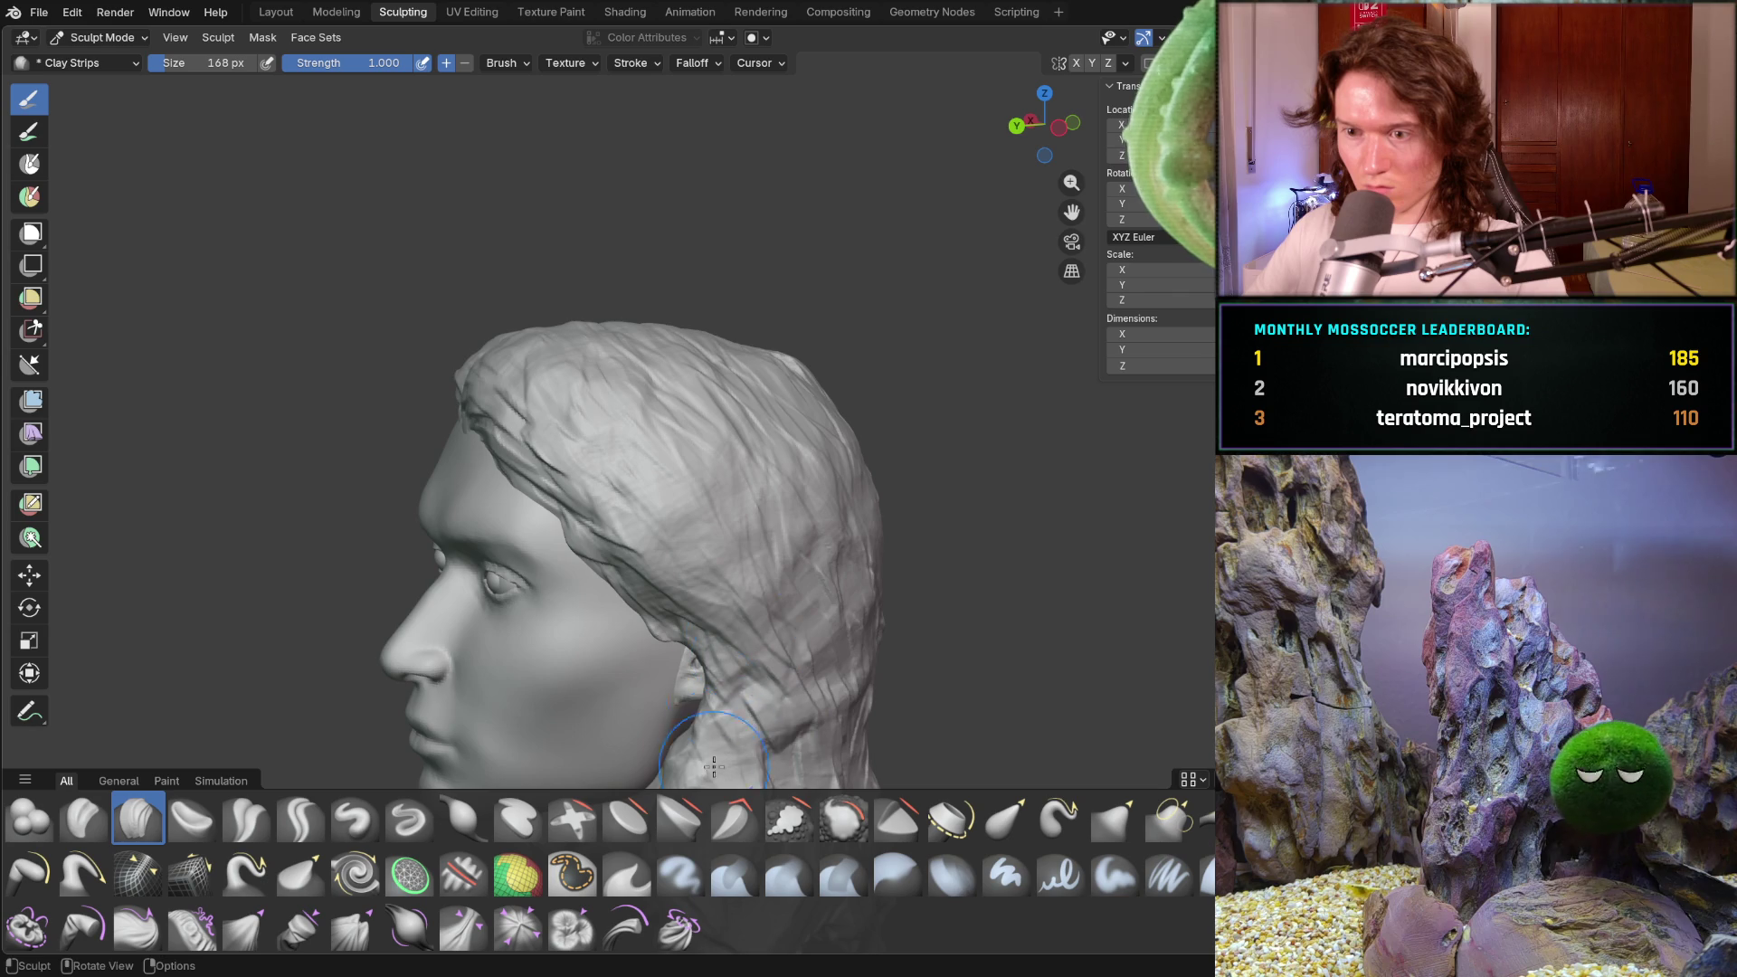
mouse_move(722, 742)
middle_down()
mouse_move(892, 628)
mouse_move(822, 589)
mouse_move(803, 543)
mouse_move(736, 536)
middle_up()
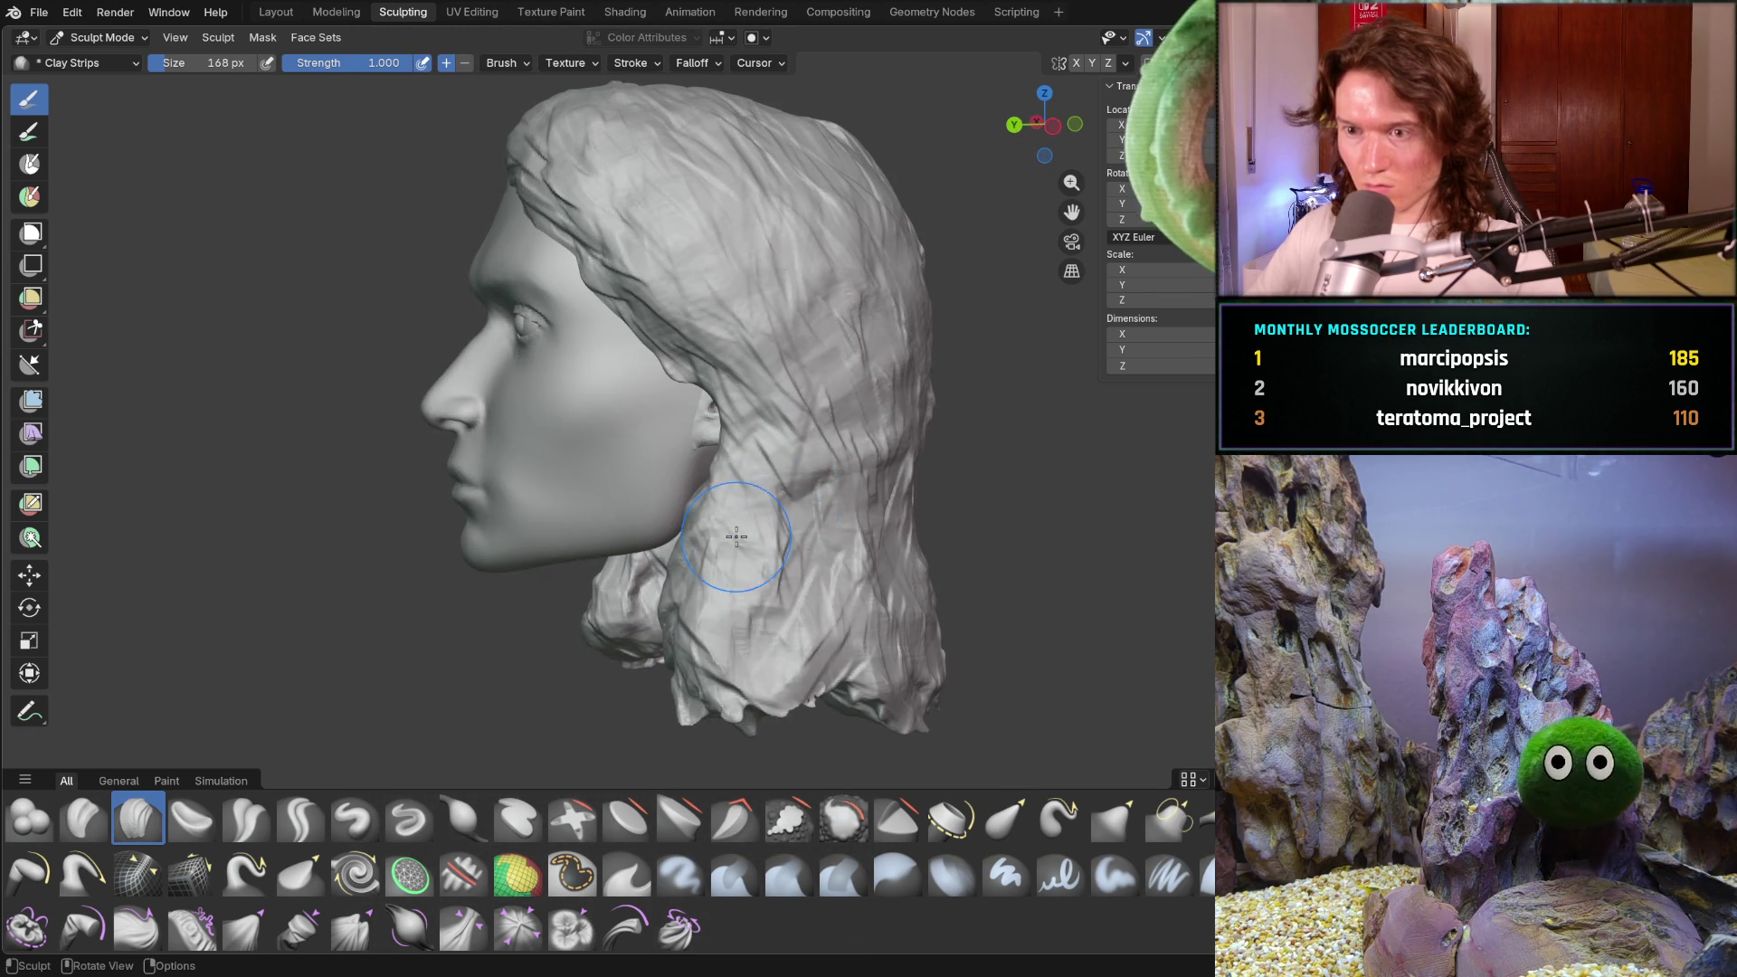
middle_drag(804, 702, 855, 579)
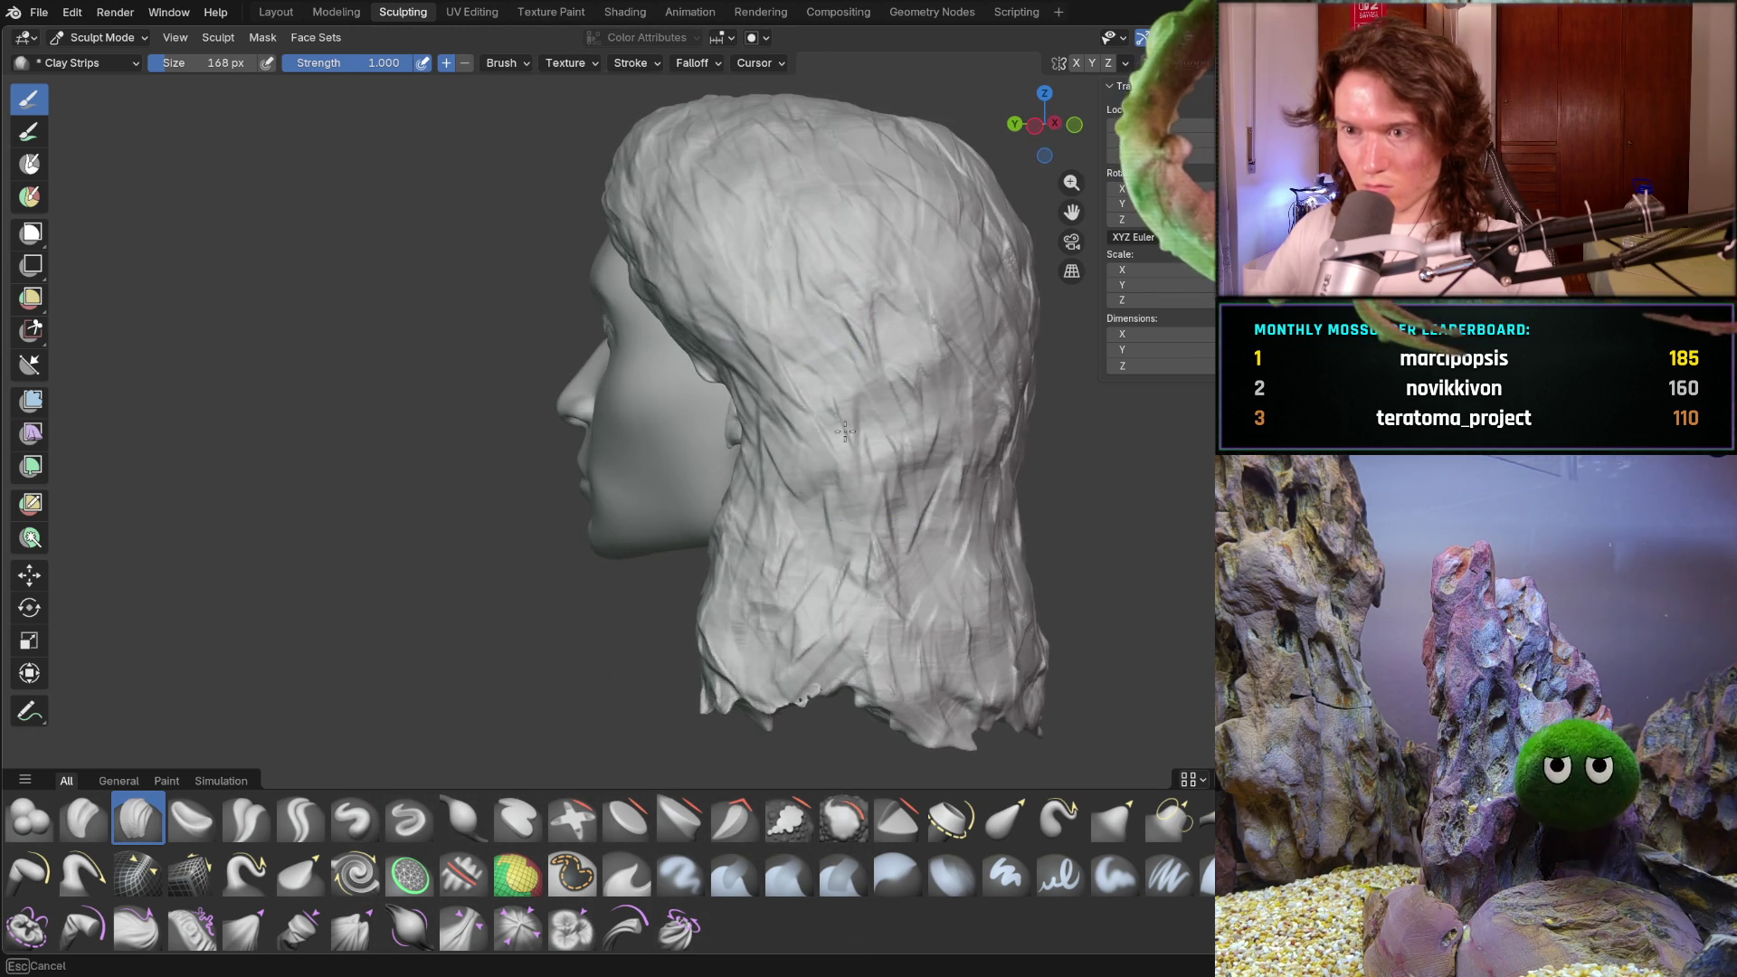
mouse_move(896, 642)
middle_down()
mouse_move(851, 568)
mouse_move(938, 551)
mouse_move(938, 531)
mouse_move(887, 609)
mouse_move(775, 651)
mouse_move(710, 634)
mouse_move(723, 613)
middle_up()
scroll(932, 543, down, 4)
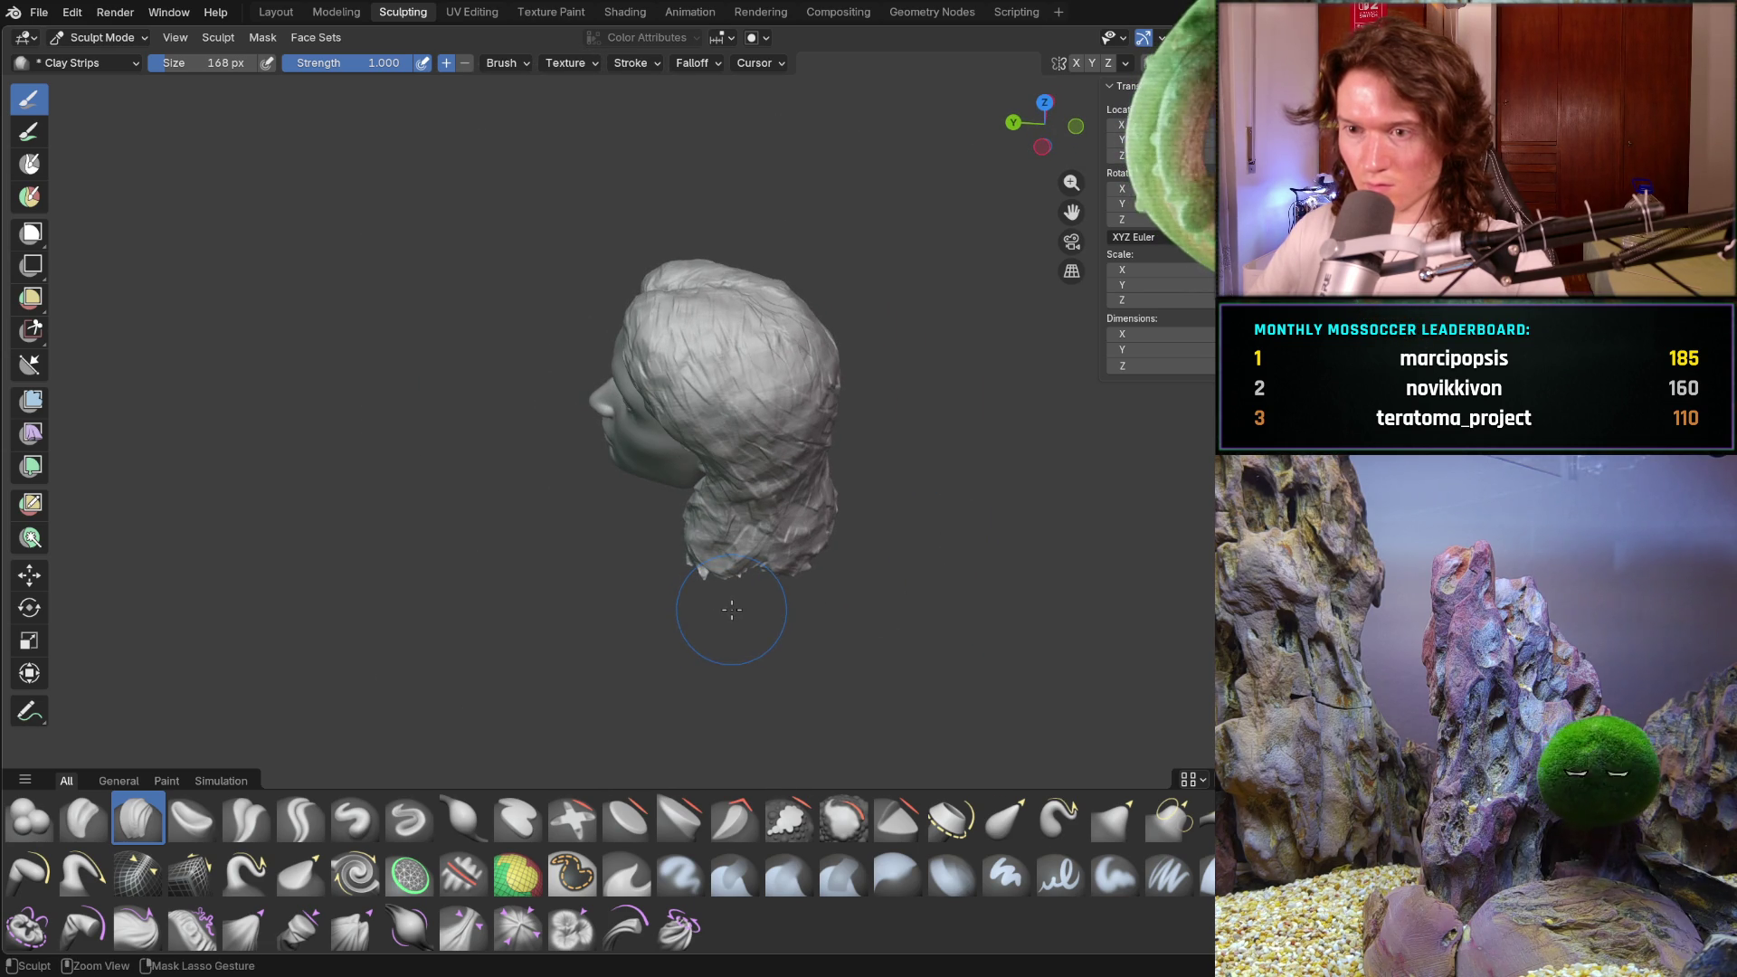
- Set the brush to 150 px, zoom in, and lay clay-strip ridges on the upper hair
mouse_move(710, 581)
middle_down()
mouse_move(916, 444)
mouse_move(795, 496)
middle_up()
key(f)
click(789, 492)
middle_drag(748, 441, 767, 275)
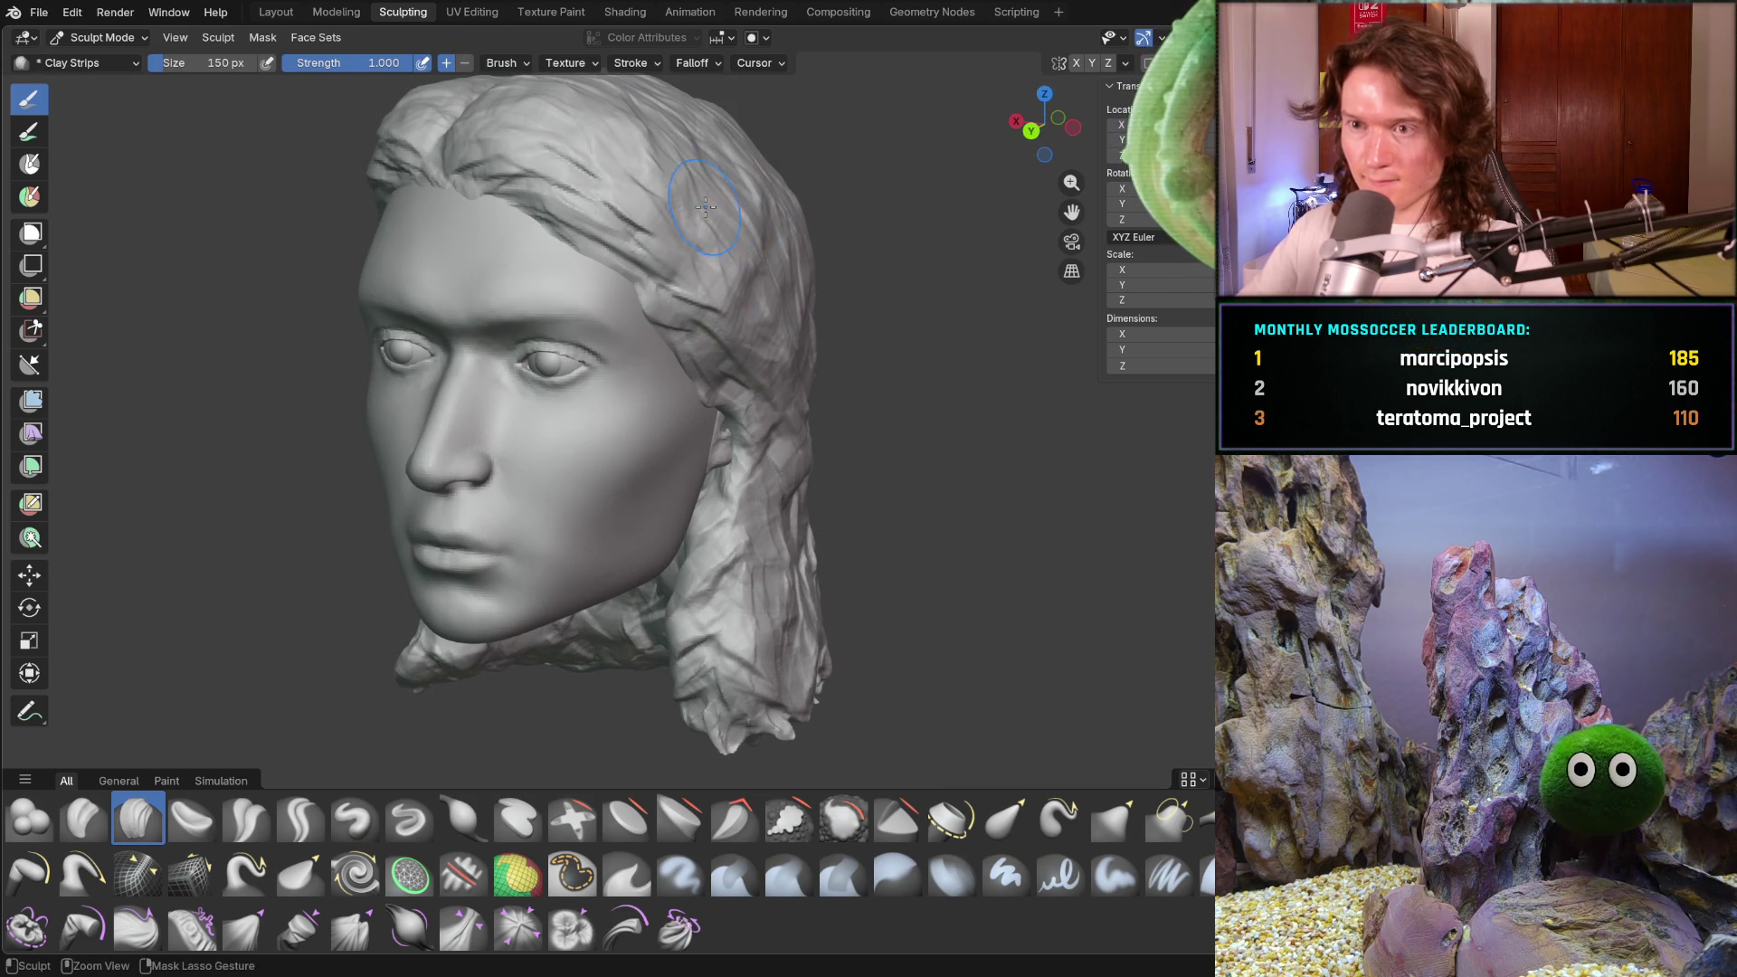
mouse_move(719, 195)
mouse_down()
mouse_move(734, 276)
mouse_move(771, 306)
mouse_up()
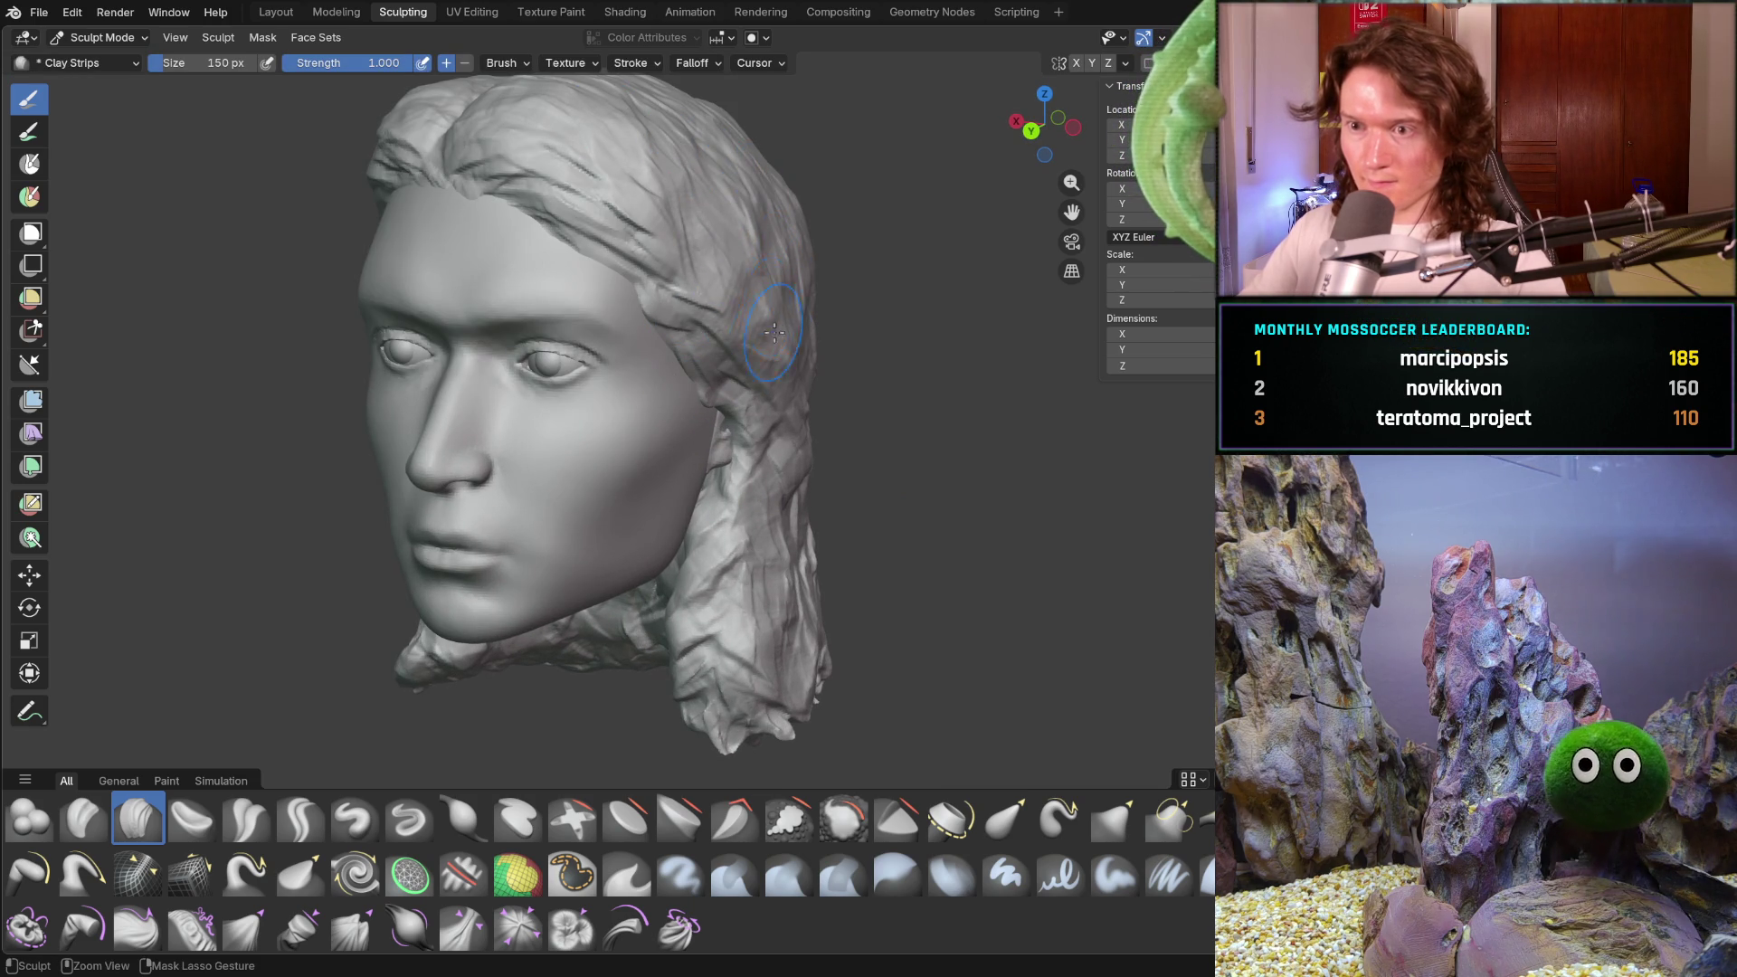
- Orbit around to inspect the hair, then shrink the brush to 110 px
mouse_move(762, 289)
middle_down()
mouse_move(838, 291)
mouse_move(801, 308)
mouse_move(825, 315)
mouse_move(791, 404)
mouse_move(814, 398)
mouse_move(756, 474)
mouse_move(741, 436)
mouse_move(507, 493)
mouse_move(600, 543)
mouse_move(620, 344)
mouse_move(643, 374)
mouse_move(624, 389)
mouse_move(675, 364)
middle_up()
scroll(845, 395, down, 8)
scroll(752, 461, up, 4)
key(f)
click(641, 394)
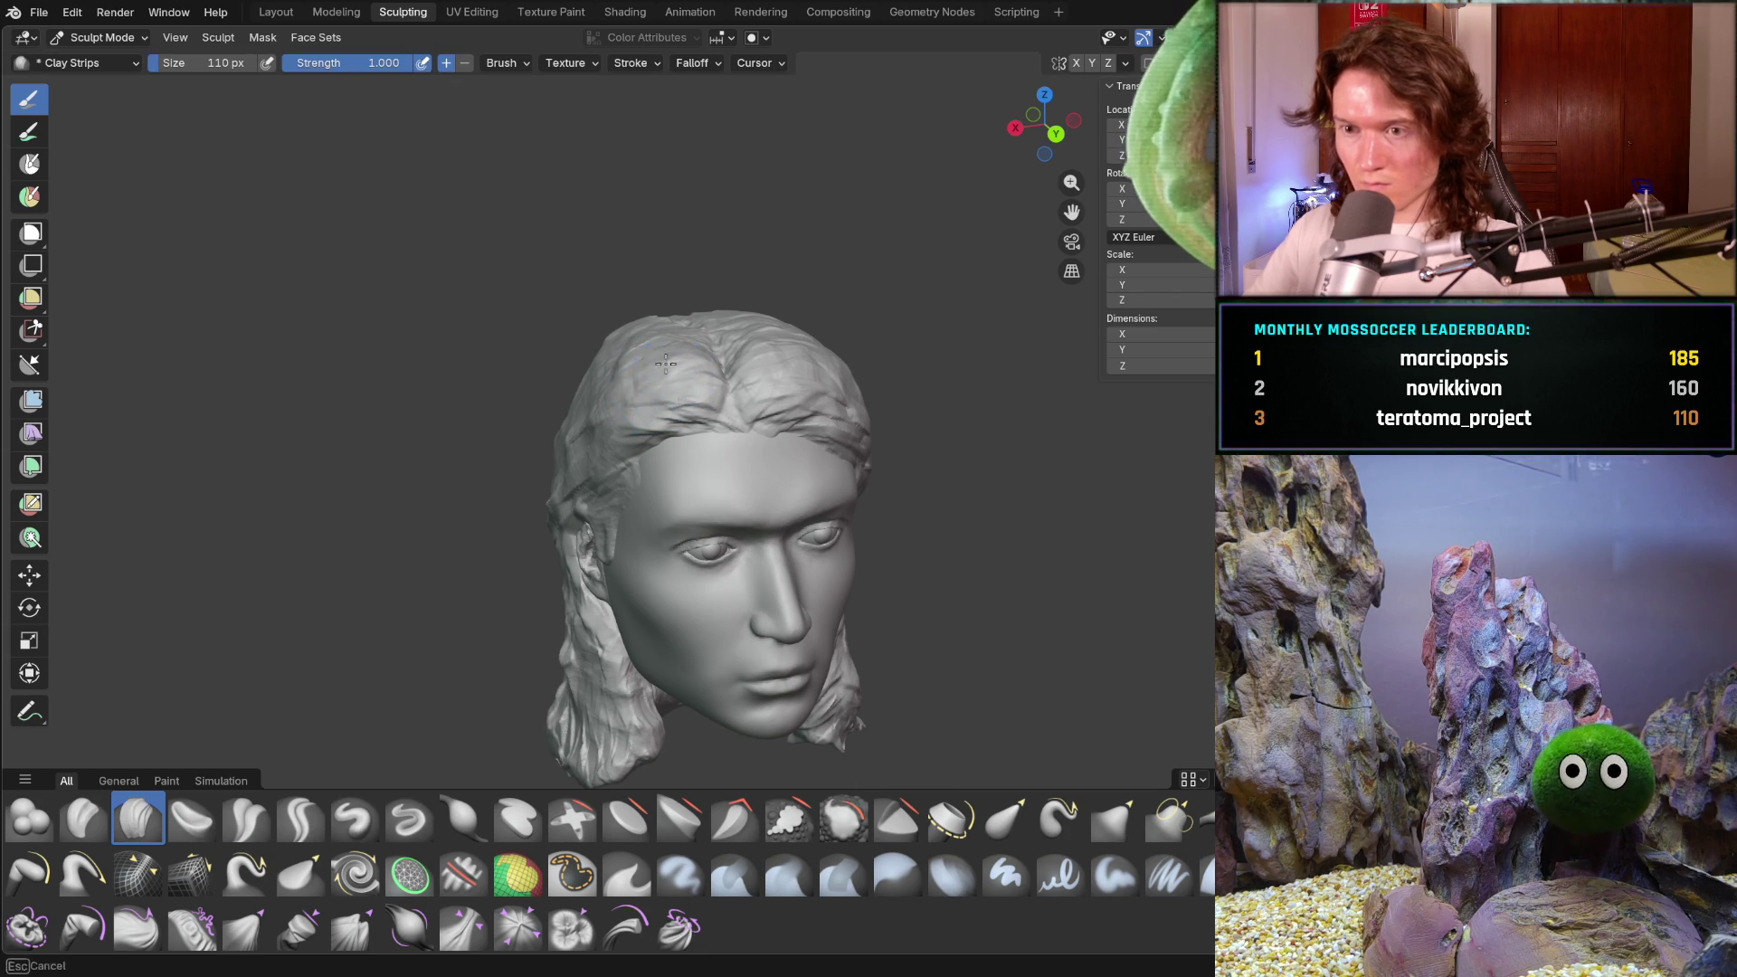
- Add a clay strip across the top of the hair from the front
middle_drag(625, 398, 793, 368)
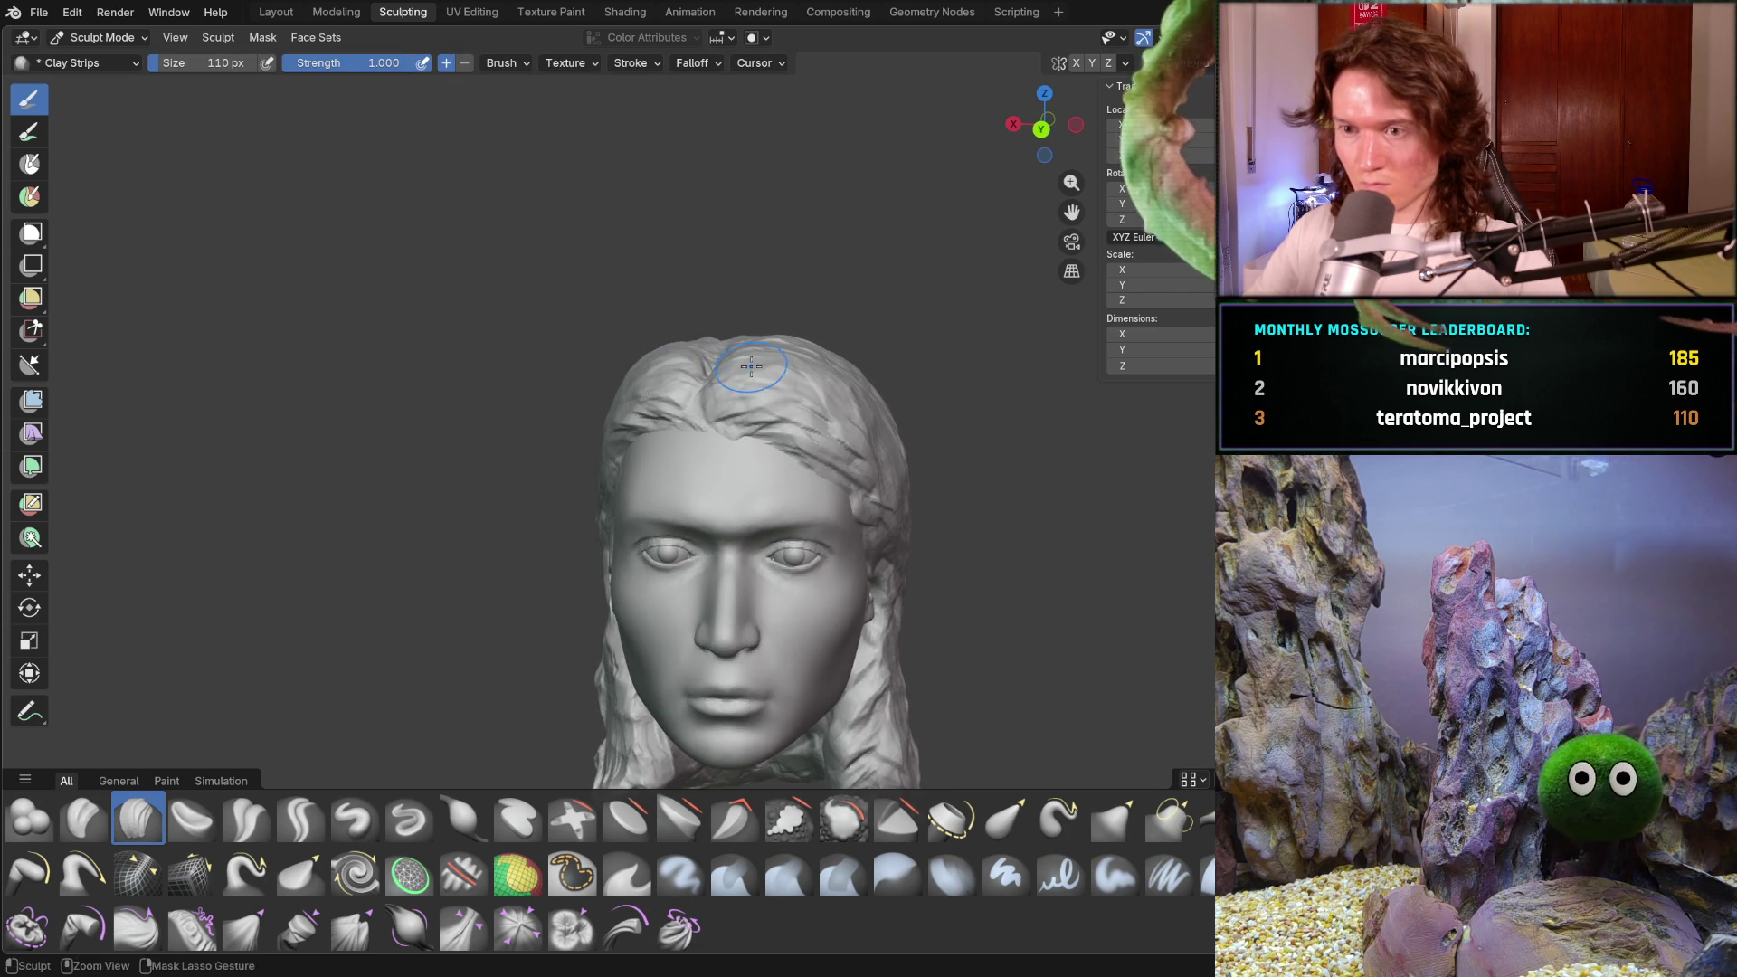
drag(737, 365, 783, 355)
mouse_move(831, 385)
middle_down()
mouse_move(849, 329)
mouse_move(869, 376)
mouse_move(627, 389)
mouse_move(582, 360)
middle_up()
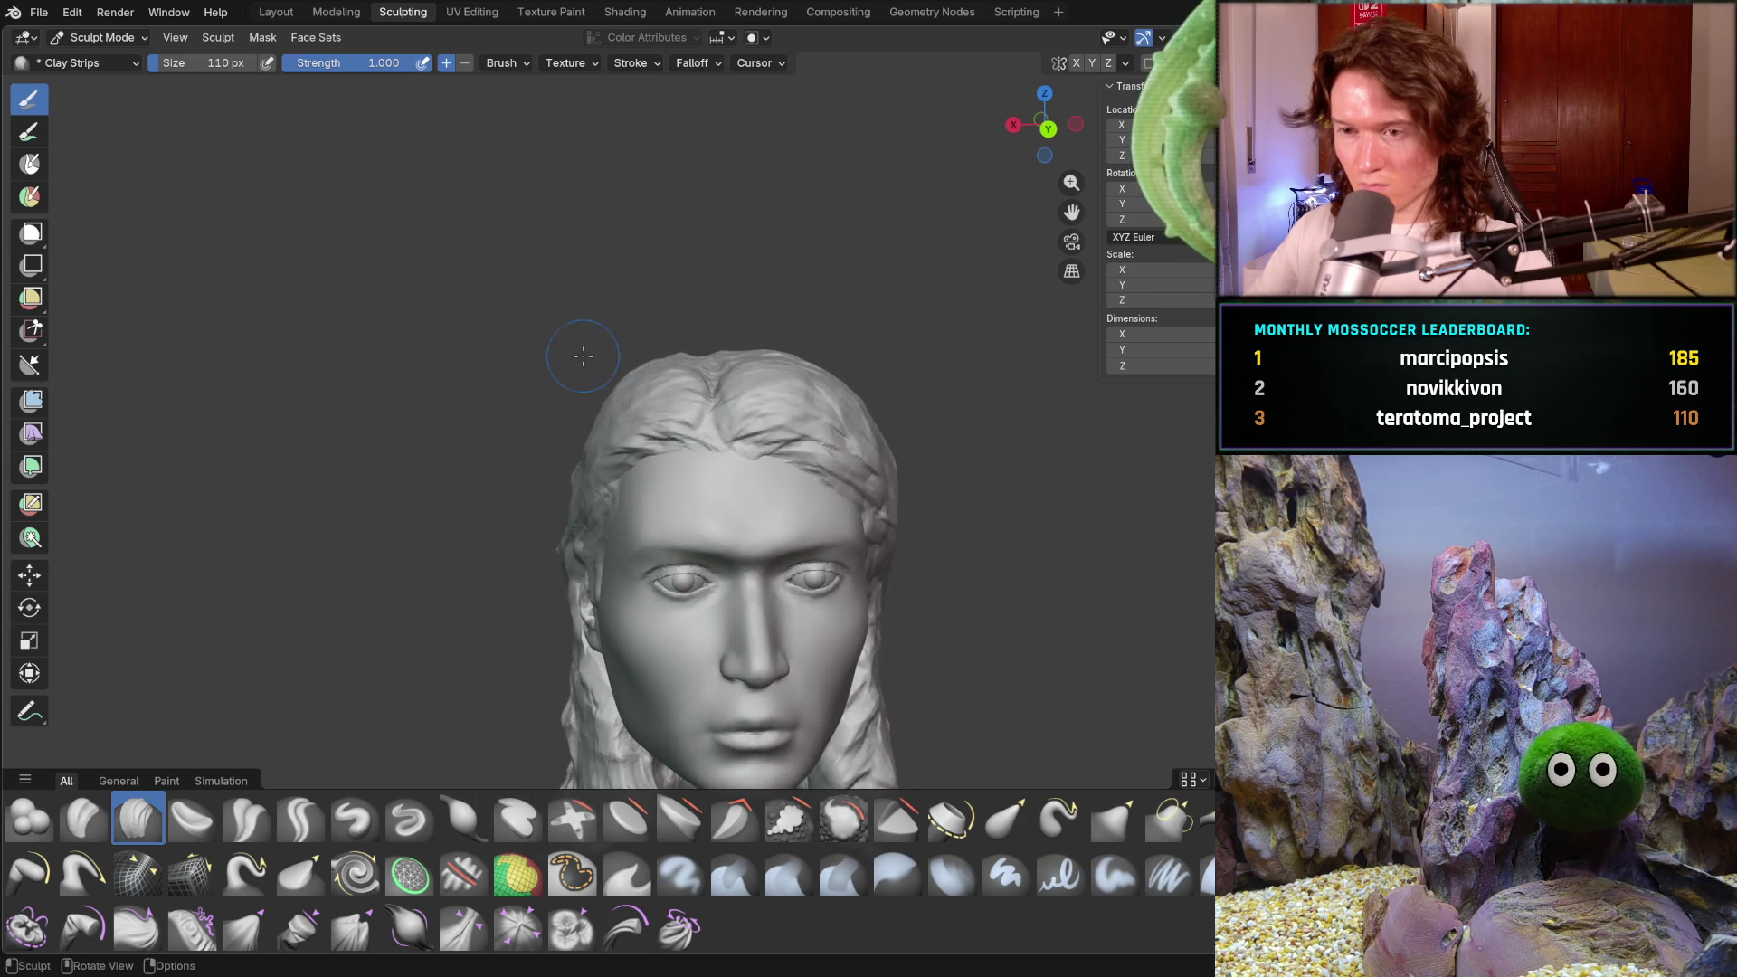
scroll(582, 361, up, 4)
- Add two clay strips along the hairline above the forehead
mouse_move(669, 393)
middle_down()
mouse_move(698, 384)
mouse_move(717, 522)
mouse_move(815, 368)
middle_up()
mouse_move(877, 306)
mouse_down()
mouse_move(778, 303)
mouse_move(760, 271)
mouse_move(904, 213)
mouse_up()
drag(947, 357, 899, 399)
mouse_move(899, 399)
middle_down()
mouse_move(860, 264)
mouse_move(839, 278)
mouse_move(844, 412)
middle_up()
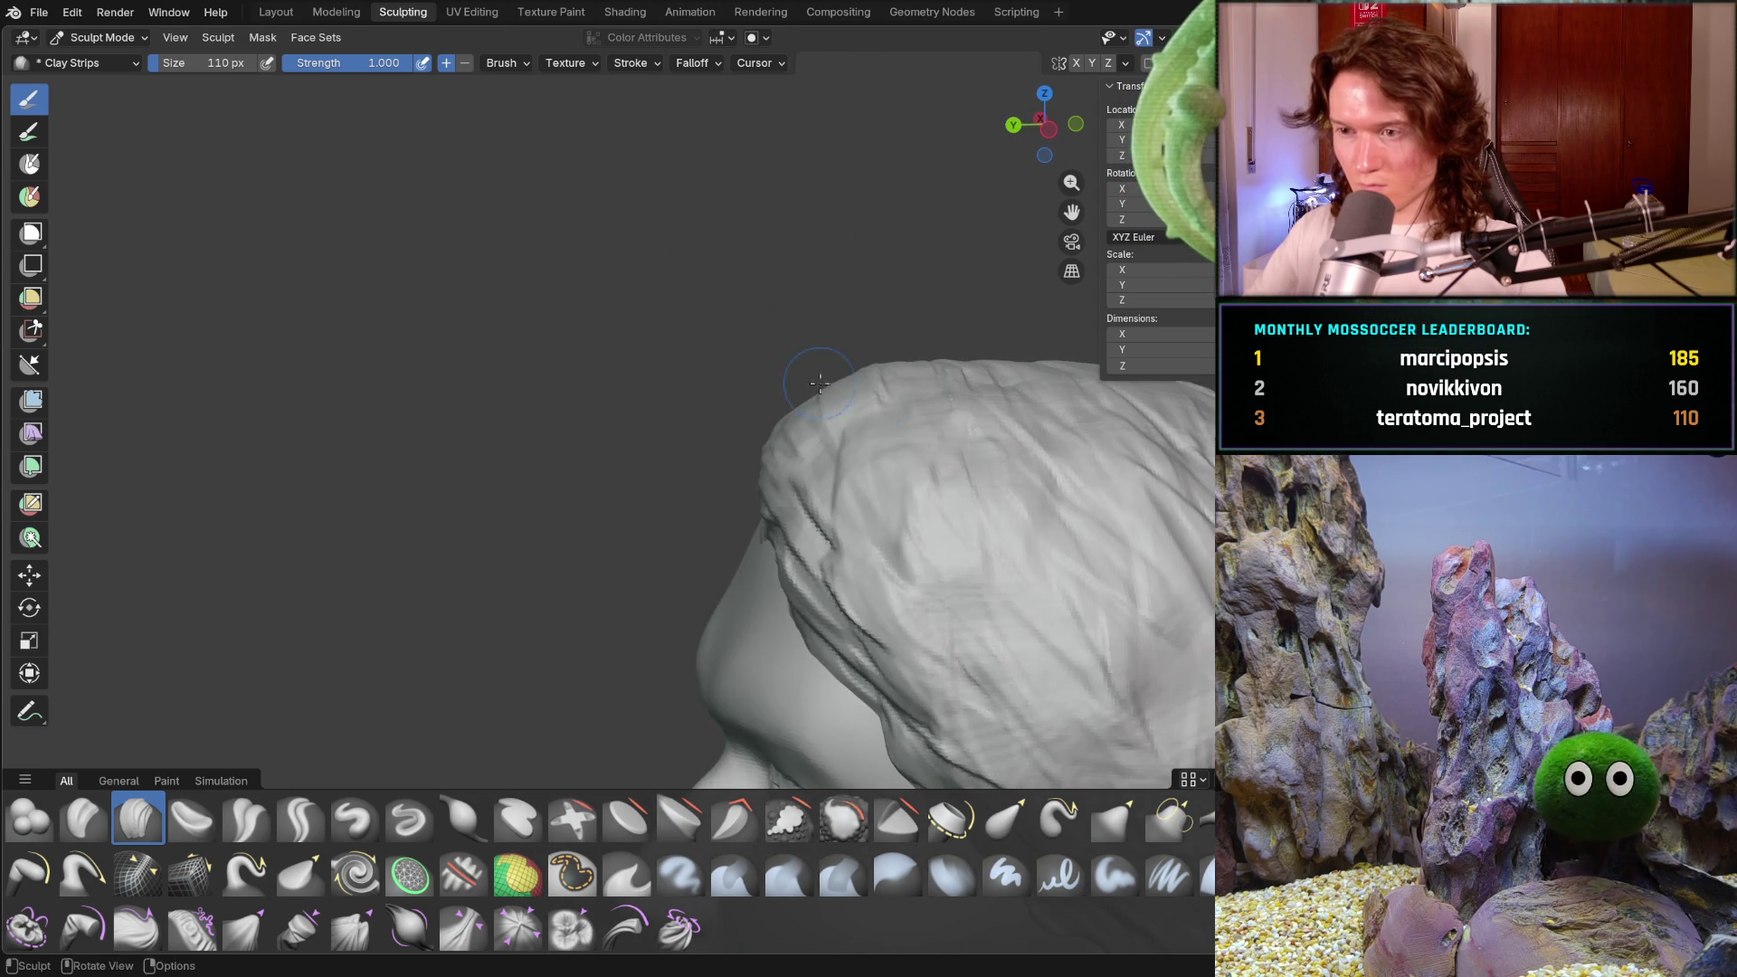
middle_drag(884, 492, 1038, 440)
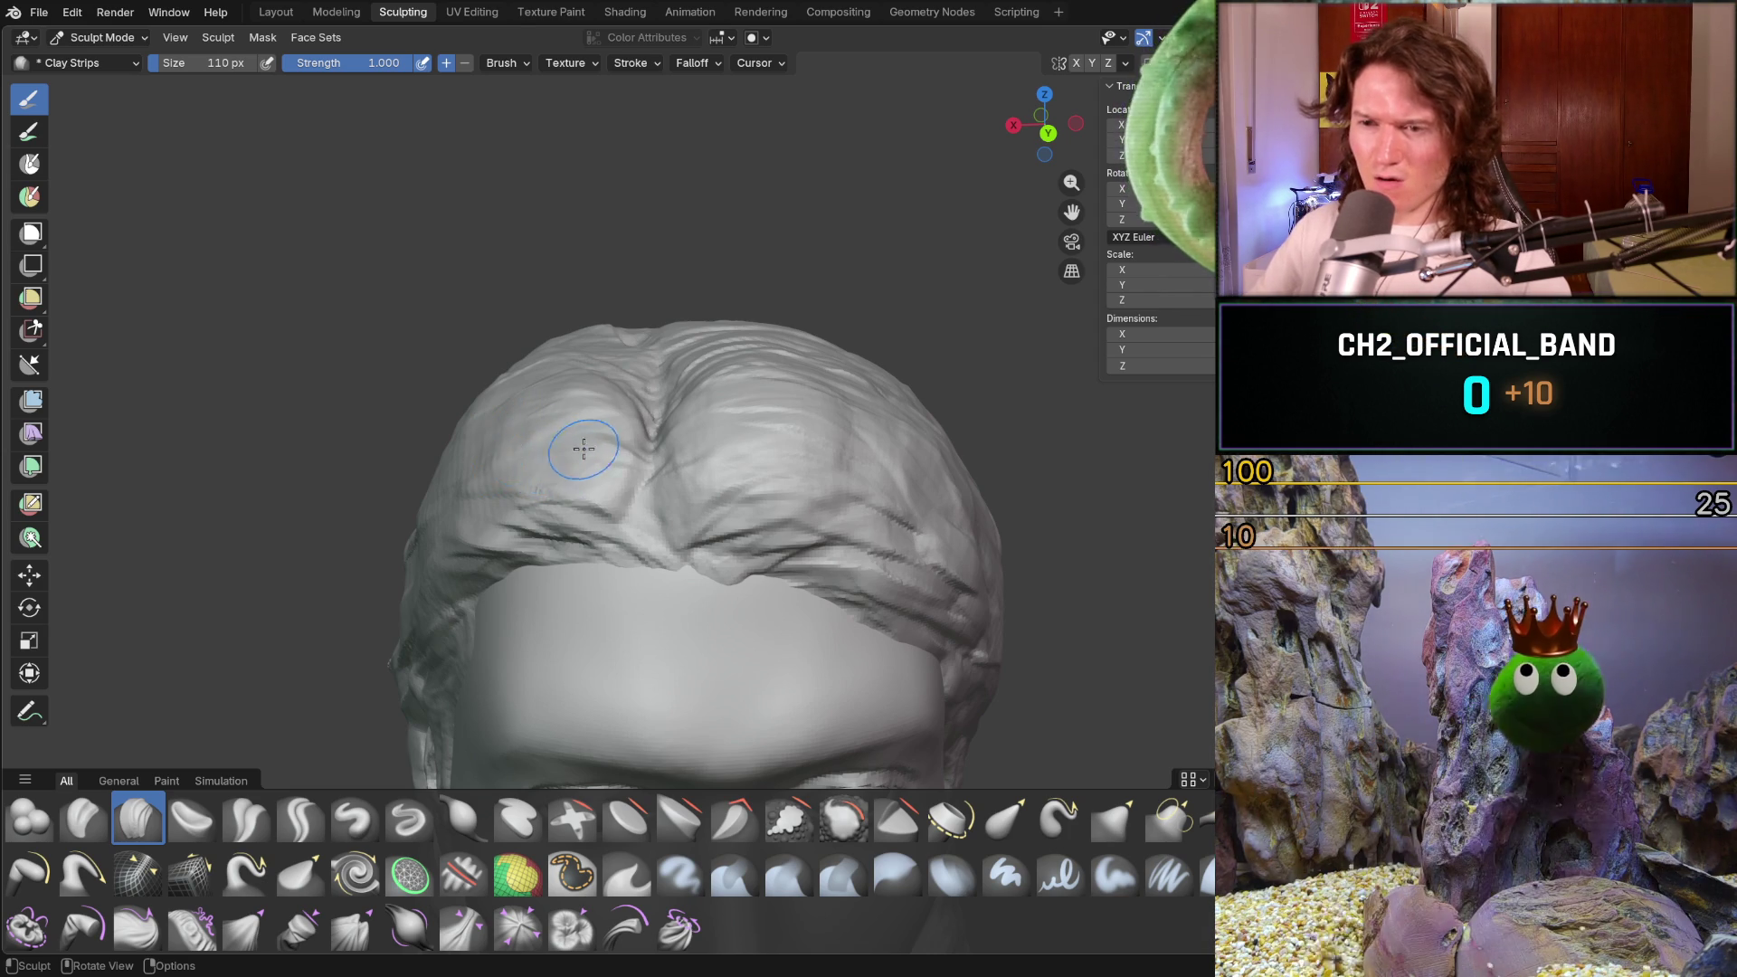
- Sculpt two clay strands on the side hair from a higher side angle
middle_drag(561, 452, 497, 453)
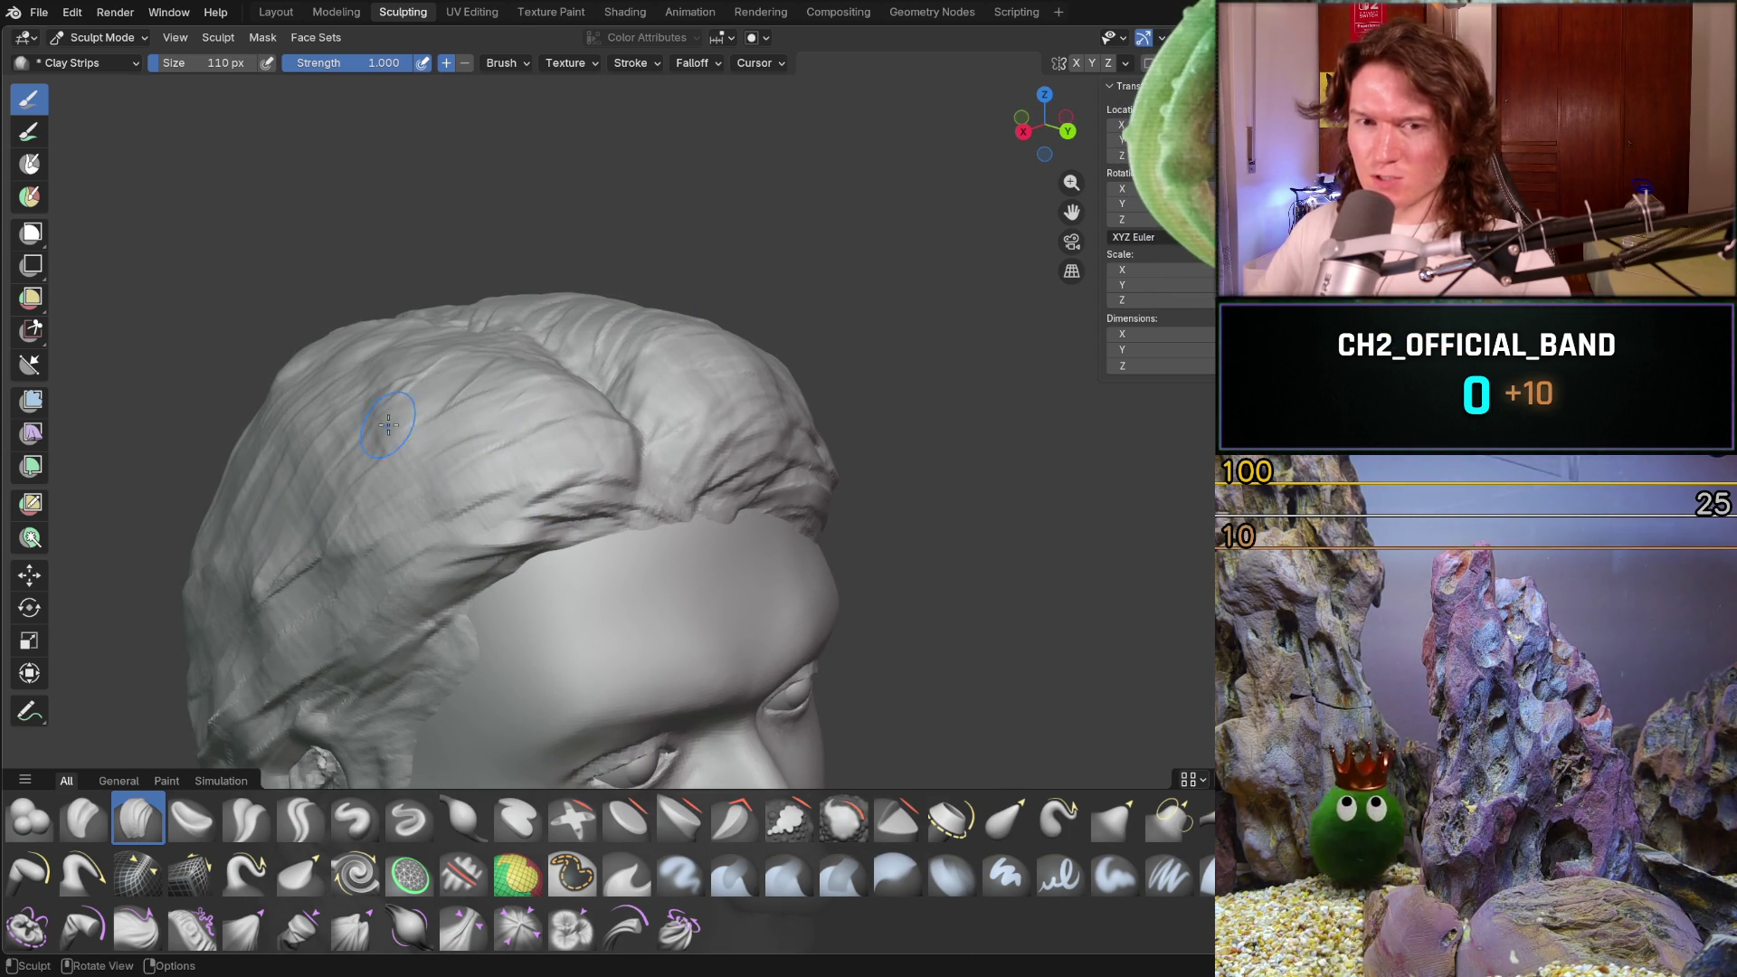
drag(380, 565, 407, 593)
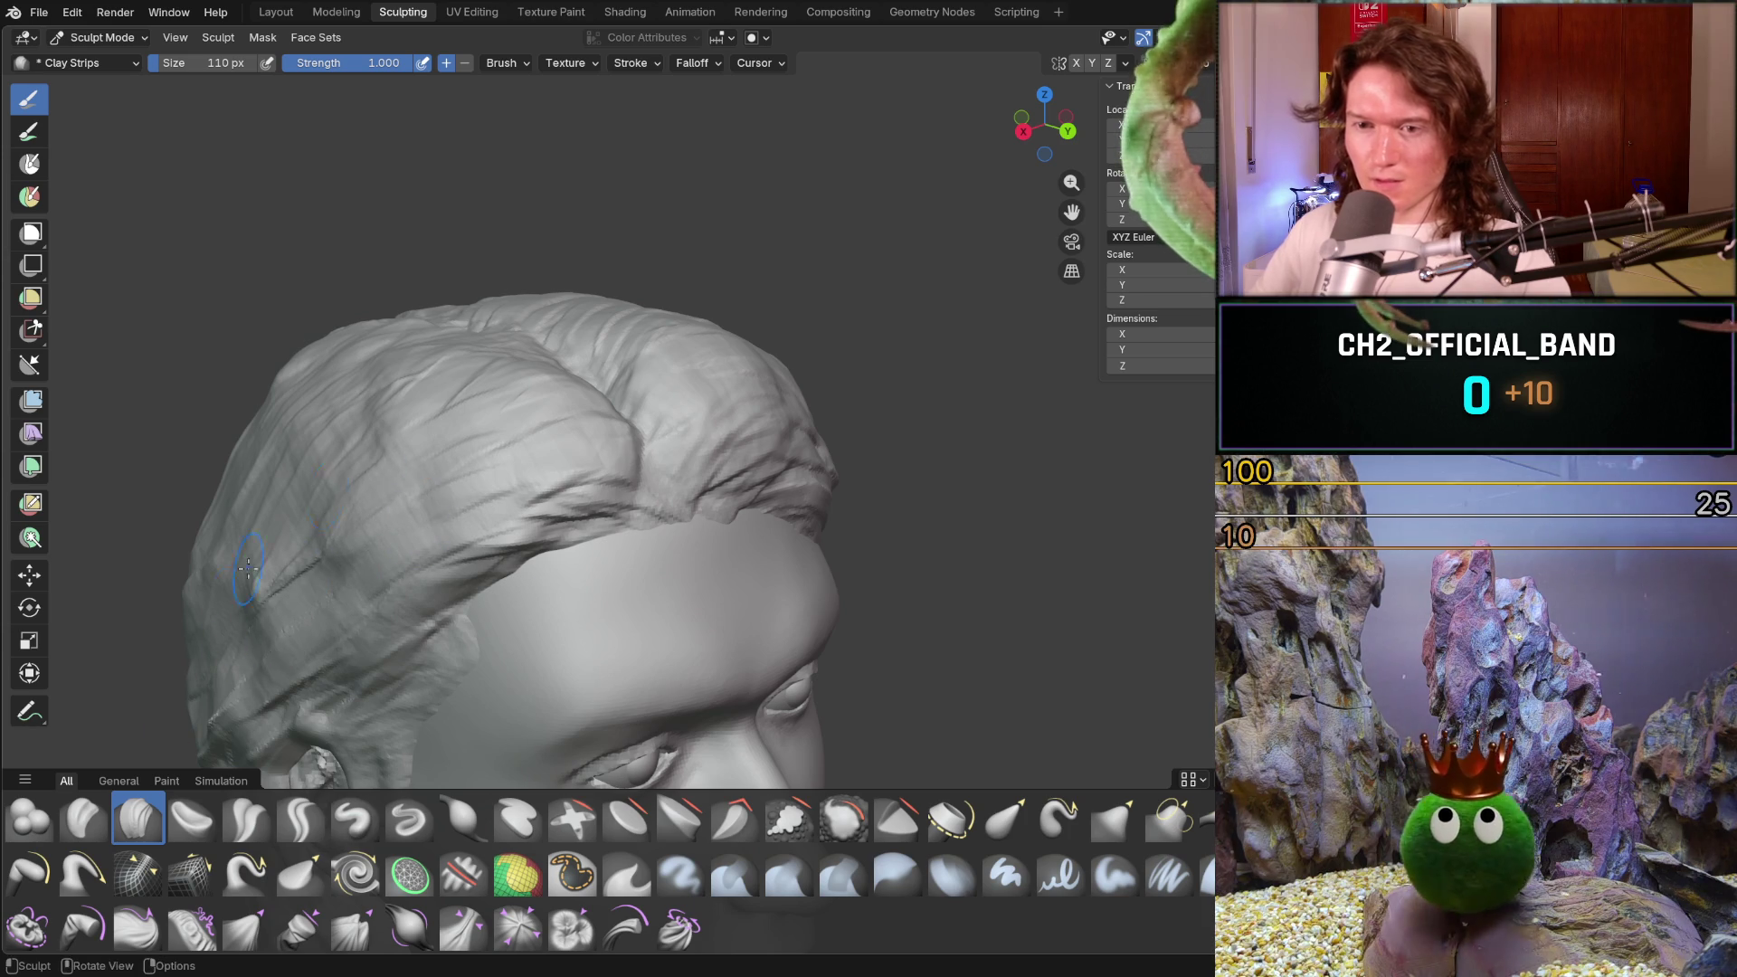
mouse_move(426, 415)
mouse_down()
mouse_move(471, 444)
mouse_move(480, 398)
mouse_up()
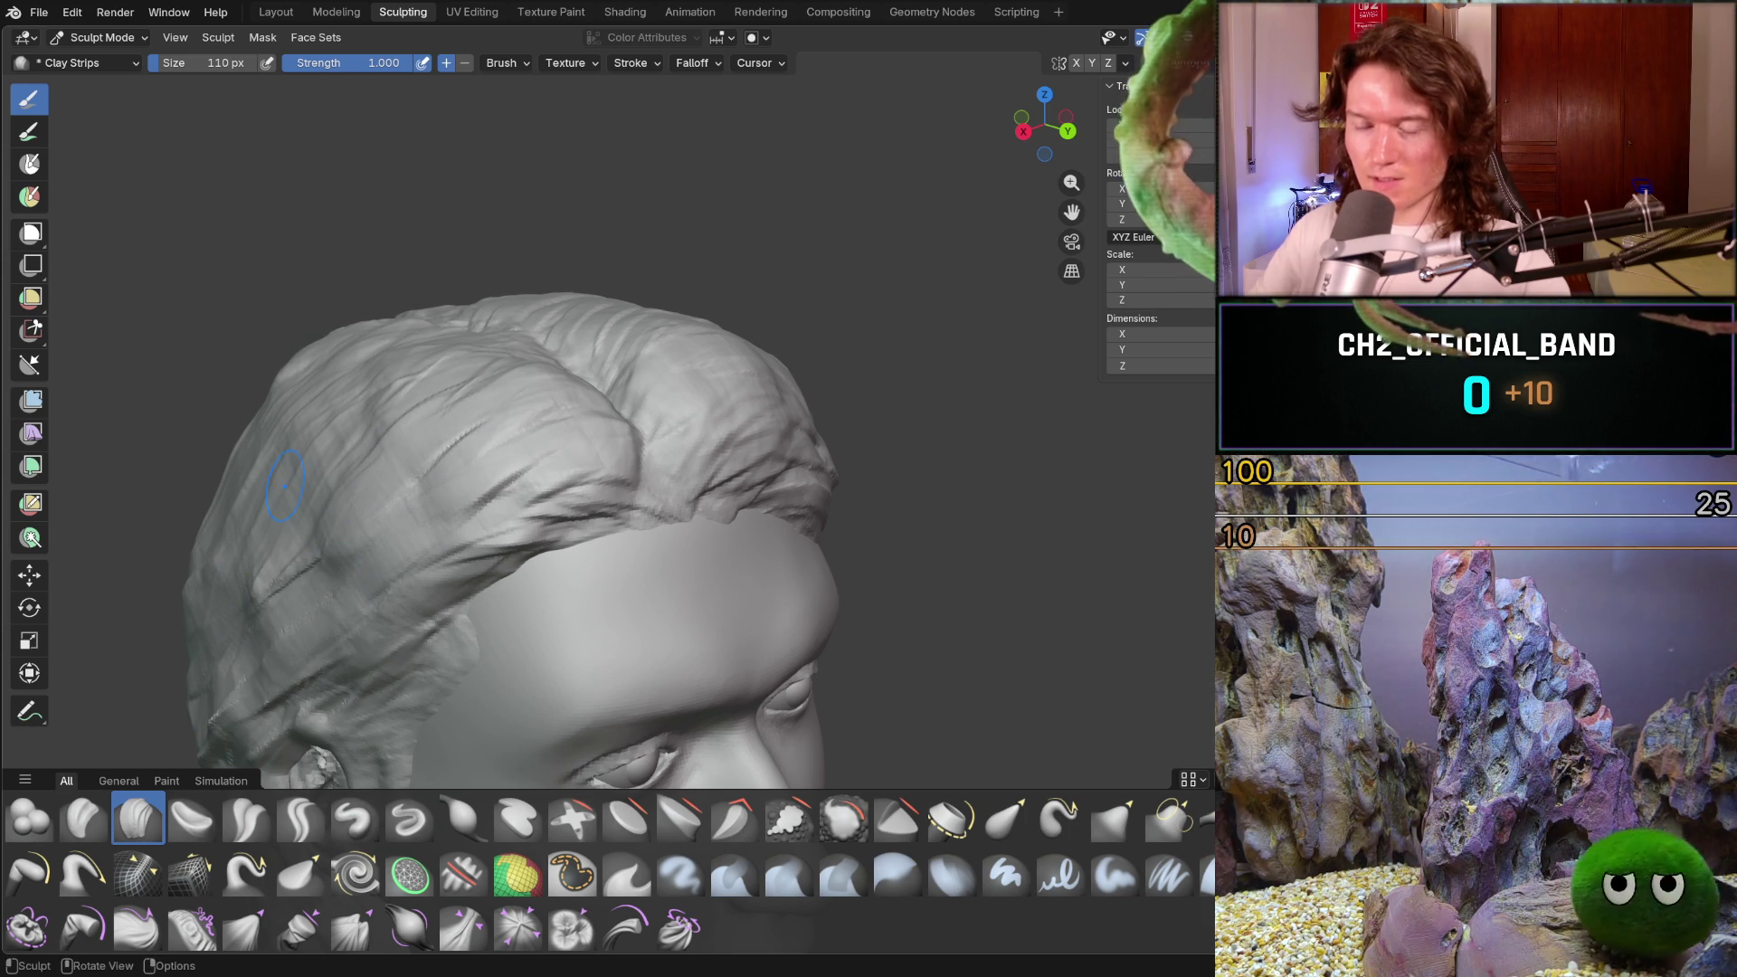
mouse_move(621, 524)
middle_down()
mouse_move(519, 536)
mouse_move(529, 506)
middle_up()
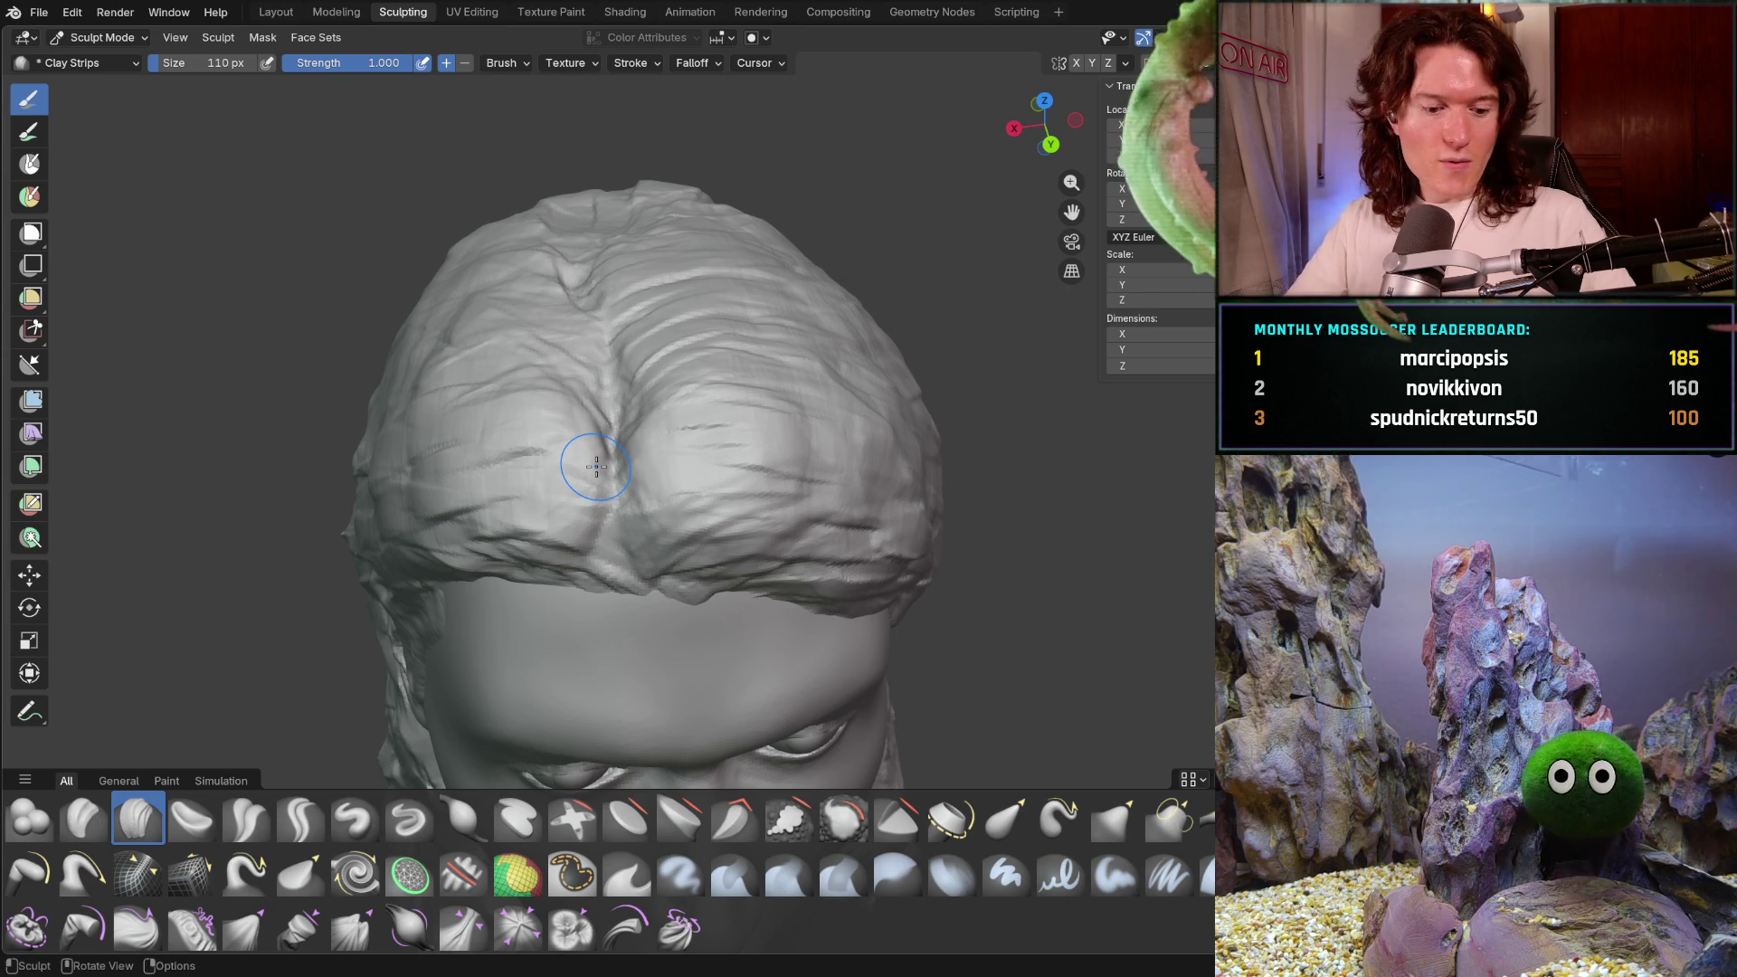
- Zoom out on the head with its centre-parted clay-strip hair
scroll(596, 466, down, 10)
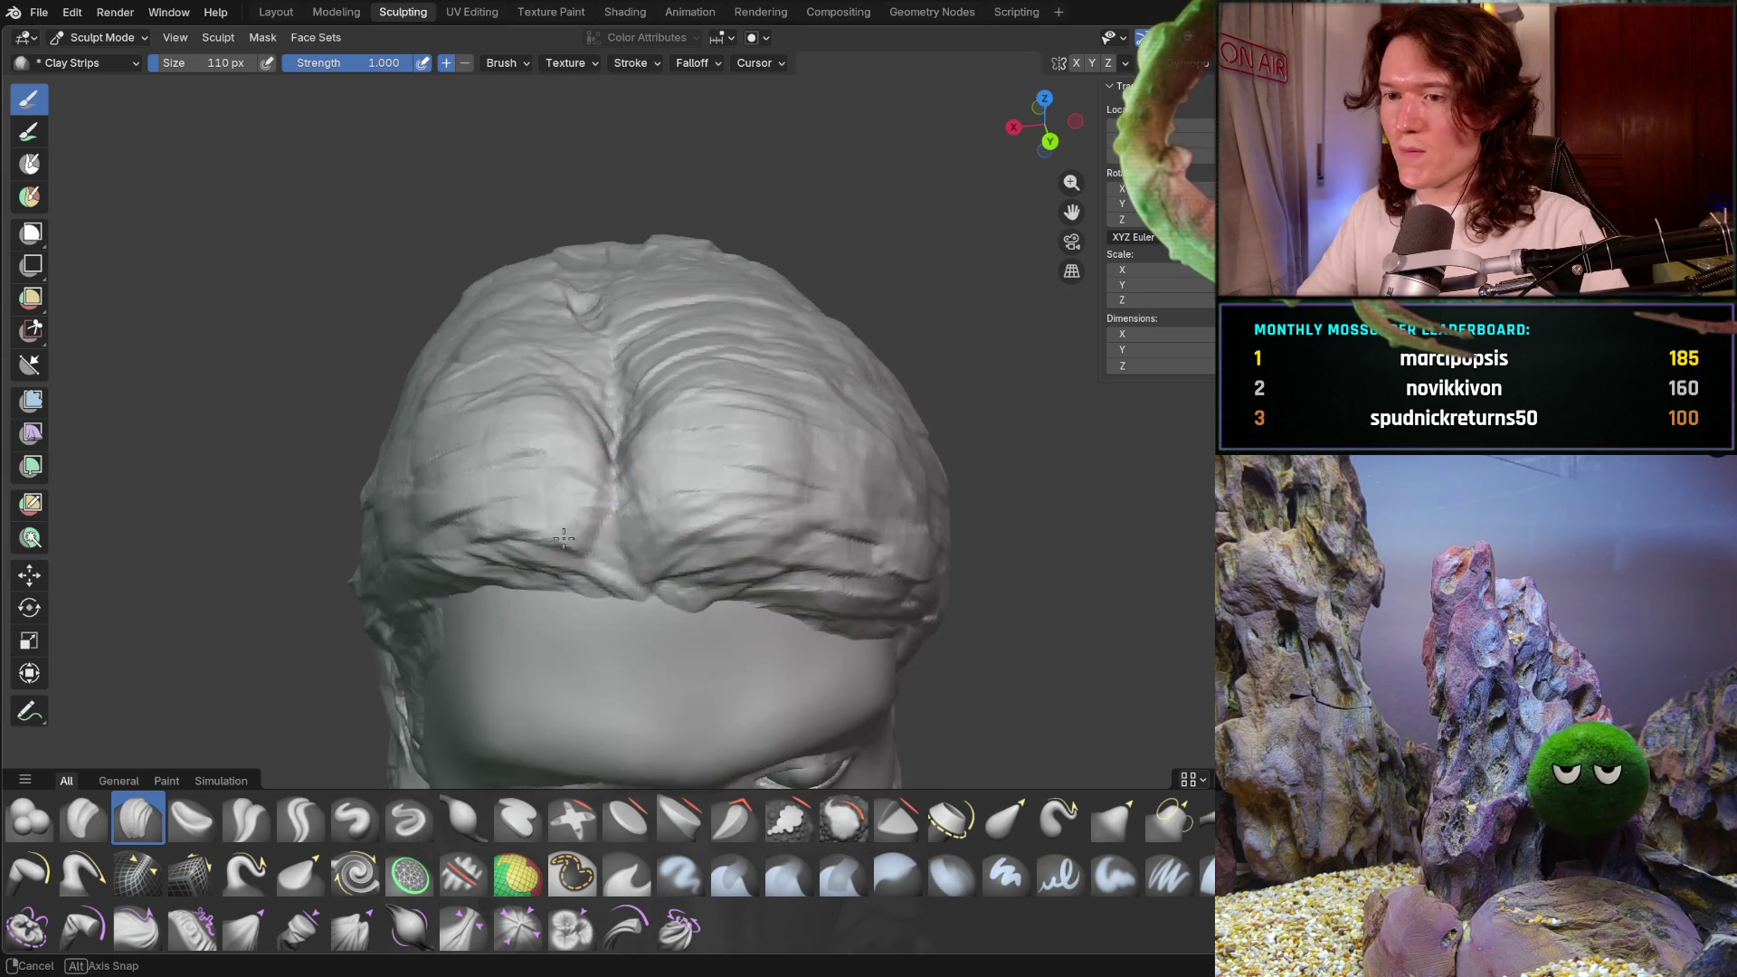
scroll(606, 548, up, 10)
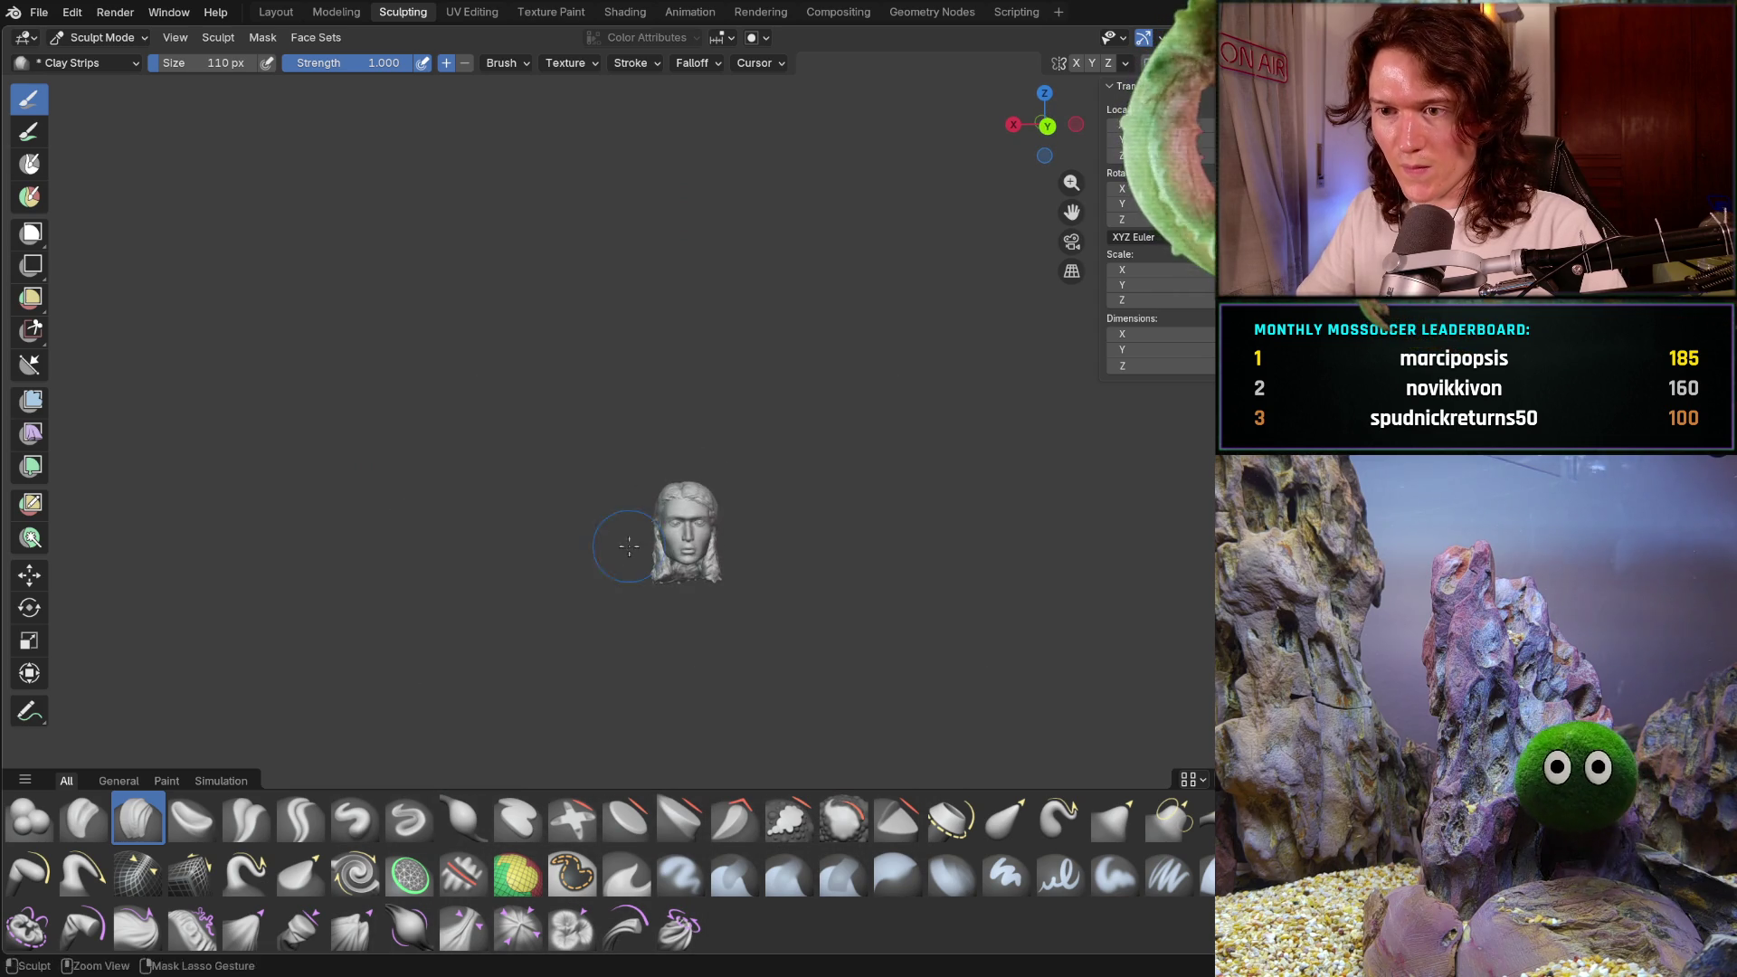
mouse_move(623, 527)
middle_down()
mouse_move(583, 438)
mouse_move(601, 465)
mouse_move(677, 452)
mouse_move(667, 438)
middle_up()
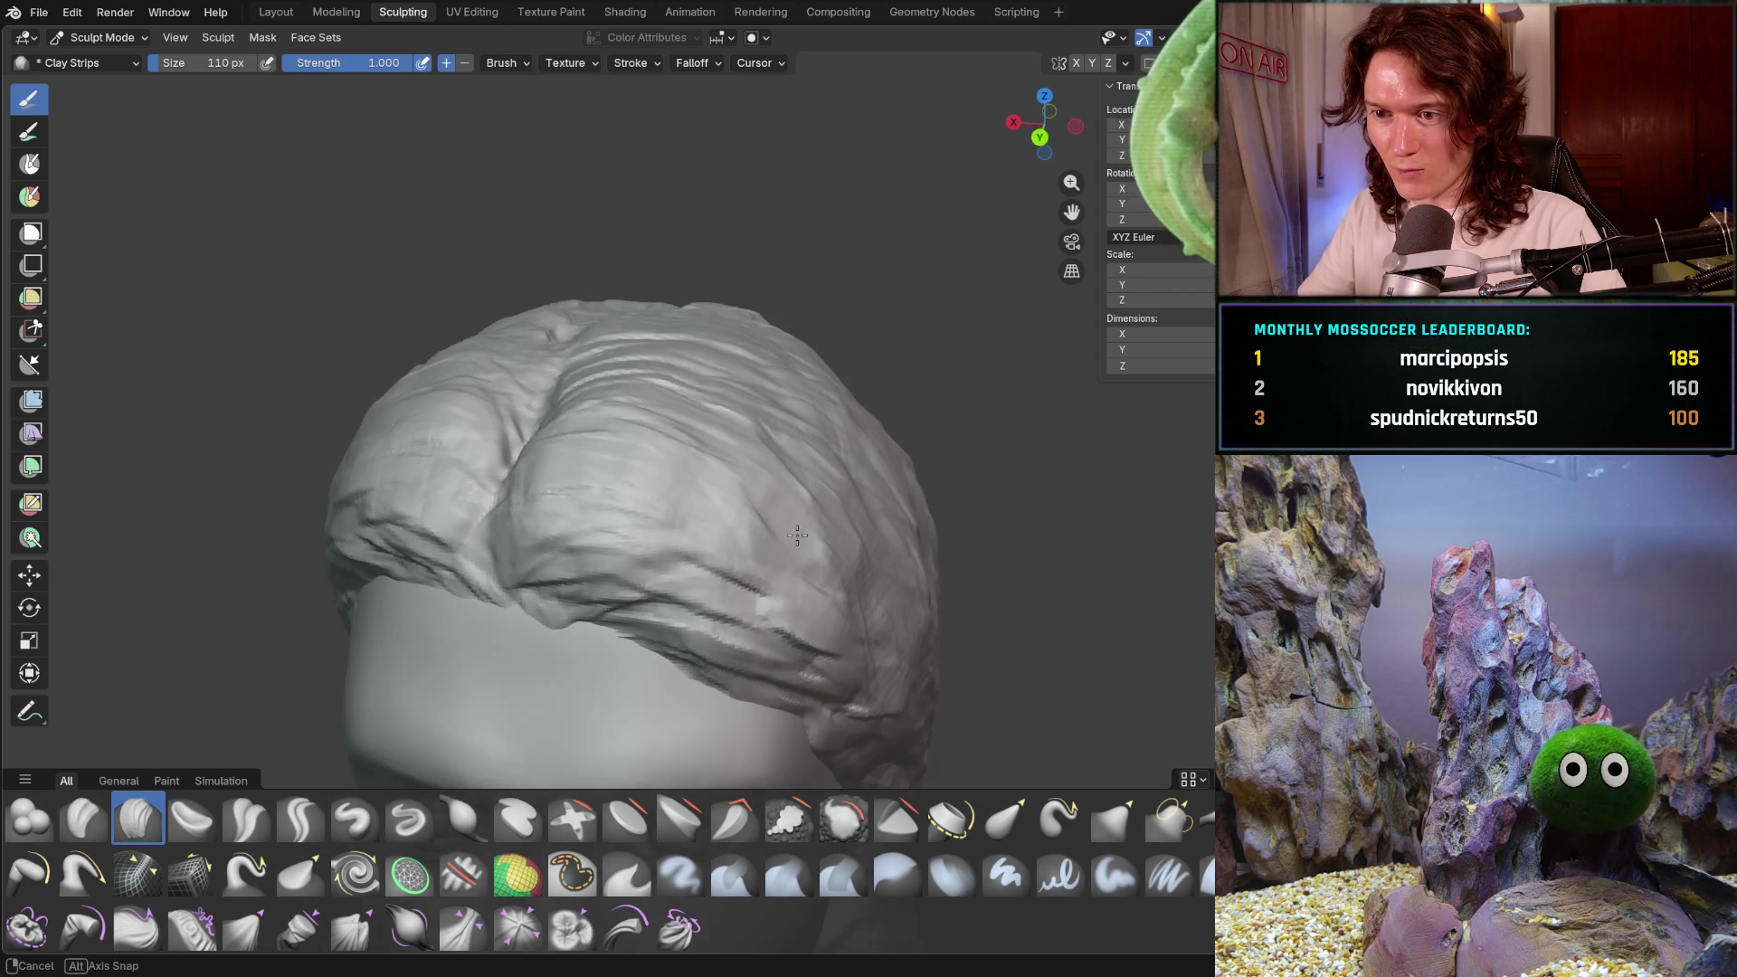
ctrl+middle_drag(776, 525, 678, 503)
scroll(689, 532, up, 8)
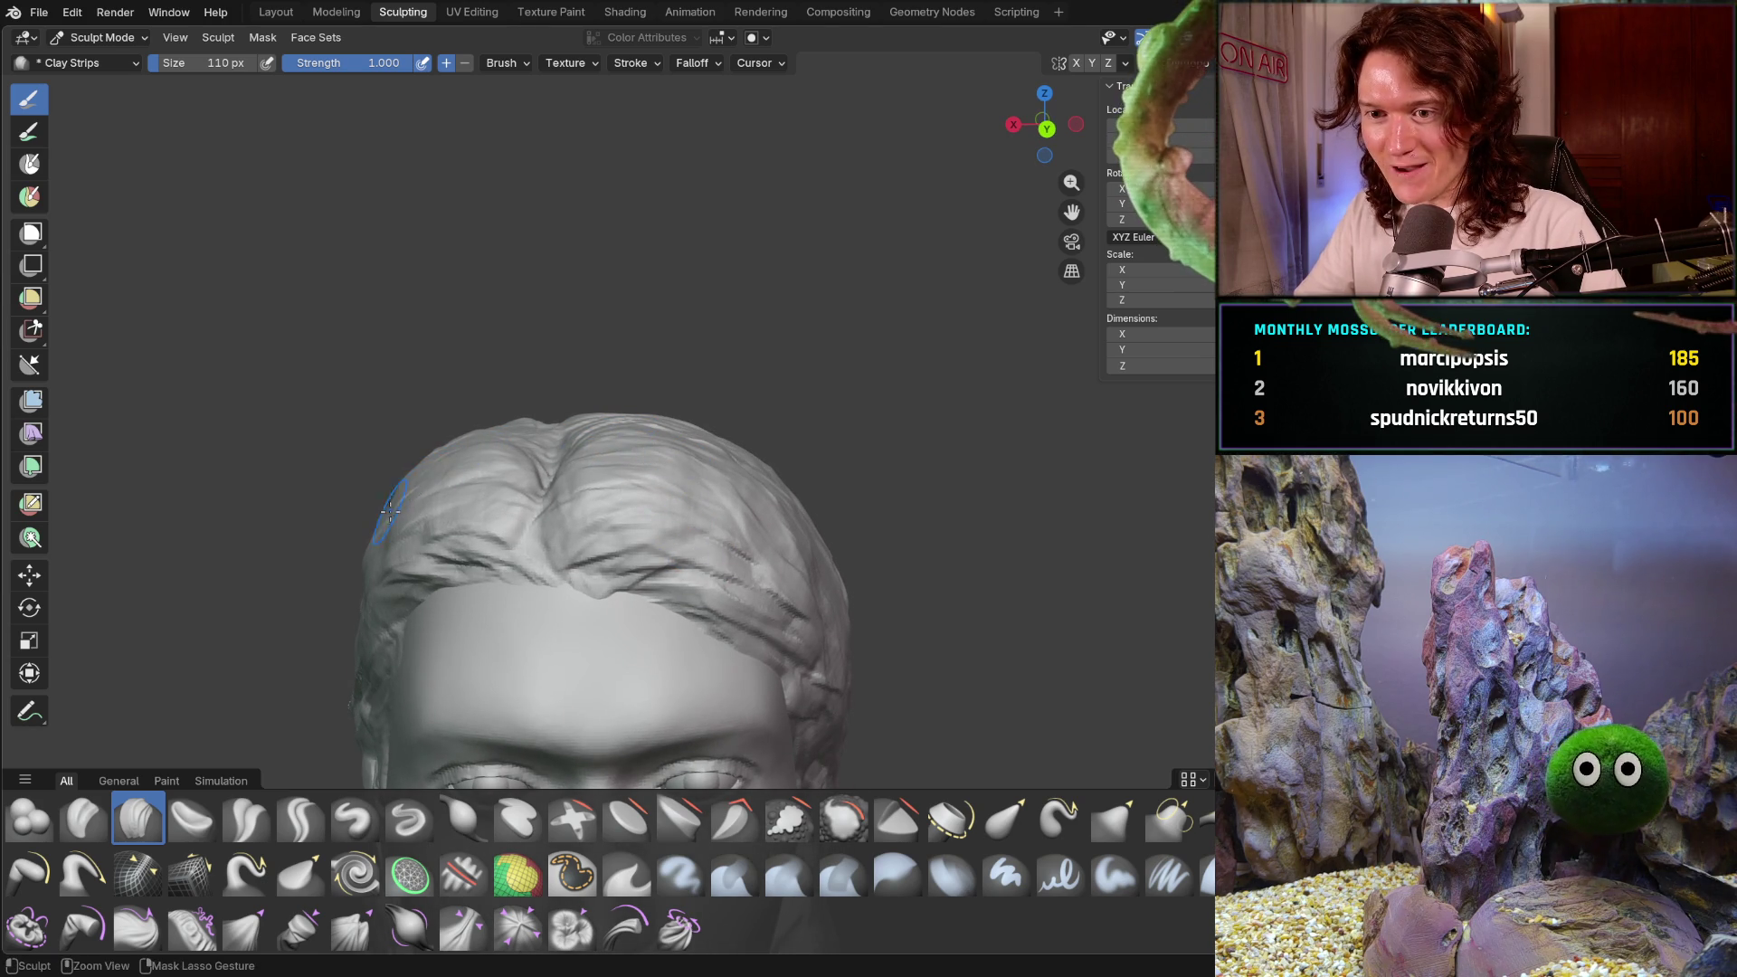
middle_drag(376, 525, 503, 497)
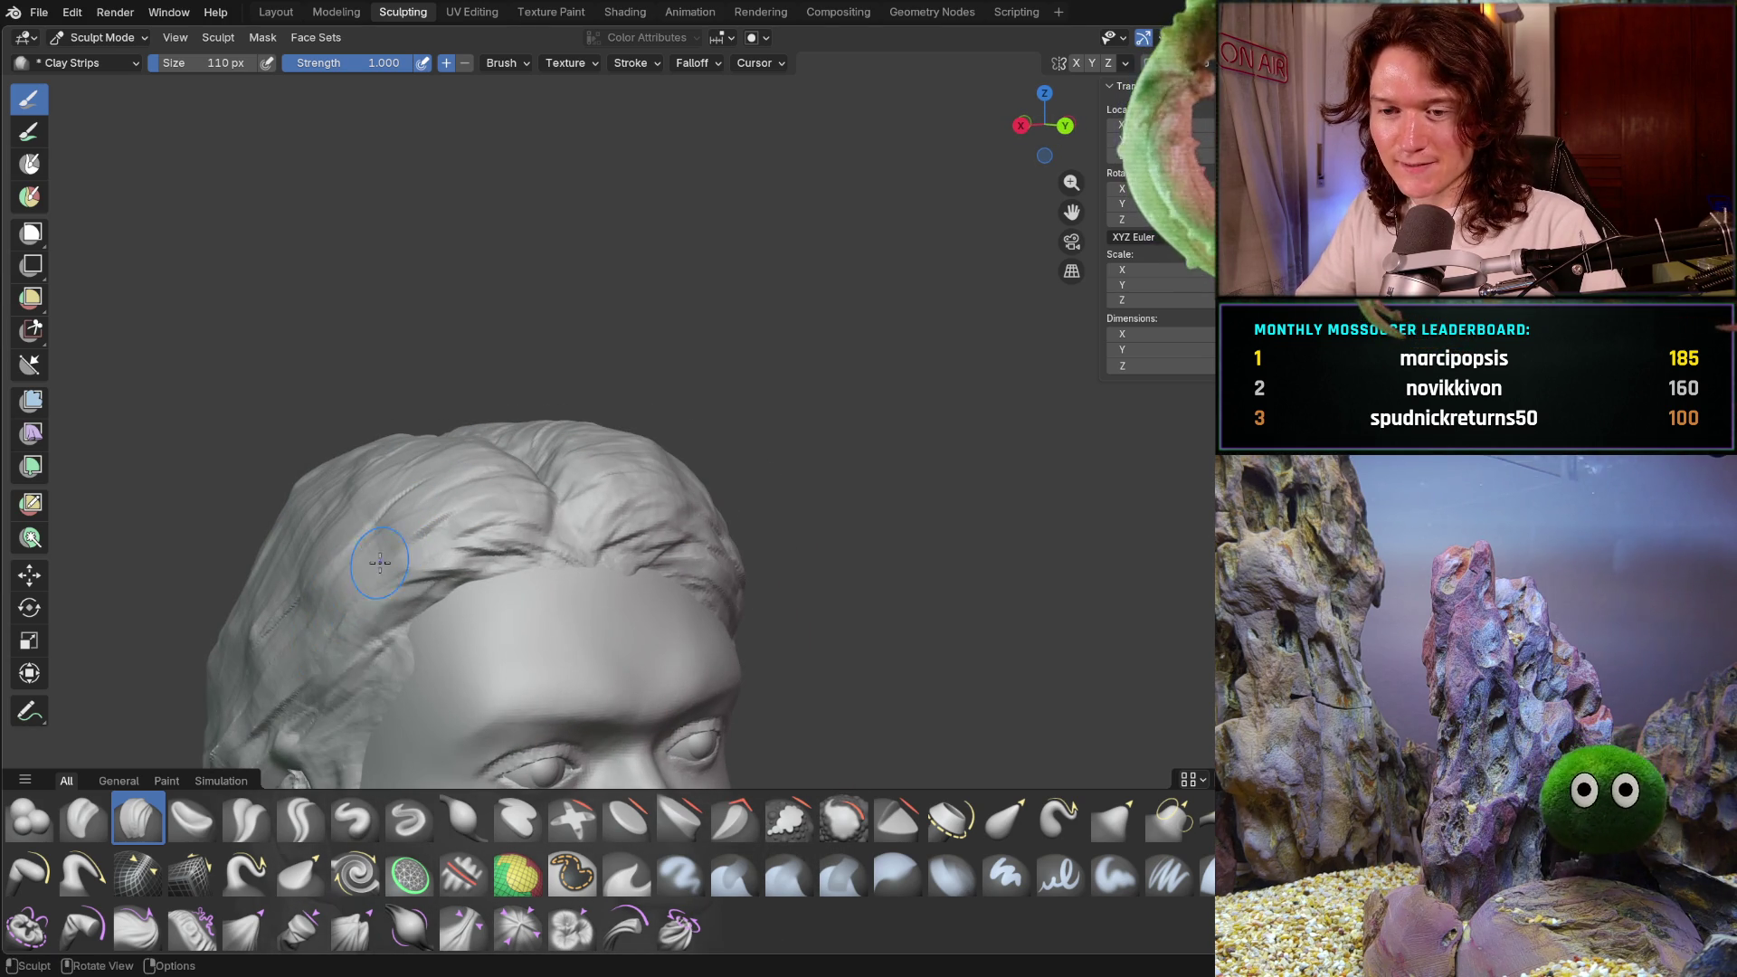
mouse_move(364, 540)
middle_down()
mouse_move(389, 543)
mouse_move(412, 603)
mouse_move(392, 648)
mouse_move(407, 796)
mouse_move(317, 605)
middle_up()
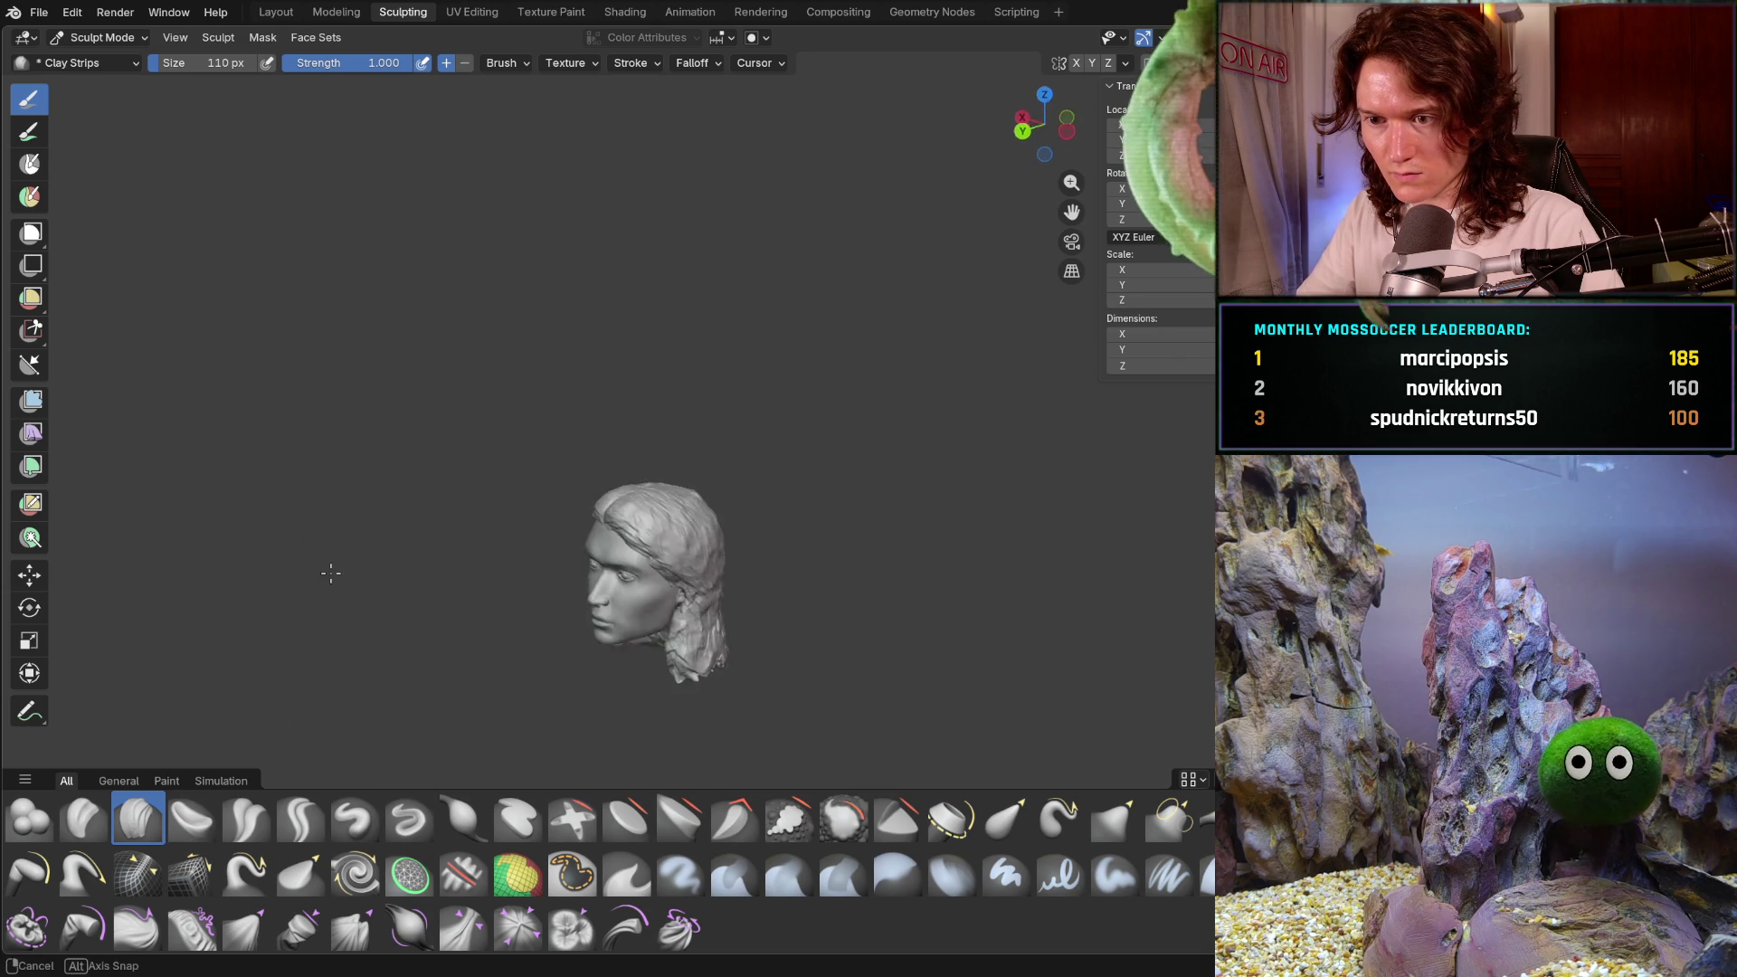
mouse_move(480, 646)
middle_down()
mouse_move(524, 632)
mouse_move(689, 693)
mouse_move(615, 660)
mouse_move(602, 632)
mouse_move(710, 566)
middle_up()
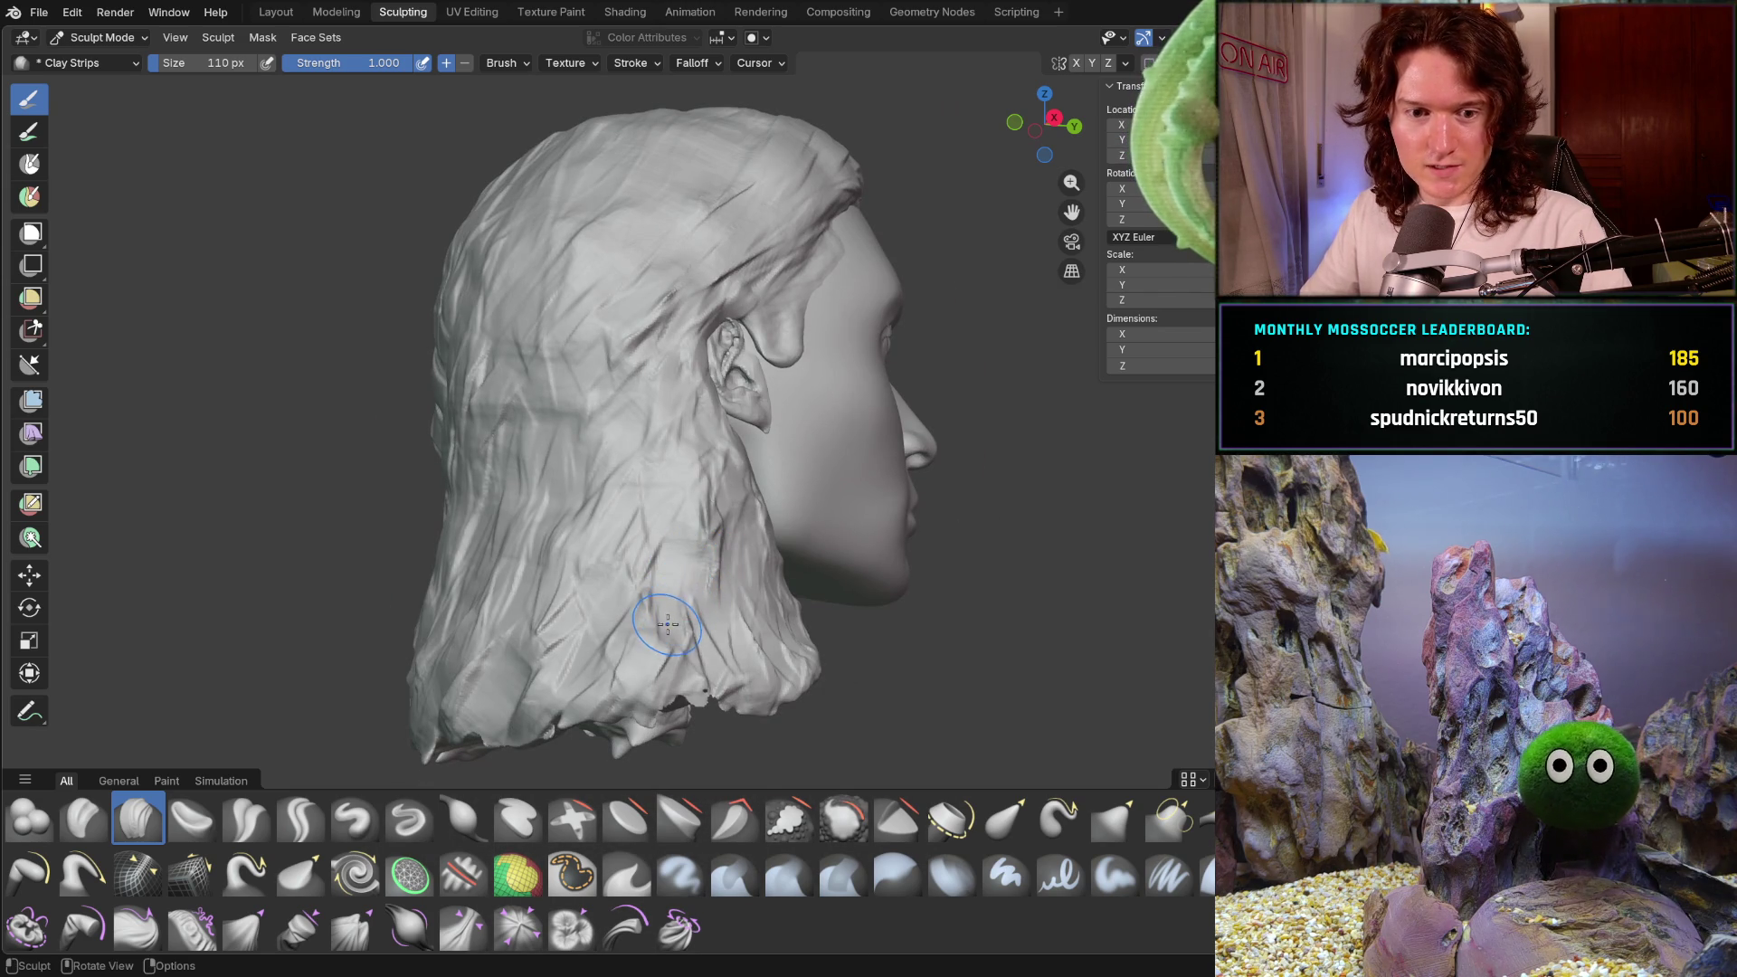
middle_drag(559, 429, 561, 430)
click(552, 434)
mouse_move(495, 707)
middle_down()
mouse_move(637, 643)
mouse_move(579, 511)
mouse_move(593, 443)
mouse_move(687, 526)
middle_up()
mouse_move(461, 453)
mouse_down()
mouse_move(506, 452)
mouse_move(449, 507)
mouse_up()
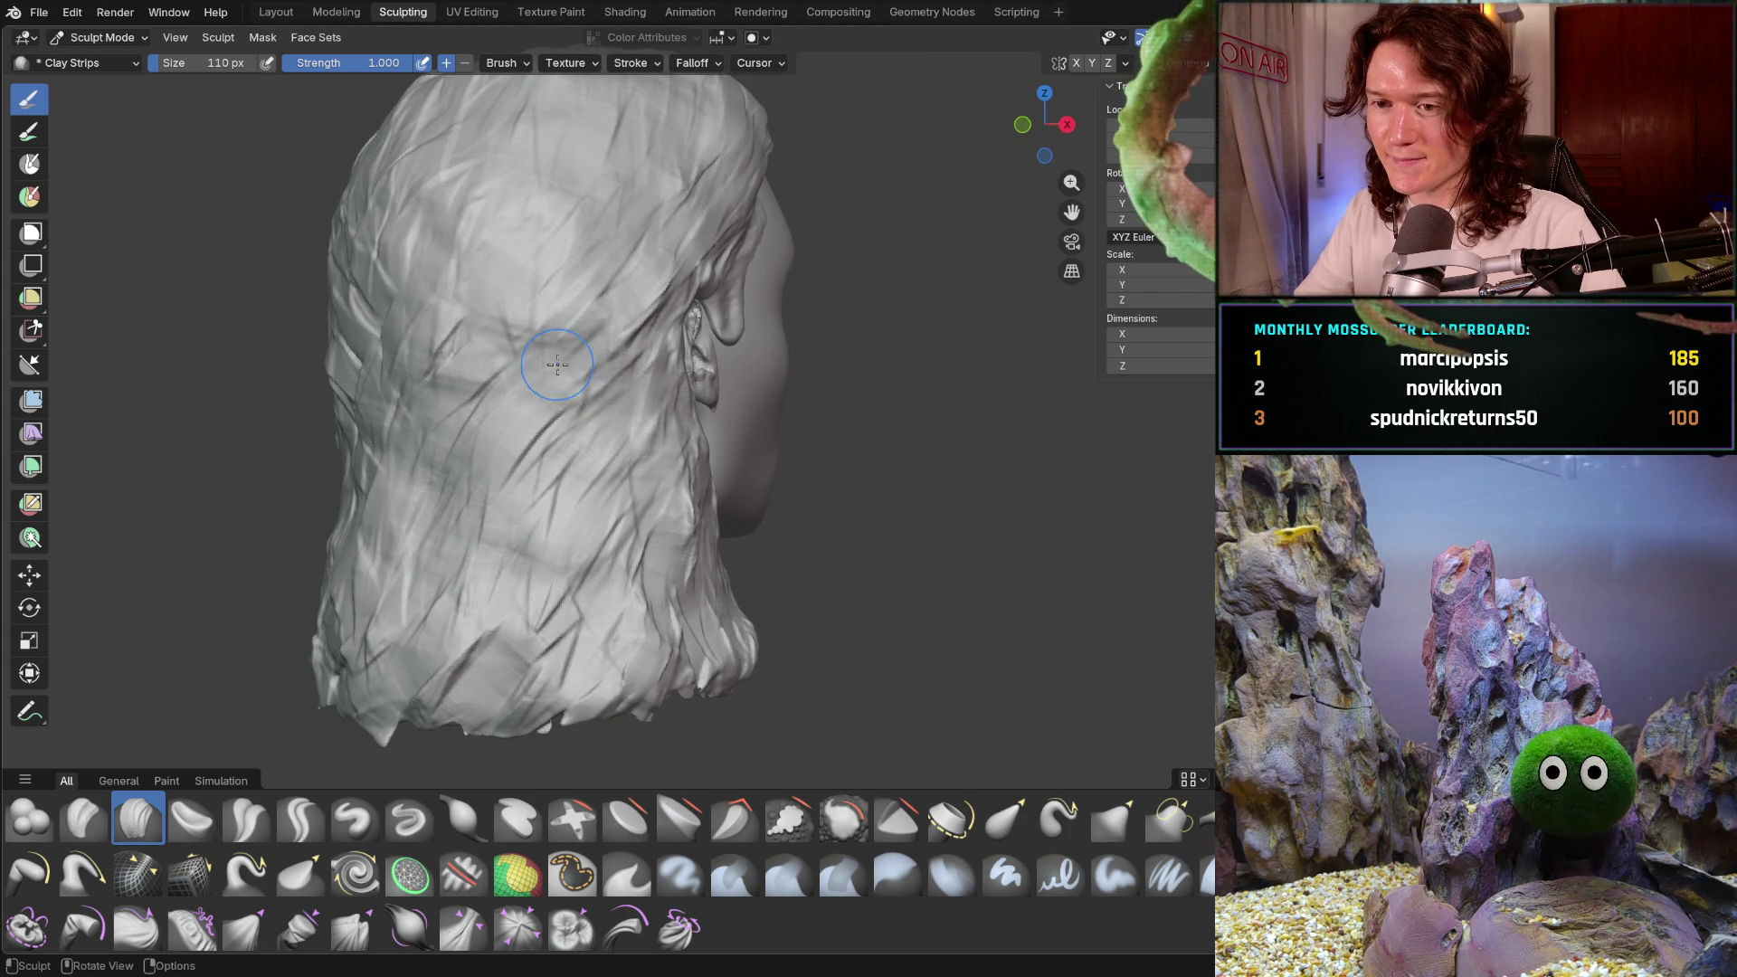
mouse_move(523, 504)
middle_down()
mouse_move(550, 602)
mouse_move(520, 378)
middle_up()
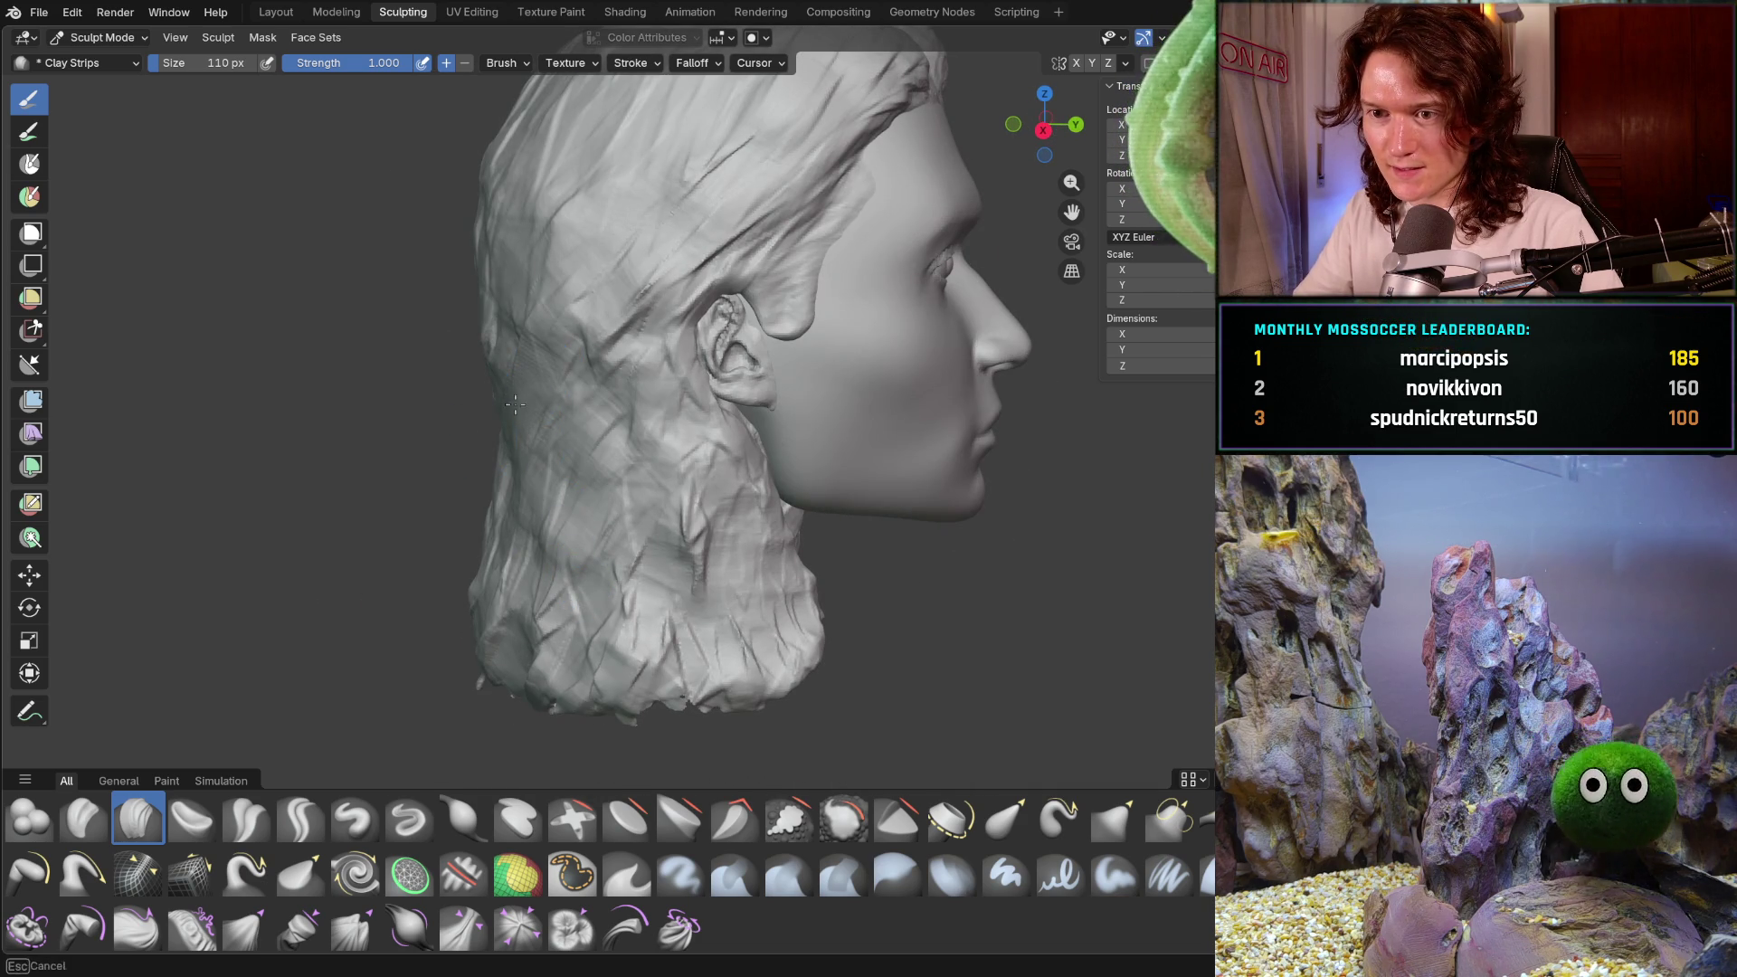
middle_drag(555, 518, 681, 514)
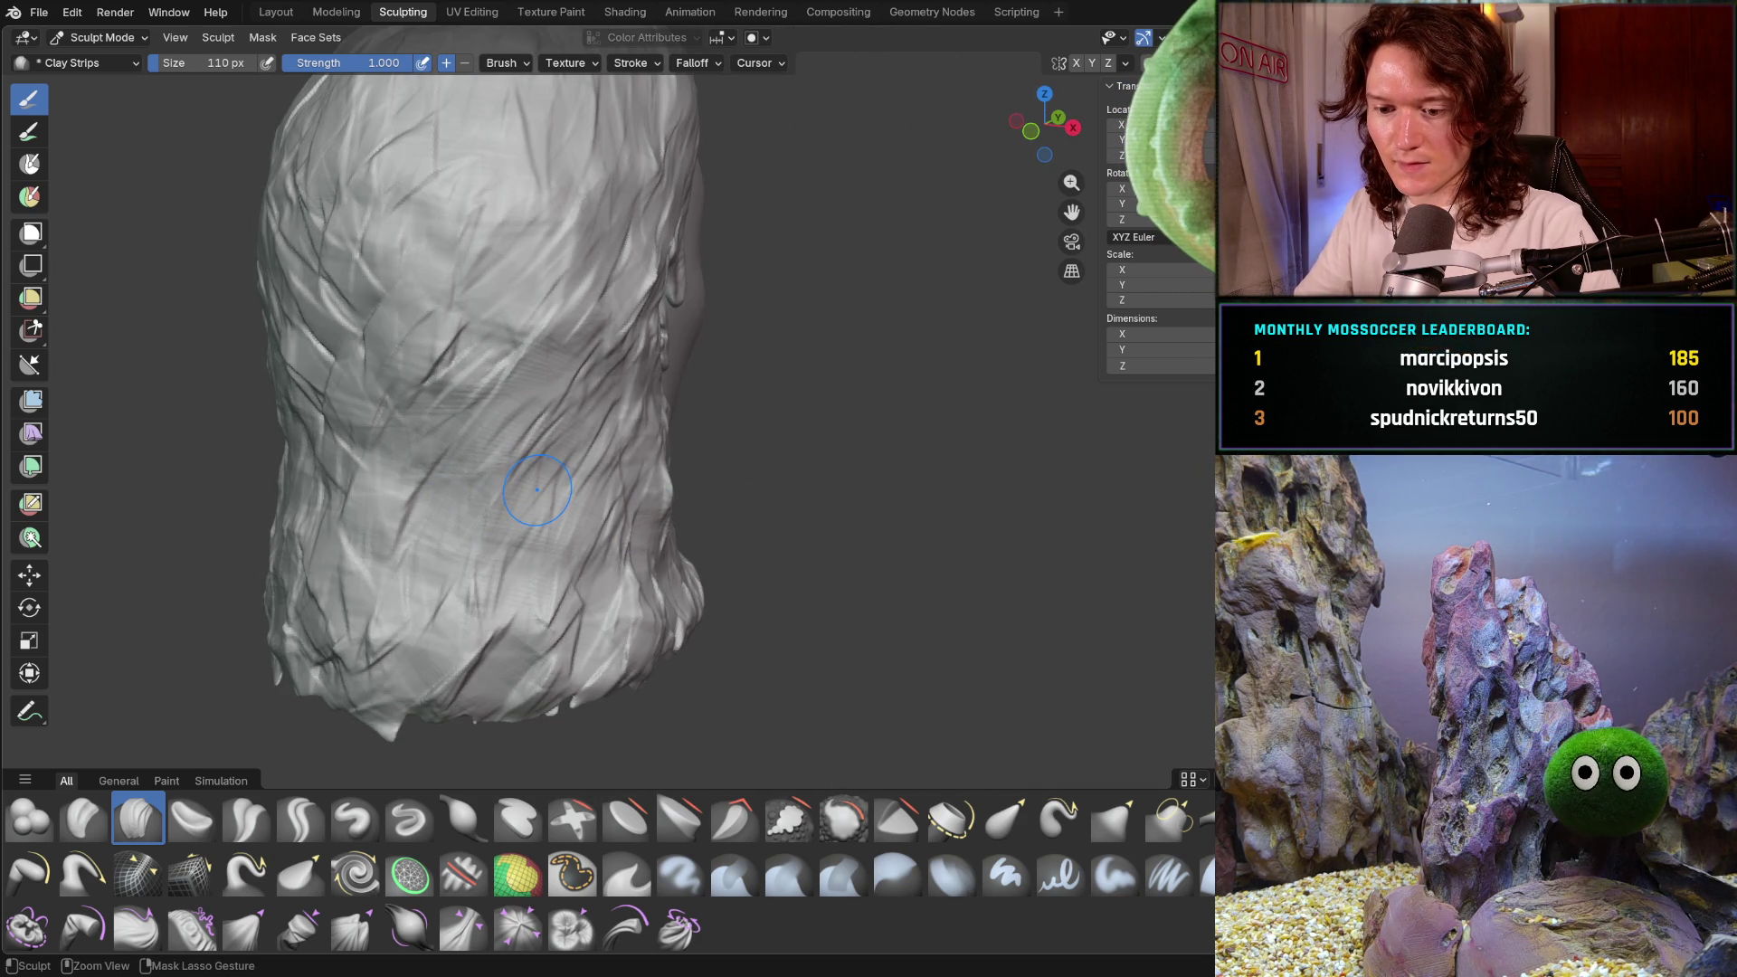
scroll(695, 420, down, 8)
mouse_move(602, 493)
middle_down()
mouse_move(523, 477)
mouse_move(637, 548)
mouse_move(629, 564)
mouse_move(447, 553)
middle_up()
scroll(629, 565, up, 2)
middle_drag(438, 663, 516, 661)
middle_drag(514, 538, 516, 543)
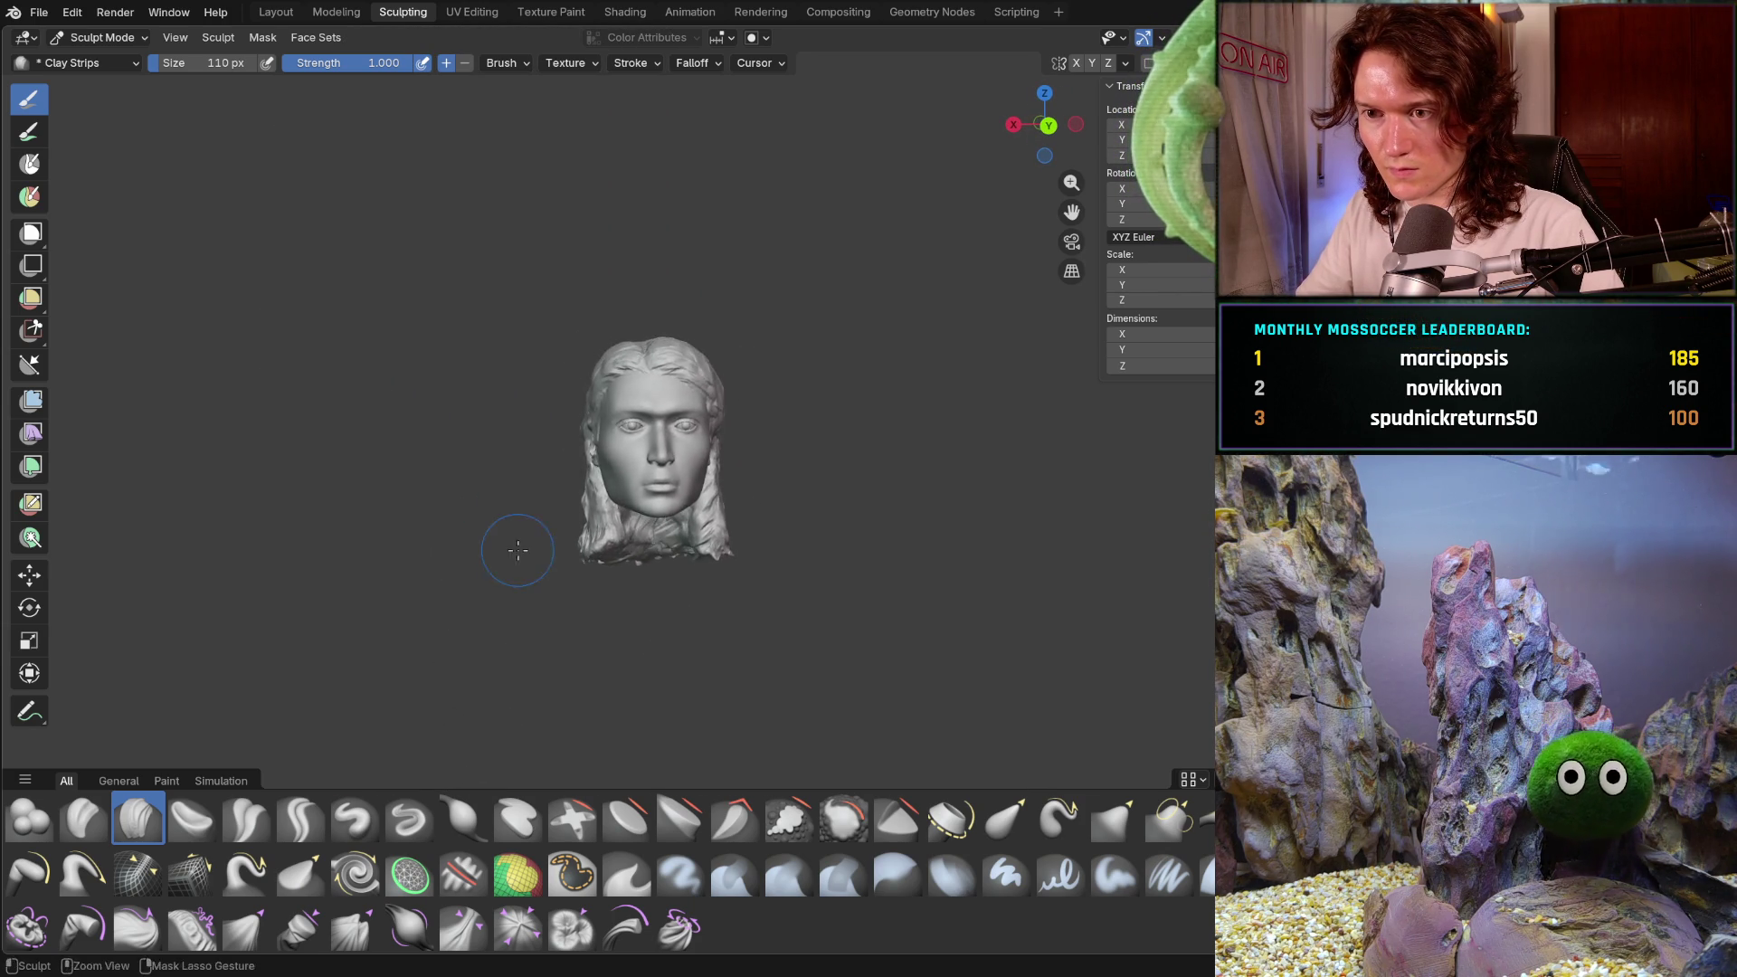
scroll(520, 541, up, 3)
scroll(552, 532, up, 3)
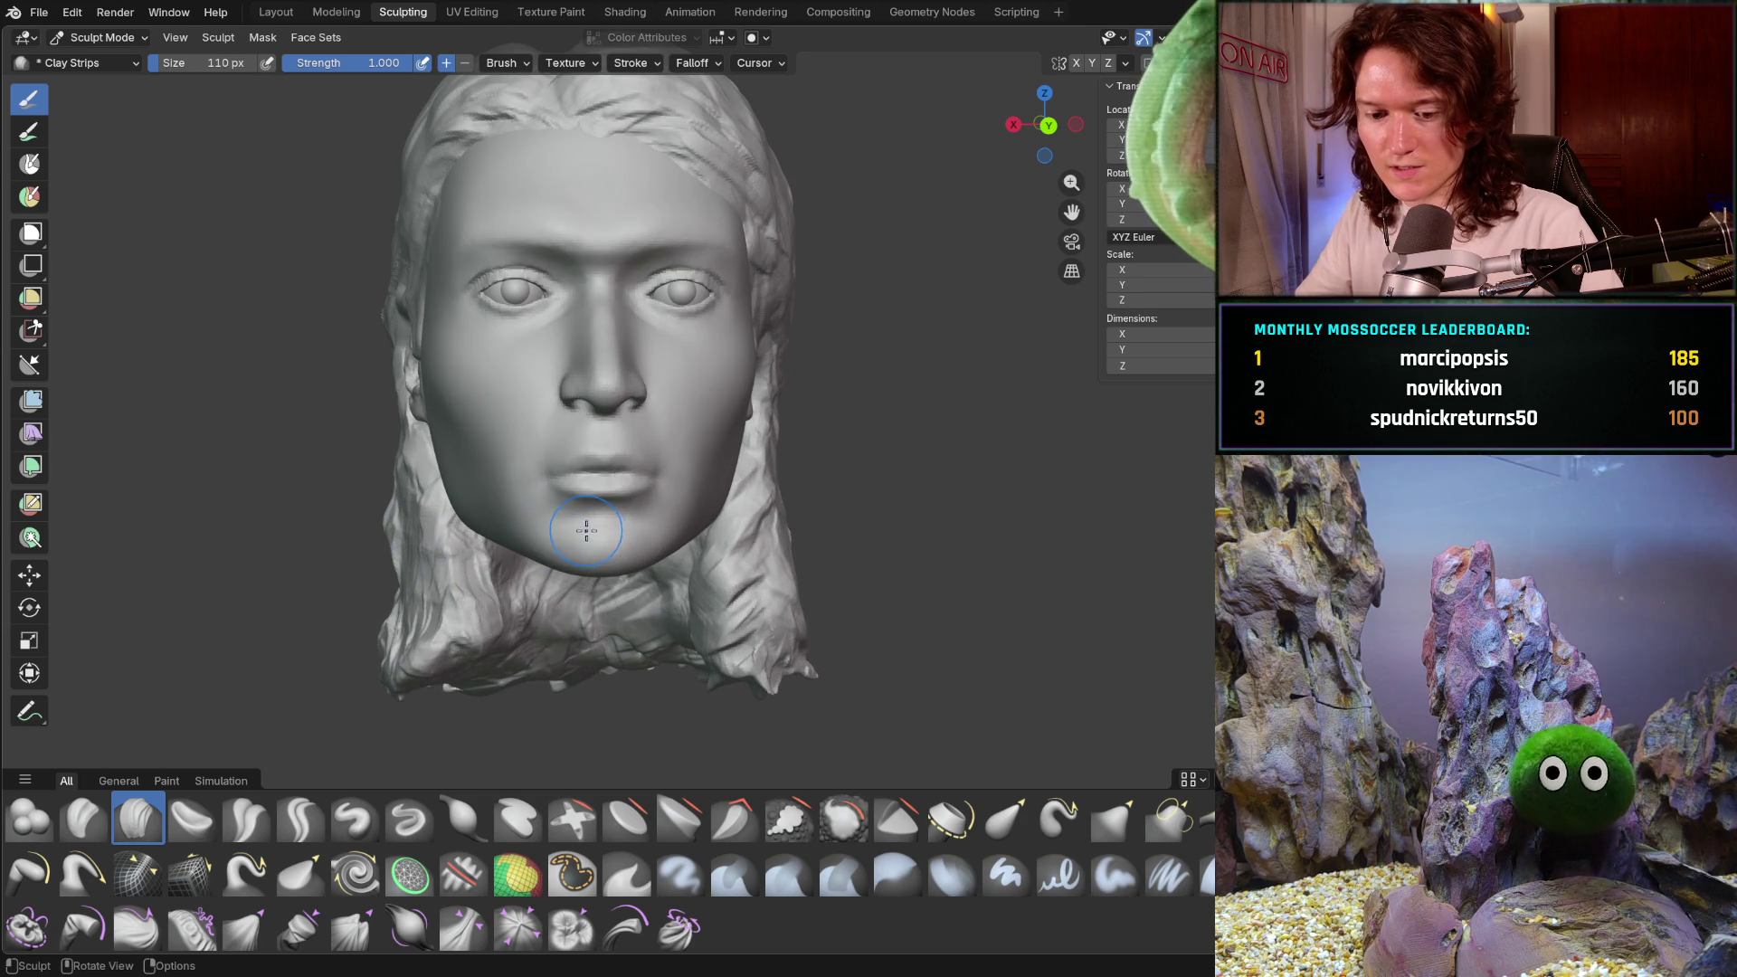
mouse_move(574, 533)
middle_down()
mouse_move(626, 503)
mouse_move(573, 516)
mouse_move(645, 513)
mouse_move(554, 423)
mouse_move(511, 555)
mouse_move(616, 527)
middle_up()
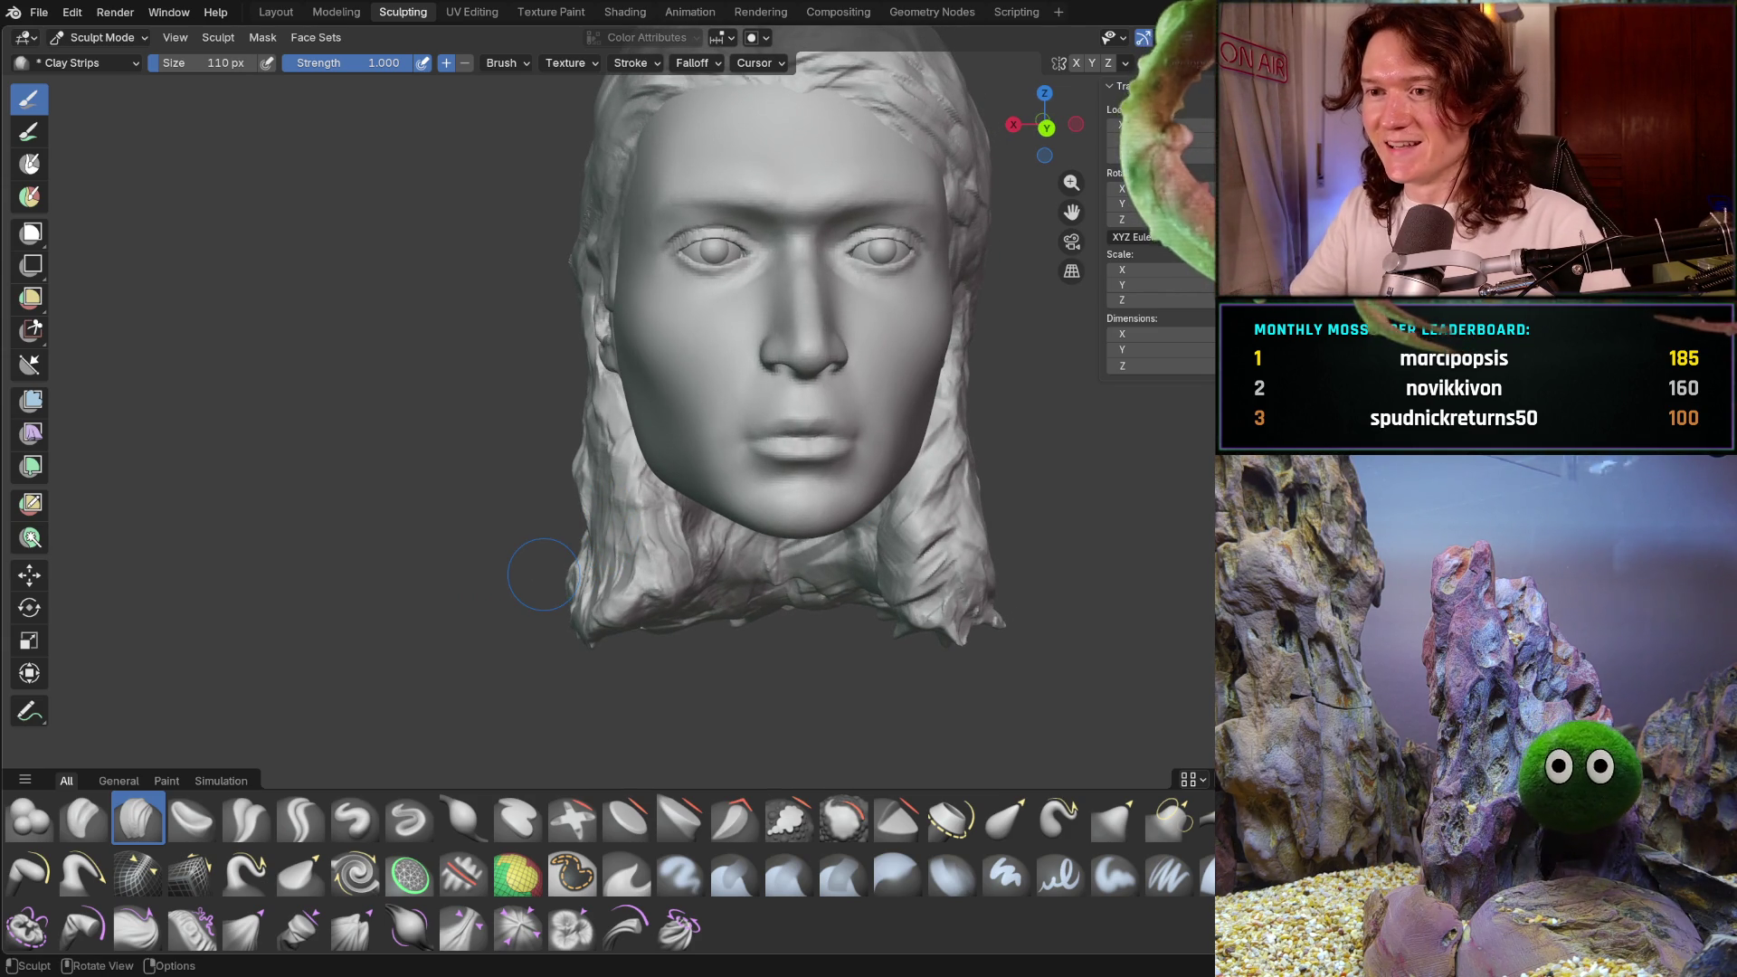
middle_drag(813, 425, 825, 456)
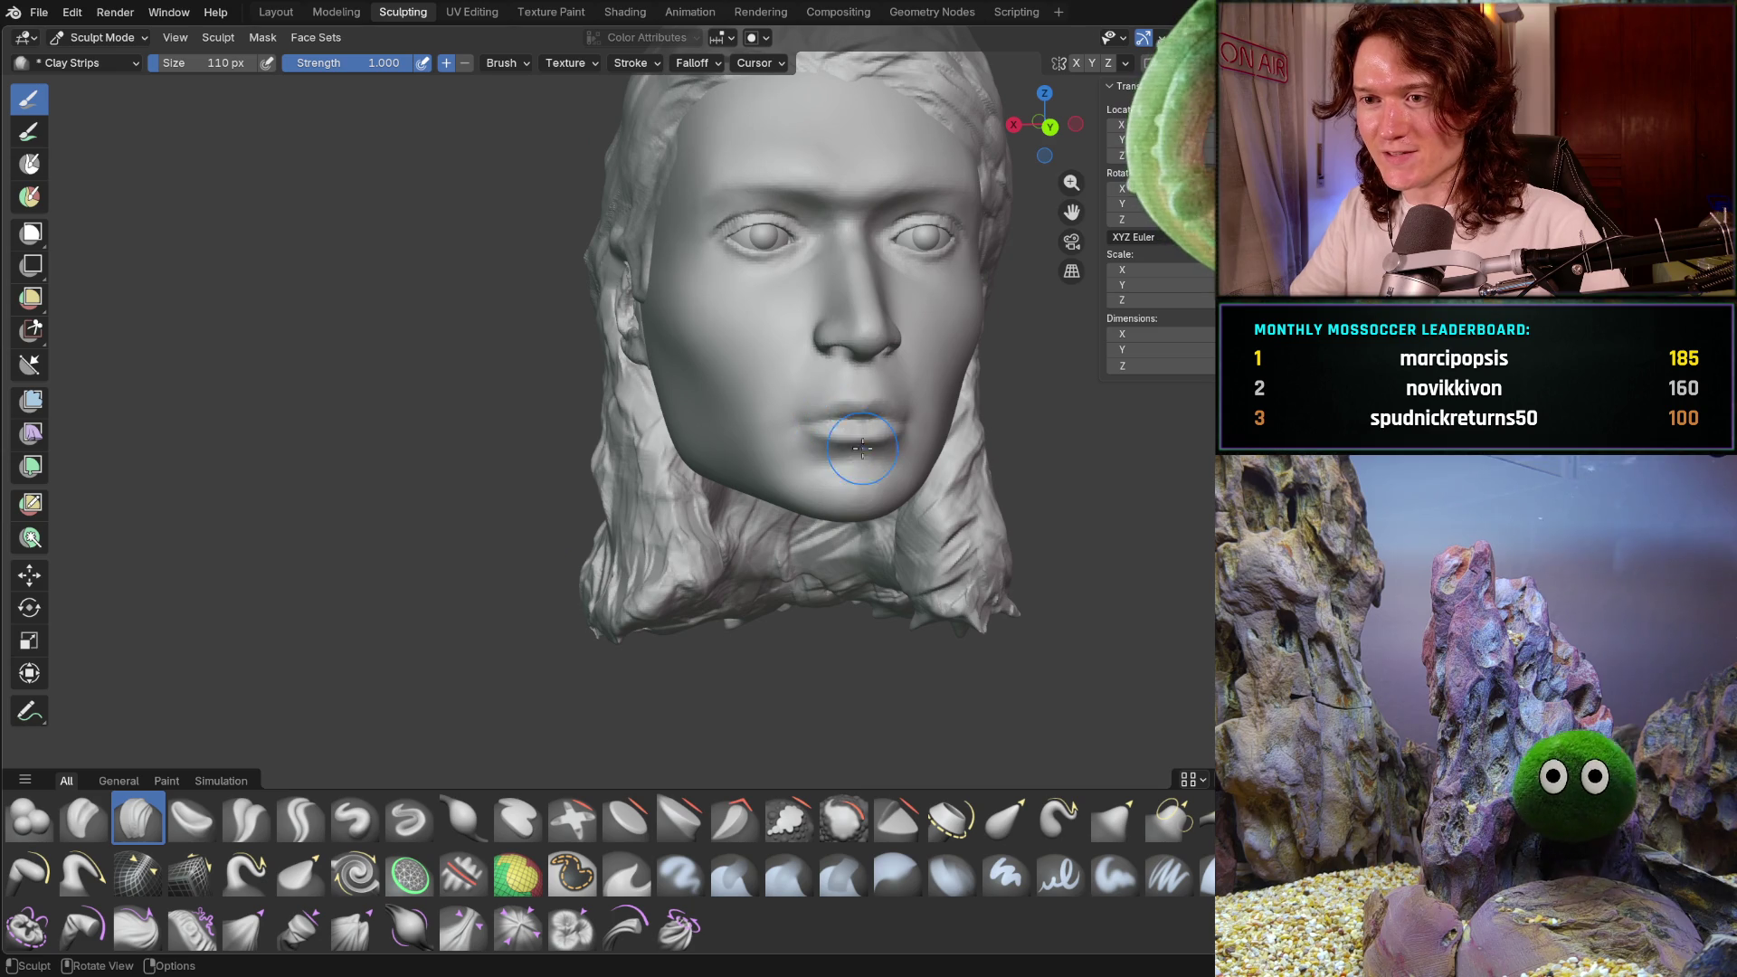
scroll(849, 515, down, 4)
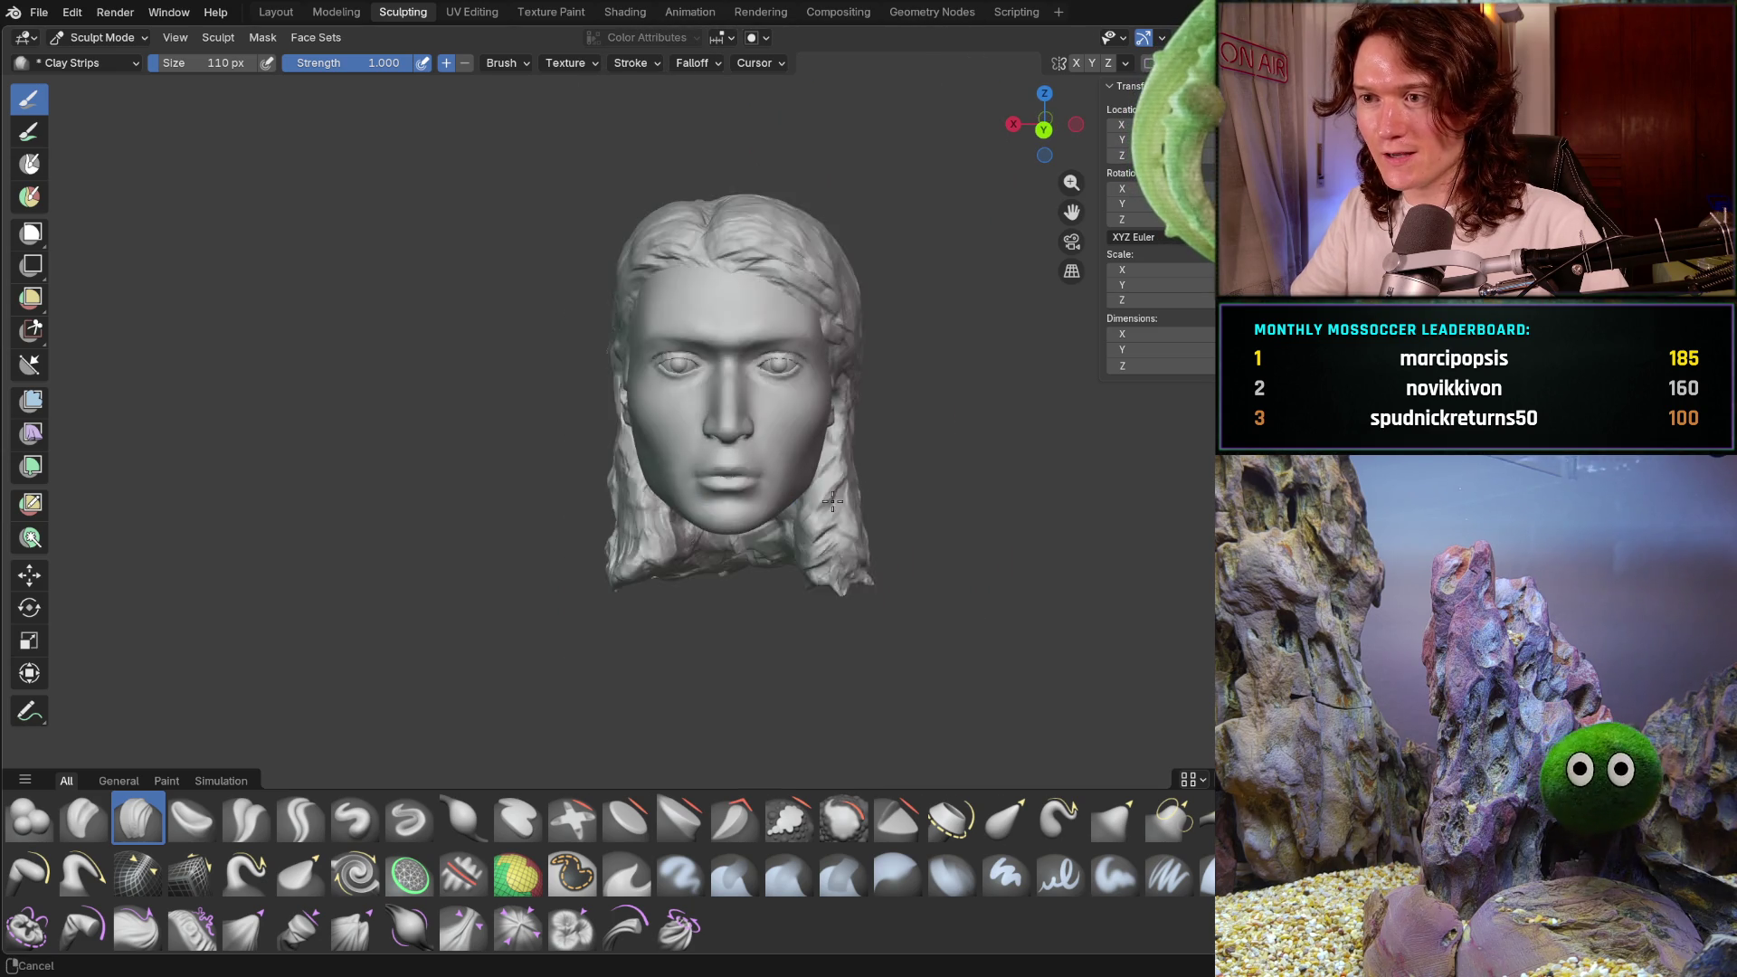
mouse_move(780, 496)
middle_down()
mouse_move(798, 488)
mouse_move(733, 442)
middle_up()
scroll(711, 422, up, 5)
scroll(712, 422, down, 2)
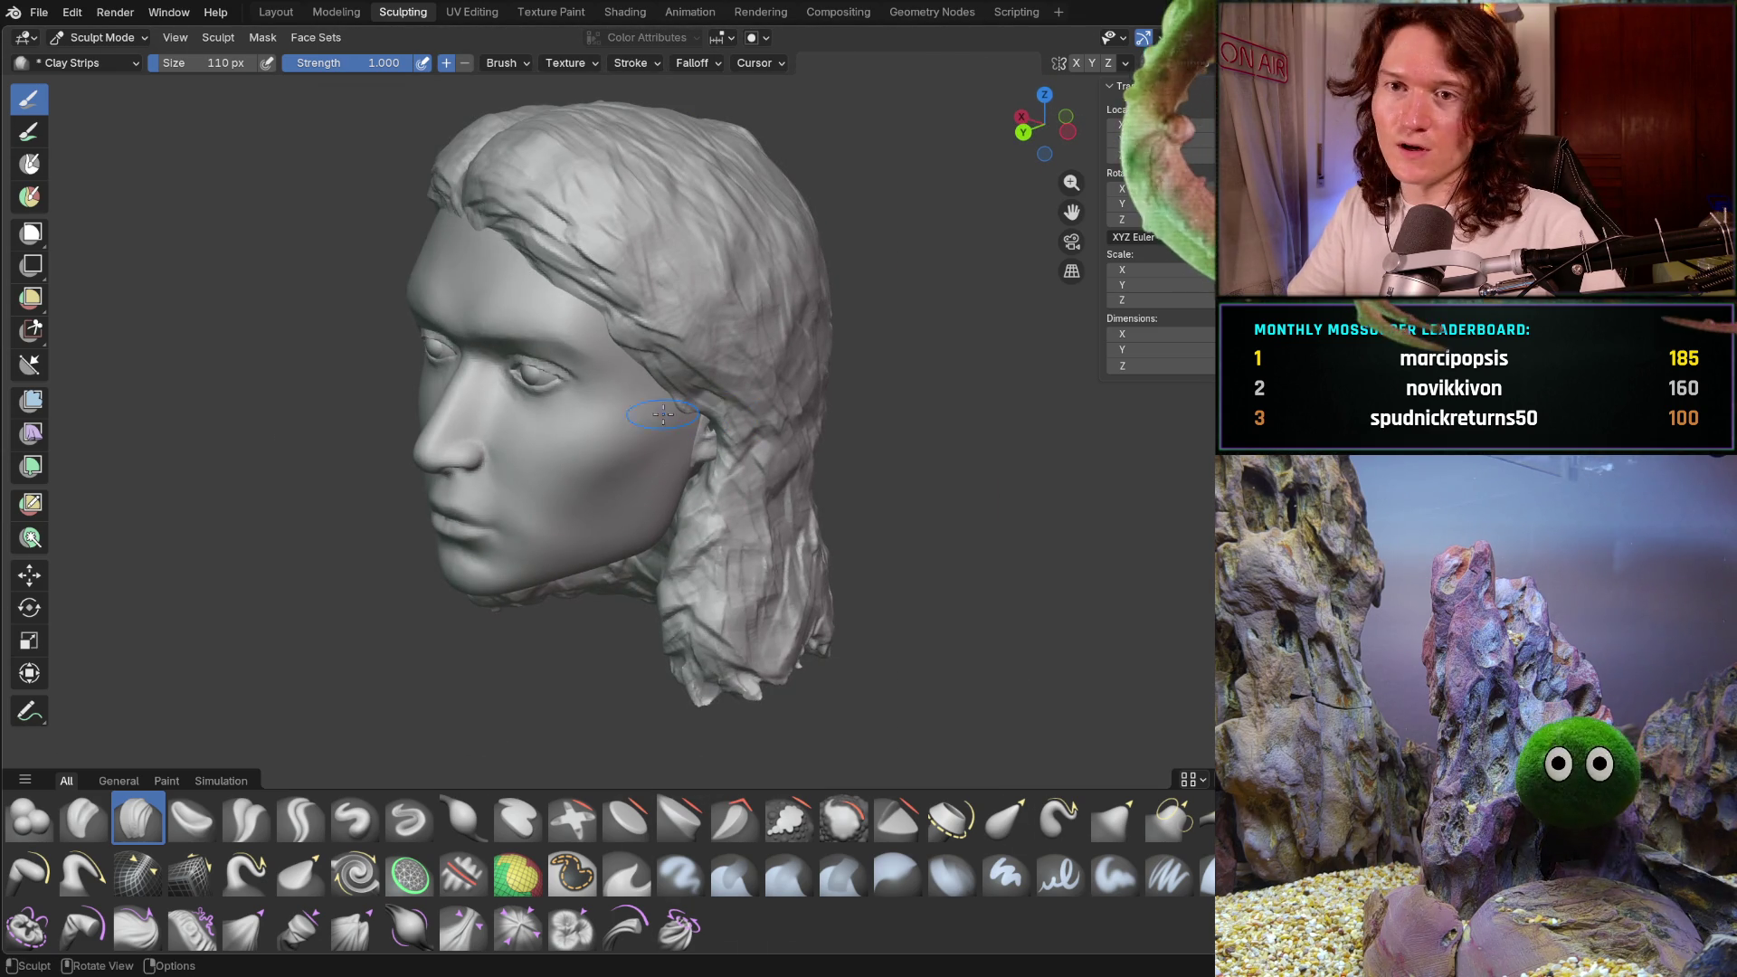
scroll(622, 395, down, 10)
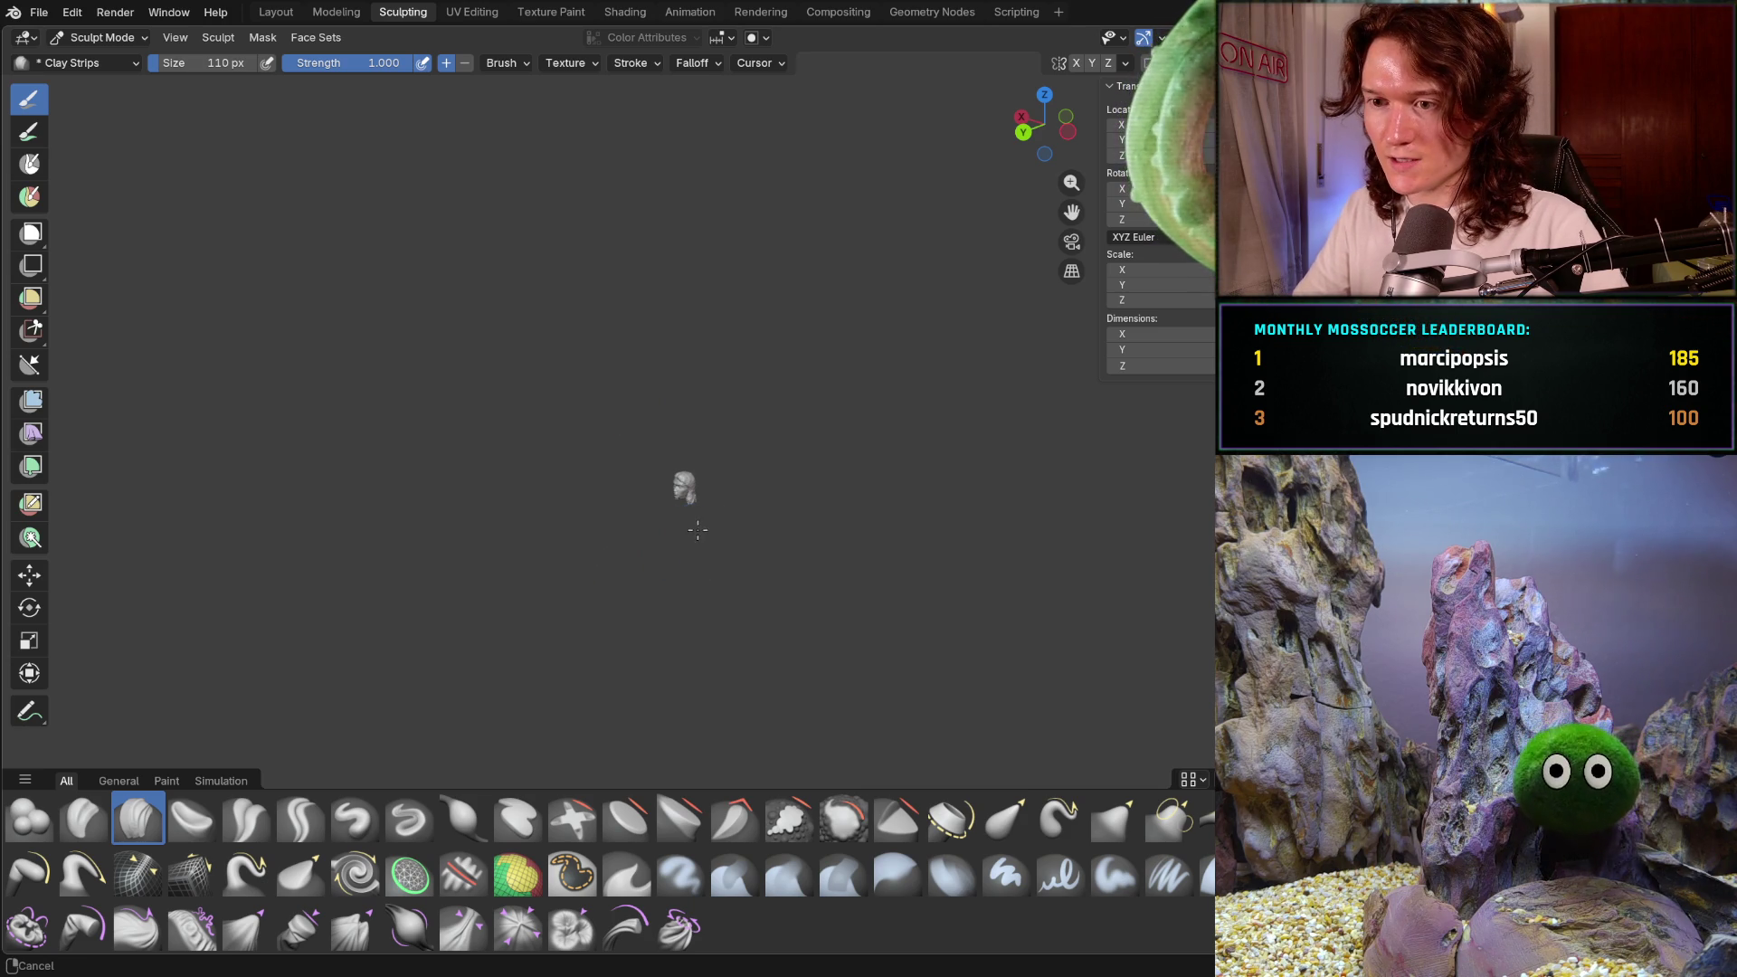
scroll(749, 464, up, 8)
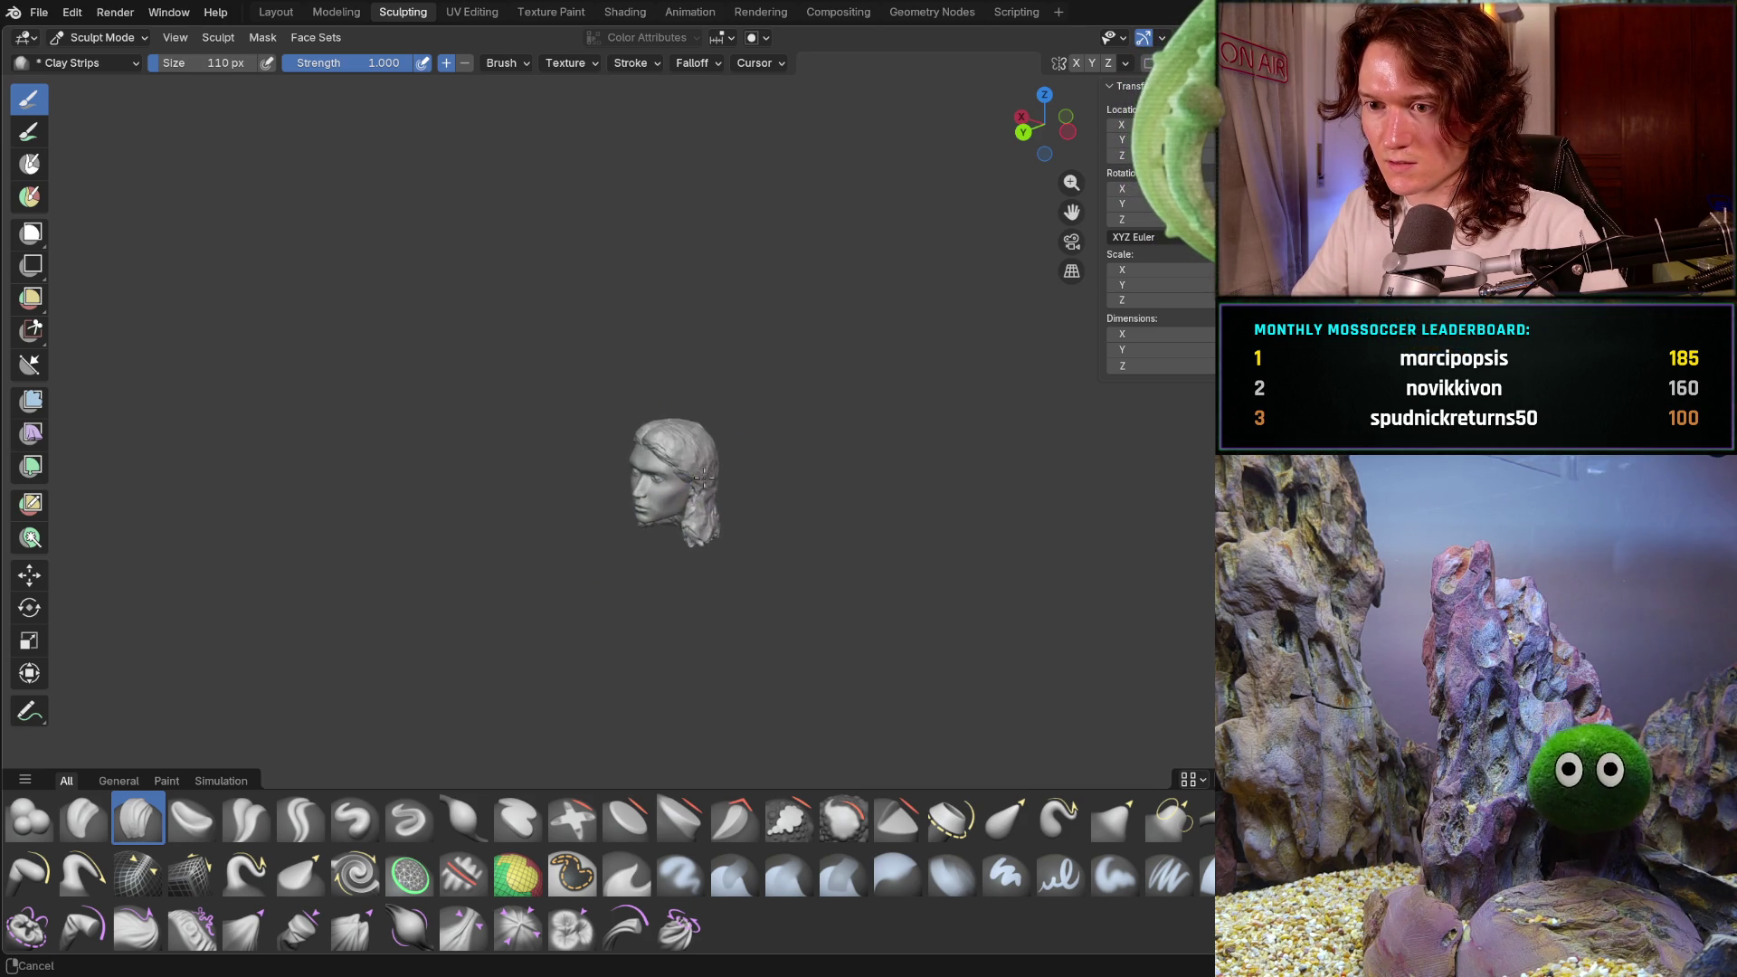
scroll(728, 438, up, 6)
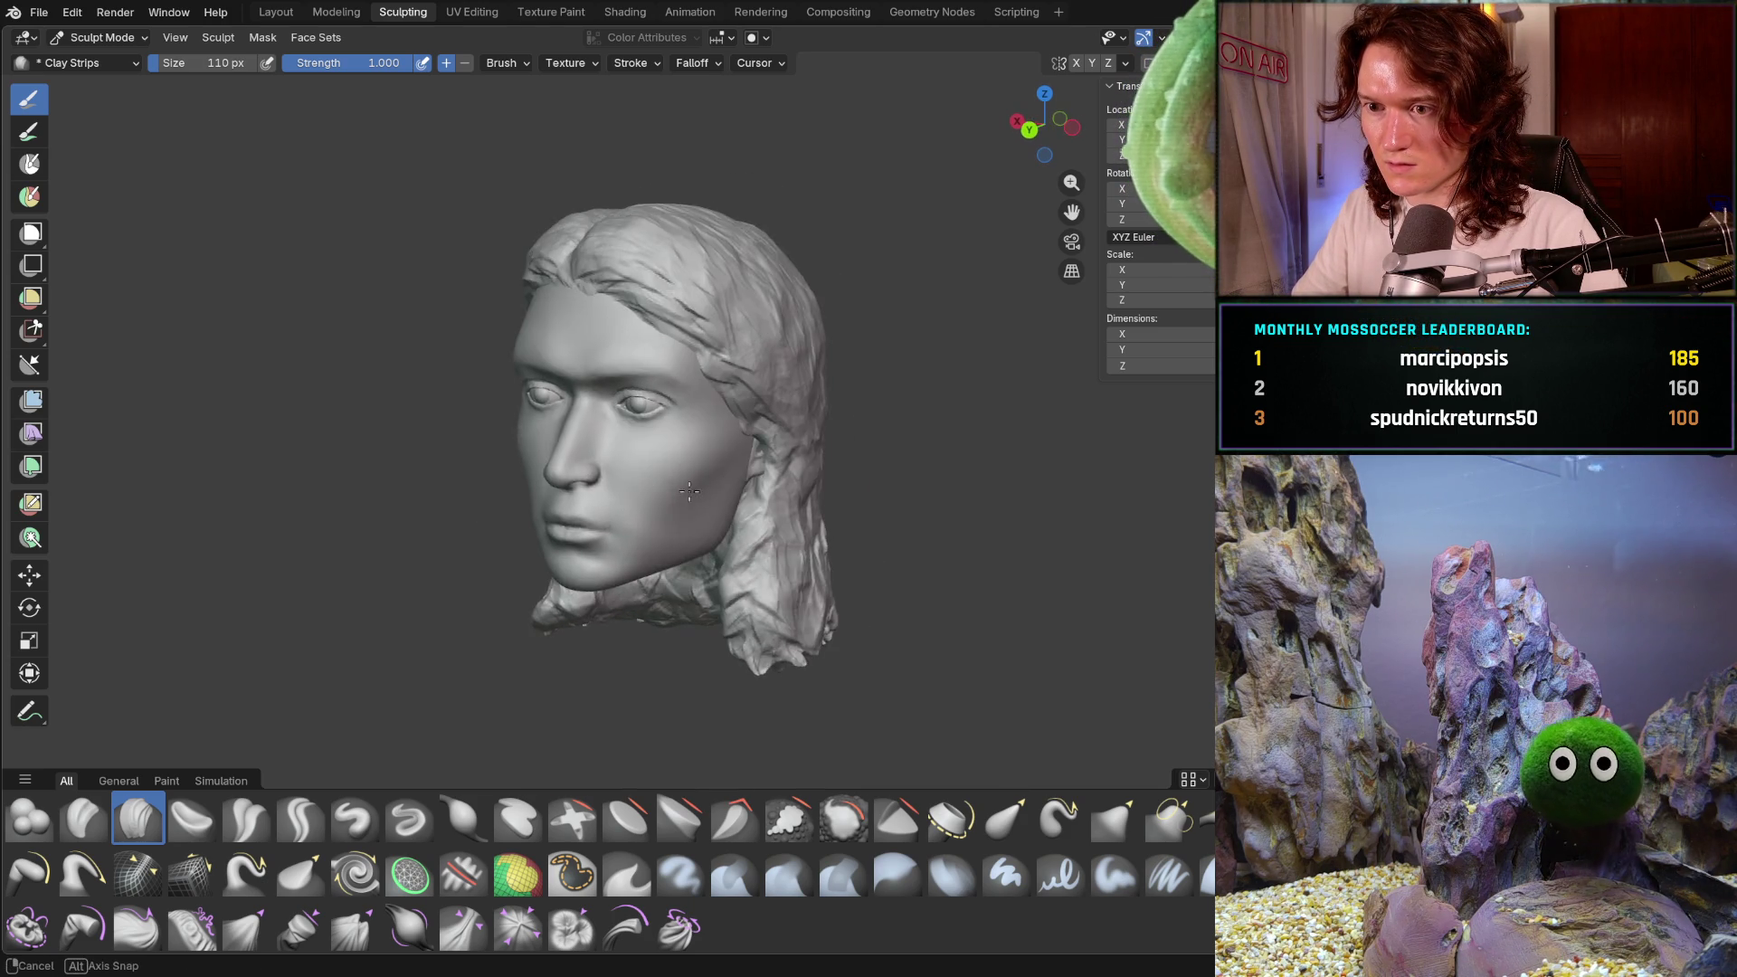
scroll(740, 437, up, 5)
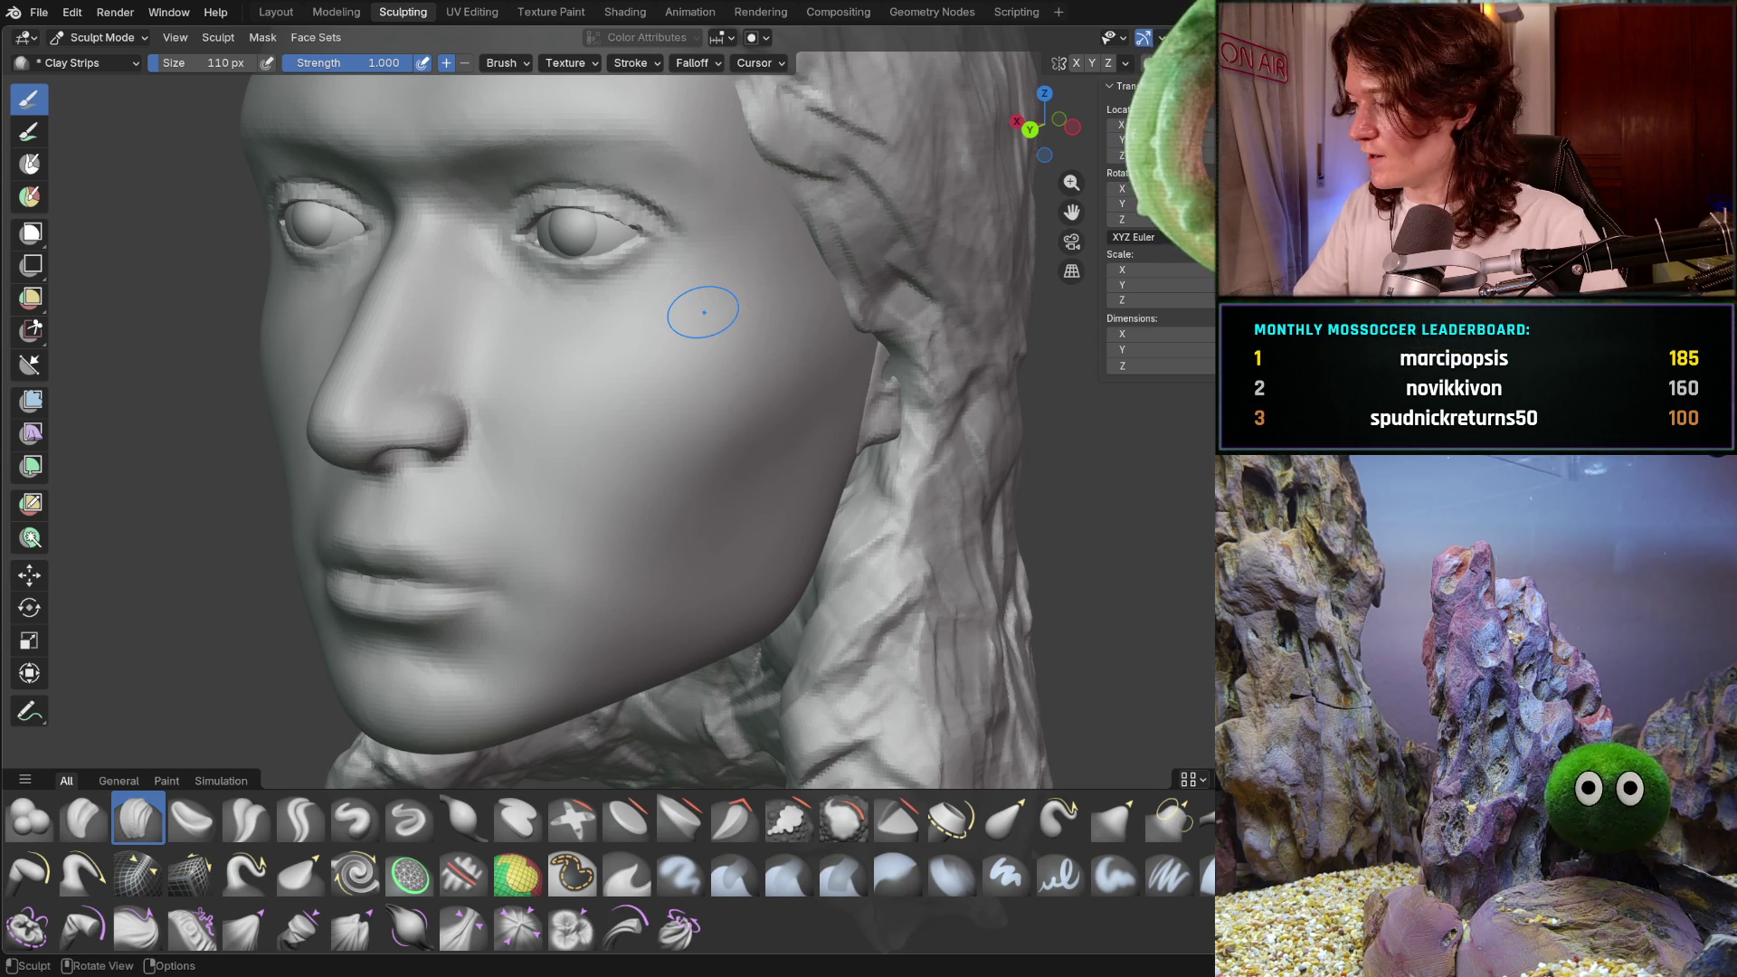
mouse_move(737, 410)
middle_down()
mouse_move(701, 399)
mouse_move(695, 441)
mouse_move(791, 442)
mouse_move(714, 420)
middle_up()
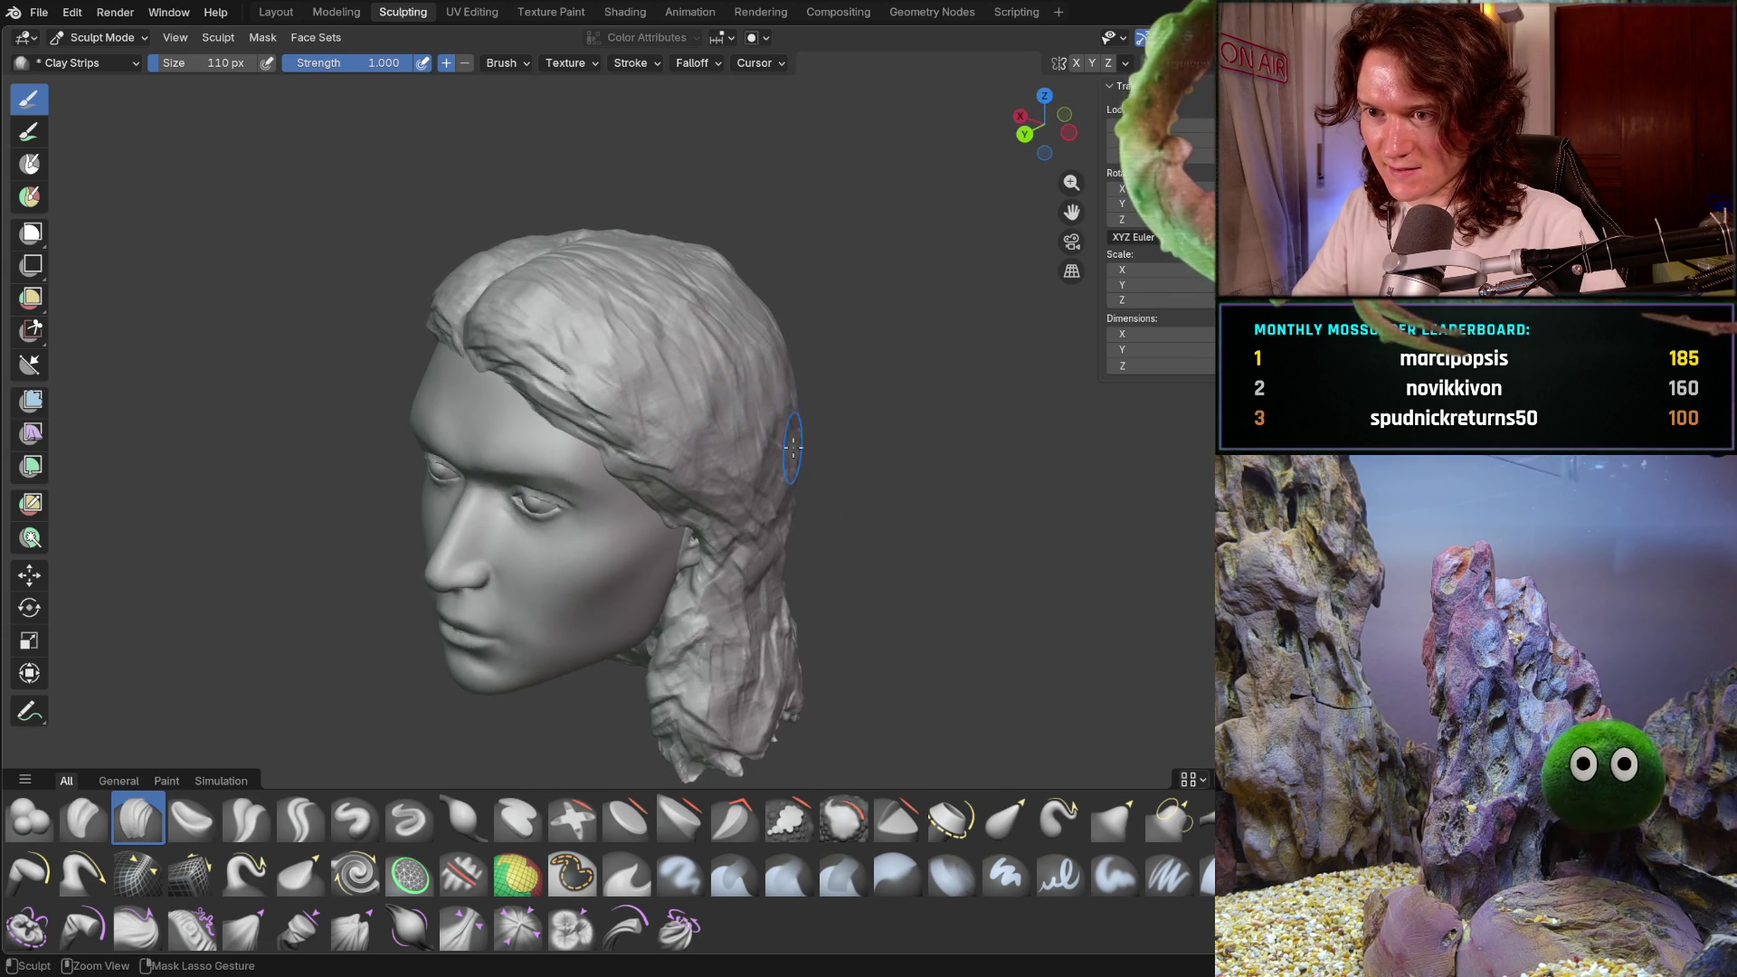
mouse_move(780, 414)
middle_down()
mouse_move(891, 380)
mouse_move(750, 462)
mouse_move(793, 417)
middle_up()
mouse_move(846, 523)
middle_down()
mouse_move(989, 426)
mouse_move(904, 465)
mouse_move(874, 508)
mouse_move(819, 452)
mouse_move(716, 456)
middle_up()
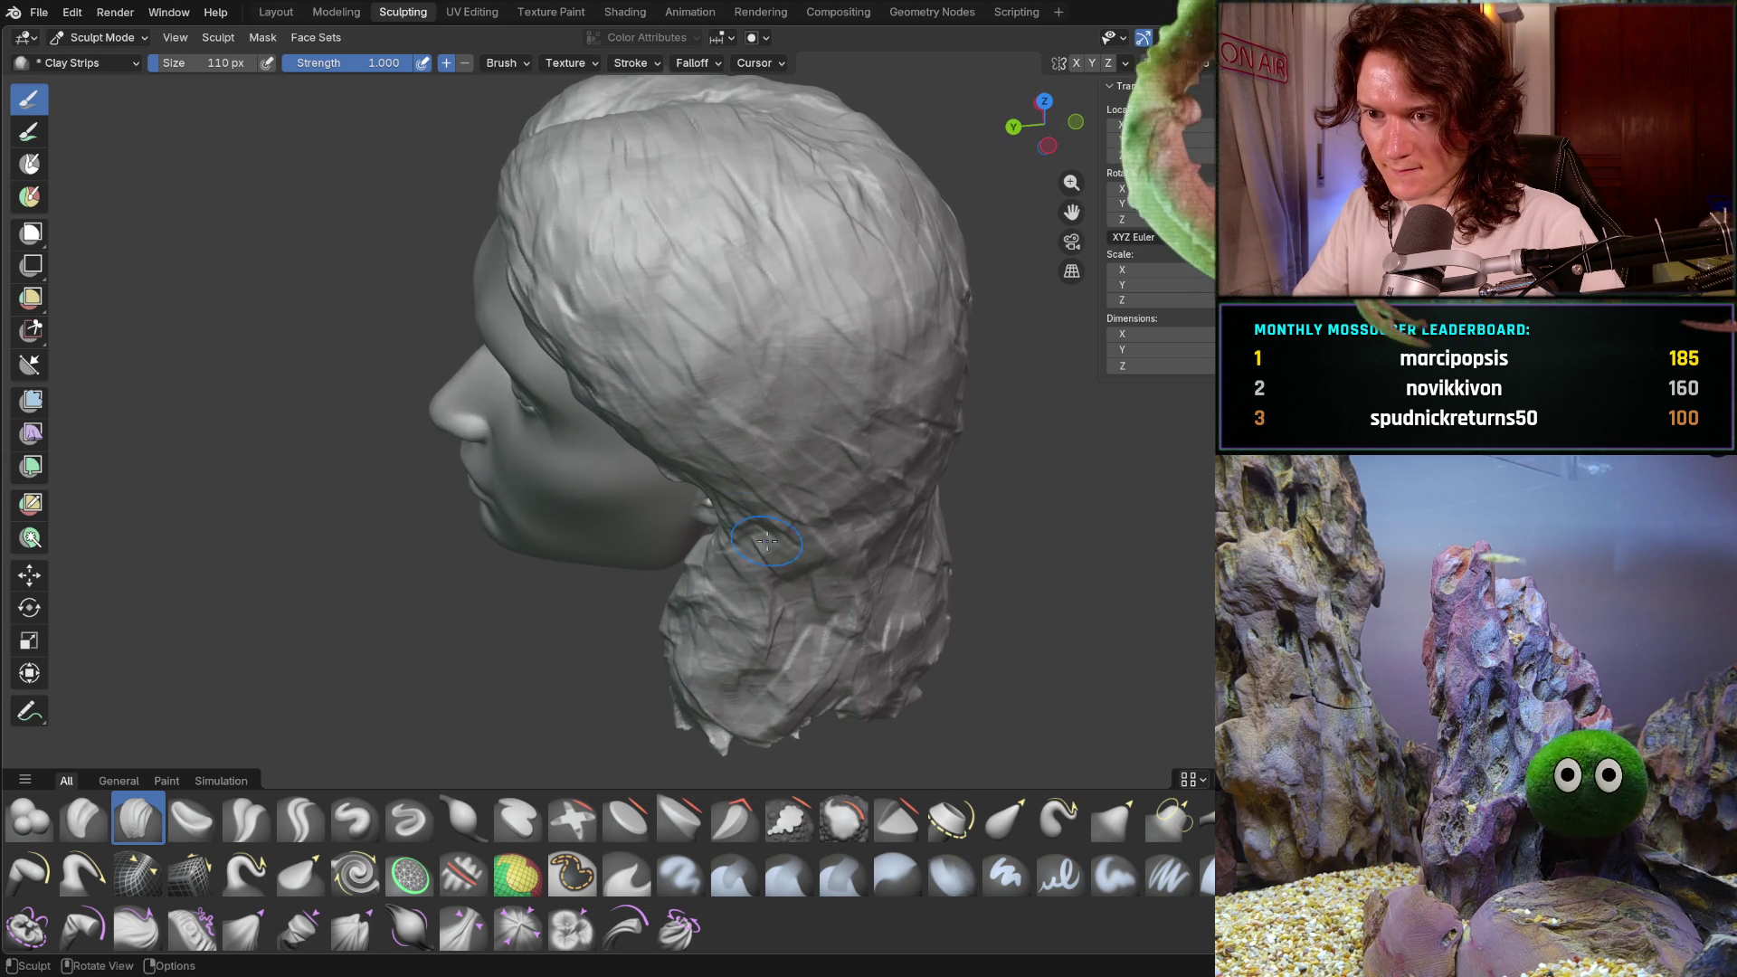
middle_drag(770, 677, 728, 638)
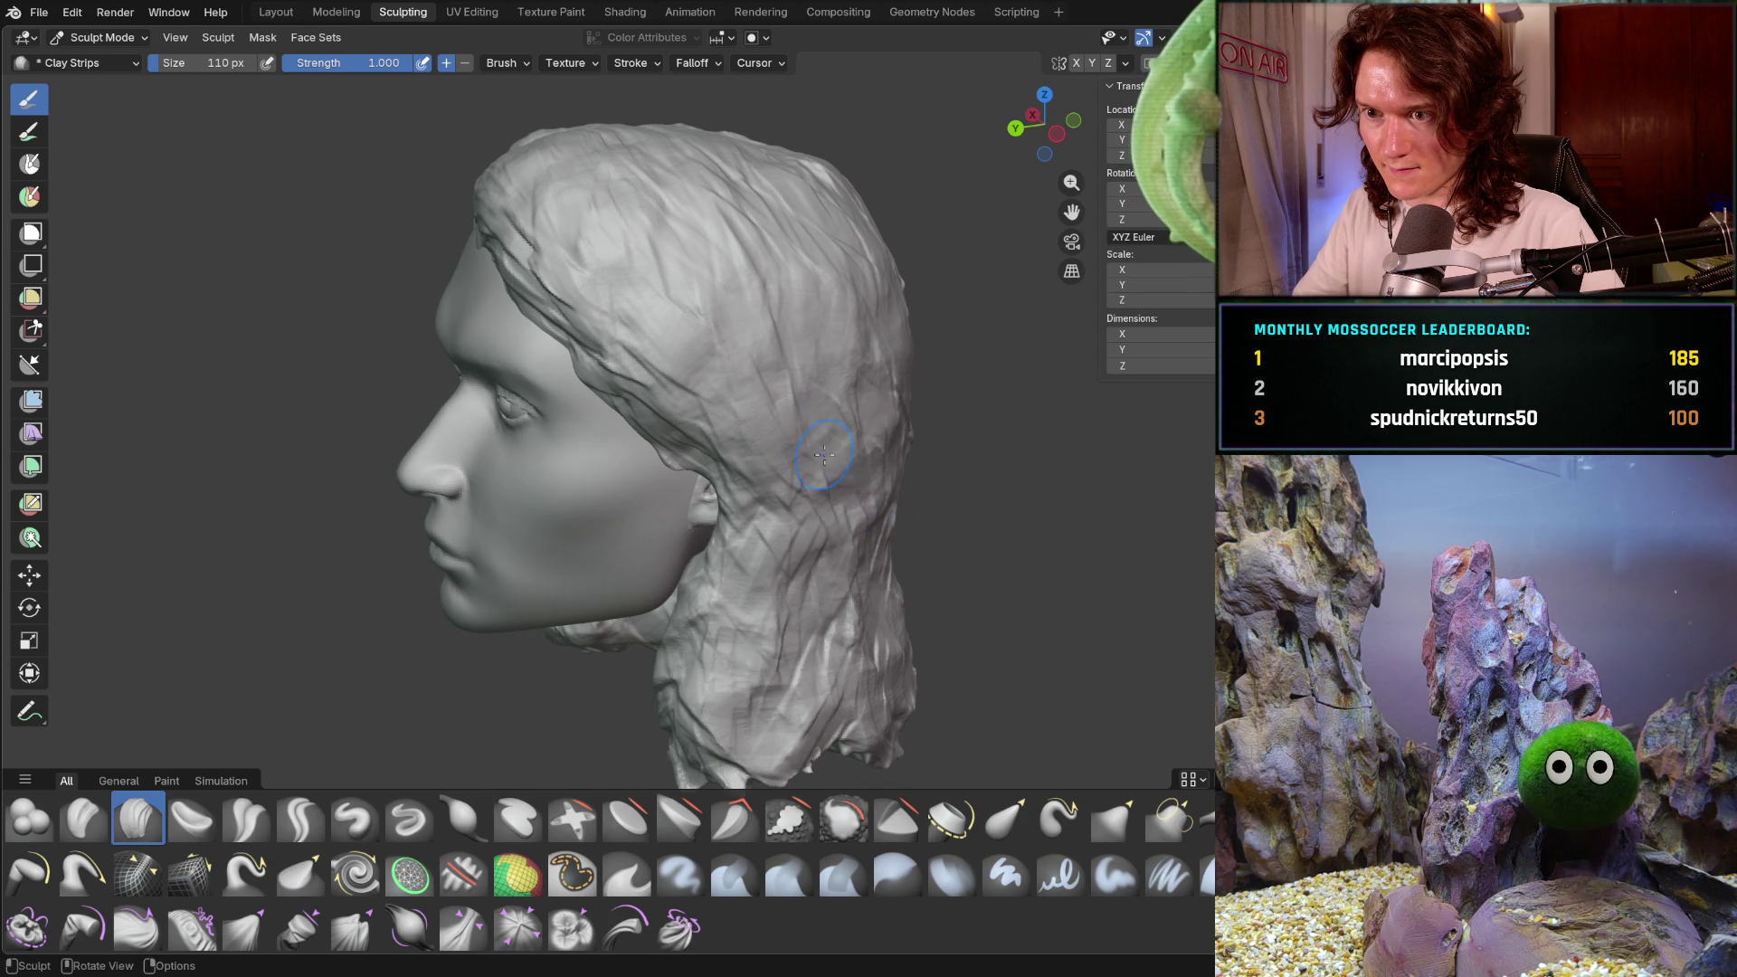
mouse_move(671, 726)
middle_down()
mouse_move(841, 666)
mouse_move(814, 679)
mouse_move(775, 561)
mouse_move(796, 435)
mouse_move(724, 290)
middle_up()
middle_drag(833, 421, 837, 422)
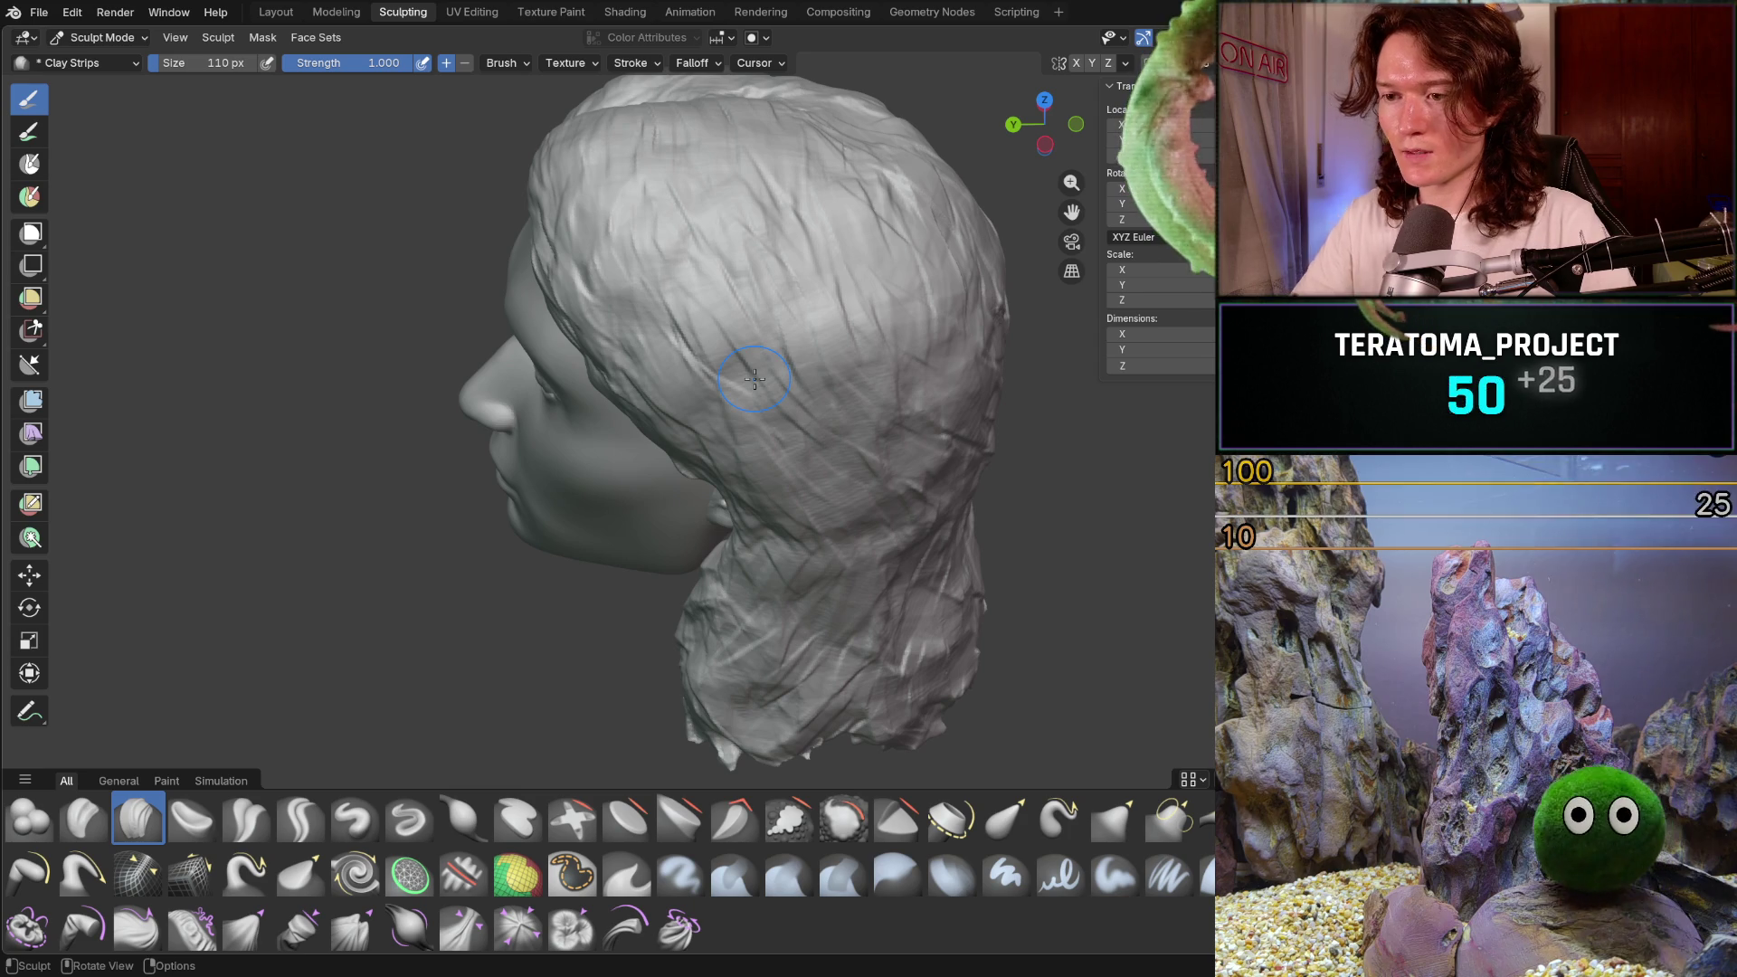
mouse_move(754, 379)
middle_down()
mouse_move(729, 436)
mouse_move(687, 416)
mouse_move(779, 360)
mouse_move(714, 325)
mouse_move(781, 364)
mouse_move(800, 409)
middle_up()
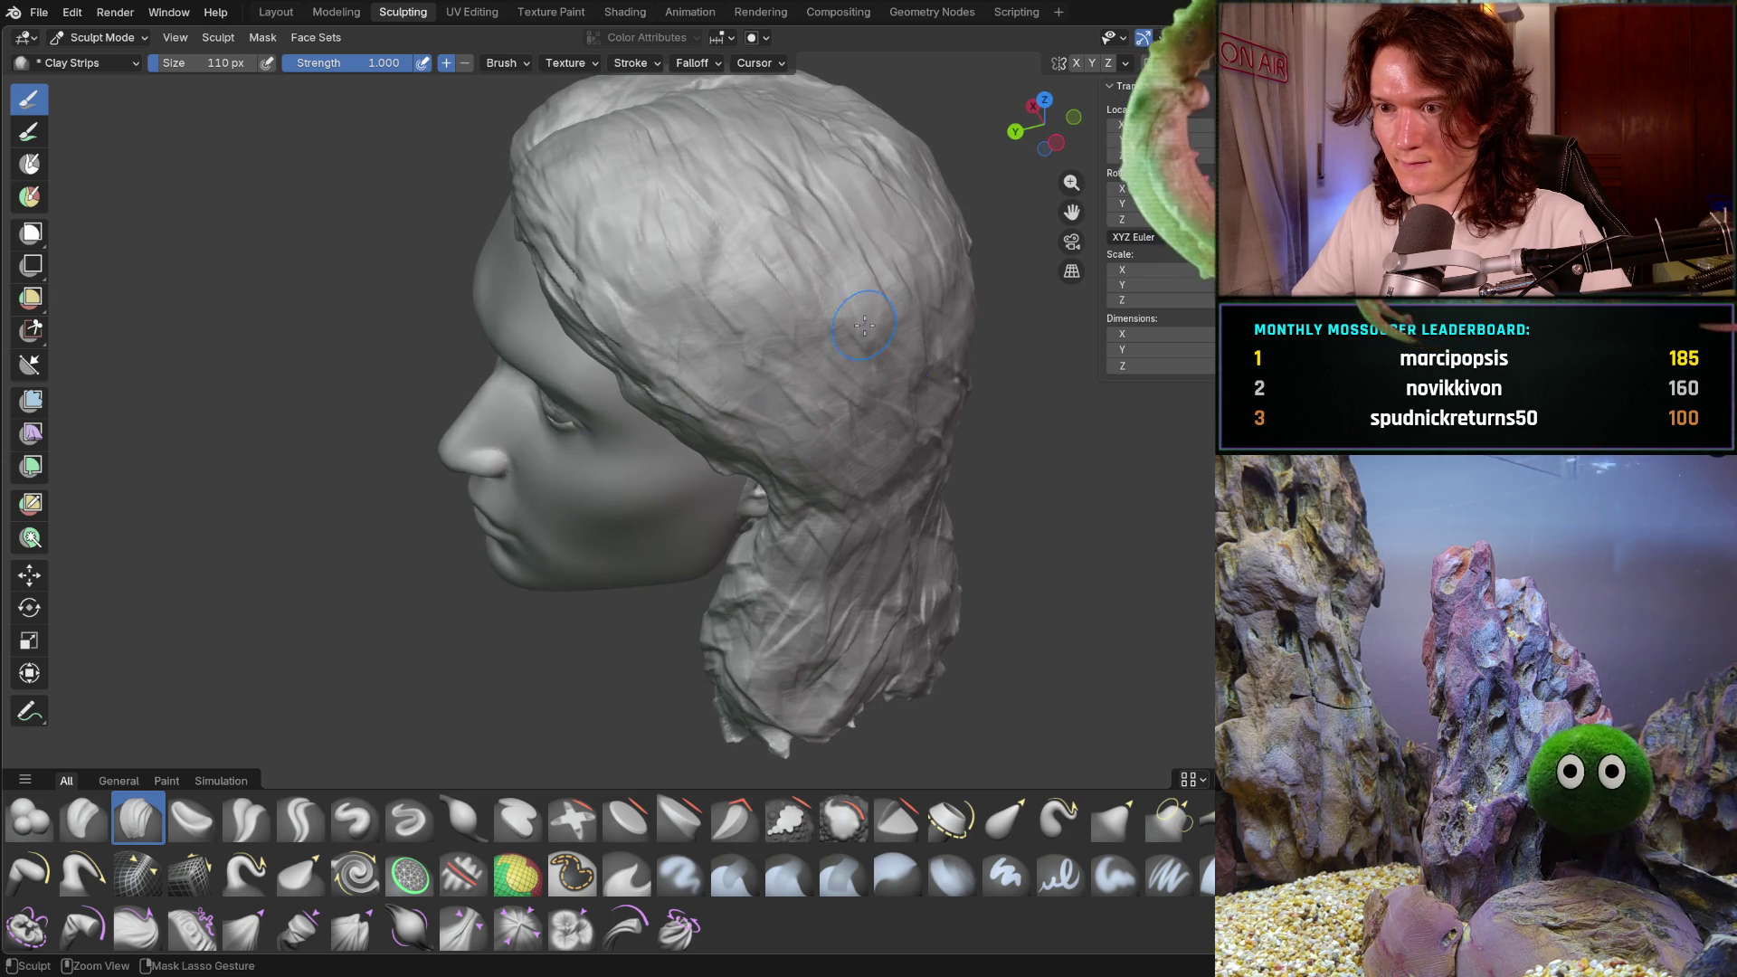
mouse_move(745, 324)
middle_down()
mouse_move(792, 278)
mouse_move(988, 280)
mouse_move(872, 436)
mouse_move(867, 485)
mouse_move(873, 469)
mouse_move(814, 464)
mouse_move(814, 398)
mouse_move(1039, 356)
mouse_move(877, 440)
mouse_move(915, 515)
mouse_move(917, 460)
middle_up()
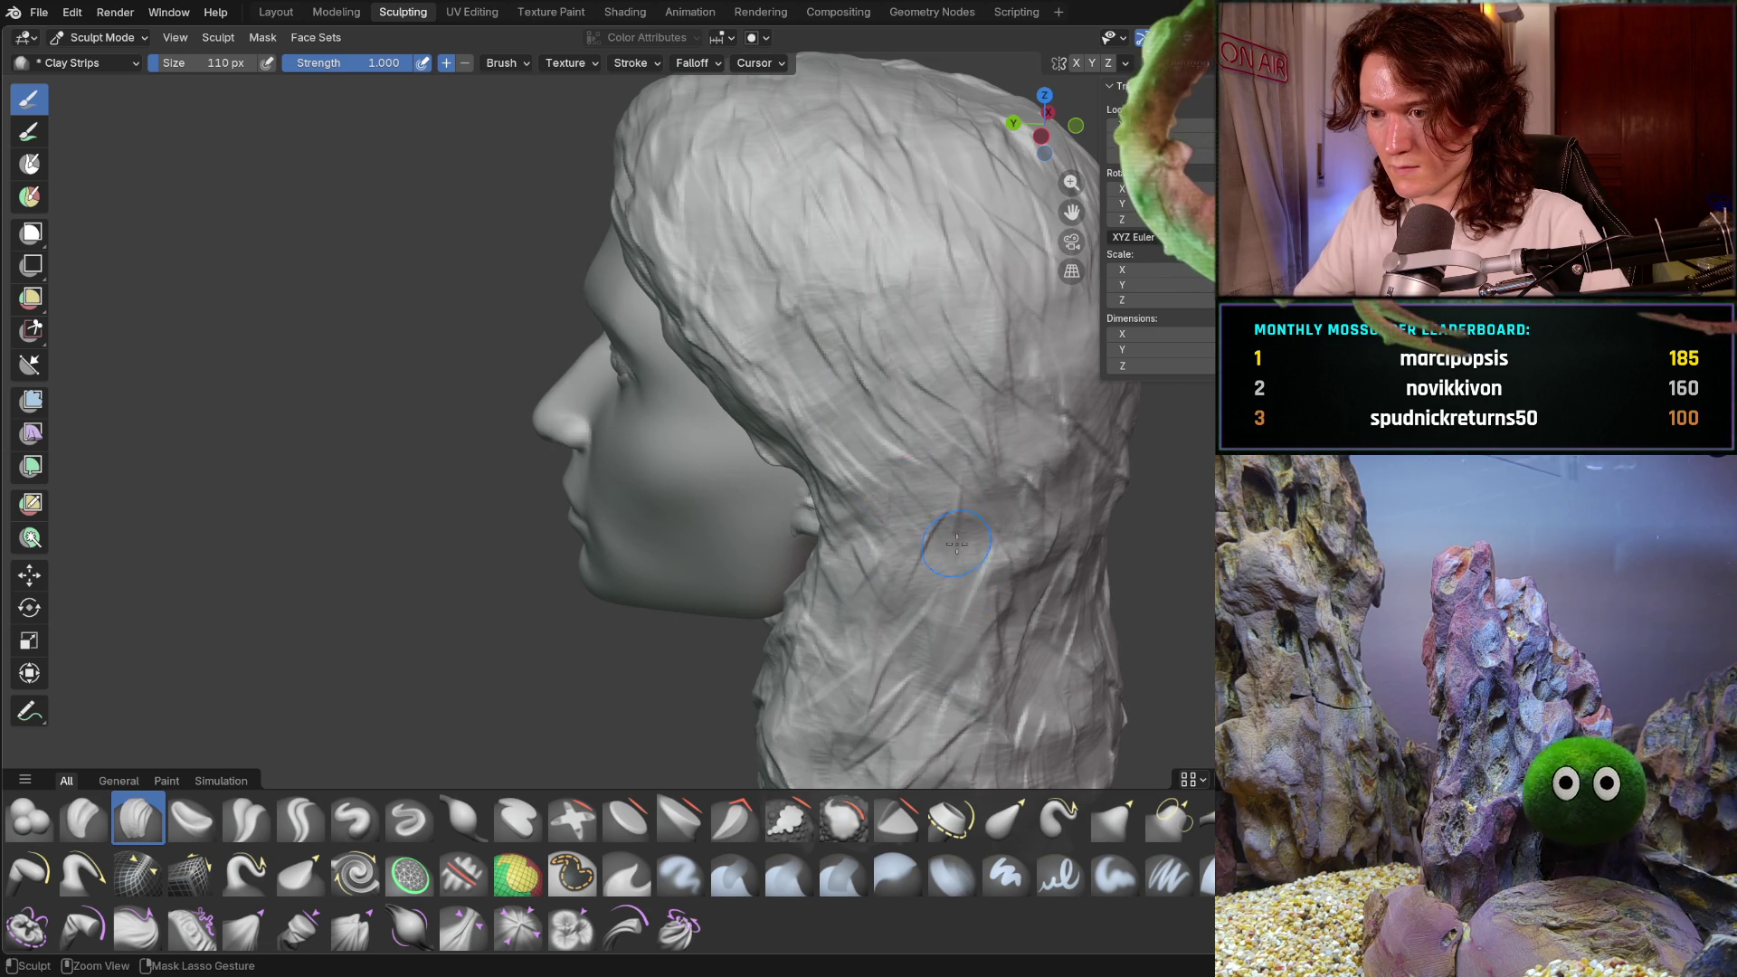
mouse_move(982, 539)
middle_down()
mouse_move(941, 544)
mouse_move(993, 559)
middle_up()
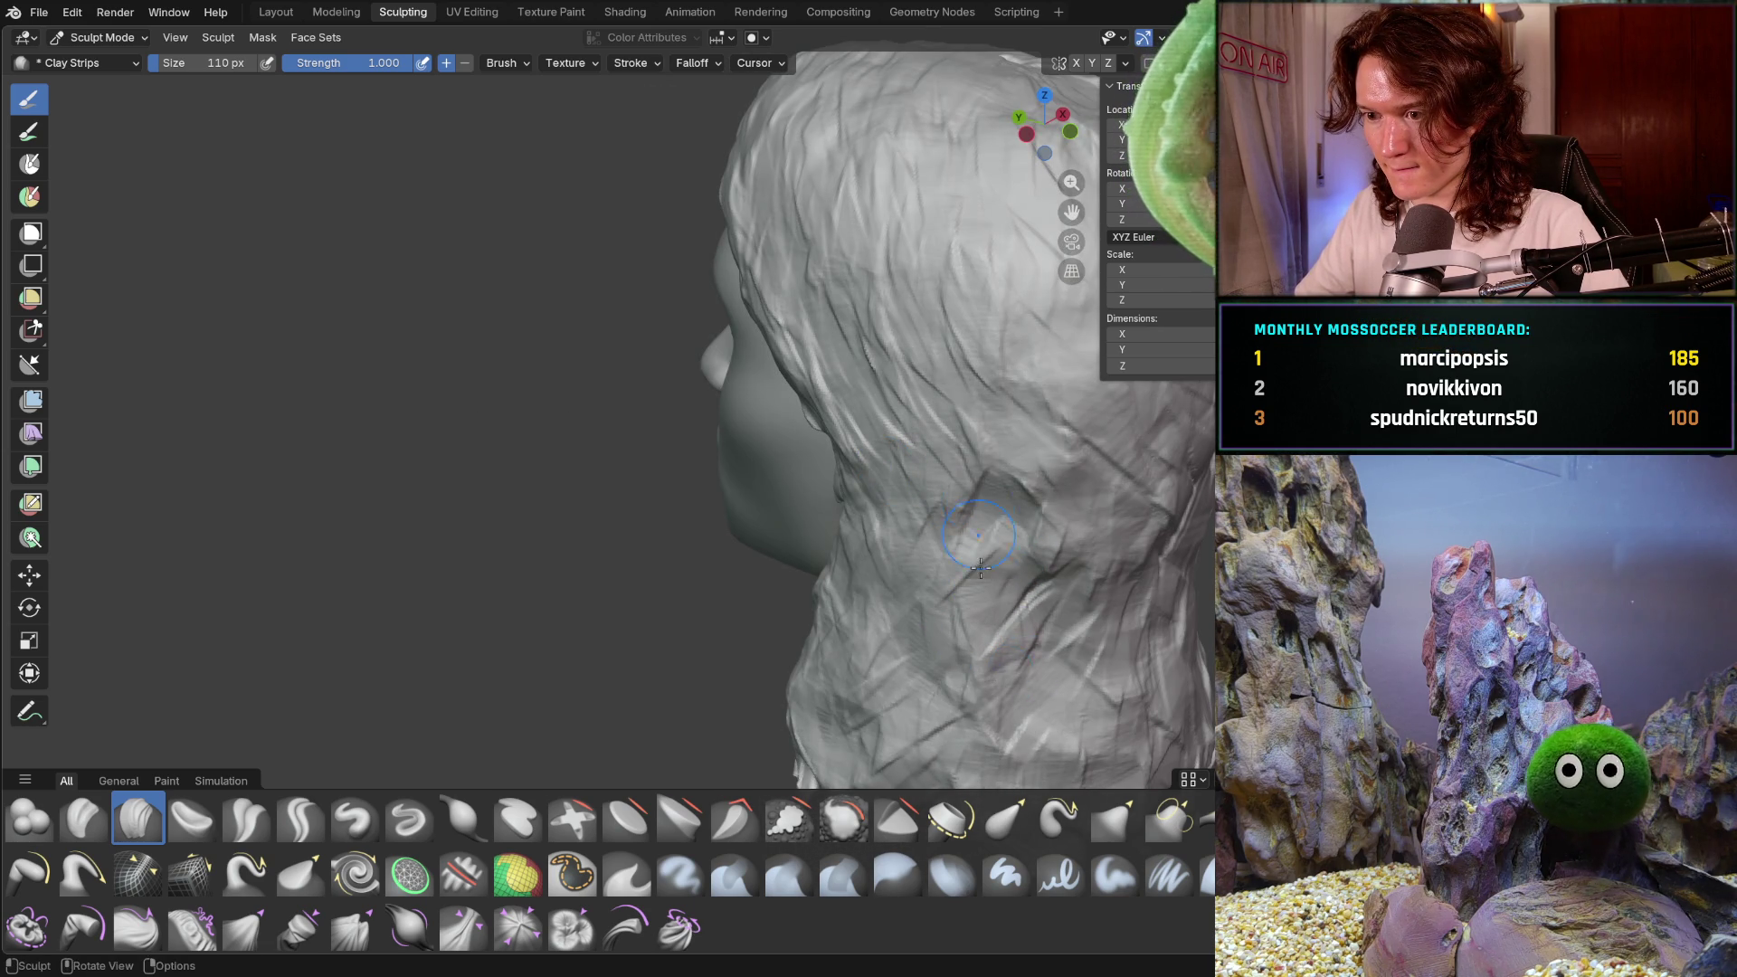
mouse_move(1046, 641)
middle_down()
mouse_move(891, 531)
mouse_move(986, 610)
mouse_move(1064, 621)
mouse_move(1124, 543)
mouse_move(974, 590)
middle_up()
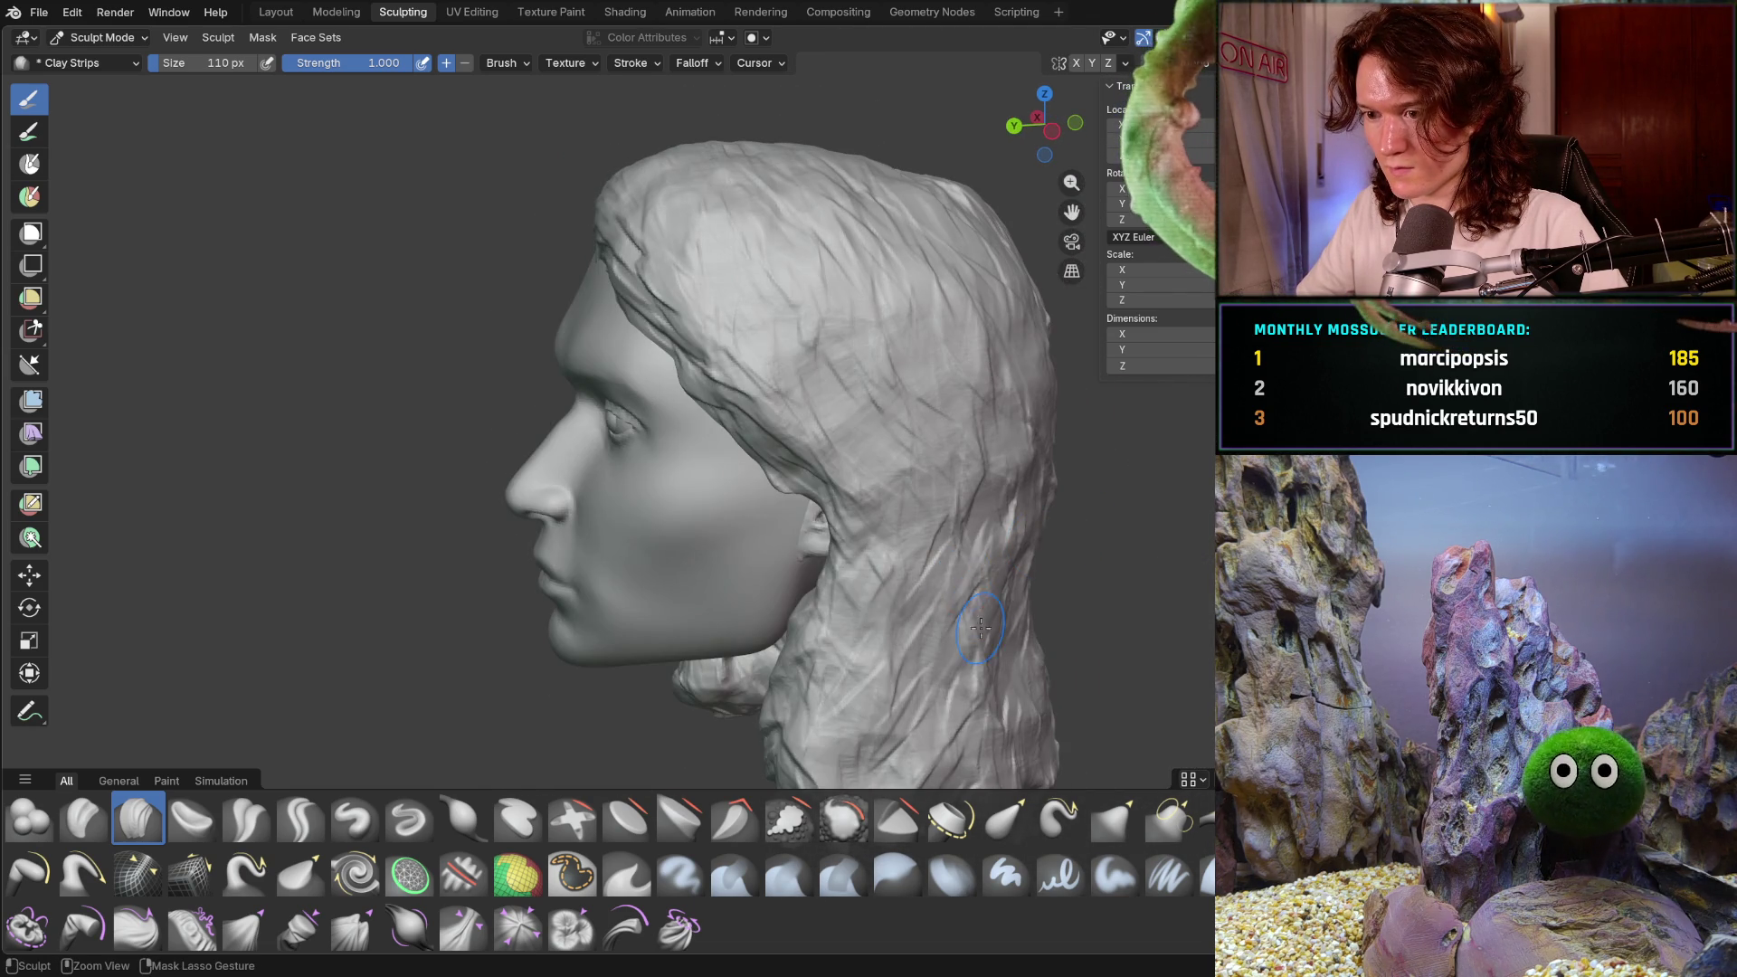
mouse_move(880, 667)
middle_down()
mouse_move(1040, 574)
mouse_move(960, 581)
mouse_move(950, 523)
mouse_move(745, 601)
middle_up()
- Add clay strips over the top of the hair and along the head's top edge
middle_drag(729, 518, 674, 380)
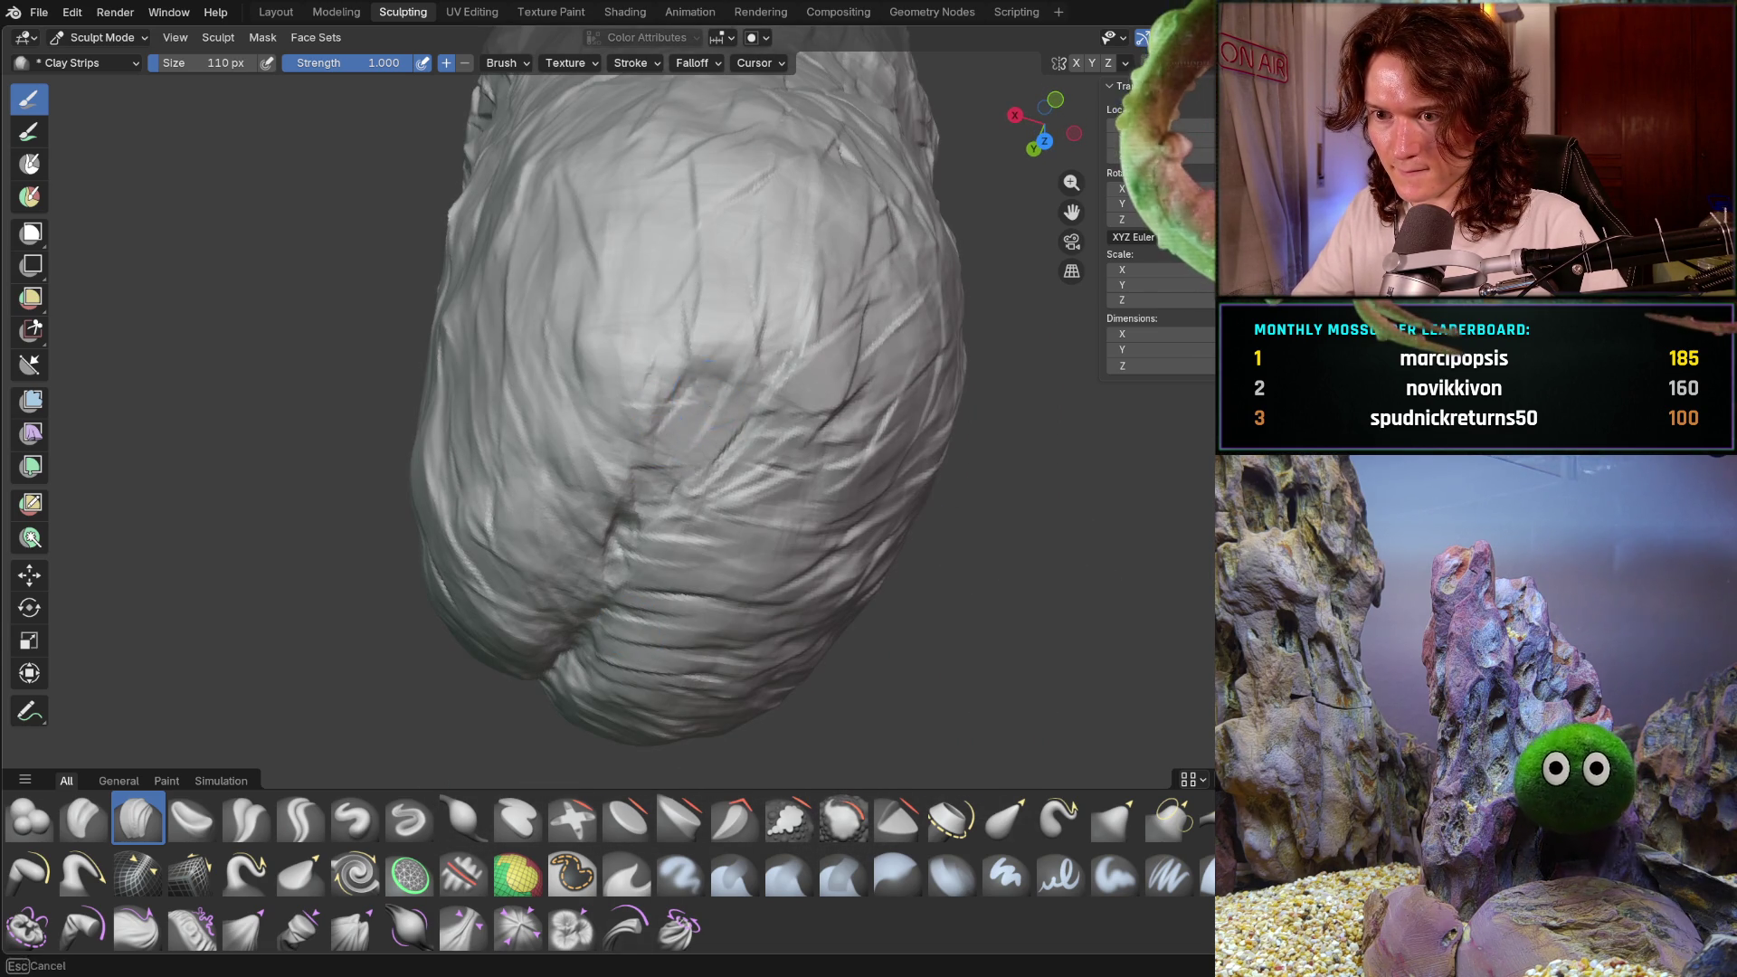
mouse_move(659, 357)
mouse_down()
mouse_move(778, 434)
mouse_move(719, 353)
mouse_up()
mouse_move(719, 353)
middle_down()
mouse_move(717, 213)
mouse_move(921, 378)
mouse_move(892, 303)
middle_up()
drag(725, 341, 705, 323)
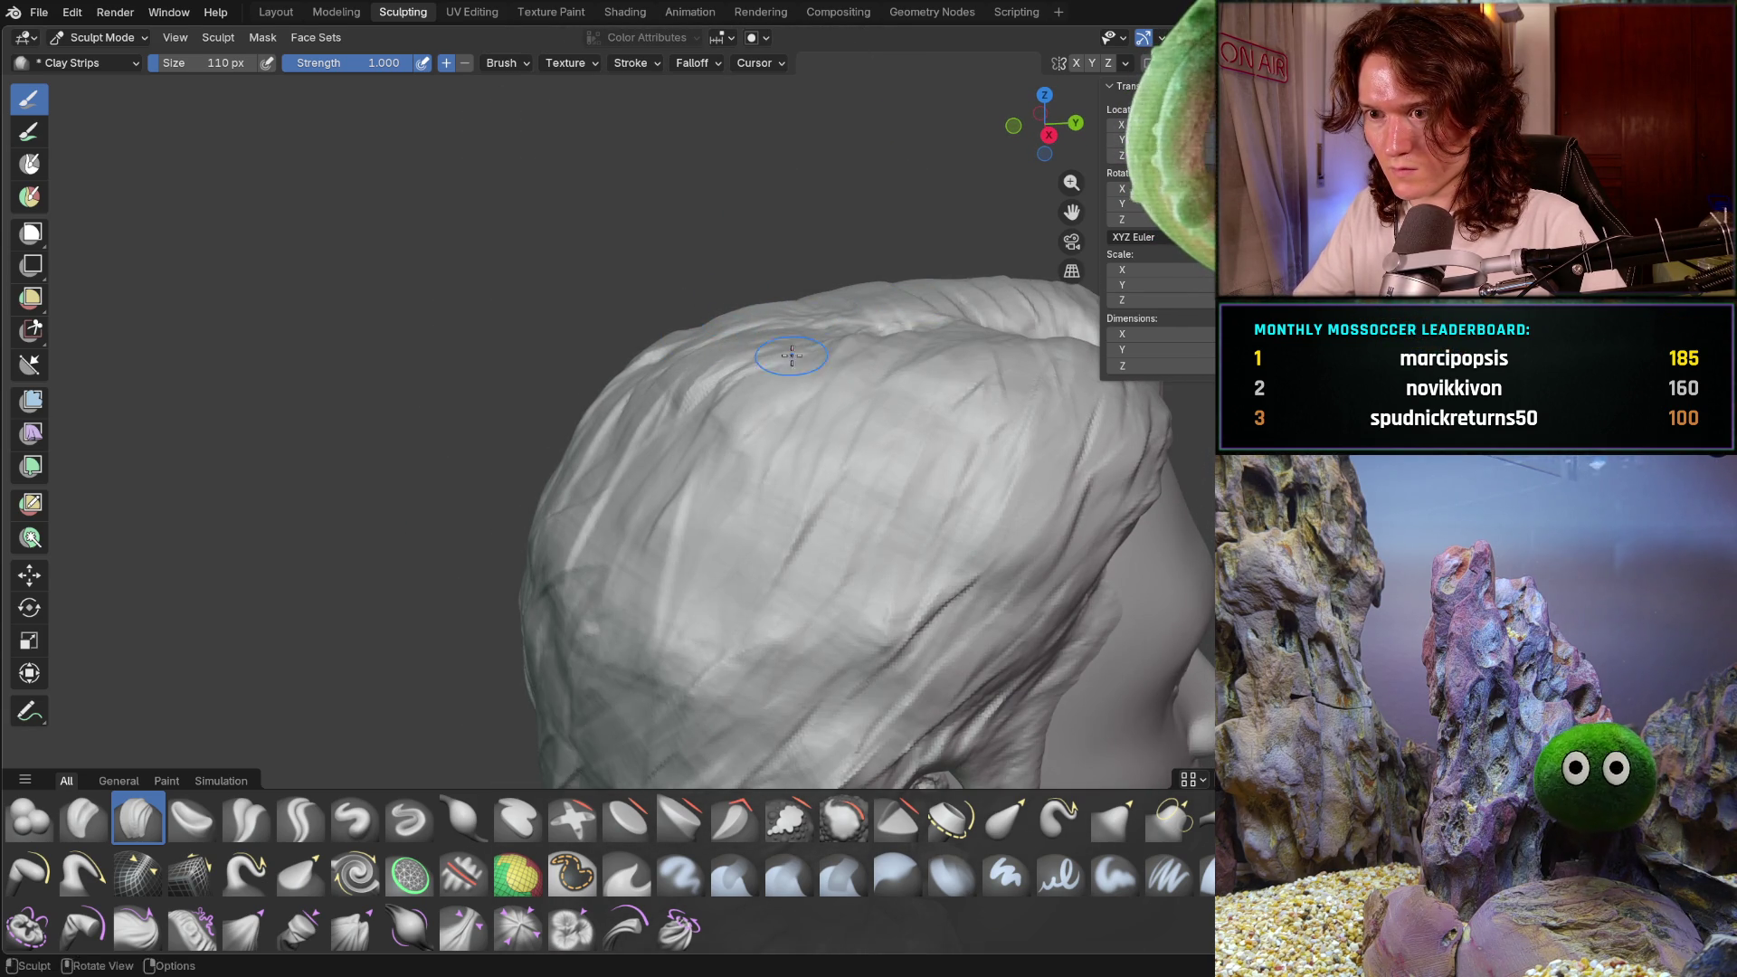
- Build up clay-strip strands across the side of the hair
mouse_move(577, 556)
mouse_down()
mouse_move(688, 488)
mouse_move(644, 567)
mouse_up()
mouse_move(635, 669)
mouse_down()
mouse_move(709, 621)
mouse_move(669, 633)
mouse_move(597, 434)
mouse_move(549, 639)
mouse_move(644, 534)
mouse_move(814, 427)
mouse_move(759, 399)
mouse_up()
mouse_move(760, 399)
middle_down()
mouse_move(723, 473)
mouse_move(974, 519)
mouse_move(785, 622)
mouse_move(749, 670)
mouse_move(628, 562)
mouse_move(612, 455)
mouse_move(597, 507)
mouse_move(531, 574)
mouse_move(546, 547)
mouse_move(586, 550)
mouse_move(644, 601)
mouse_move(605, 663)
mouse_move(497, 609)
mouse_move(664, 580)
mouse_move(714, 608)
mouse_move(855, 607)
middle_up()
scroll(810, 611, up, 5)
scroll(819, 606, down, 5)
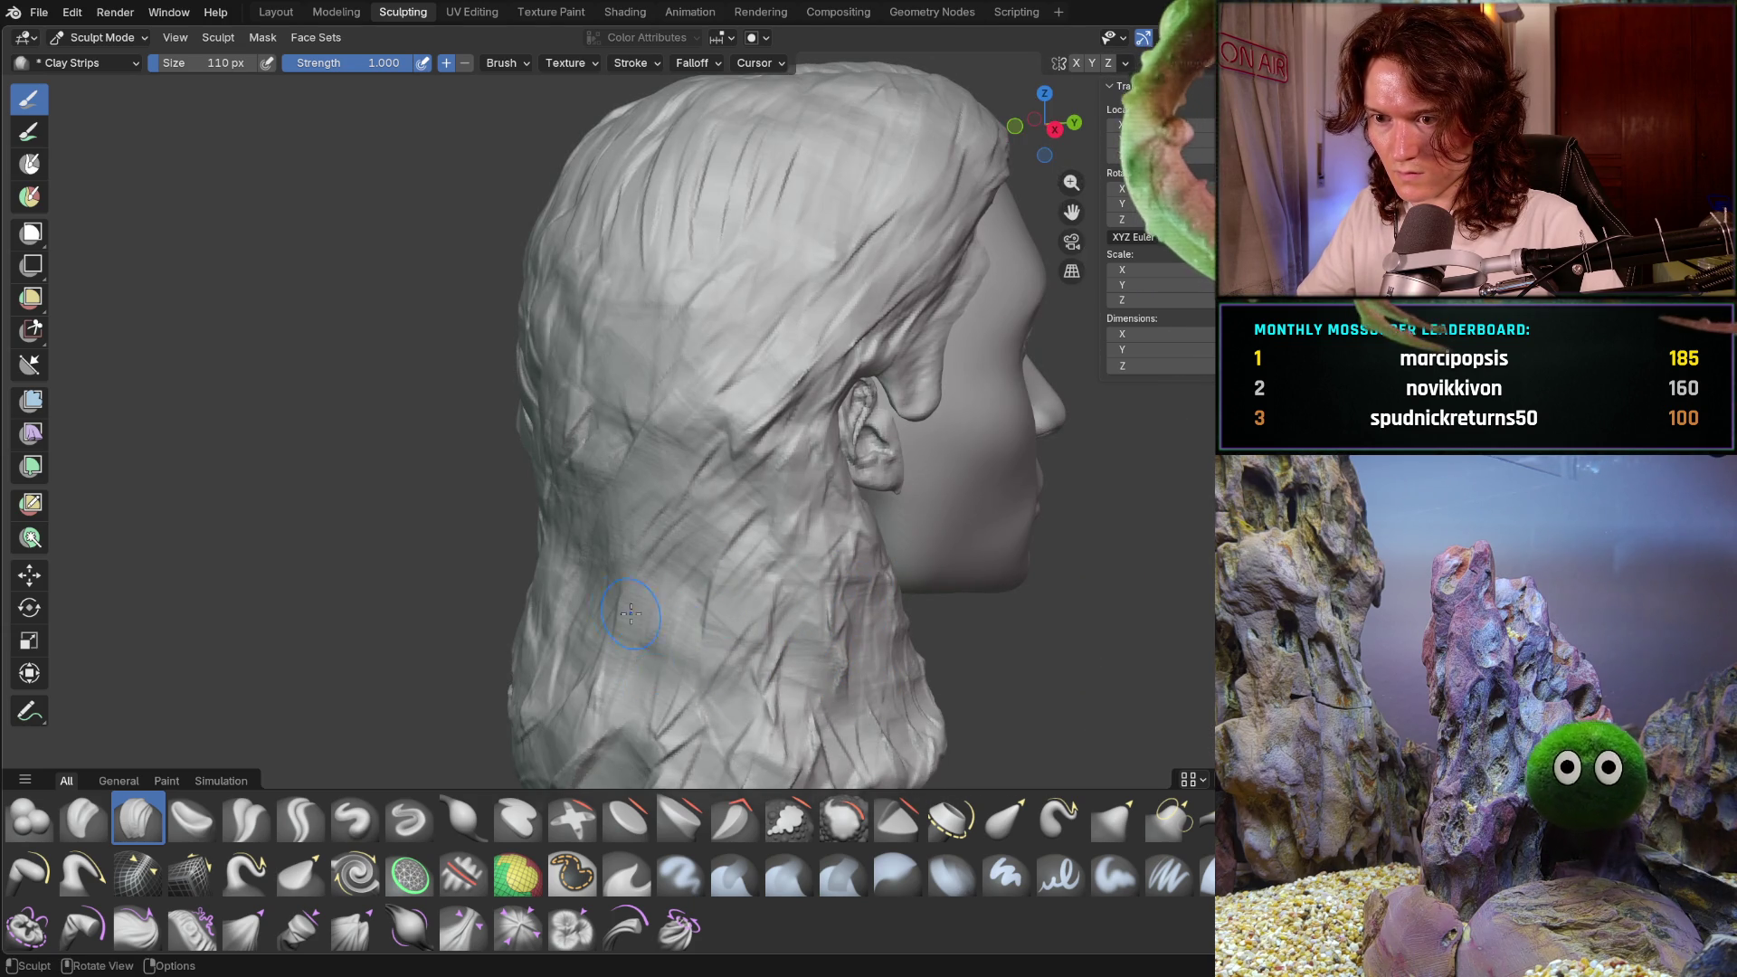
- Sculpt a fine strand on the back hair at 44 px, then restore the brush to about 106 px
middle_drag(724, 574, 666, 601)
key(f)
click(622, 620)
drag(624, 557, 621, 491)
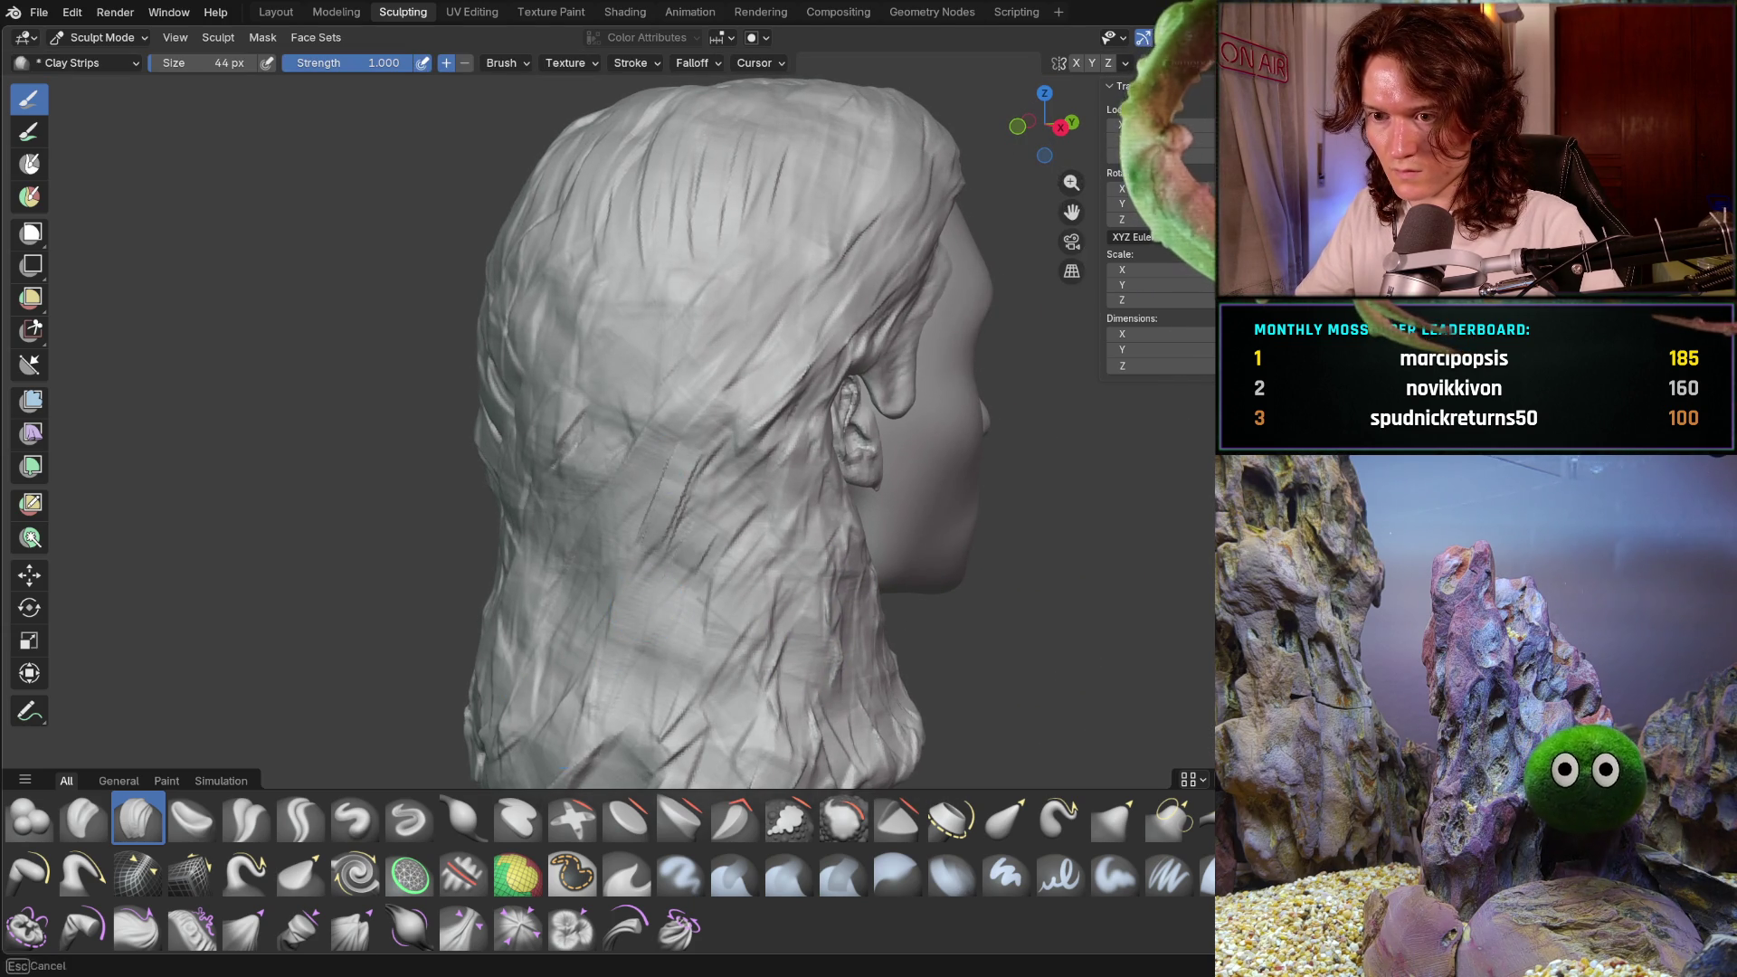
key(f)
click(652, 561)
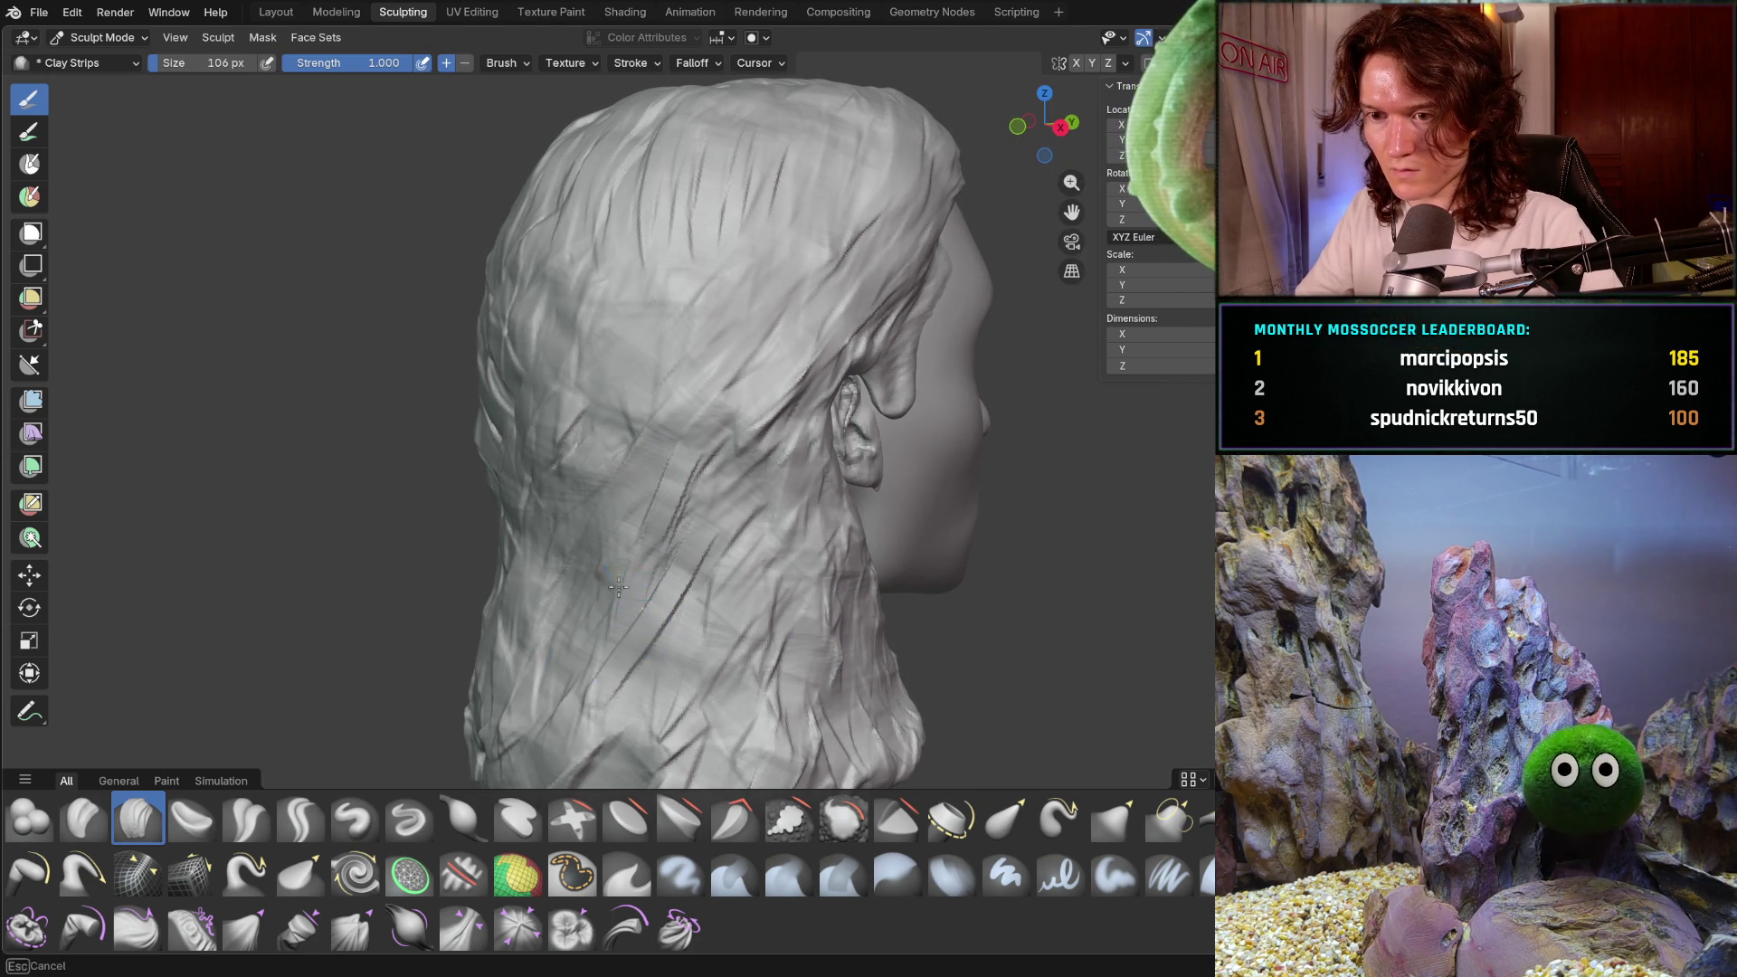
- Add clay strips across the back of the head, then shrink the brush to 84 px
mouse_move(559, 541)
mouse_down()
mouse_move(674, 624)
mouse_move(716, 612)
mouse_up()
drag(707, 549, 668, 503)
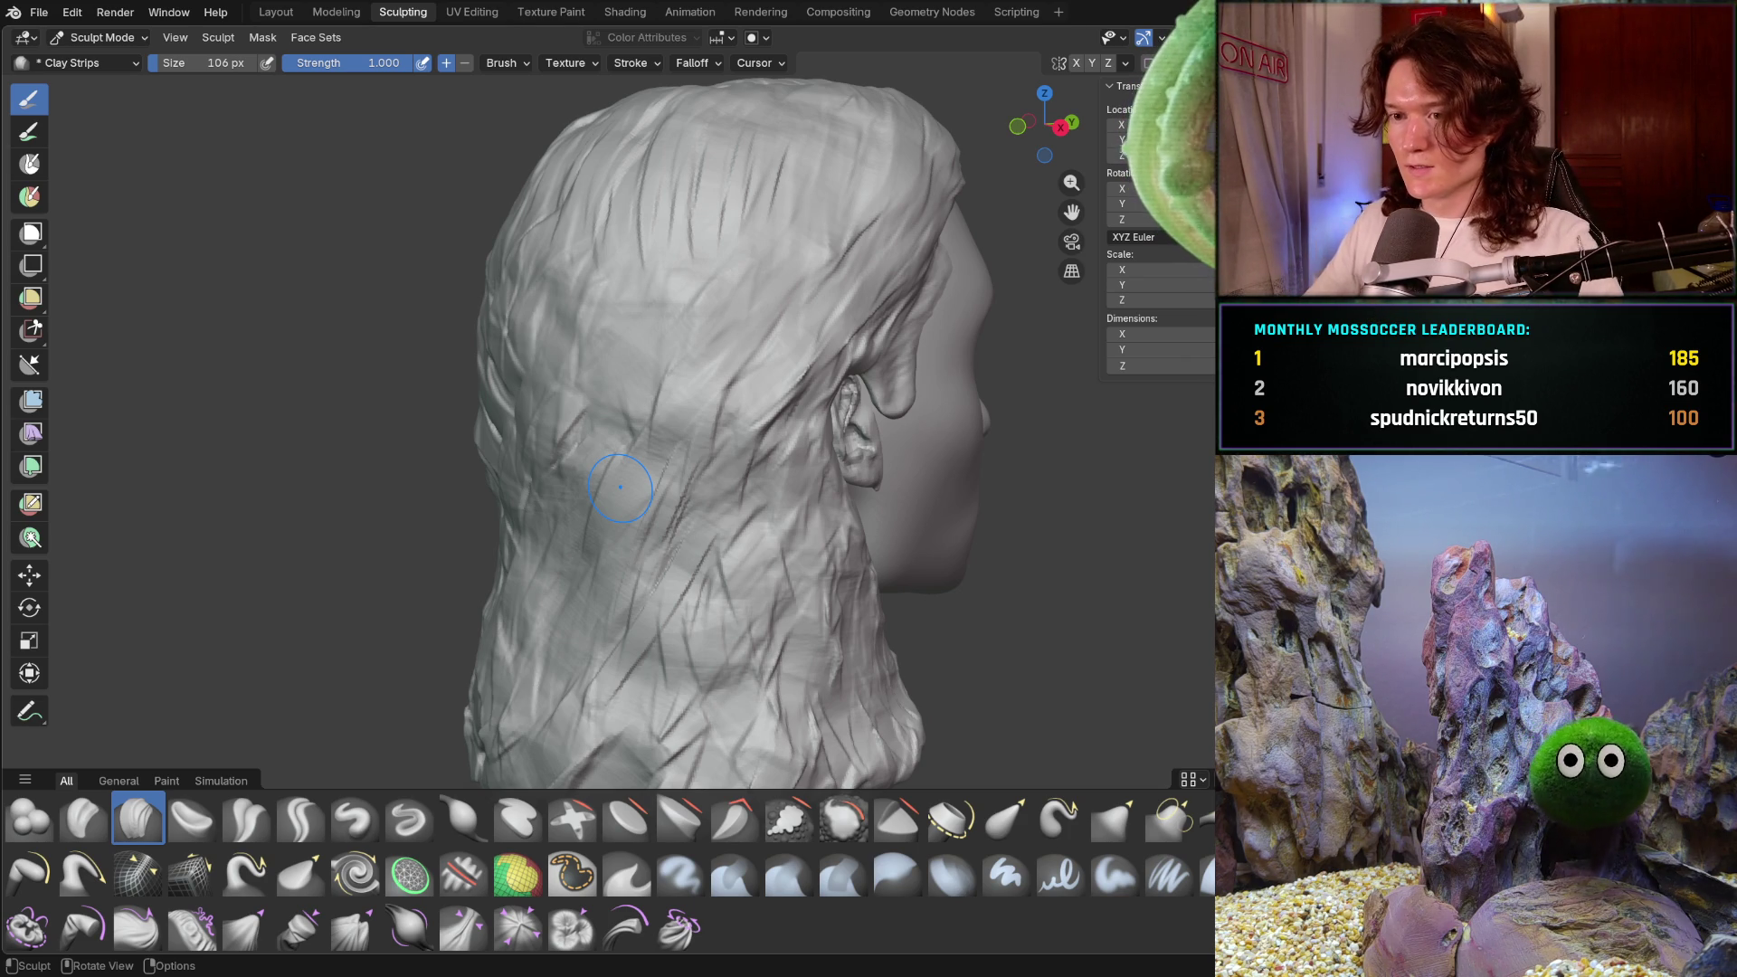
mouse_move(644, 319)
mouse_down()
mouse_move(640, 368)
mouse_move(795, 225)
mouse_move(586, 371)
mouse_up()
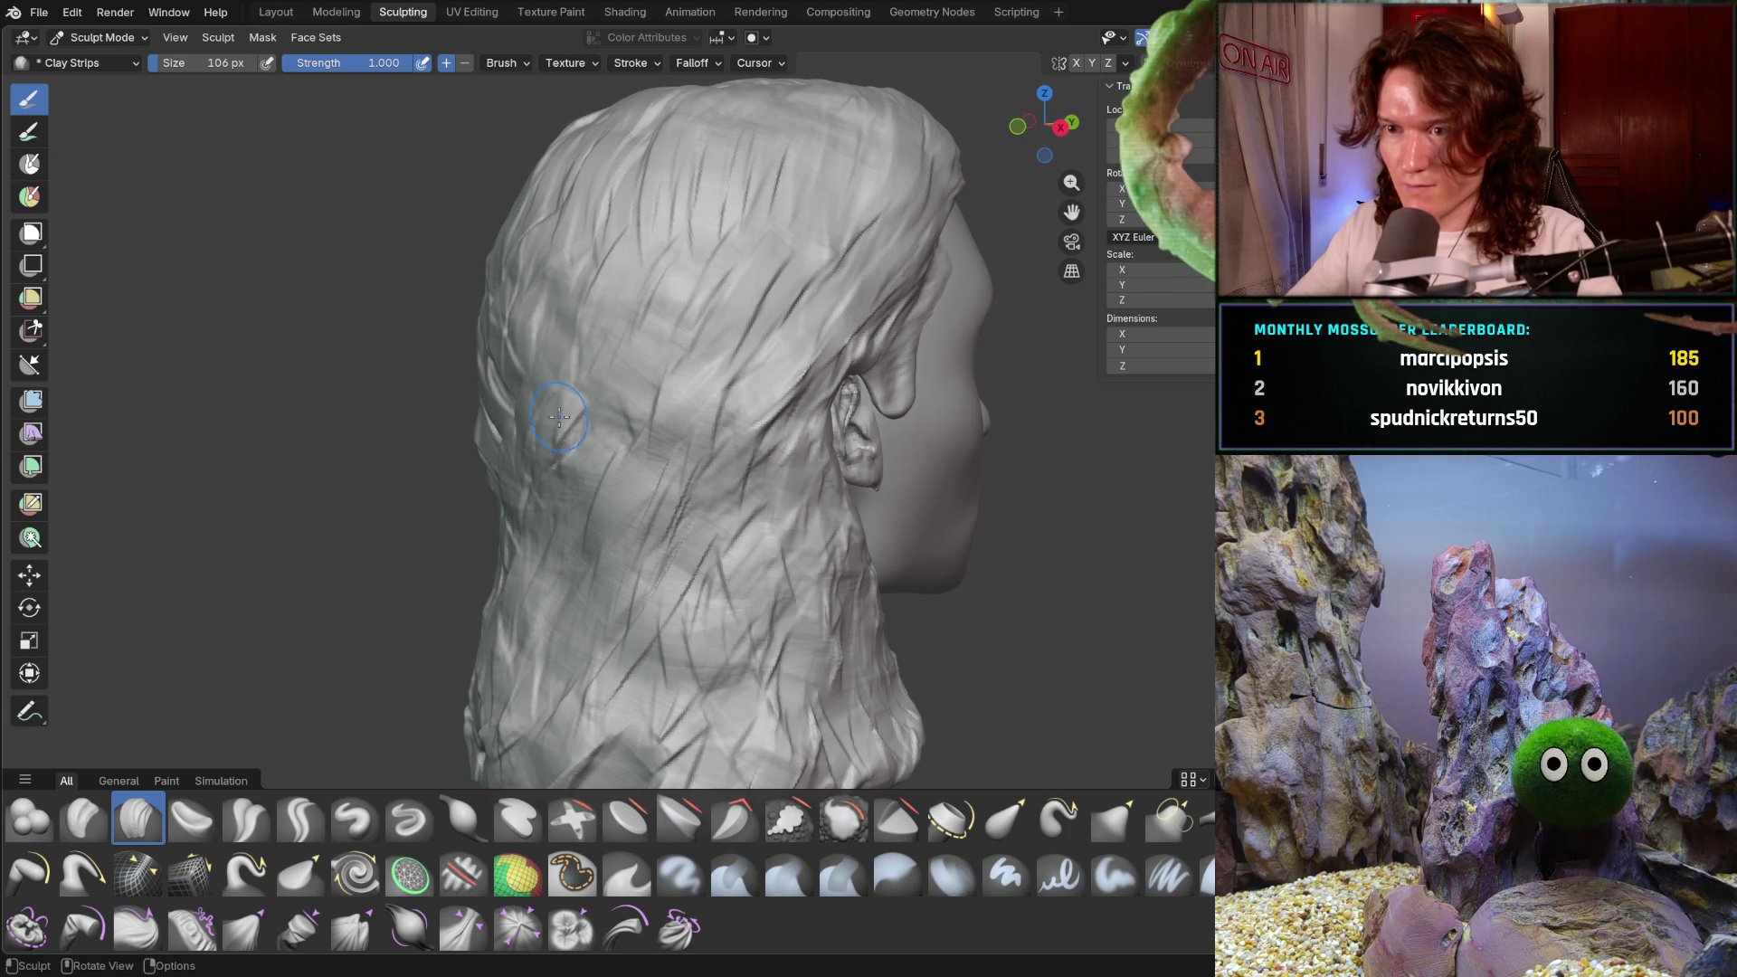
mouse_move(719, 423)
middle_down()
mouse_move(793, 471)
mouse_move(523, 492)
mouse_move(708, 443)
mouse_move(743, 368)
middle_up()
key(bracketleft)
key(bracketleft)
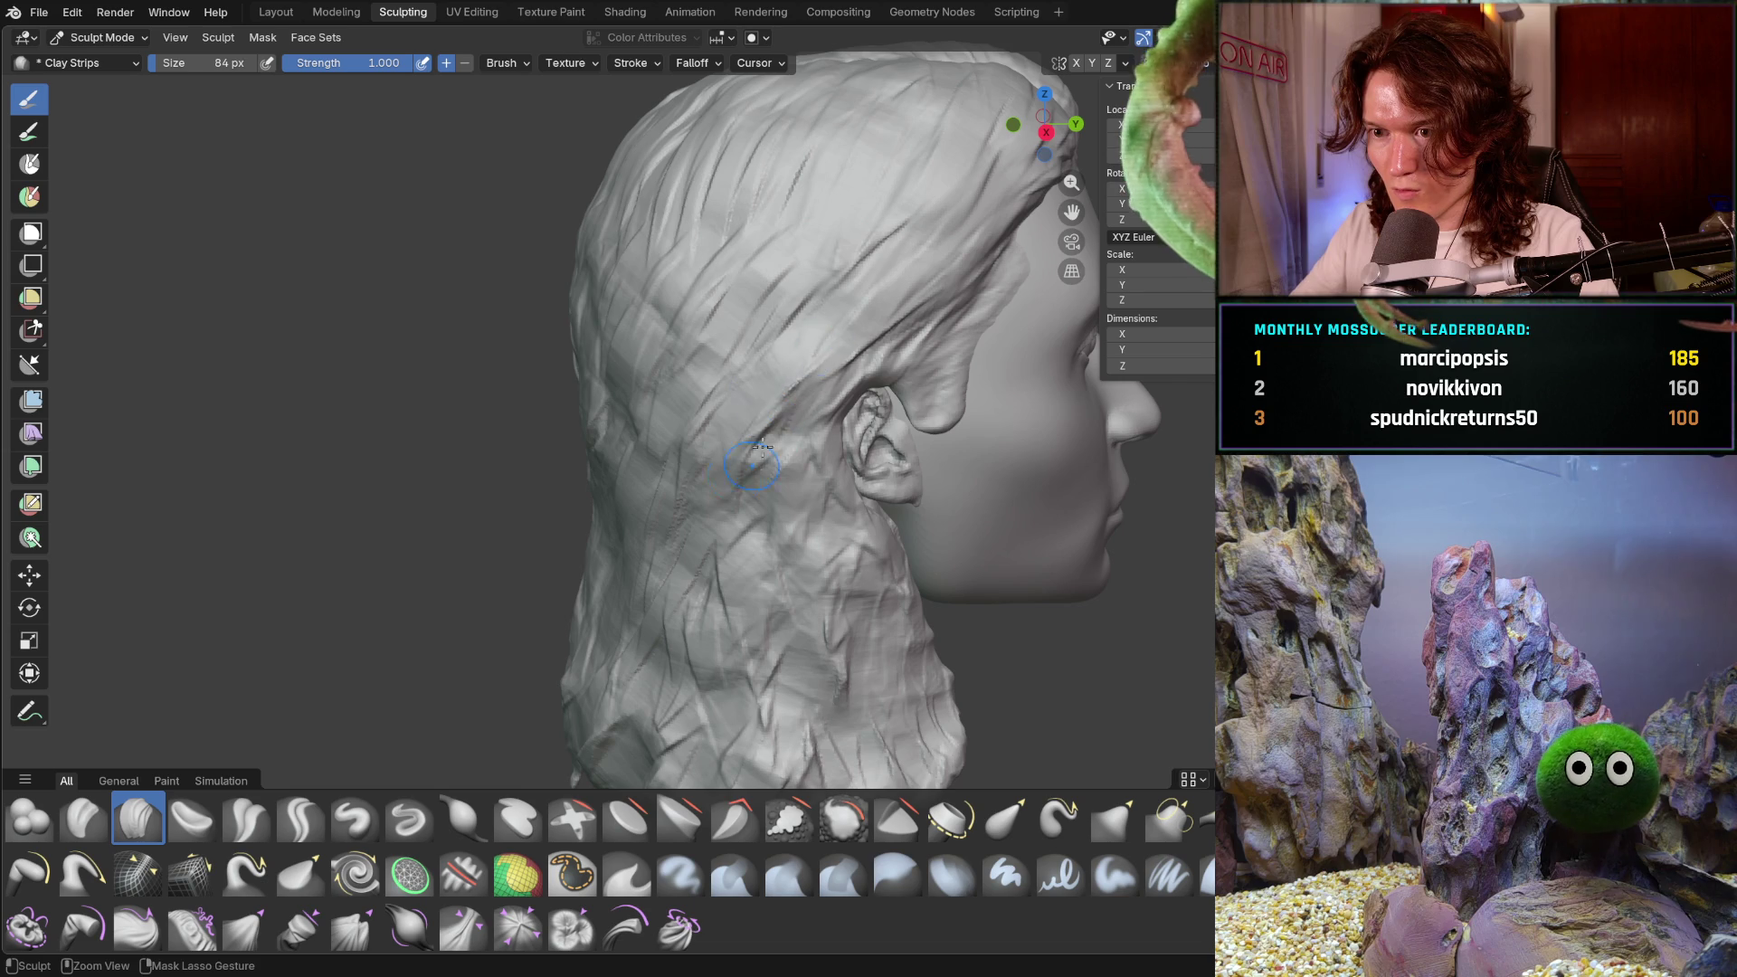
- Add clay strands near the ear and over the hair, then save V2_main_char_9.blend
drag(800, 383, 763, 399)
drag(867, 343, 814, 244)
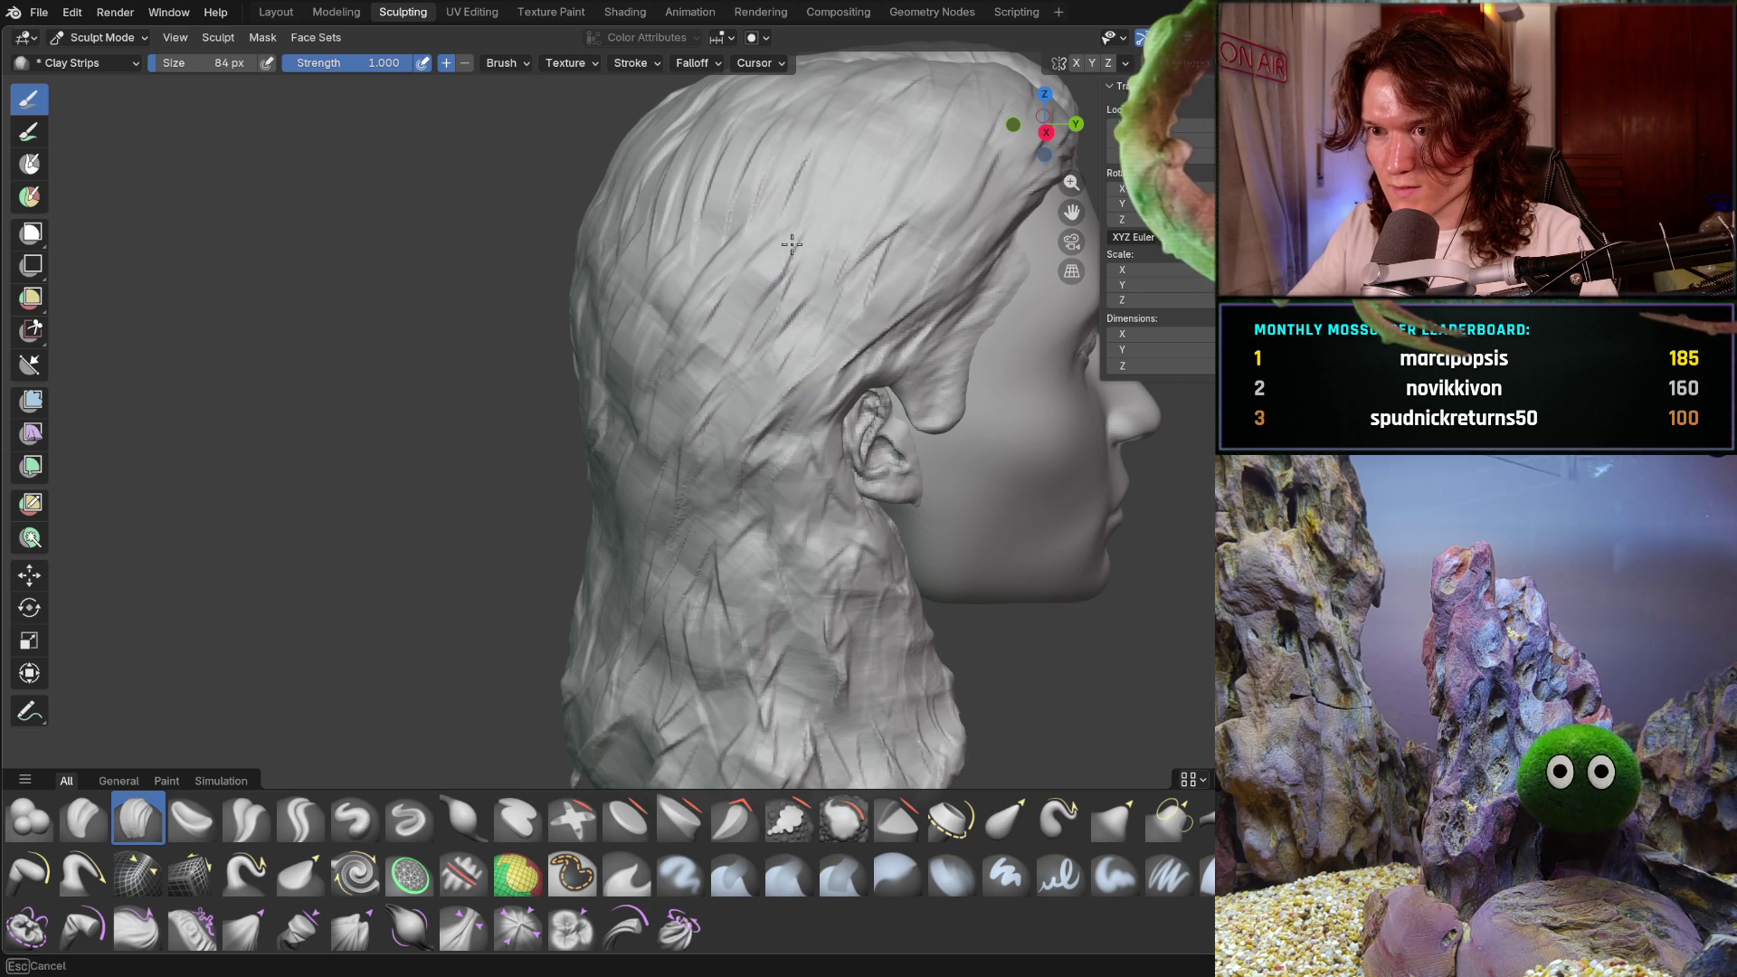
mouse_move(616, 524)
middle_down()
mouse_move(588, 543)
mouse_move(659, 588)
middle_up()
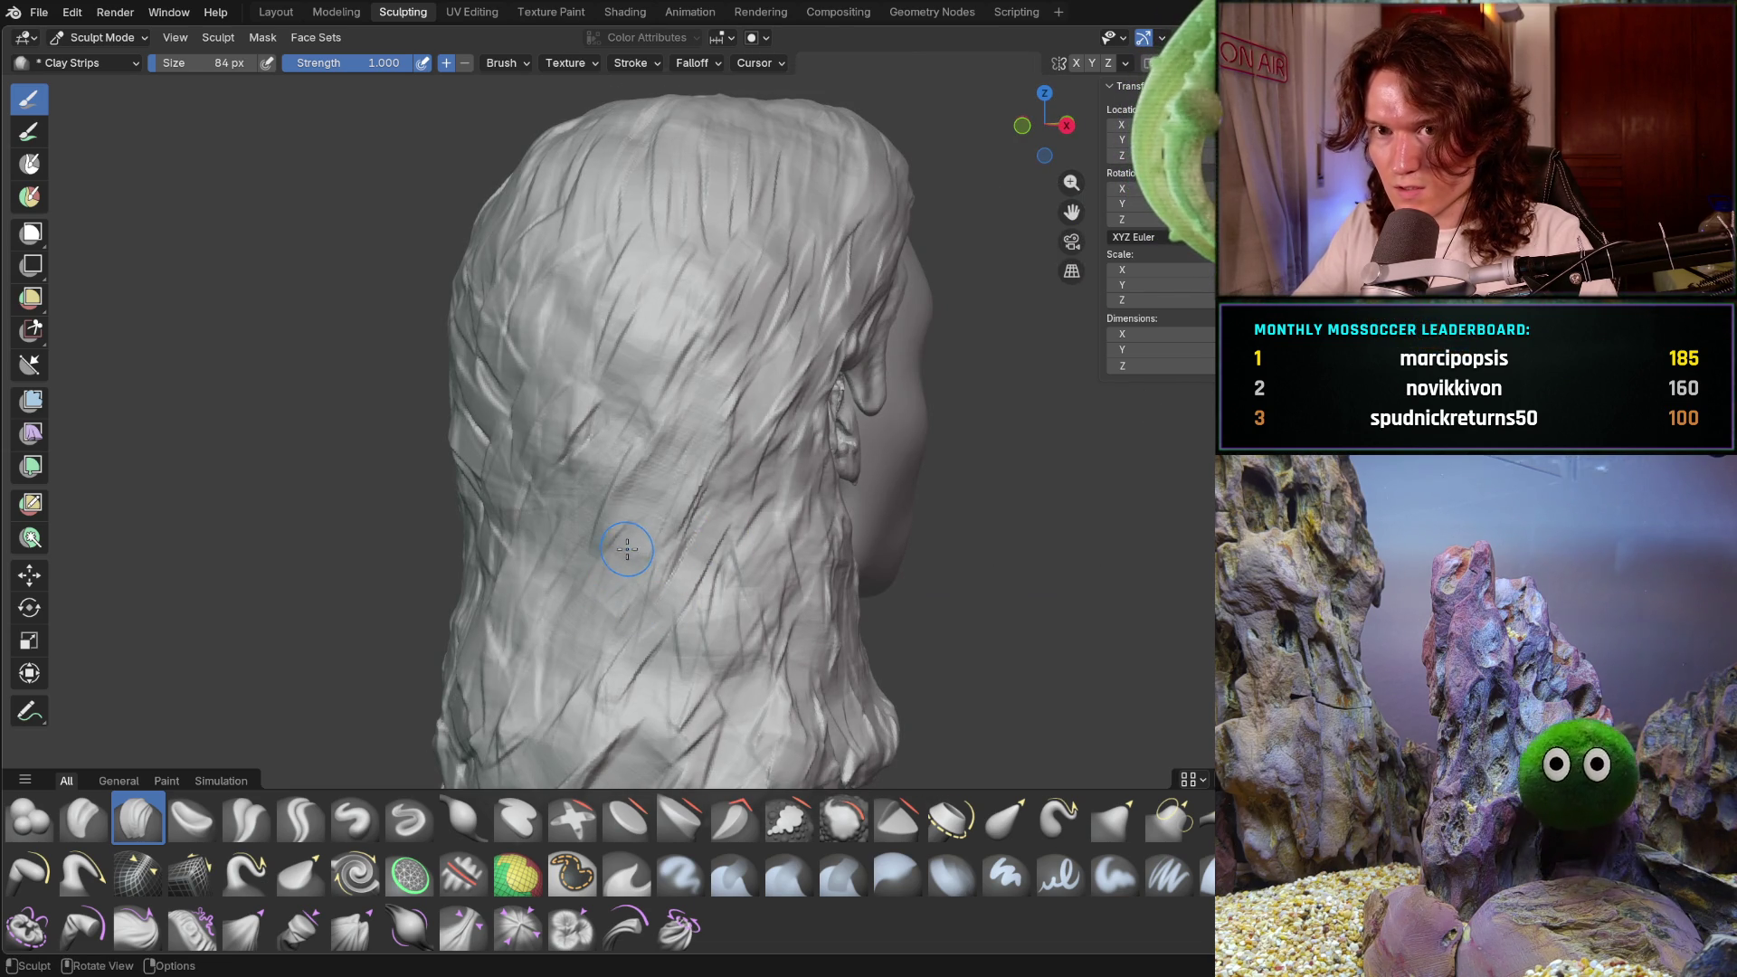
key(ctrl+s)
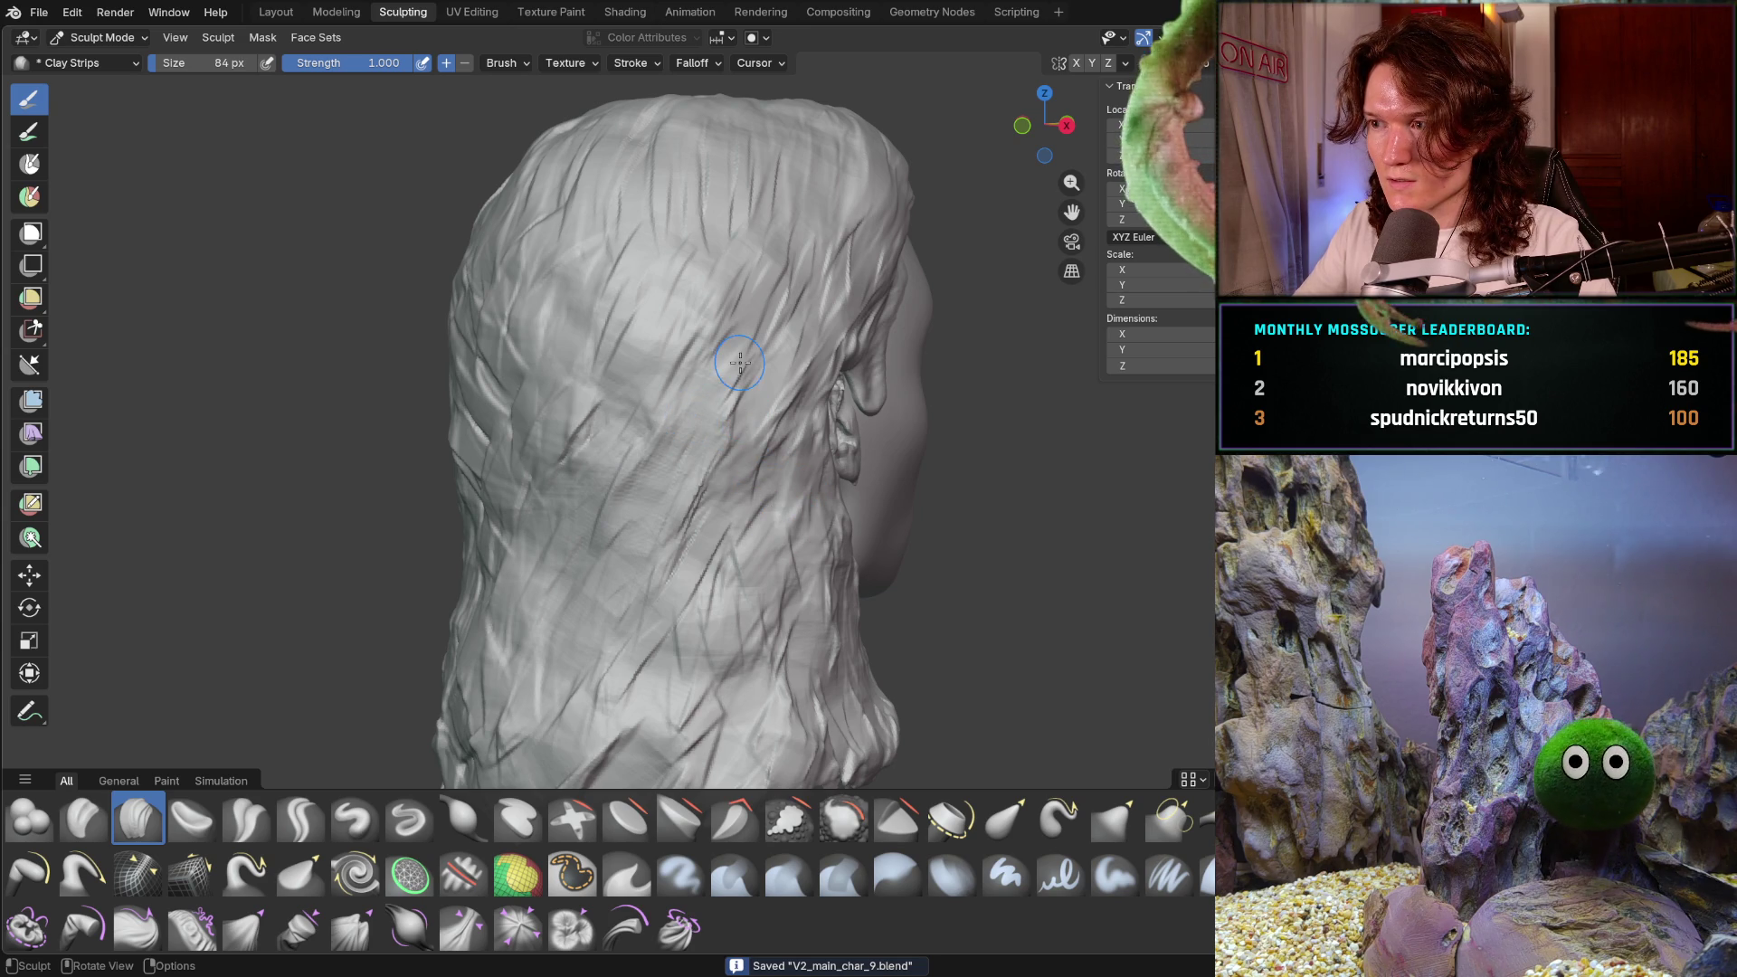
- From a top-down view, add clay strands across the crown and upper-left hair
mouse_move(704, 415)
middle_down()
mouse_move(763, 639)
mouse_move(737, 570)
mouse_move(819, 405)
middle_up()
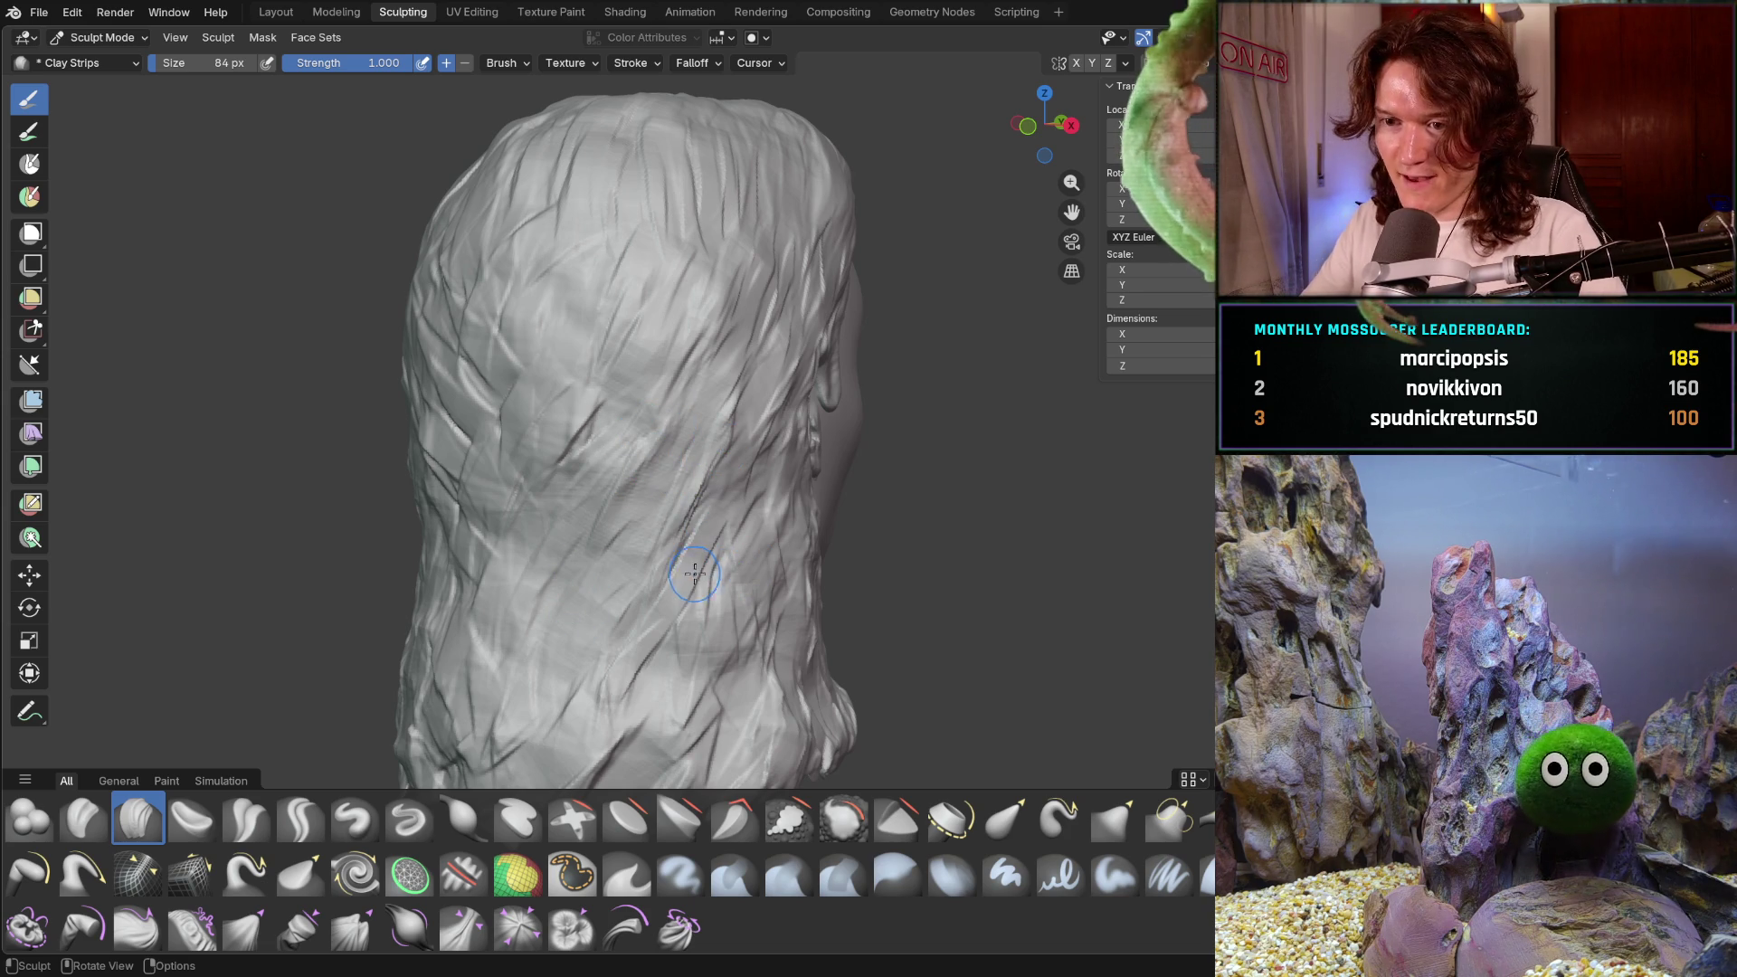
mouse_move(658, 422)
middle_down()
mouse_move(672, 579)
mouse_move(617, 384)
mouse_move(646, 374)
mouse_move(617, 269)
middle_up()
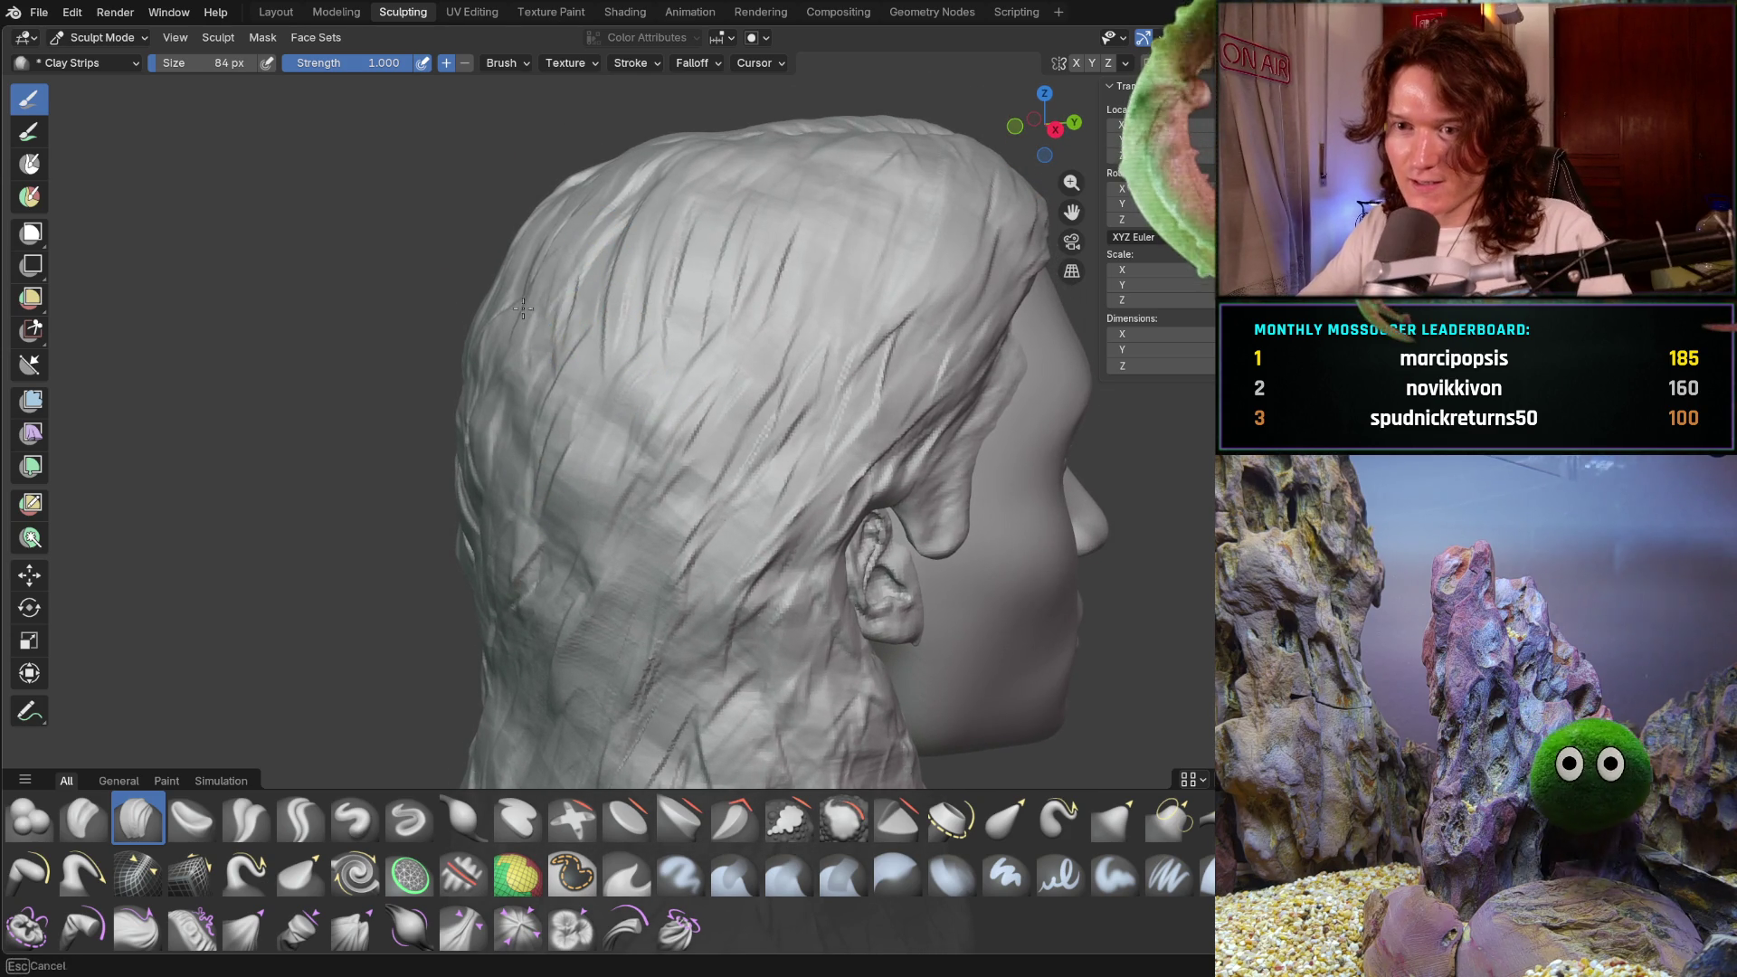
mouse_move(590, 228)
mouse_down()
mouse_move(600, 348)
mouse_move(581, 457)
mouse_move(540, 480)
mouse_move(624, 430)
mouse_up()
mouse_move(709, 291)
mouse_down()
mouse_move(638, 204)
mouse_move(487, 251)
mouse_move(533, 240)
mouse_up()
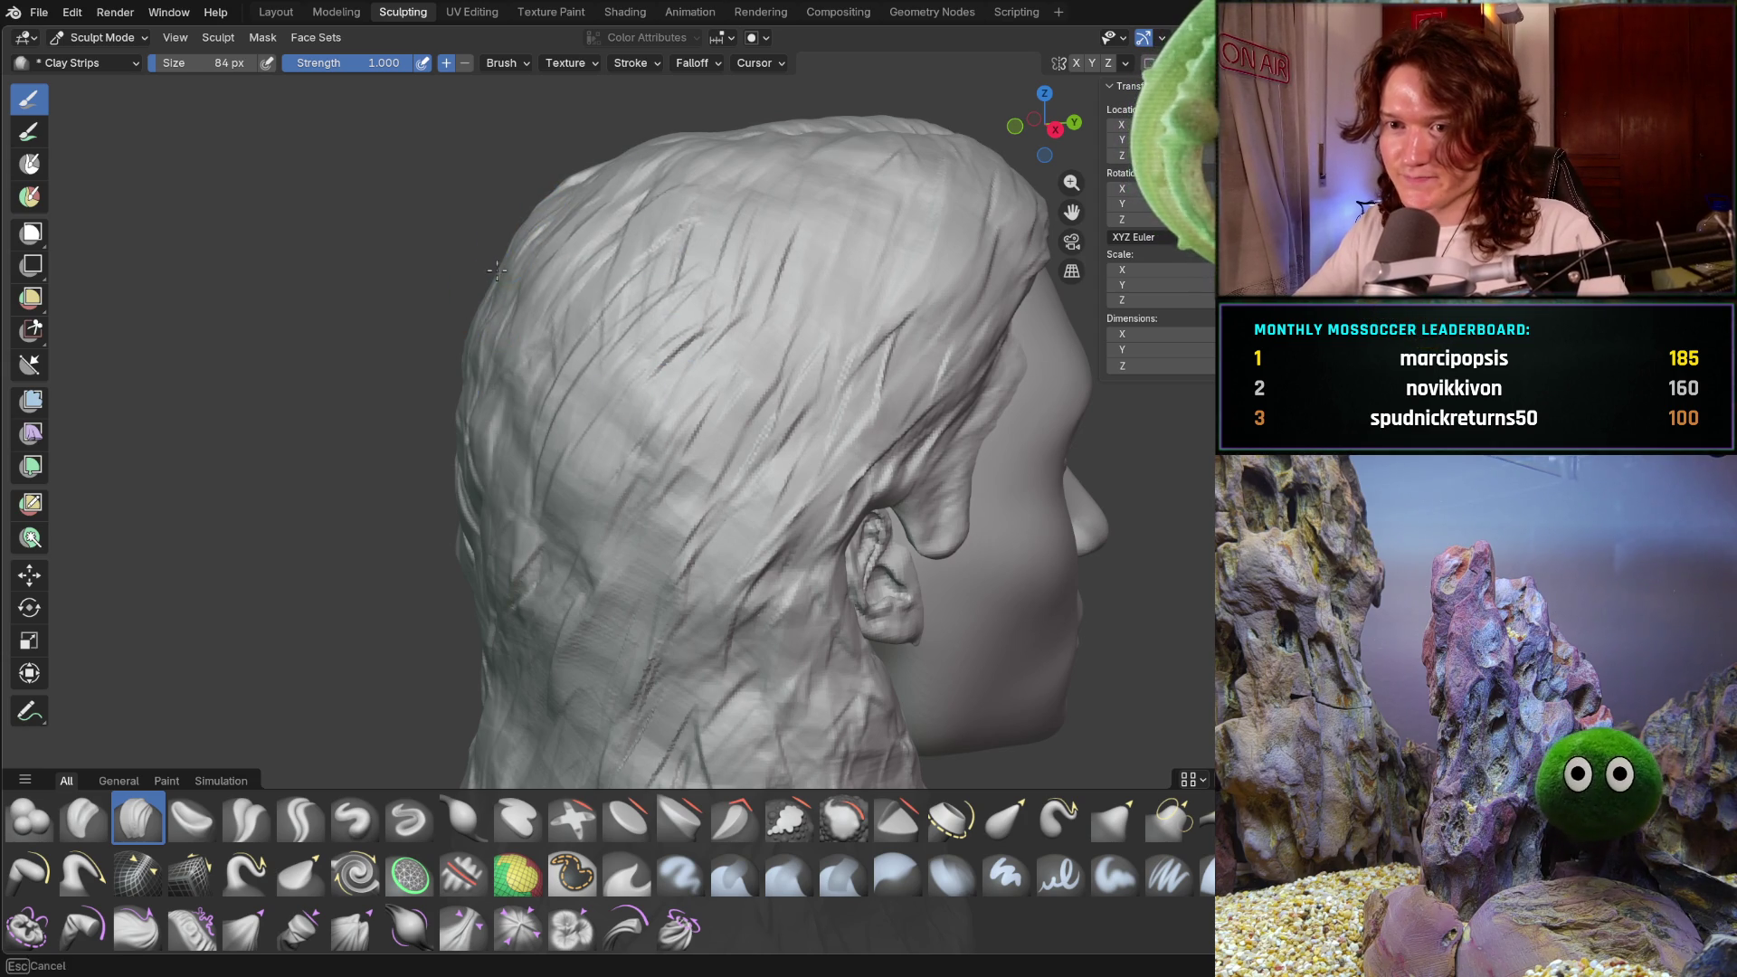
middle_drag(529, 245, 663, 286)
mouse_move(533, 262)
mouse_down()
mouse_move(470, 271)
mouse_move(425, 237)
mouse_up()
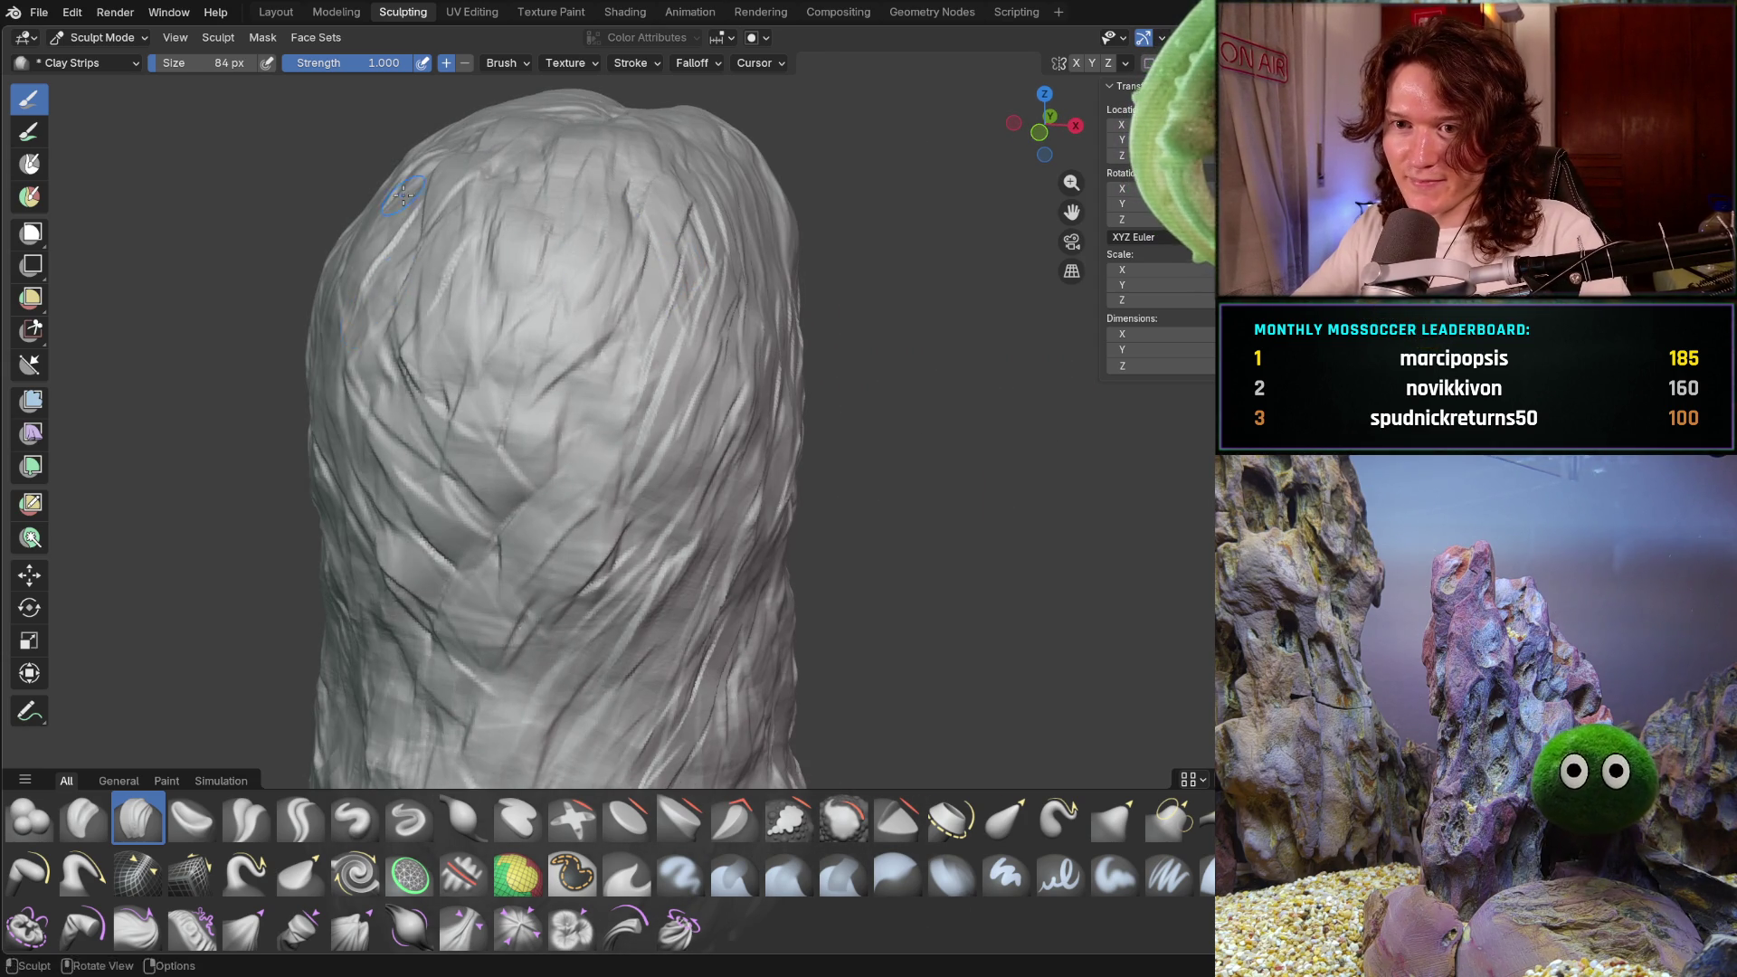
- Add small clay marks on the upper hair and turn to the front of the sculpt
middle_drag(345, 262, 324, 300)
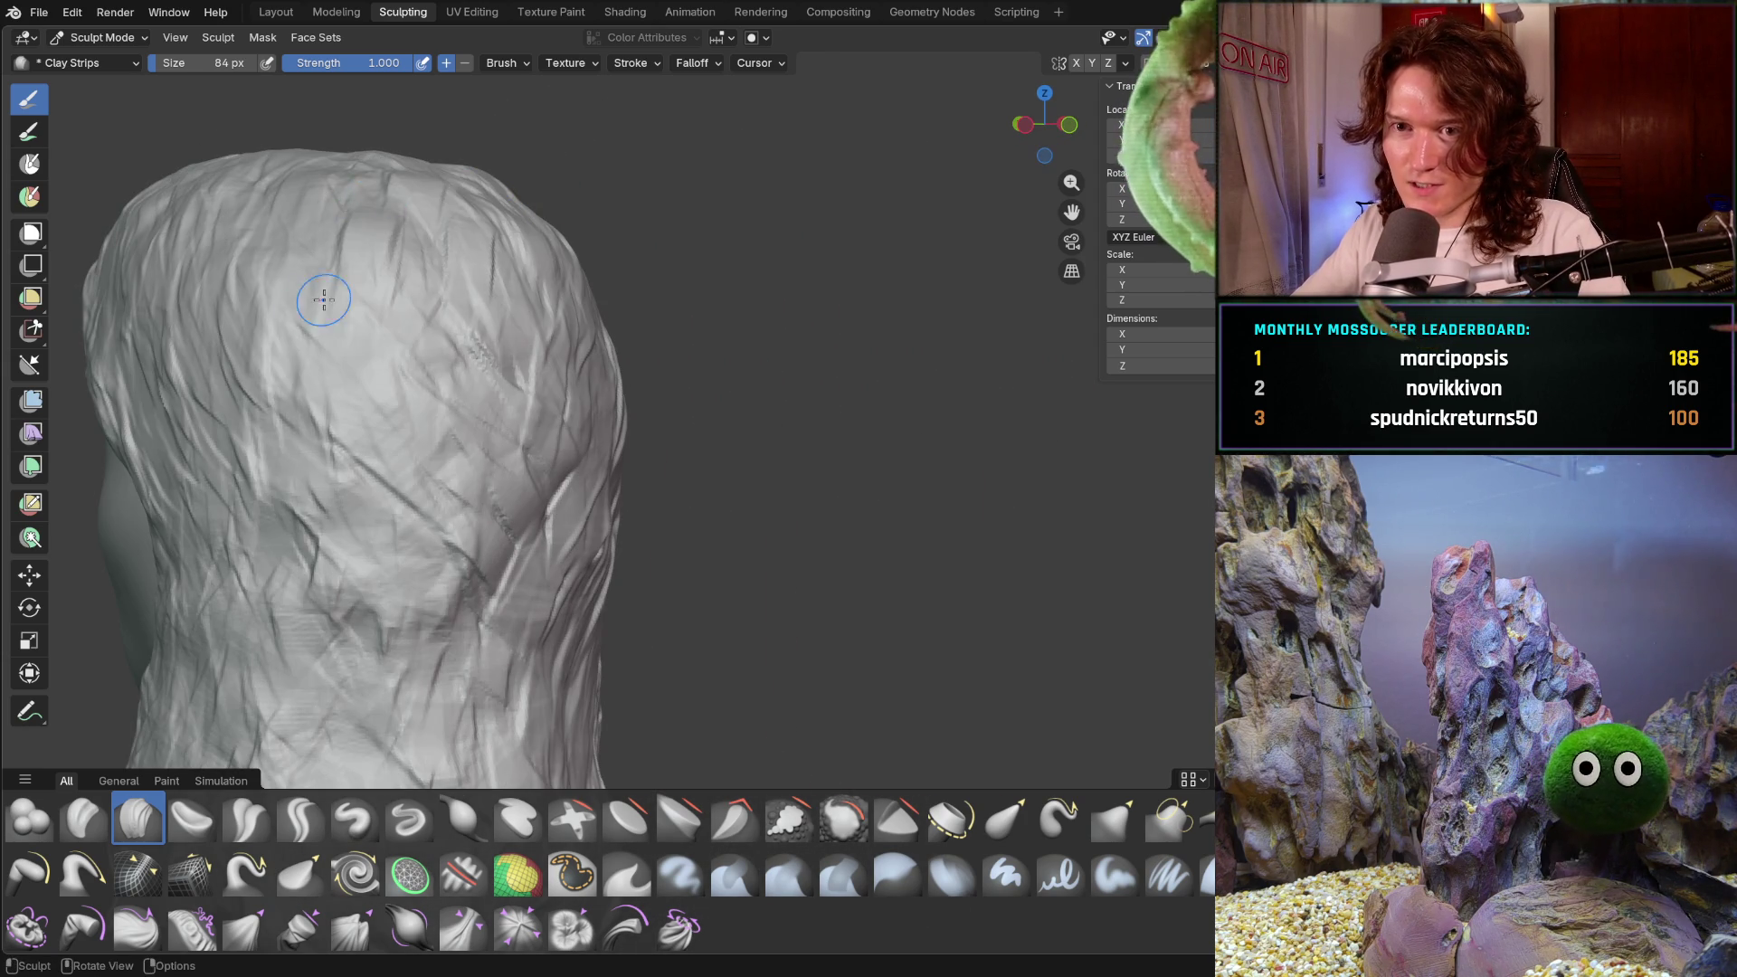
drag(334, 279, 371, 371)
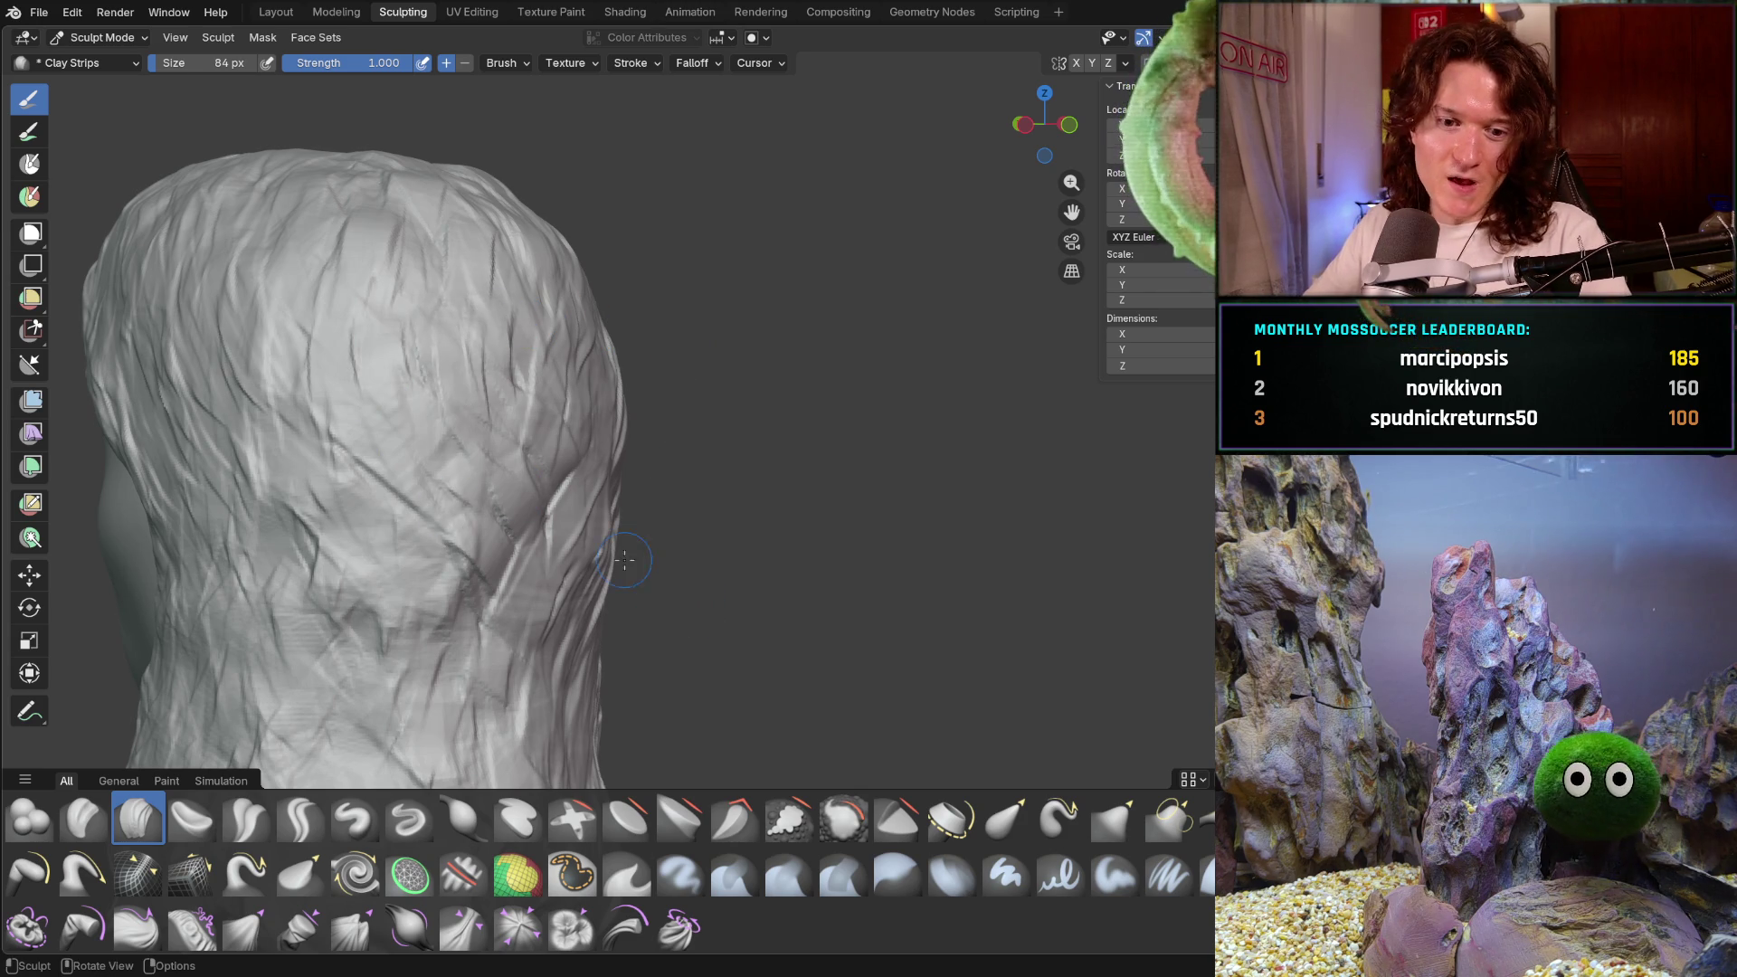
mouse_move(613, 449)
middle_down()
mouse_move(563, 461)
mouse_move(554, 508)
mouse_move(579, 537)
mouse_move(632, 517)
mouse_move(657, 543)
mouse_move(606, 594)
middle_up()
scroll(721, 418, down, 3)
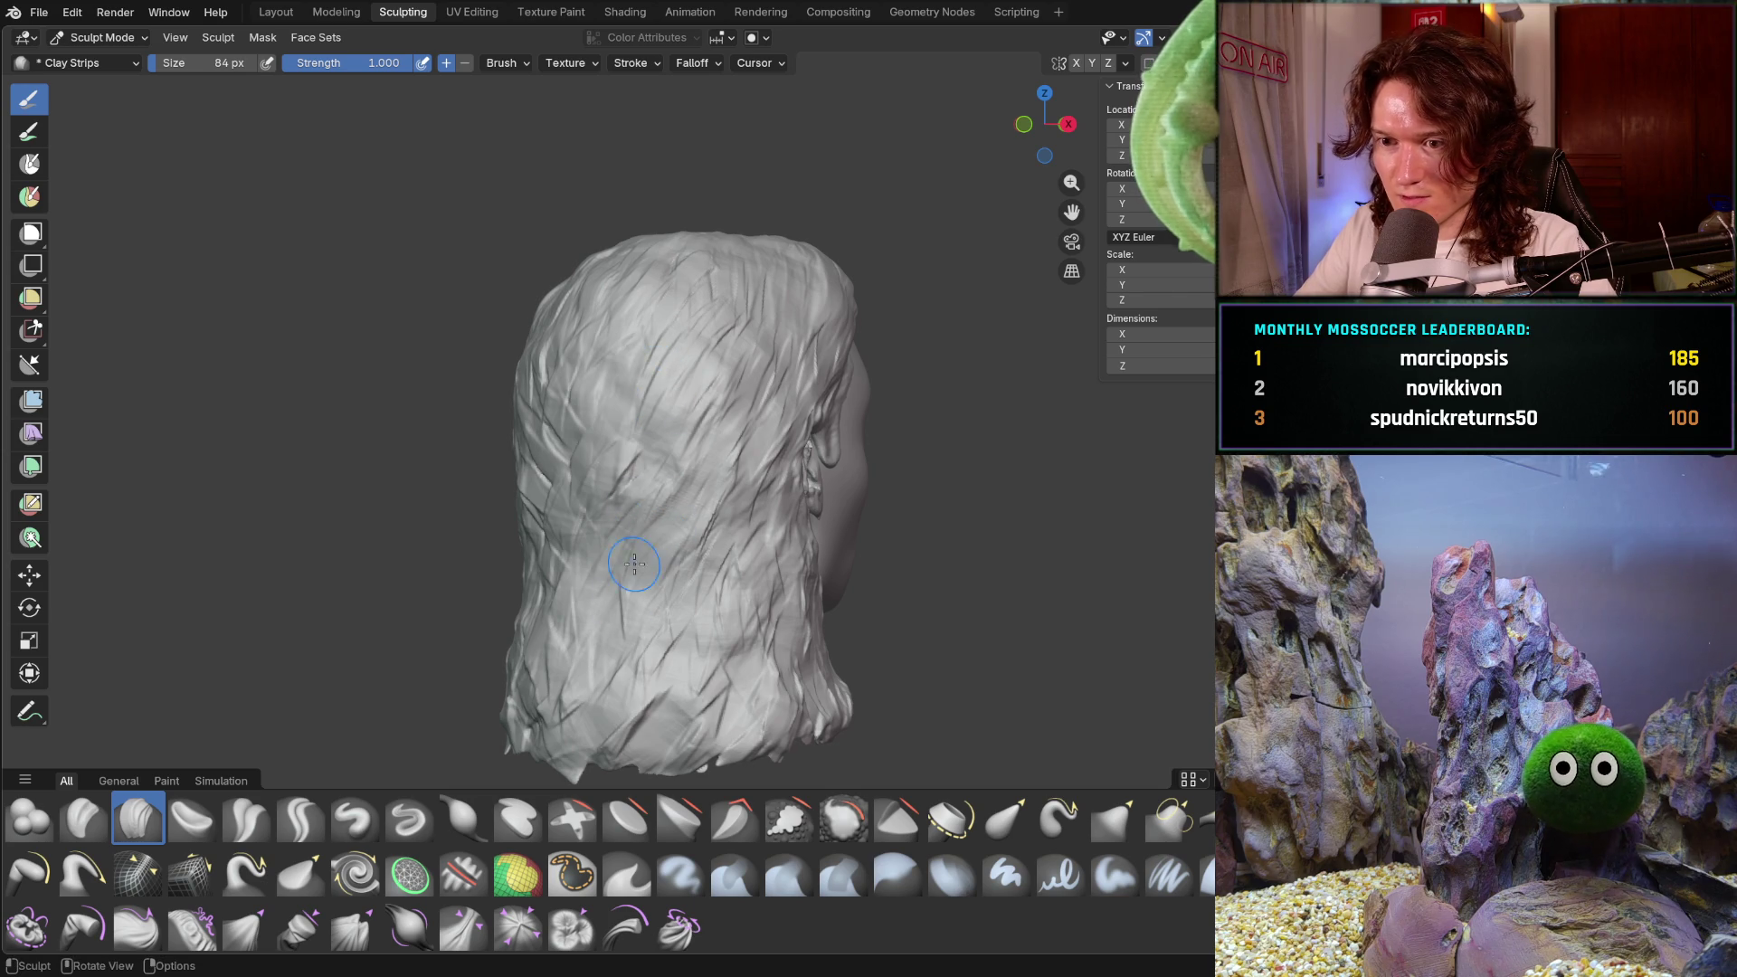
- Review the head through profile, three-quarter and front views, closing in around the ear
mouse_move(711, 535)
middle_down()
mouse_move(631, 565)
mouse_move(671, 559)
middle_up()
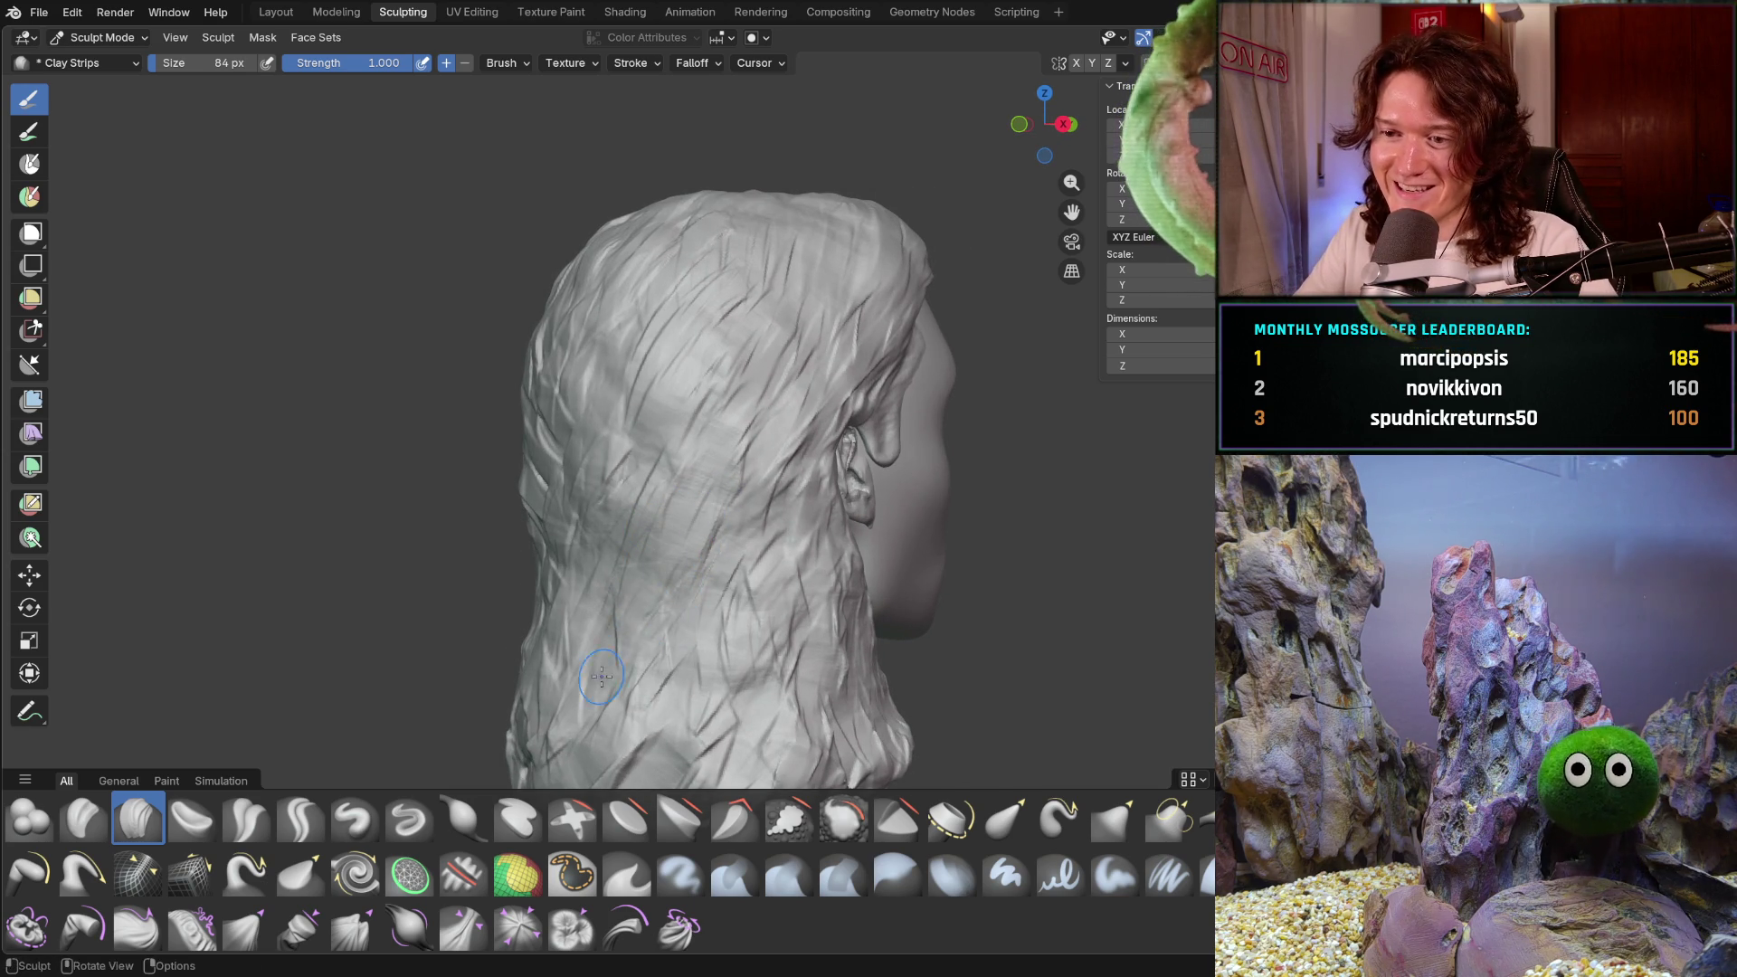
middle_drag(666, 605, 713, 653)
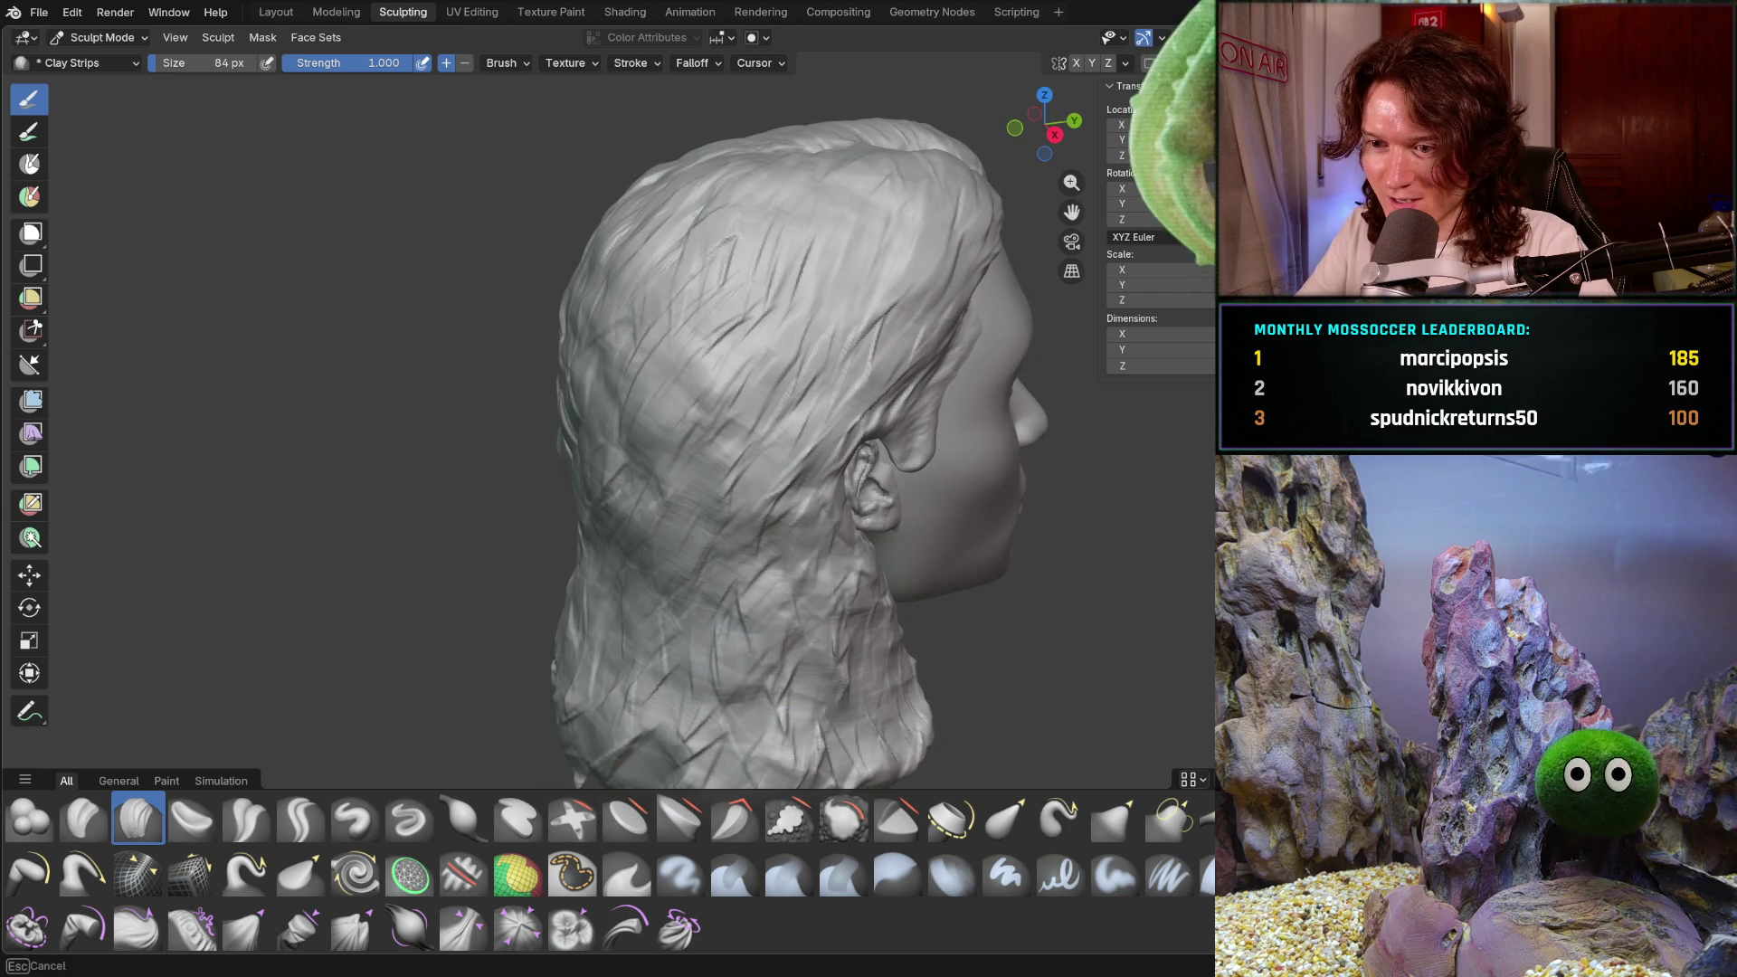
mouse_move(844, 671)
middle_down()
mouse_move(875, 579)
mouse_move(660, 576)
mouse_move(763, 659)
middle_up()
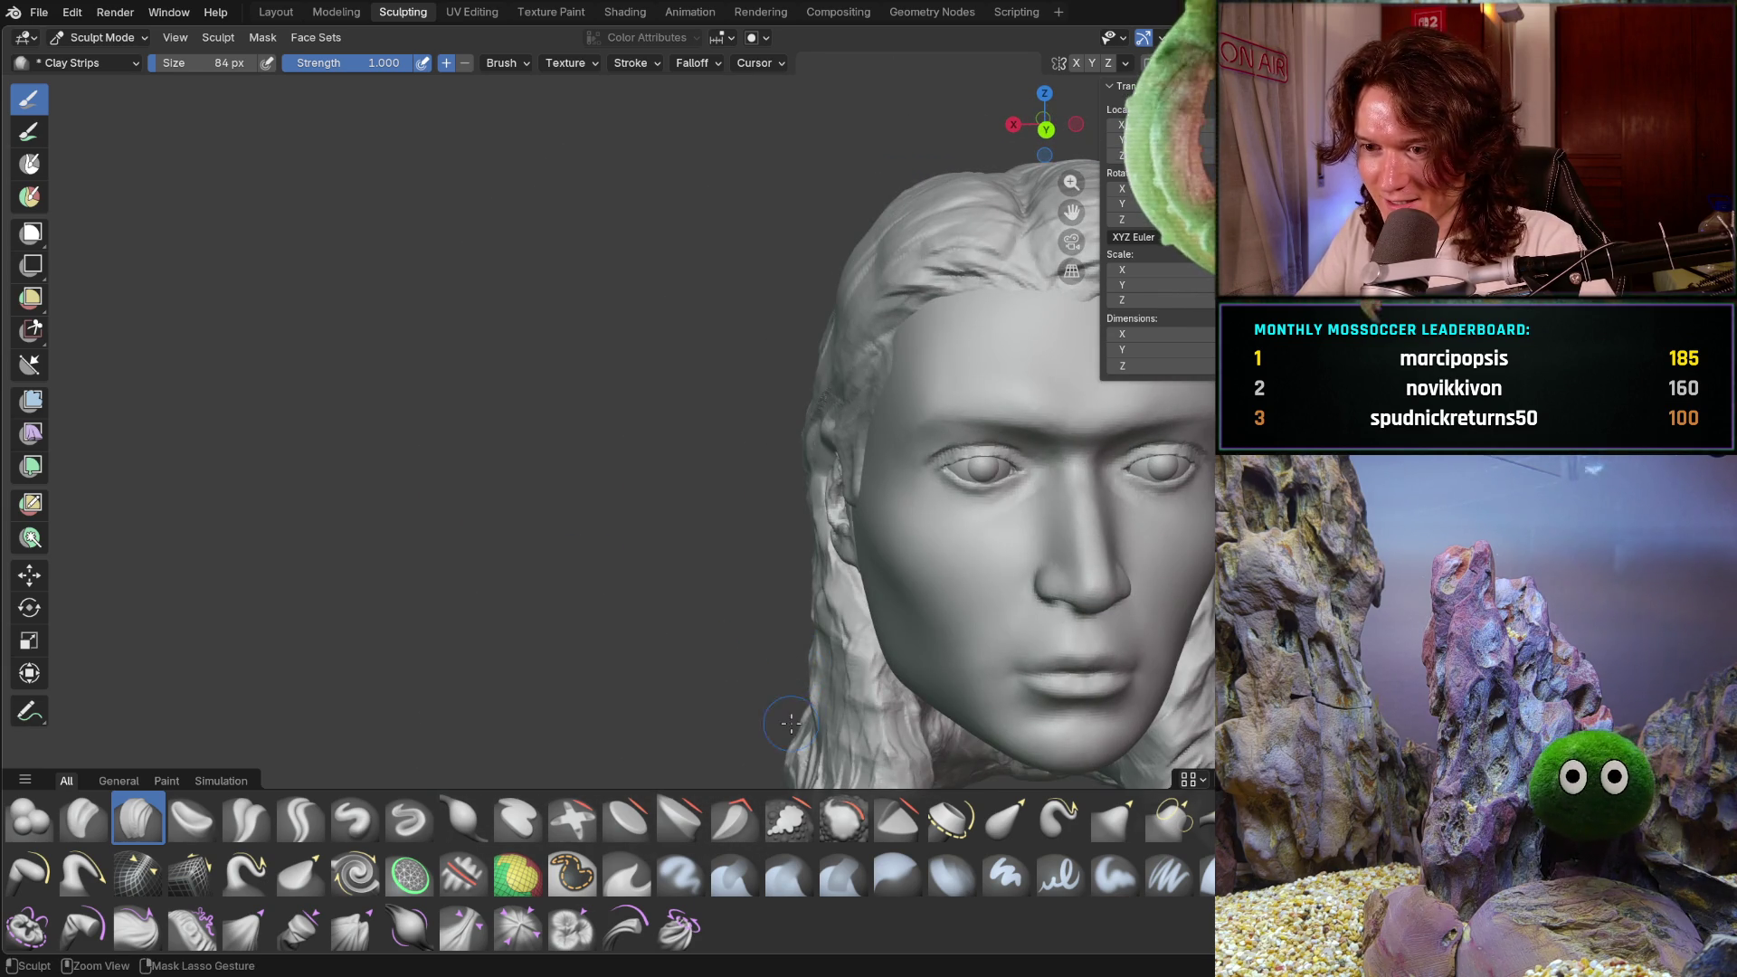
middle_drag(794, 723, 788, 624)
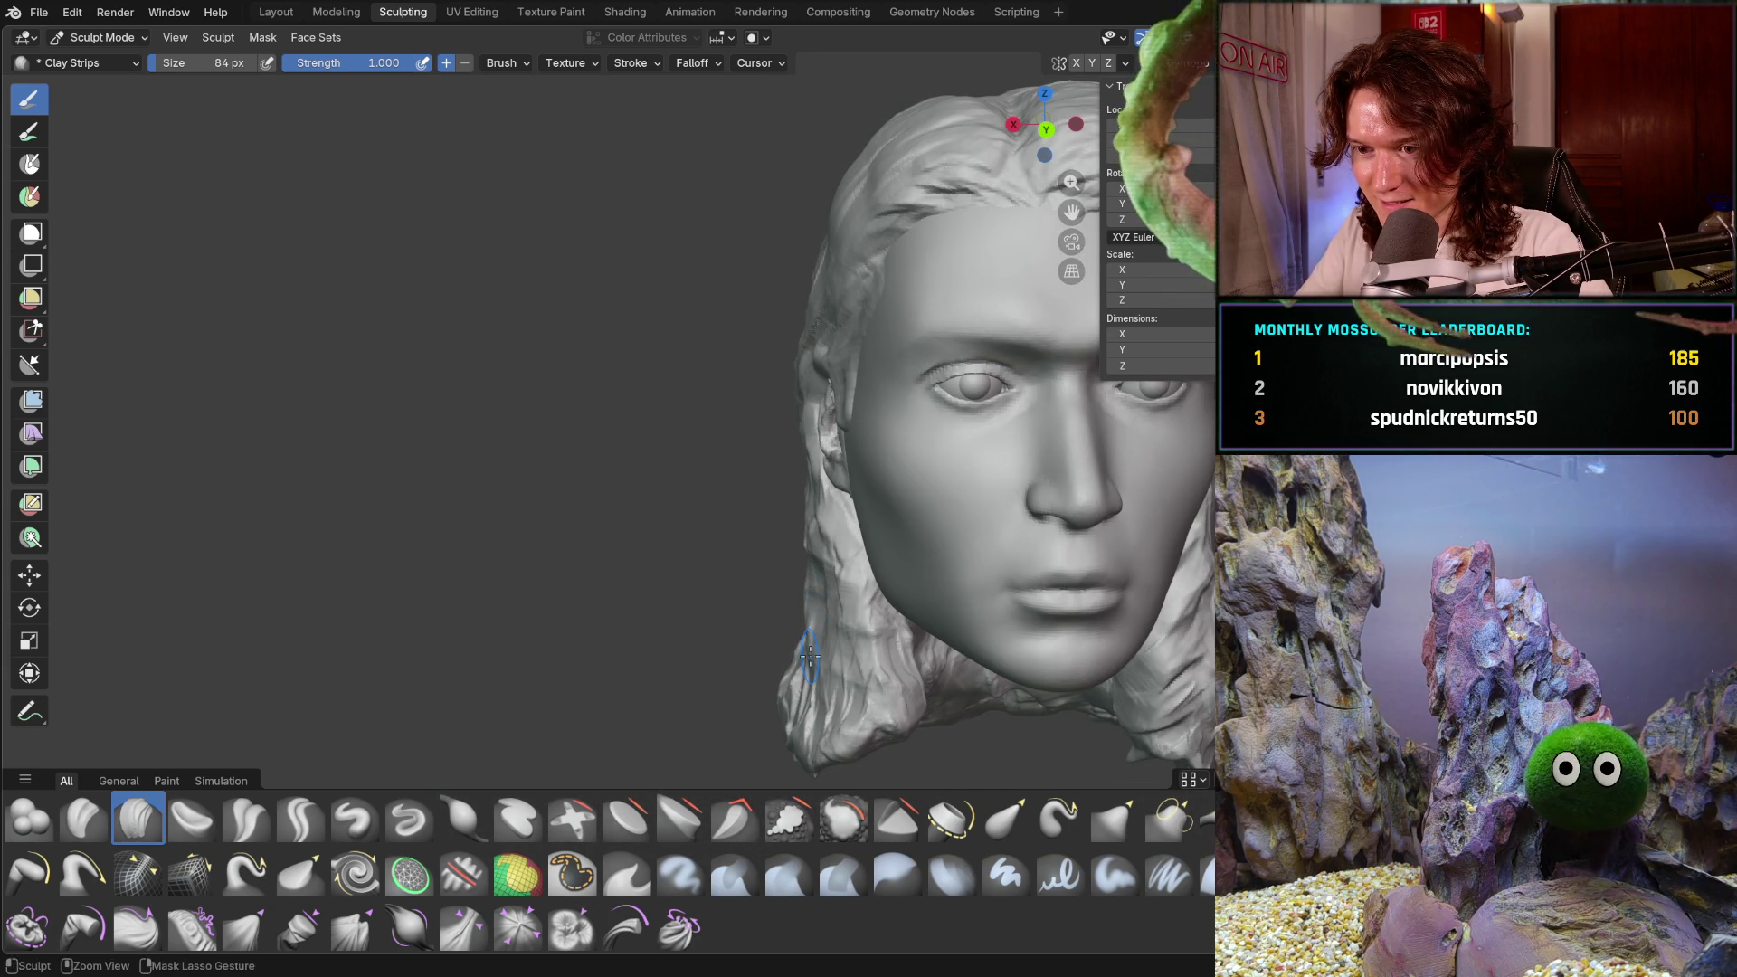
middle_drag(769, 552, 810, 554)
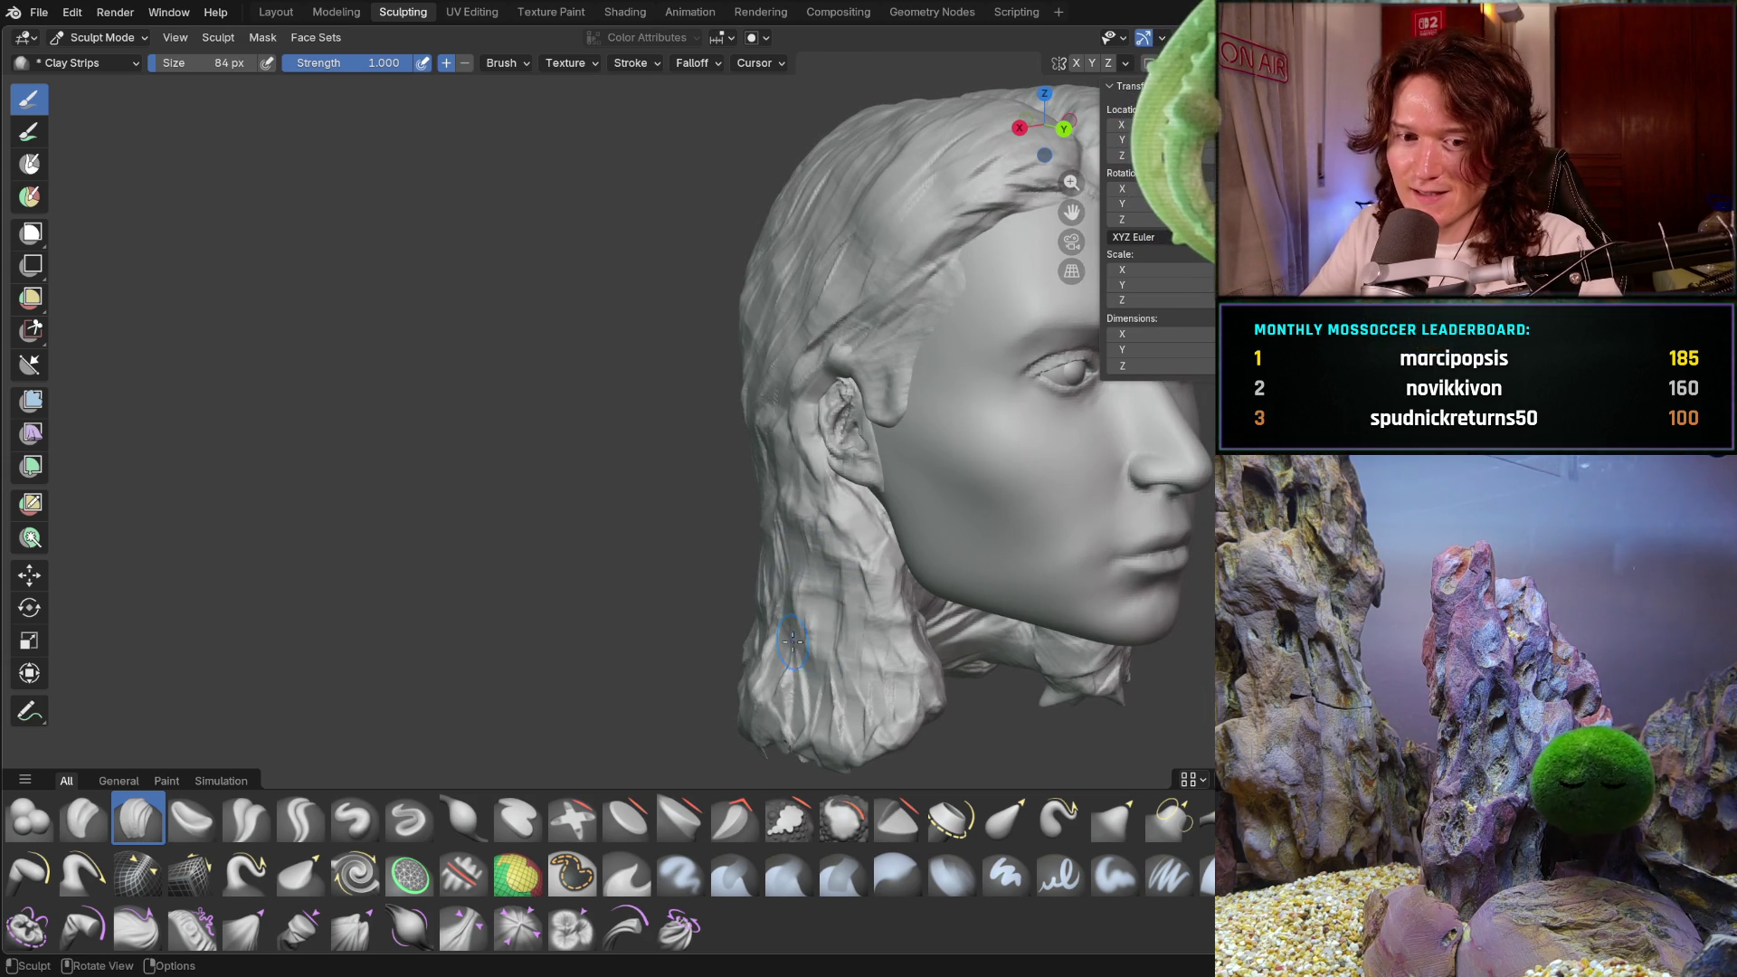
mouse_move(823, 576)
middle_down()
mouse_move(829, 589)
mouse_move(789, 507)
middle_up()
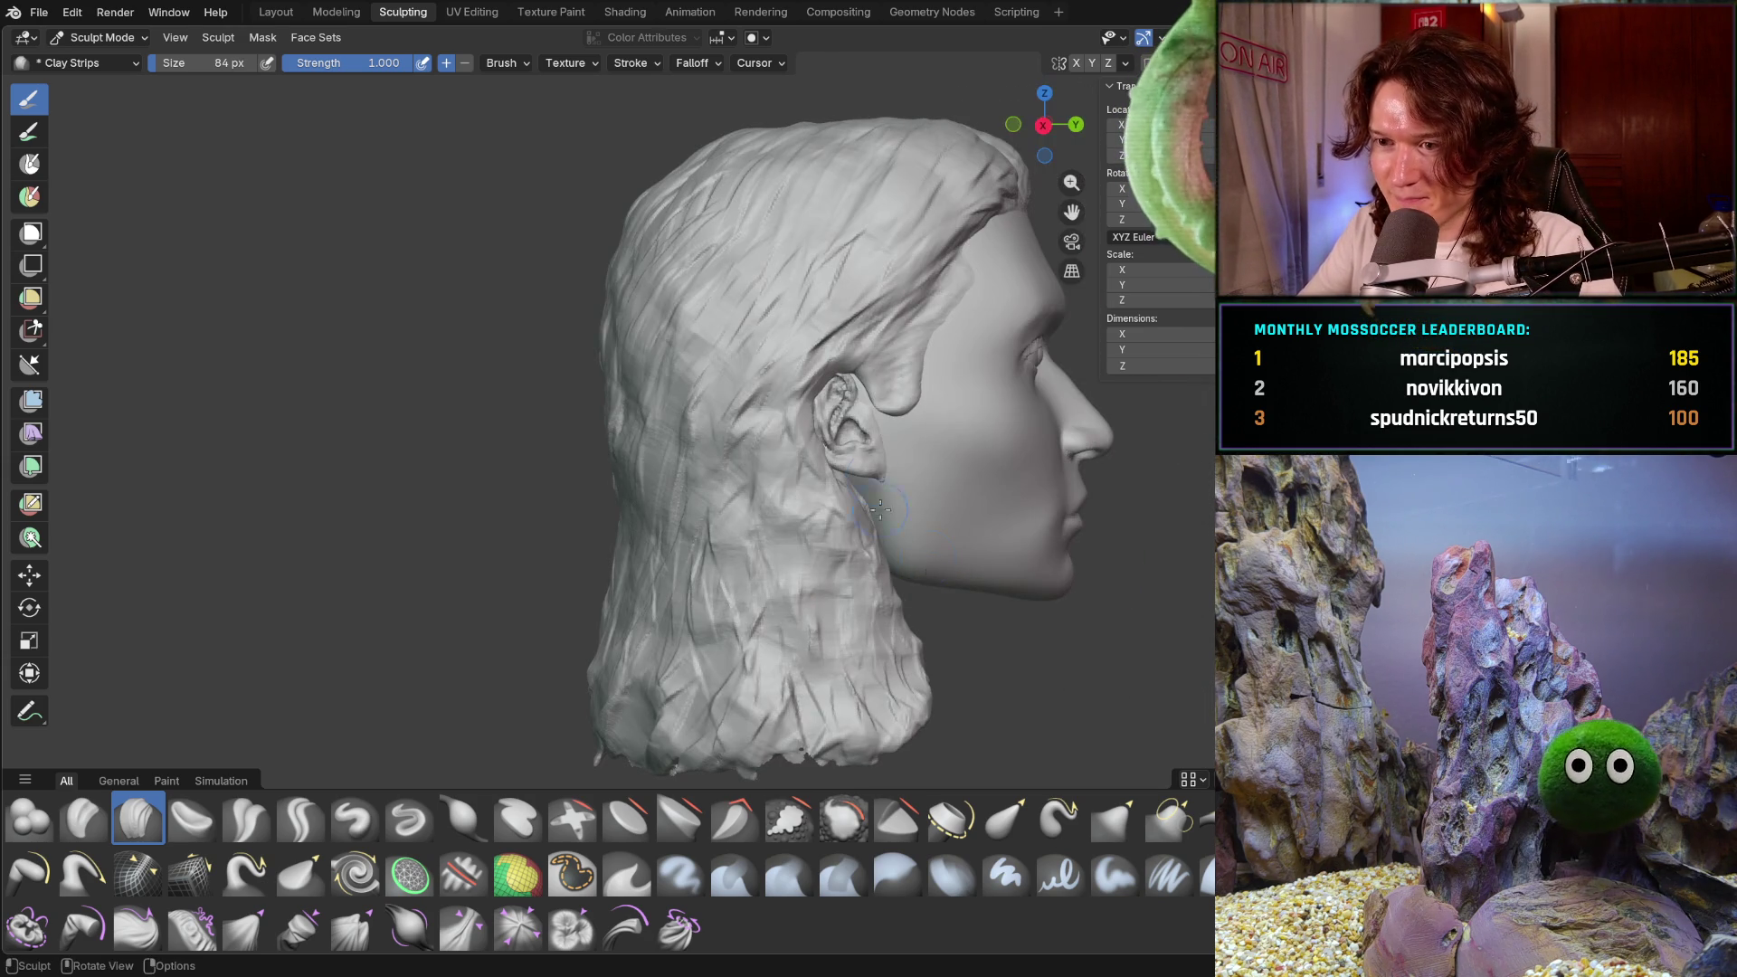
scroll(796, 416, up, 5)
middle_drag(805, 344, 921, 262)
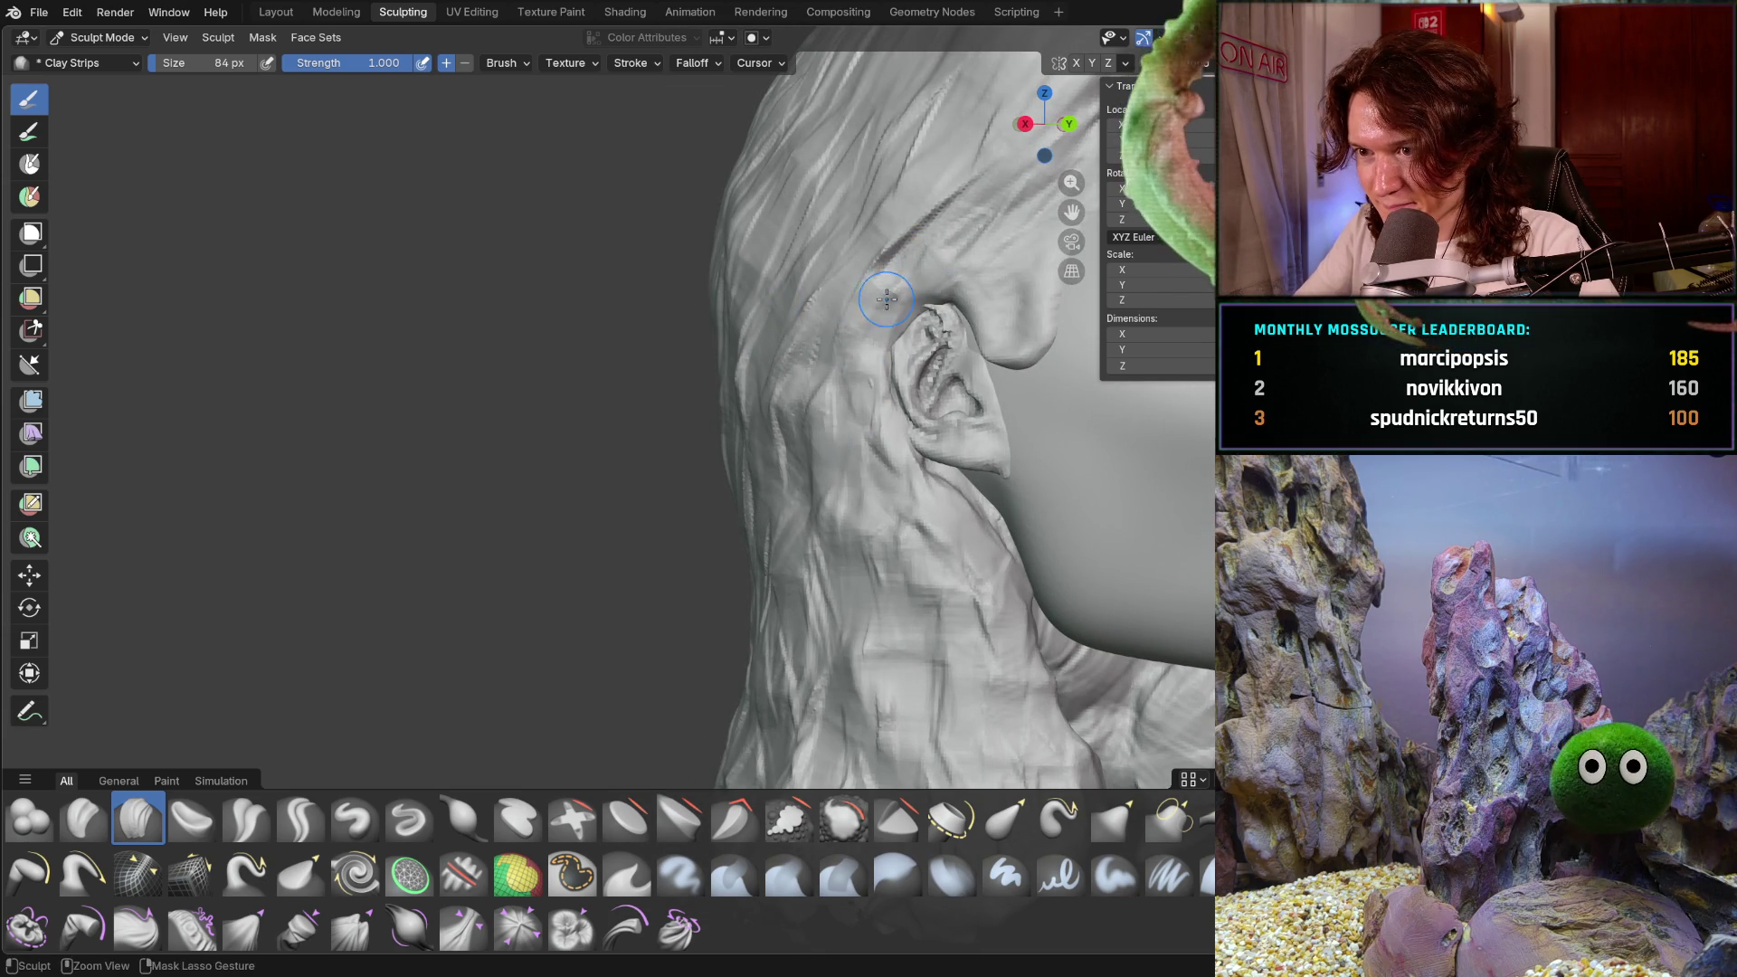
middle_drag(879, 437, 755, 435)
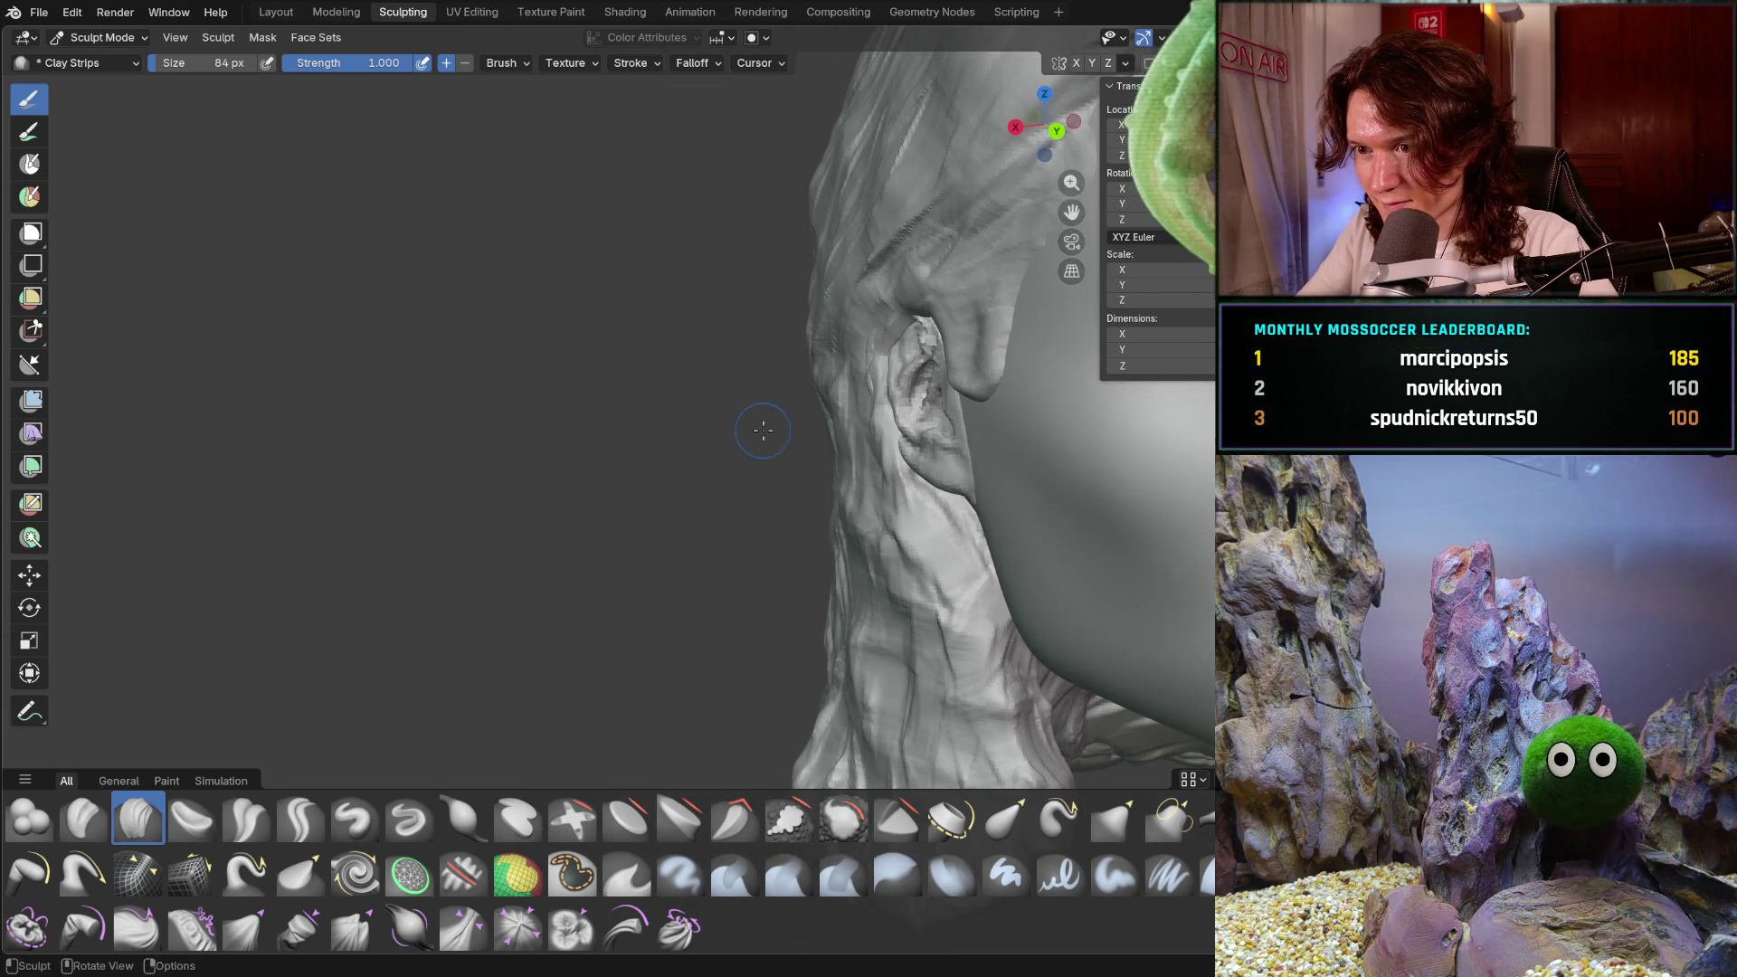
scroll(897, 307, down, 5)
mouse_move(859, 389)
middle_down()
mouse_move(748, 492)
mouse_move(760, 518)
mouse_move(640, 507)
mouse_move(803, 368)
mouse_move(908, 380)
mouse_move(723, 441)
mouse_move(667, 541)
middle_up()
- Orbit round to the back of the hair and enlarge the brush to 188 px
scroll(663, 516, up, 2)
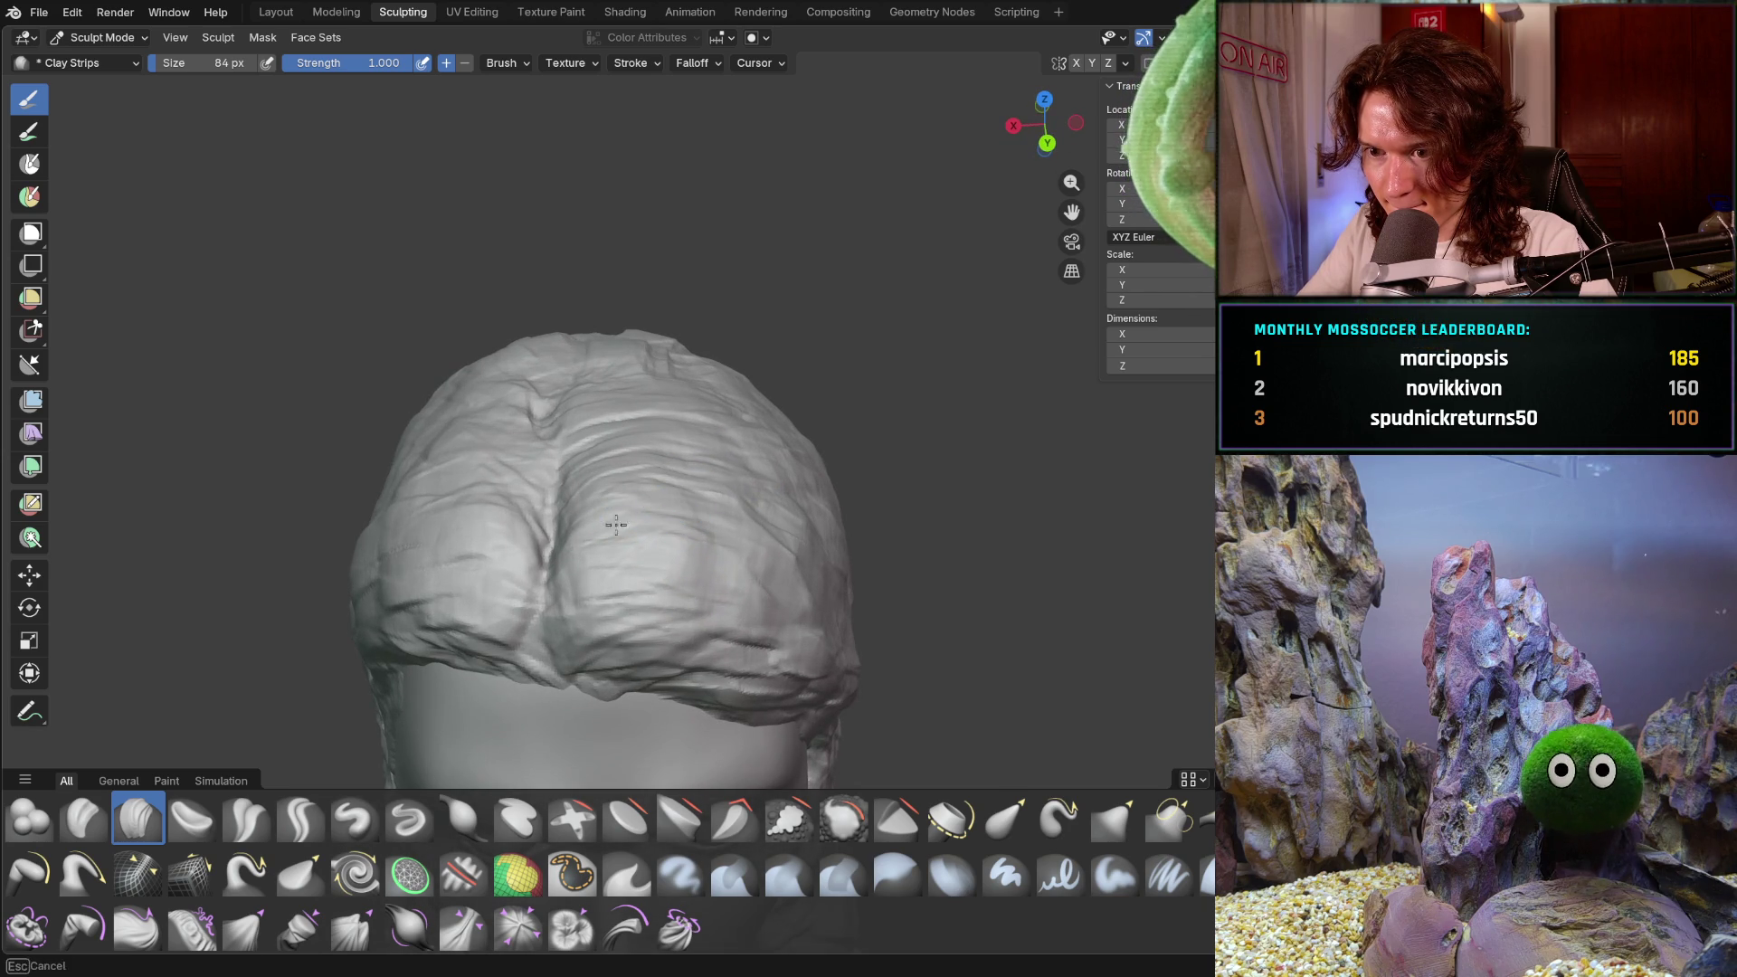
mouse_move(753, 539)
middle_down()
mouse_move(676, 519)
mouse_move(711, 532)
mouse_move(680, 549)
mouse_move(797, 546)
mouse_move(764, 361)
mouse_move(753, 447)
mouse_move(726, 466)
mouse_move(758, 315)
middle_up()
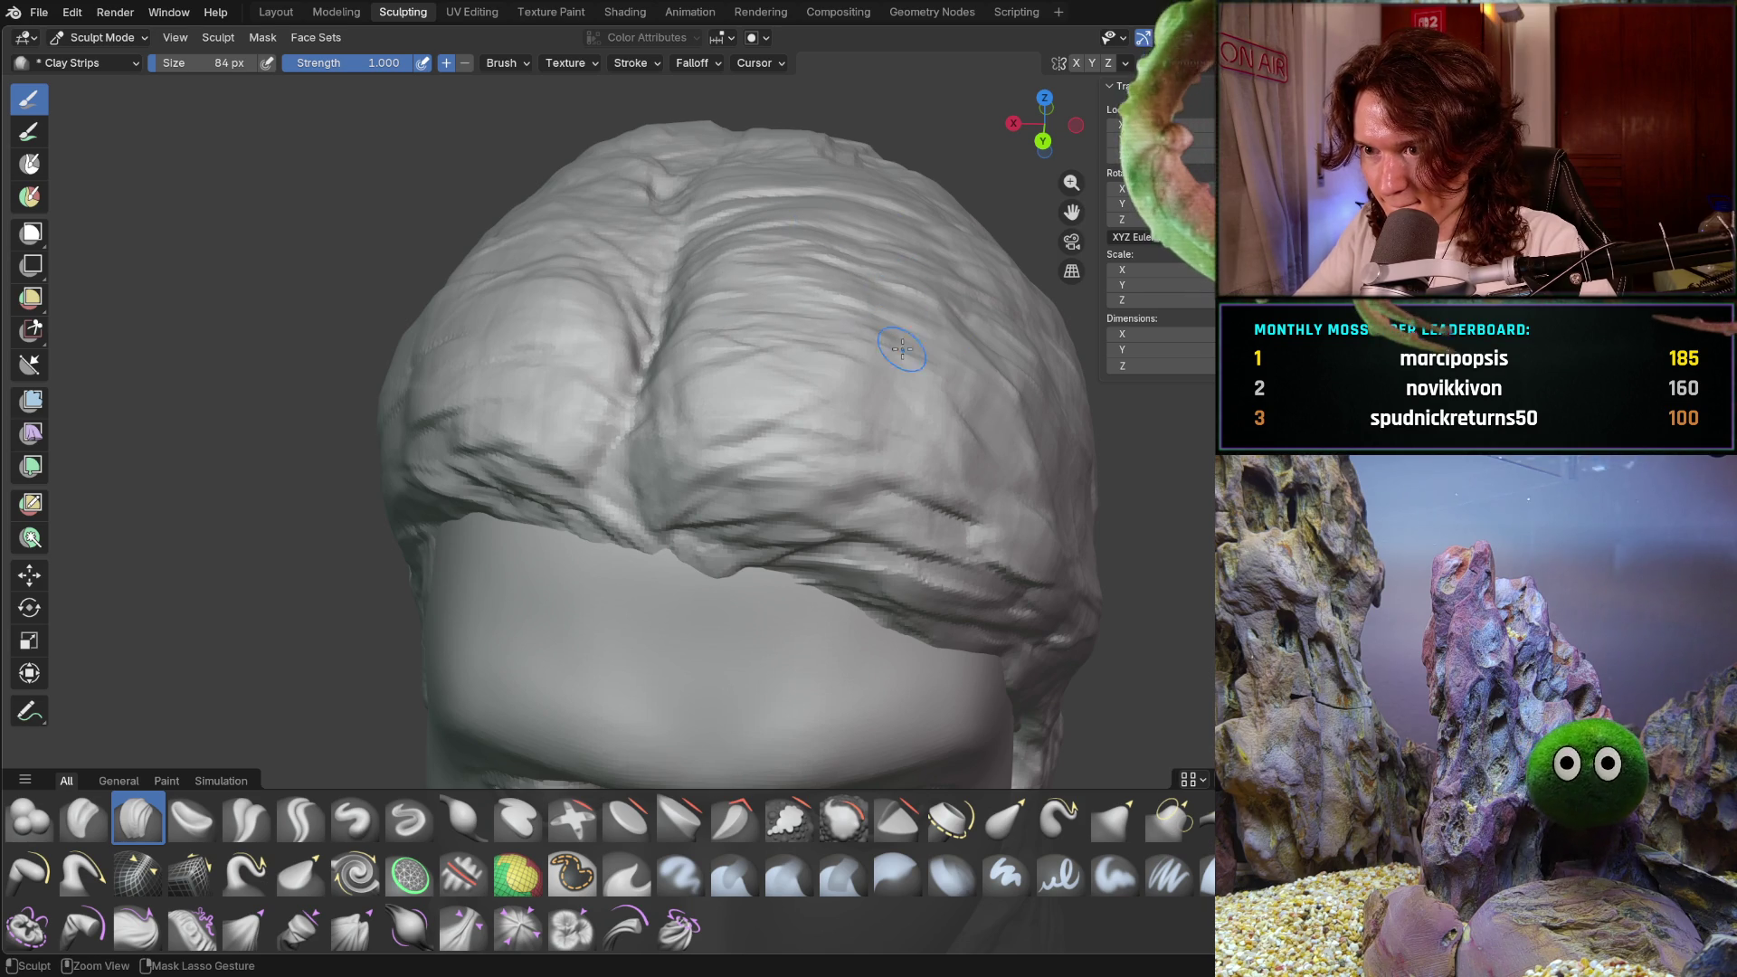
mouse_move(905, 353)
middle_down()
mouse_move(690, 275)
mouse_move(917, 277)
middle_up()
middle_drag(948, 221, 941, 253)
key(f)
click(936, 273)
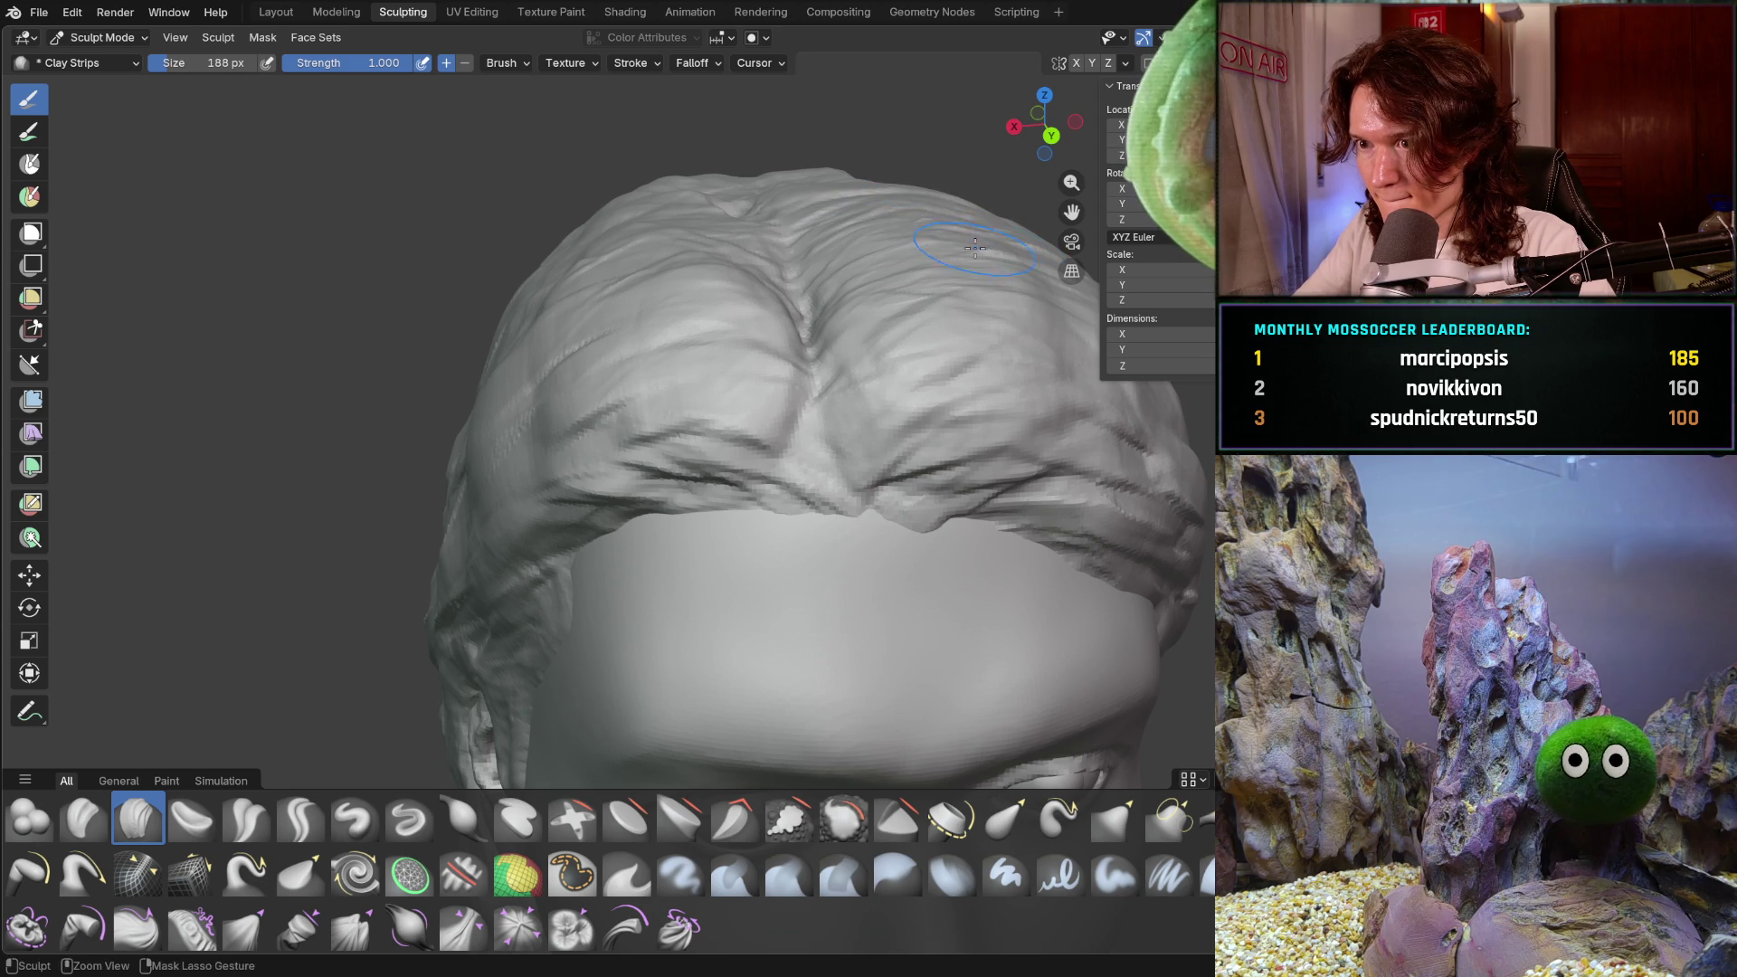
- Orbit over the top of the head toward the front and back to a side profile
middle_drag(978, 247, 895, 272)
mouse_move(1008, 387)
middle_down()
mouse_move(988, 345)
mouse_move(959, 398)
middle_up()
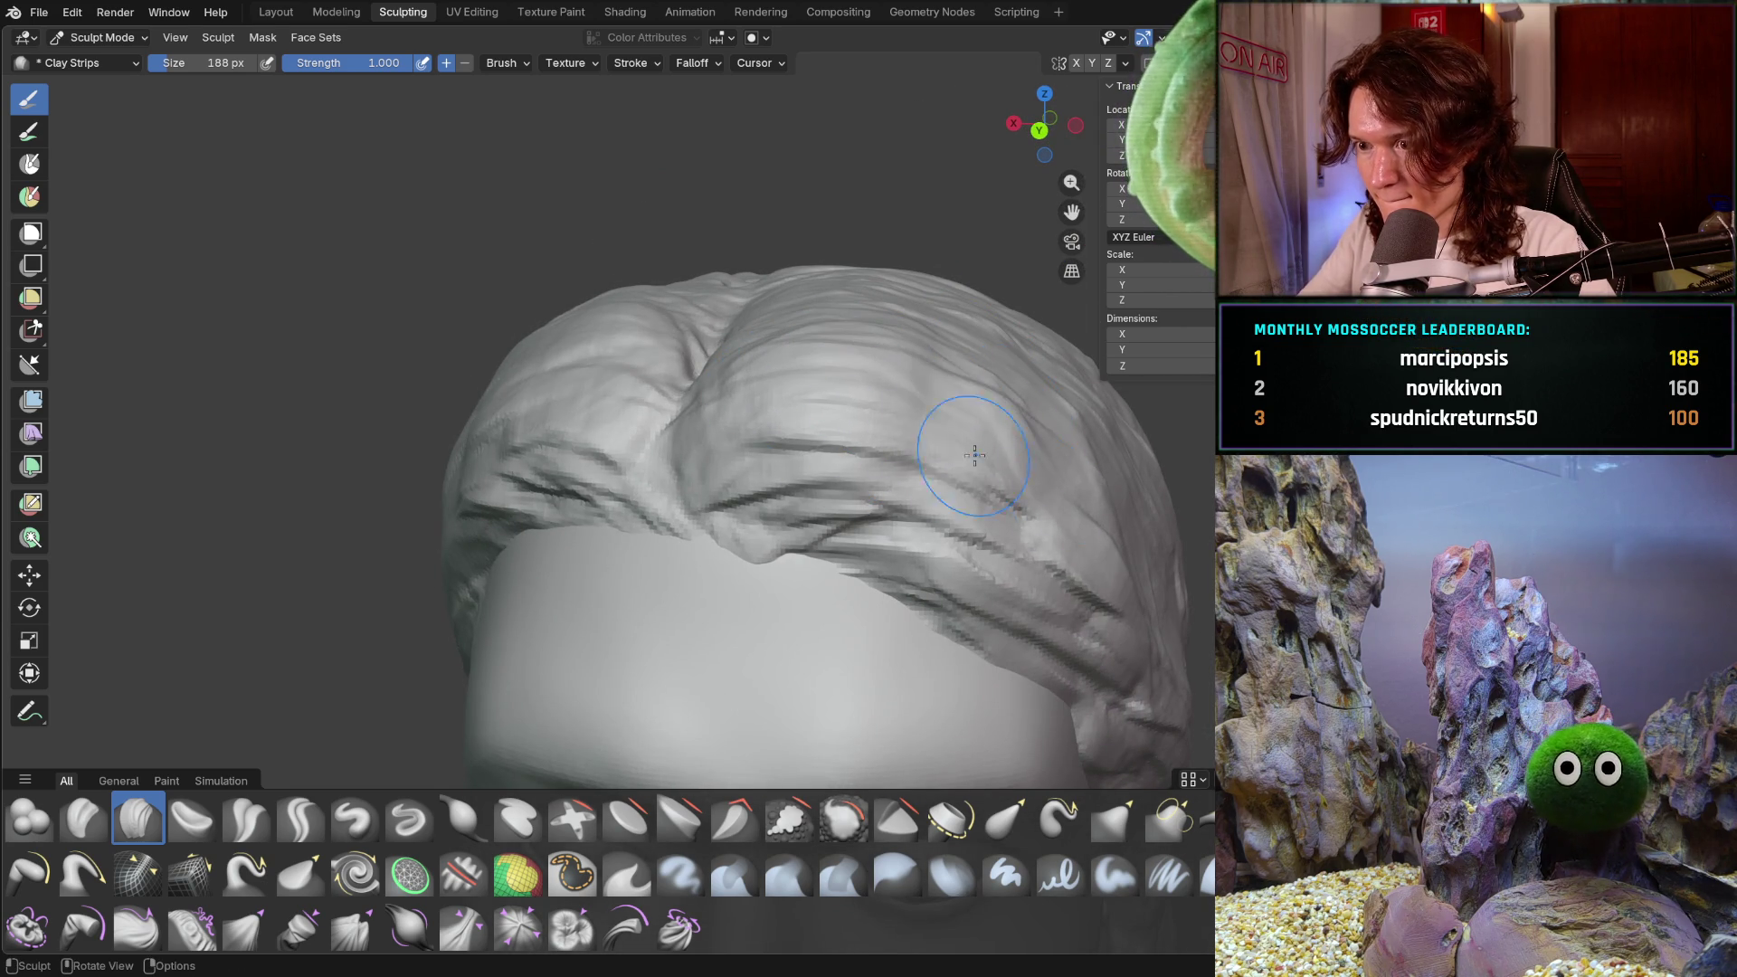
scroll(1004, 484, down, 8)
mouse_move(959, 489)
middle_down()
mouse_move(779, 640)
mouse_move(822, 625)
mouse_move(796, 592)
mouse_move(814, 561)
mouse_move(786, 583)
mouse_move(803, 632)
mouse_move(877, 713)
mouse_move(779, 682)
mouse_move(636, 462)
mouse_move(426, 542)
mouse_move(507, 550)
middle_up()
mouse_move(771, 522)
middle_down()
mouse_move(777, 579)
mouse_move(729, 666)
mouse_move(803, 682)
mouse_move(756, 503)
mouse_move(1102, 570)
mouse_move(817, 601)
mouse_move(1023, 597)
mouse_move(972, 661)
mouse_move(748, 612)
middle_up()
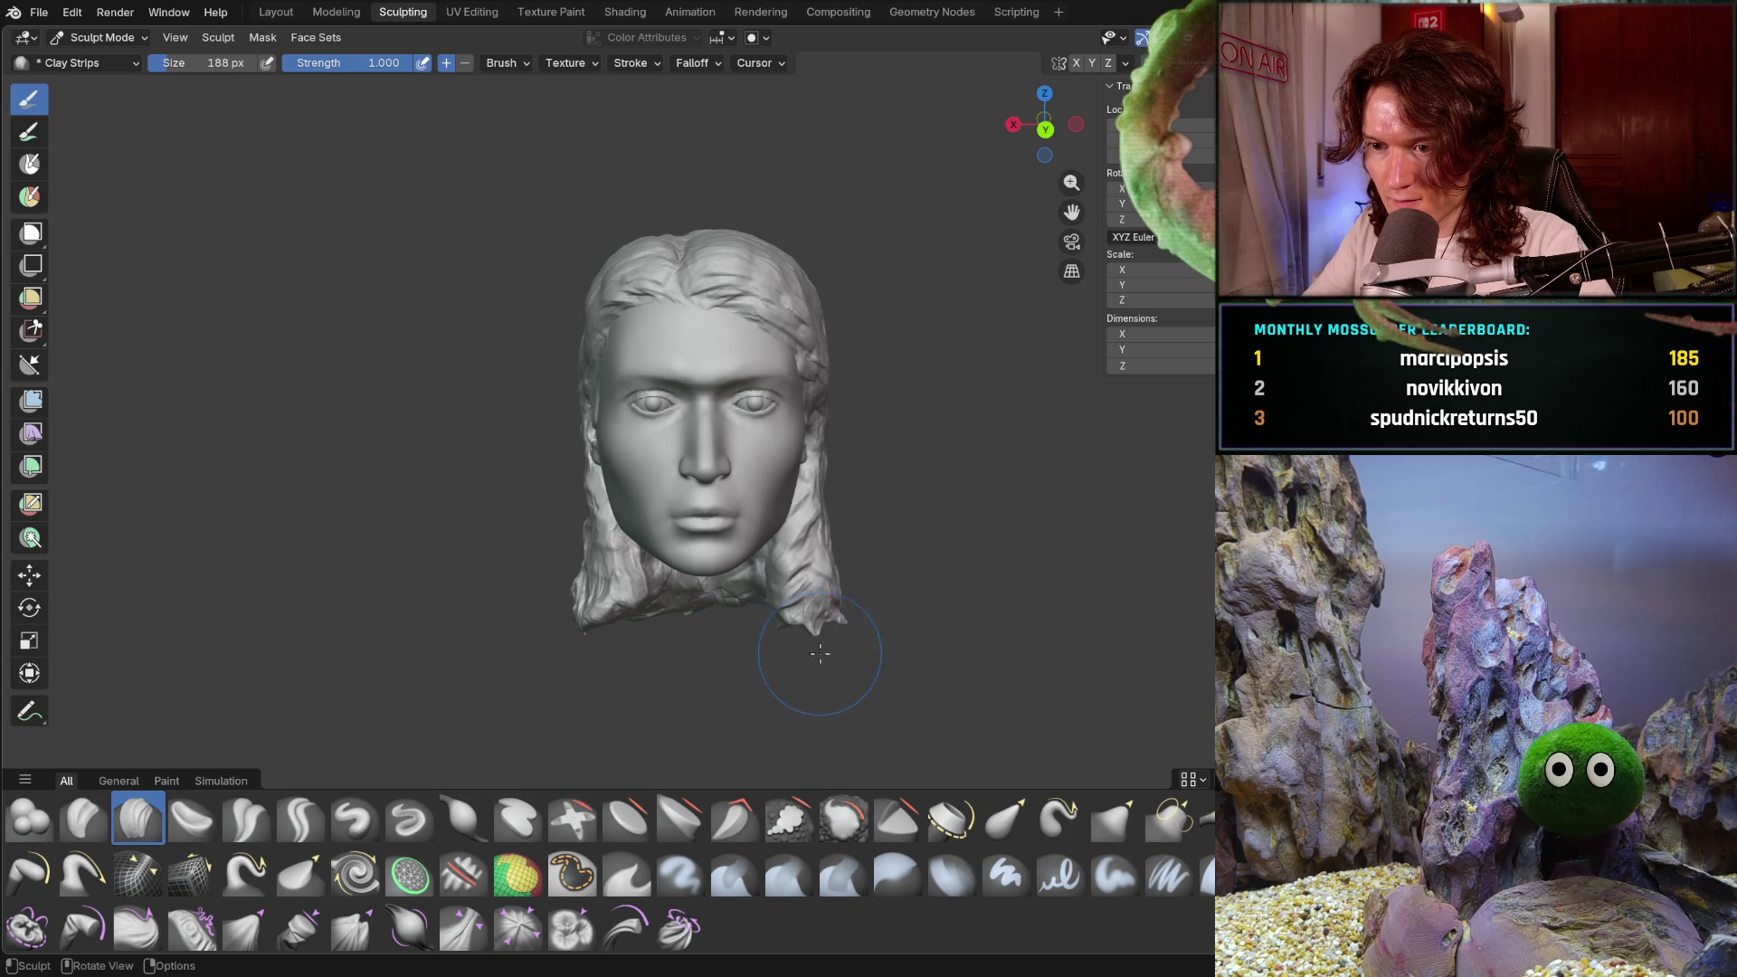
- Turn to a three-quarter view of the hairline and lay a clay strip along it
mouse_move(873, 622)
middle_down()
mouse_move(698, 600)
mouse_move(769, 589)
mouse_move(738, 566)
mouse_move(684, 571)
middle_up()
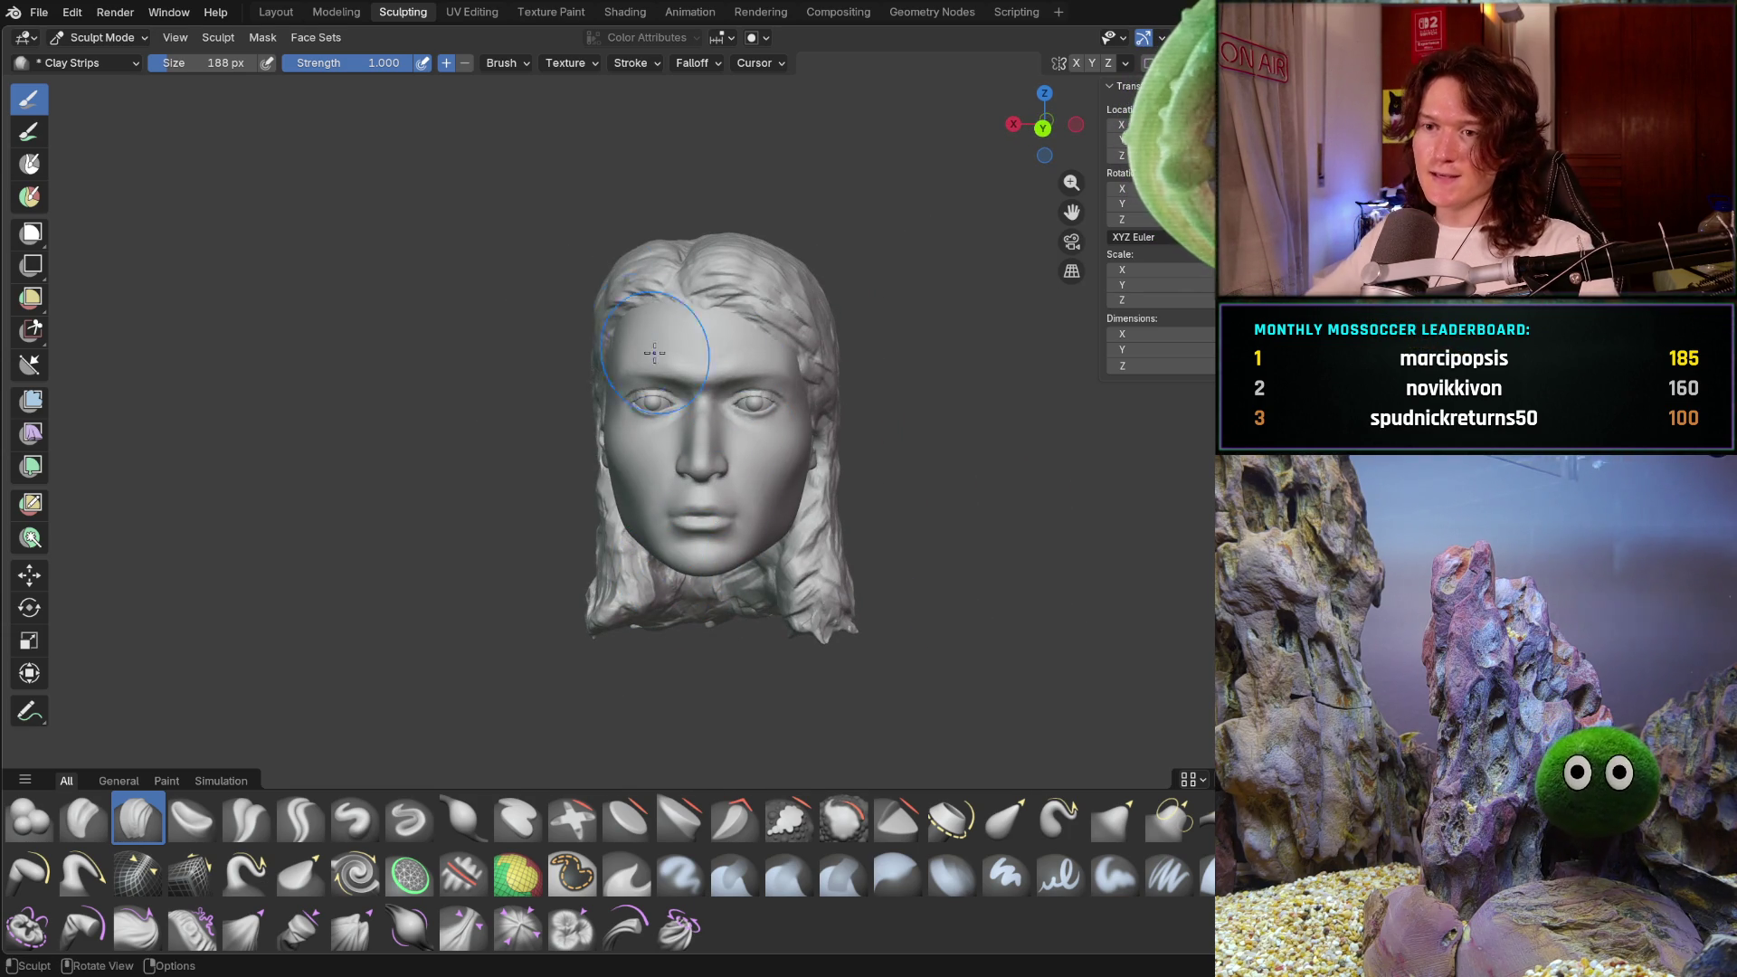
scroll(647, 322, up, 5)
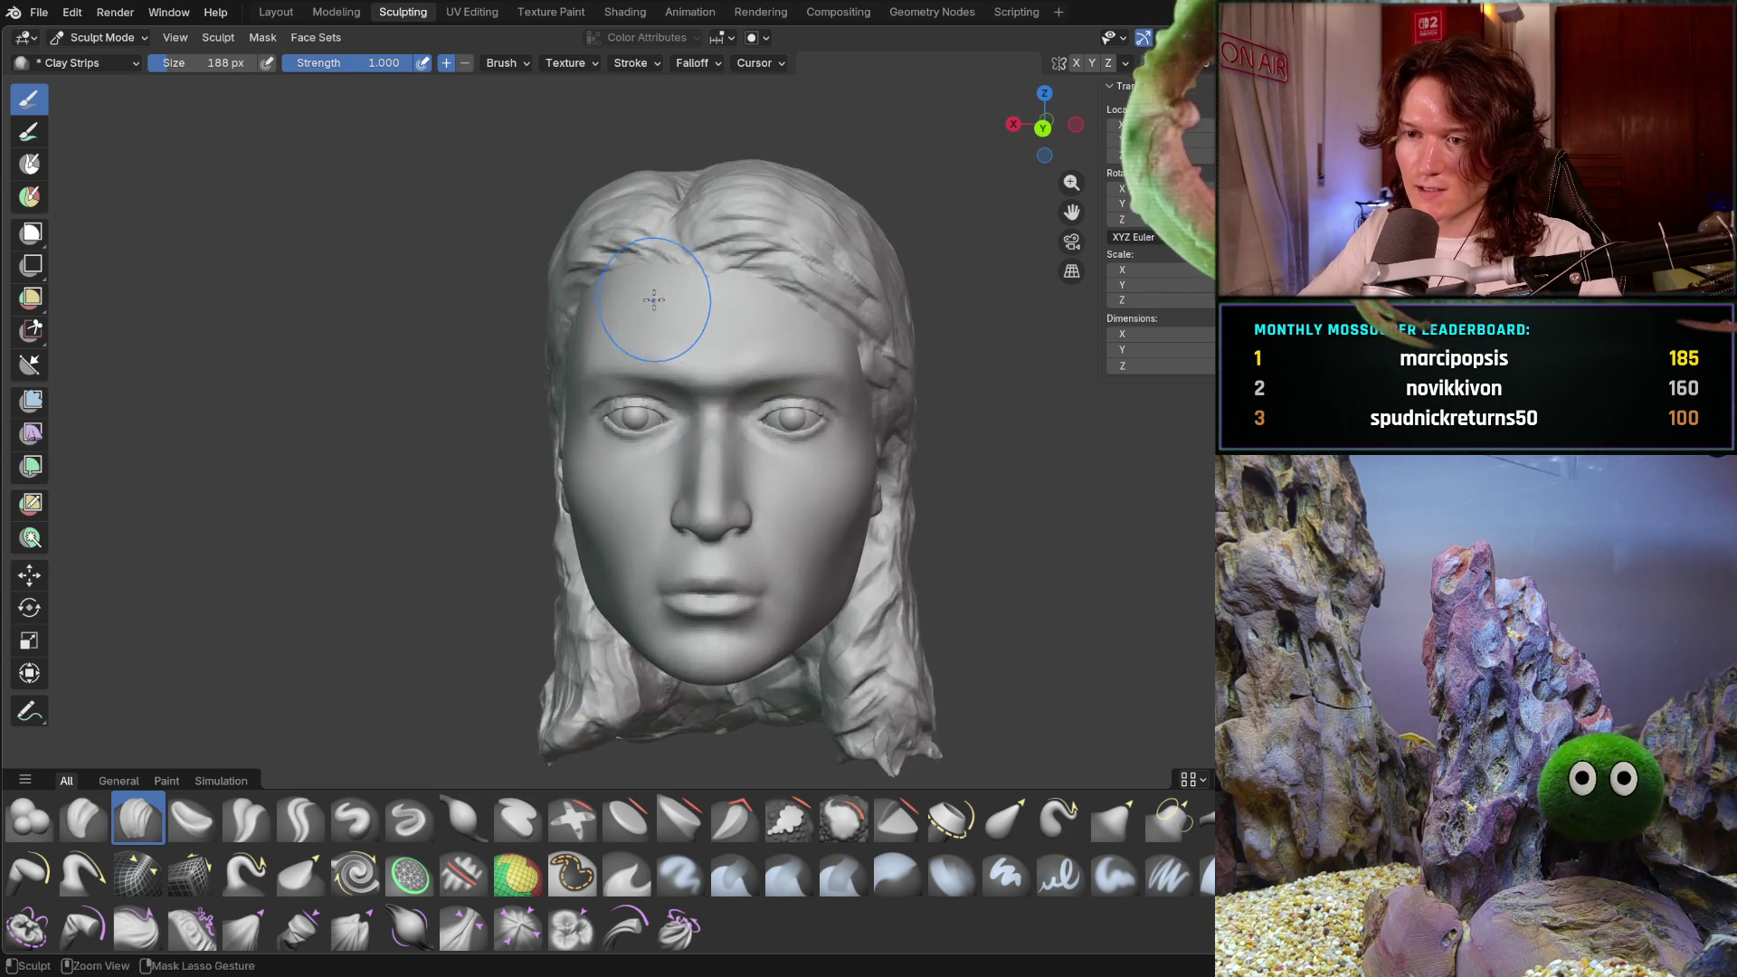
mouse_move(644, 290)
middle_down()
mouse_move(632, 322)
mouse_move(687, 337)
mouse_move(635, 246)
middle_up()
scroll(685, 335, up, 3)
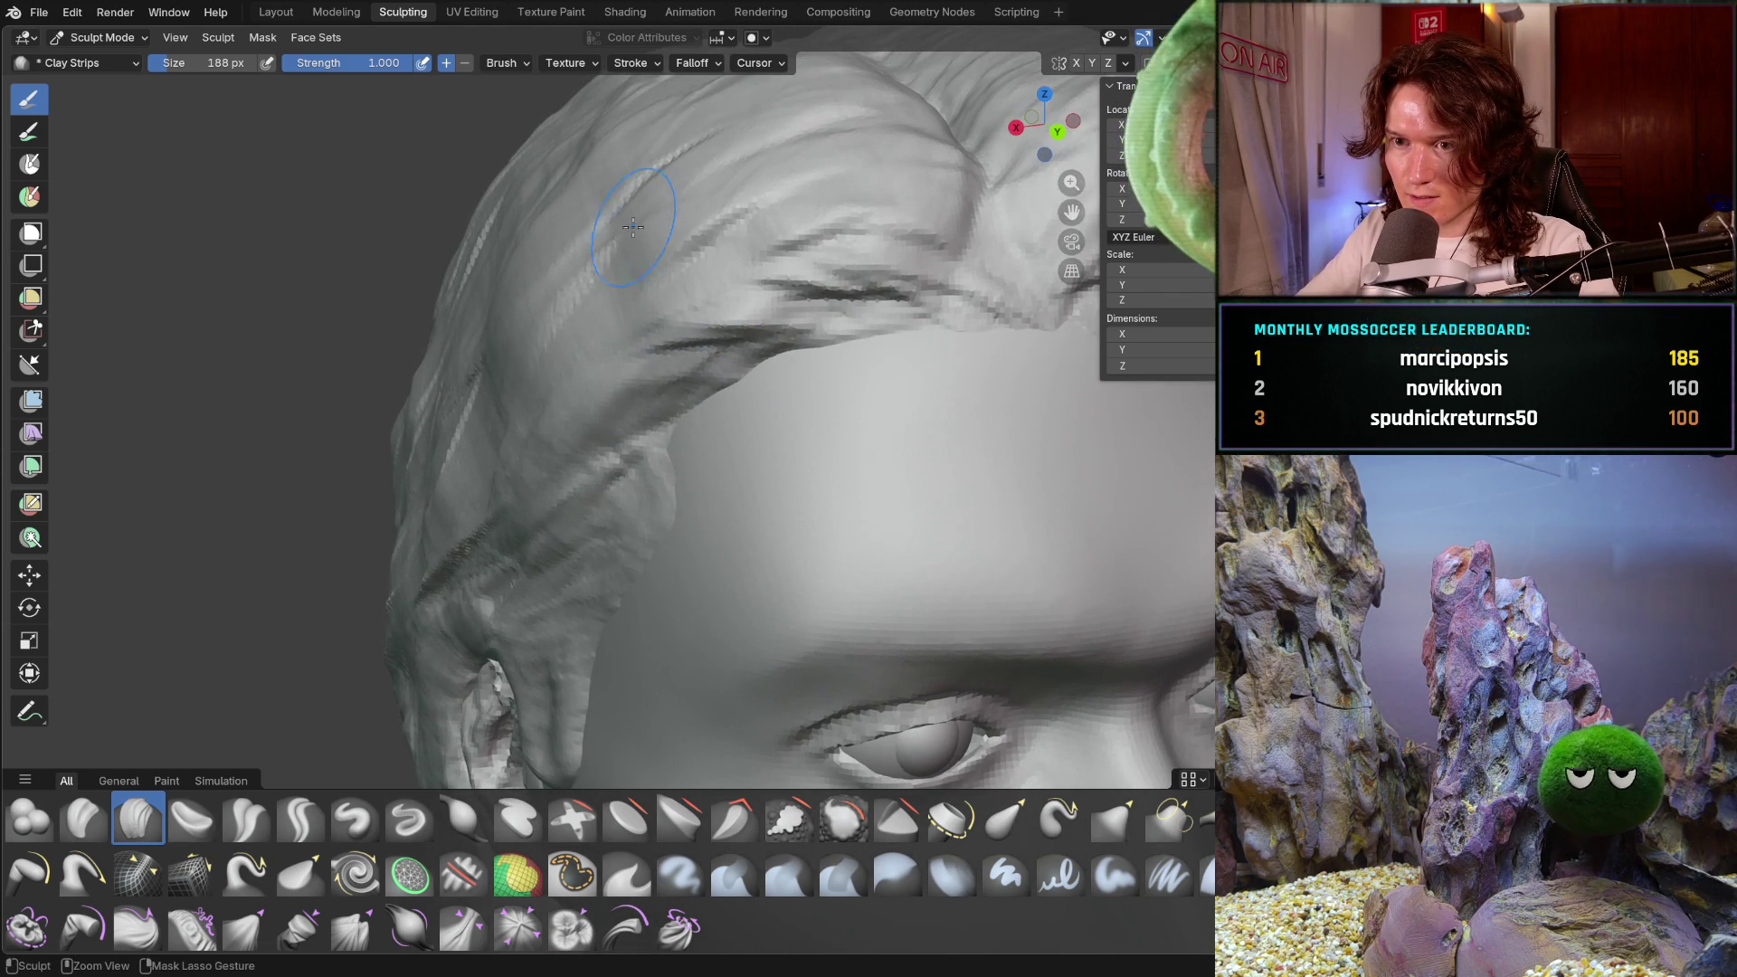
drag(543, 299, 510, 370)
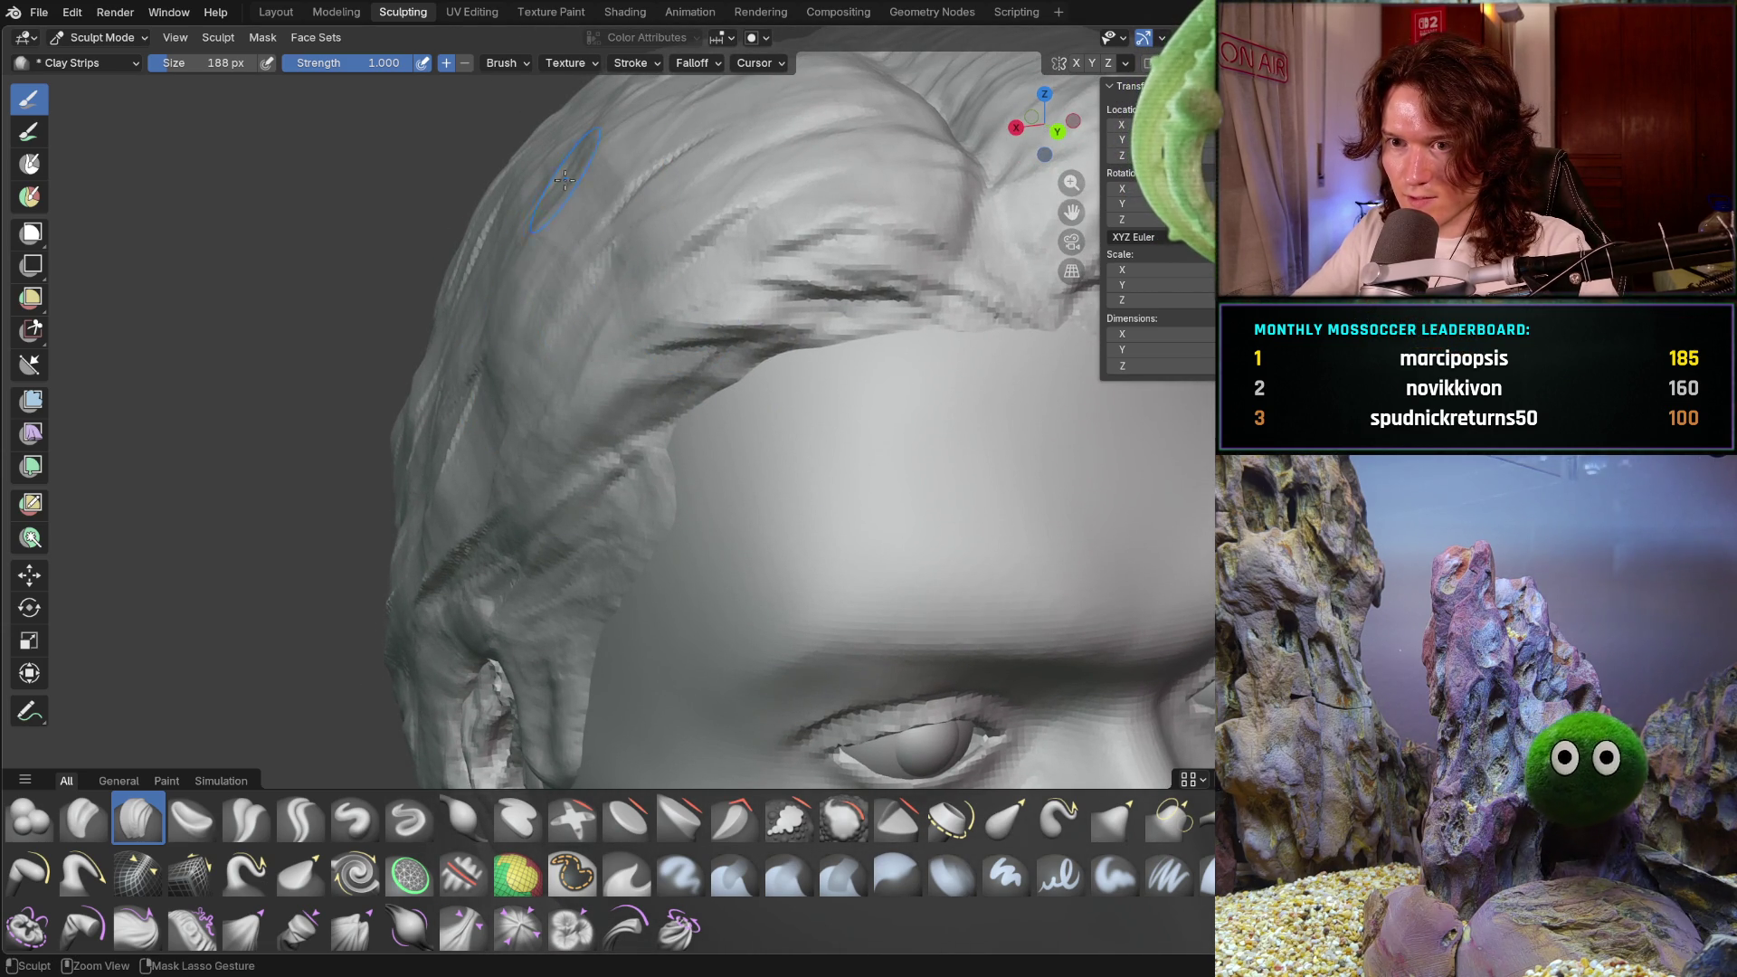
scroll(616, 330, down, 5)
- Orbit from the front past the ear to the side profile and back of the head
middle_drag(616, 330, 894, 269)
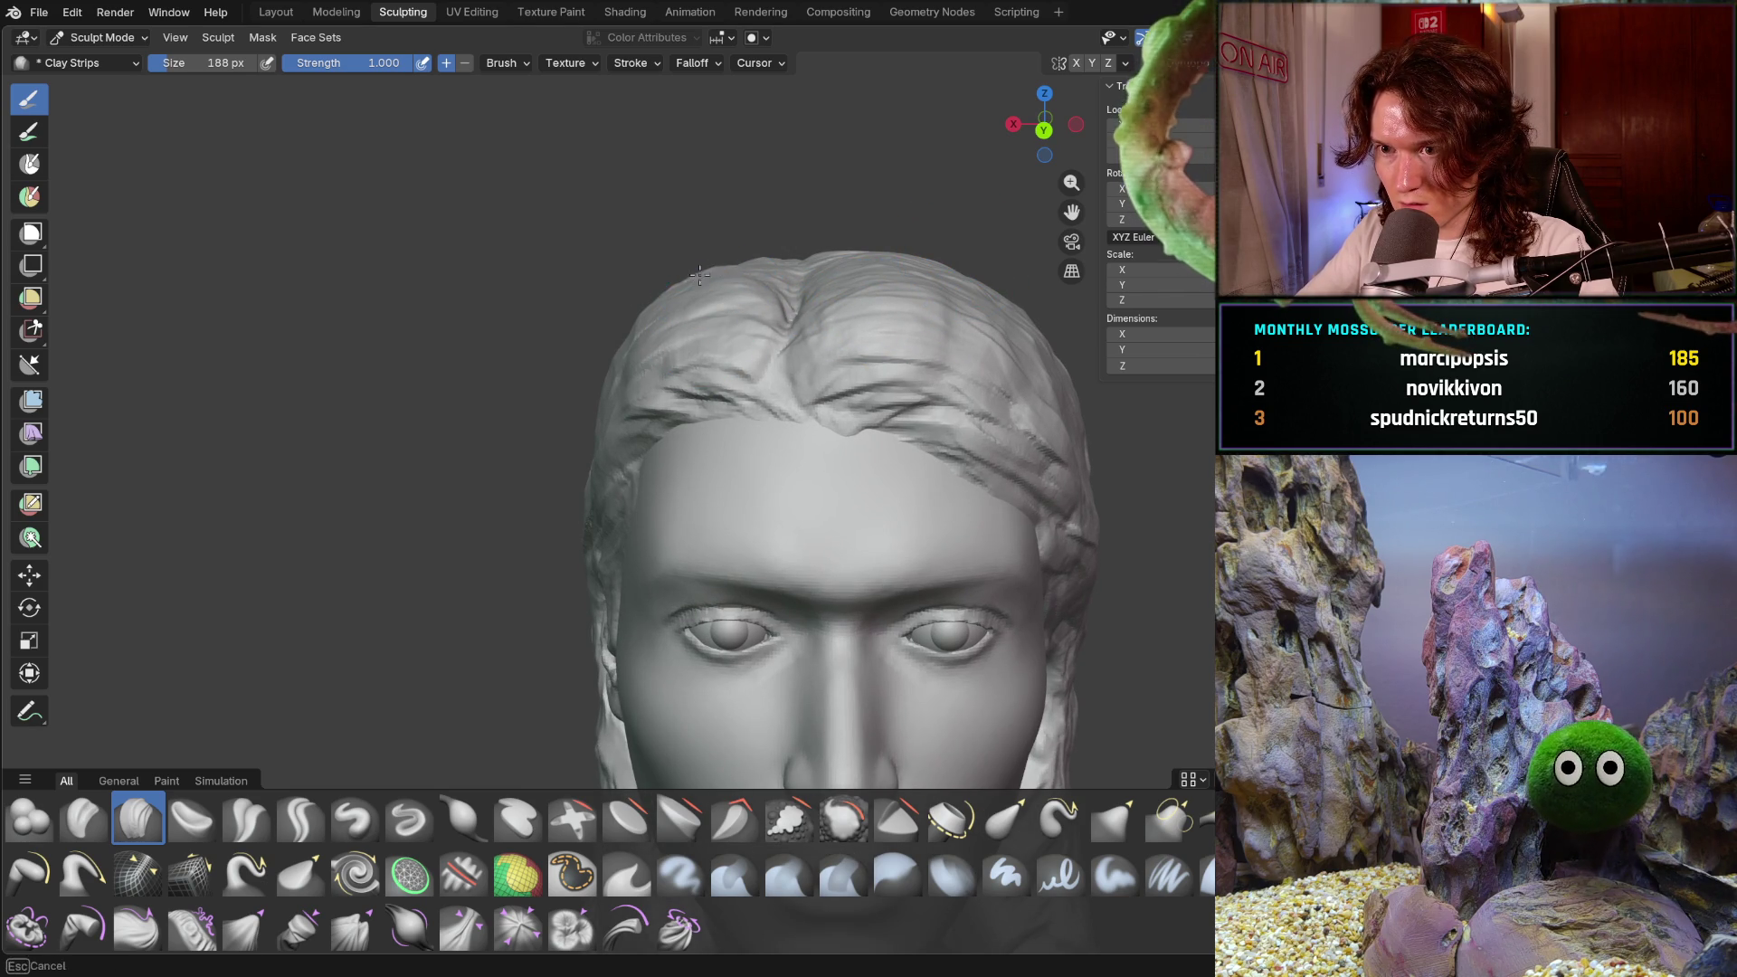
mouse_move(711, 265)
middle_down()
mouse_move(711, 299)
mouse_move(891, 308)
mouse_move(900, 327)
middle_up()
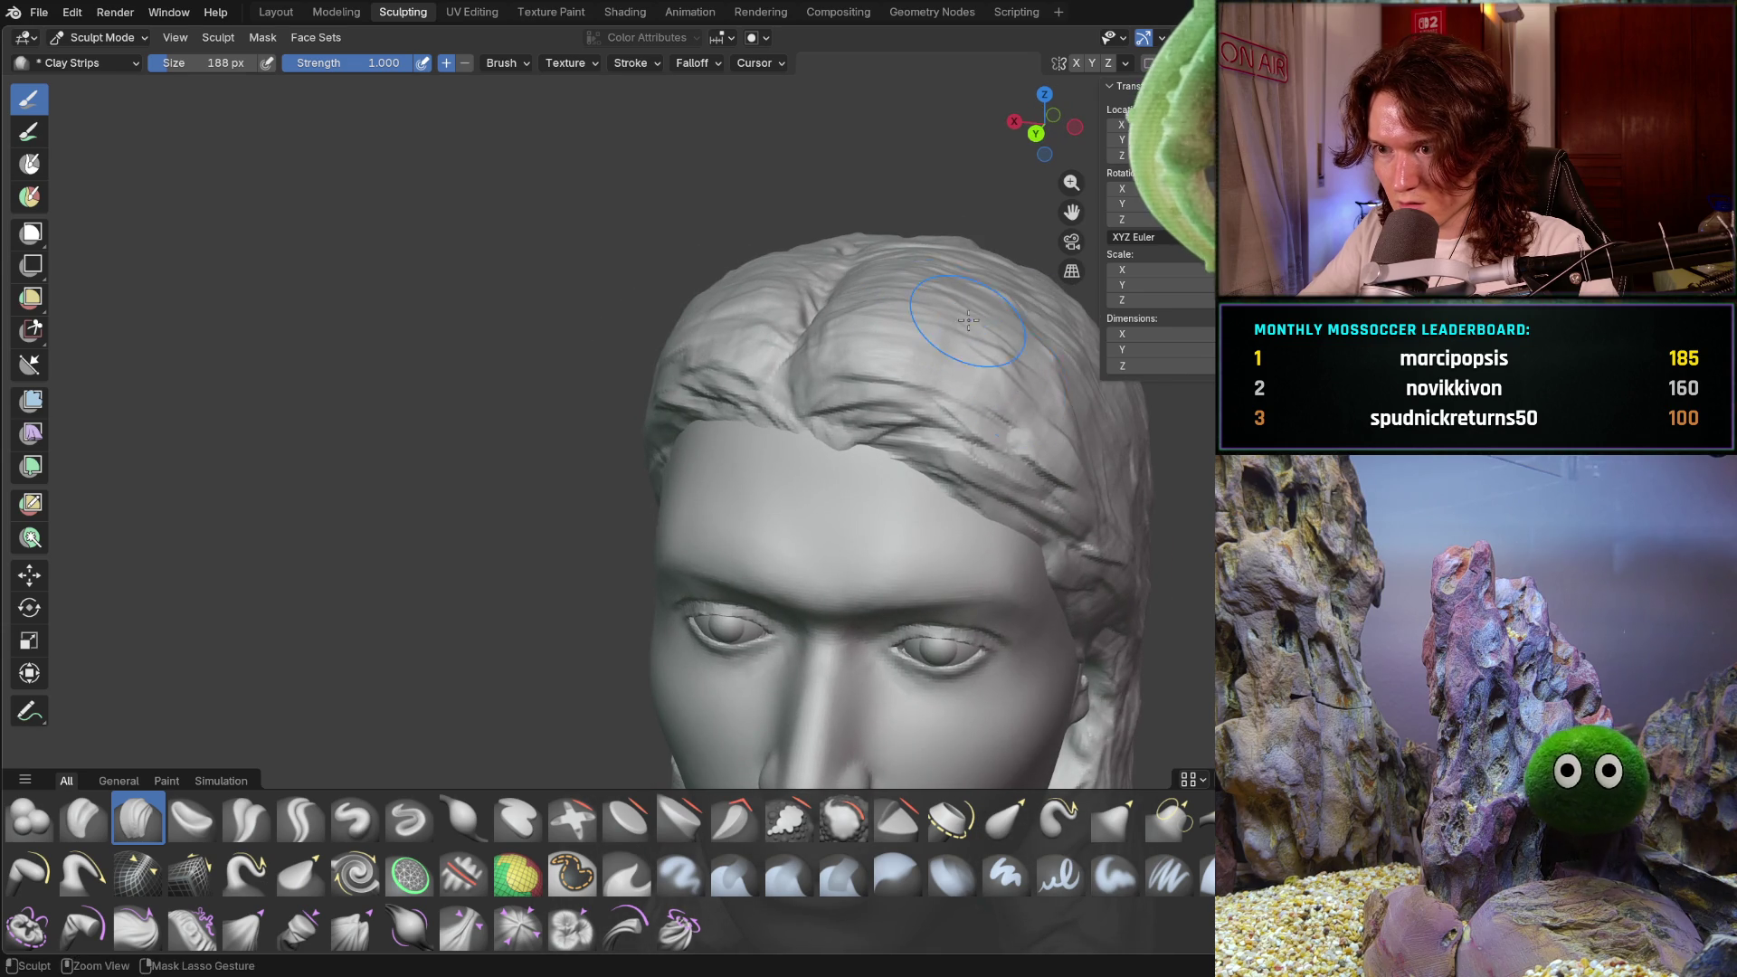
scroll(1044, 321, down, 3)
mouse_move(1044, 321)
middle_down()
mouse_move(969, 365)
mouse_move(927, 420)
mouse_move(932, 480)
mouse_move(861, 609)
mouse_move(741, 309)
middle_up()
middle_drag(899, 457, 885, 485)
- Add two Clay Strips strokes down the lower back hair of the head
scroll(885, 485, up, 2)
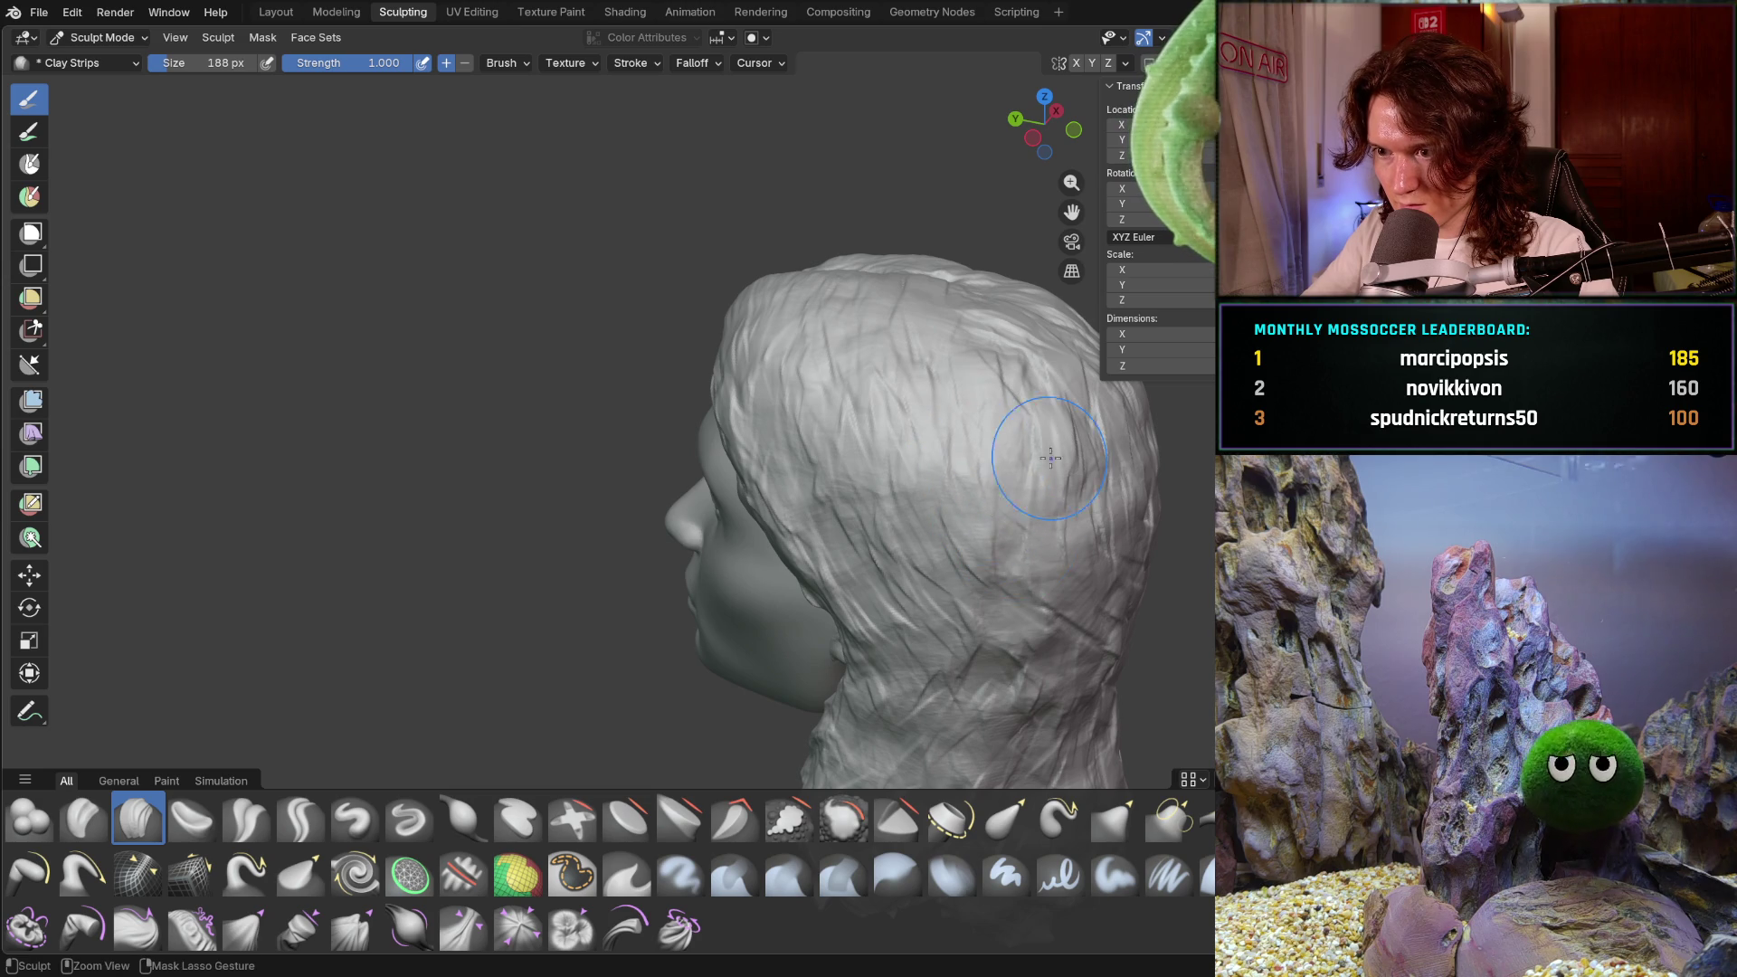
middle_drag(1073, 531, 1120, 590)
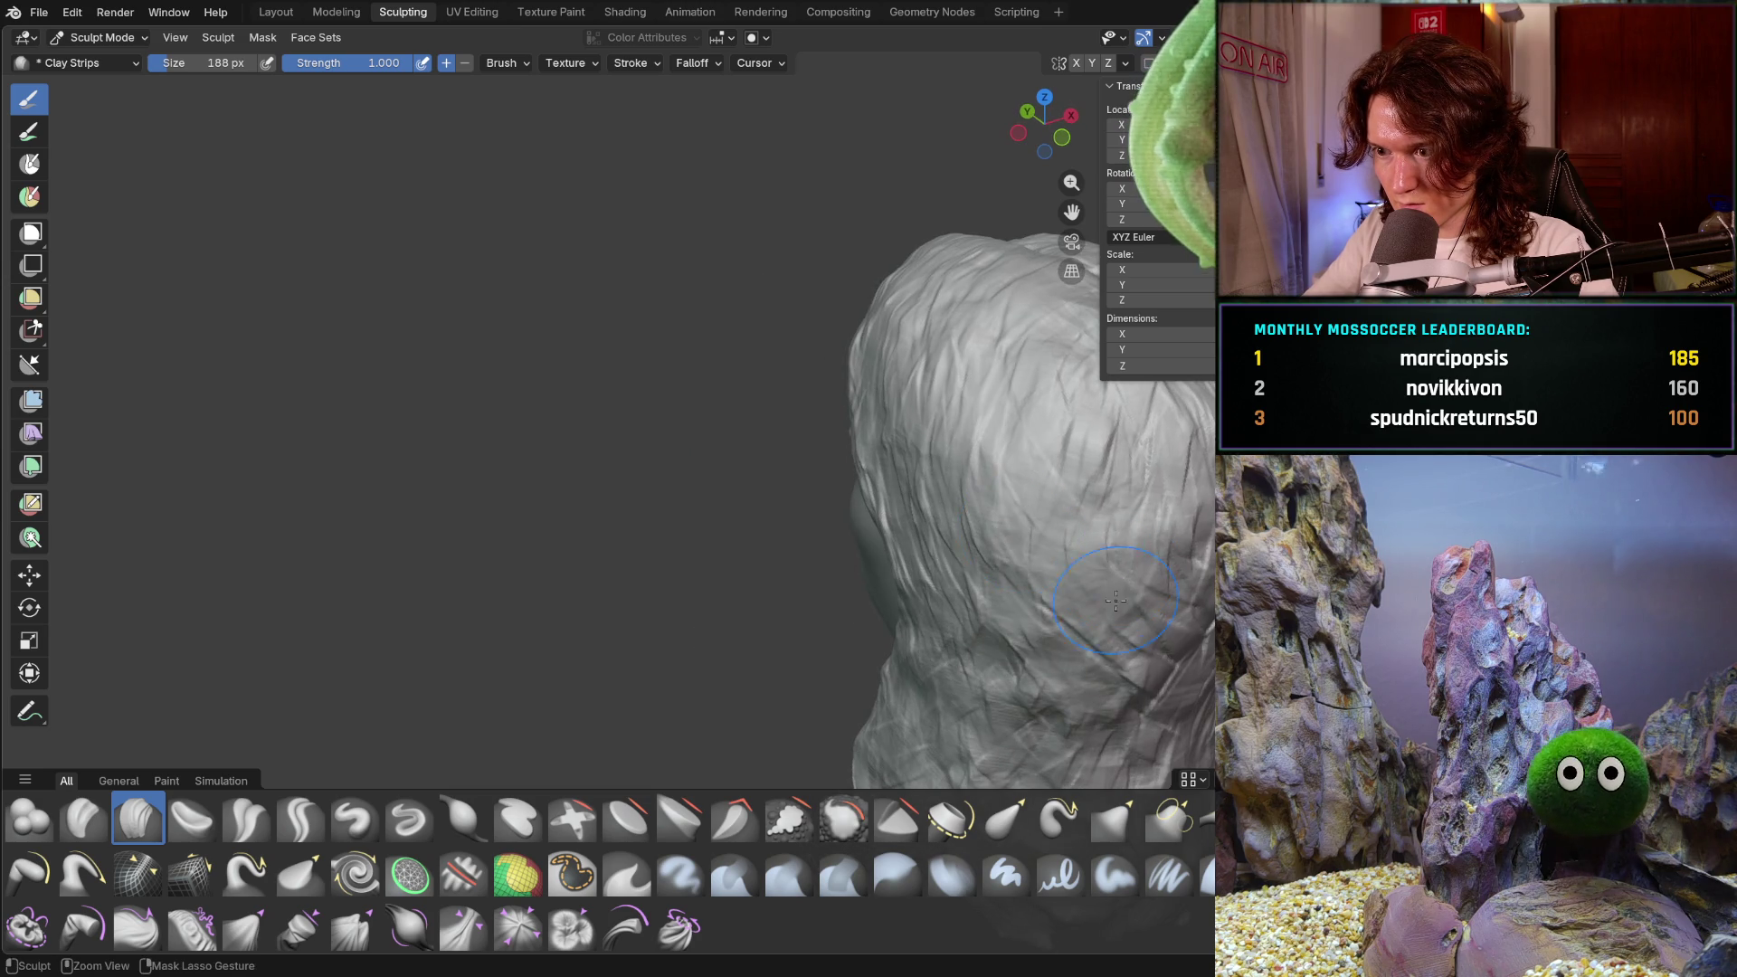
mouse_move(1154, 452)
mouse_down()
mouse_move(1149, 556)
mouse_move(1185, 579)
mouse_up()
drag(1072, 670, 1055, 724)
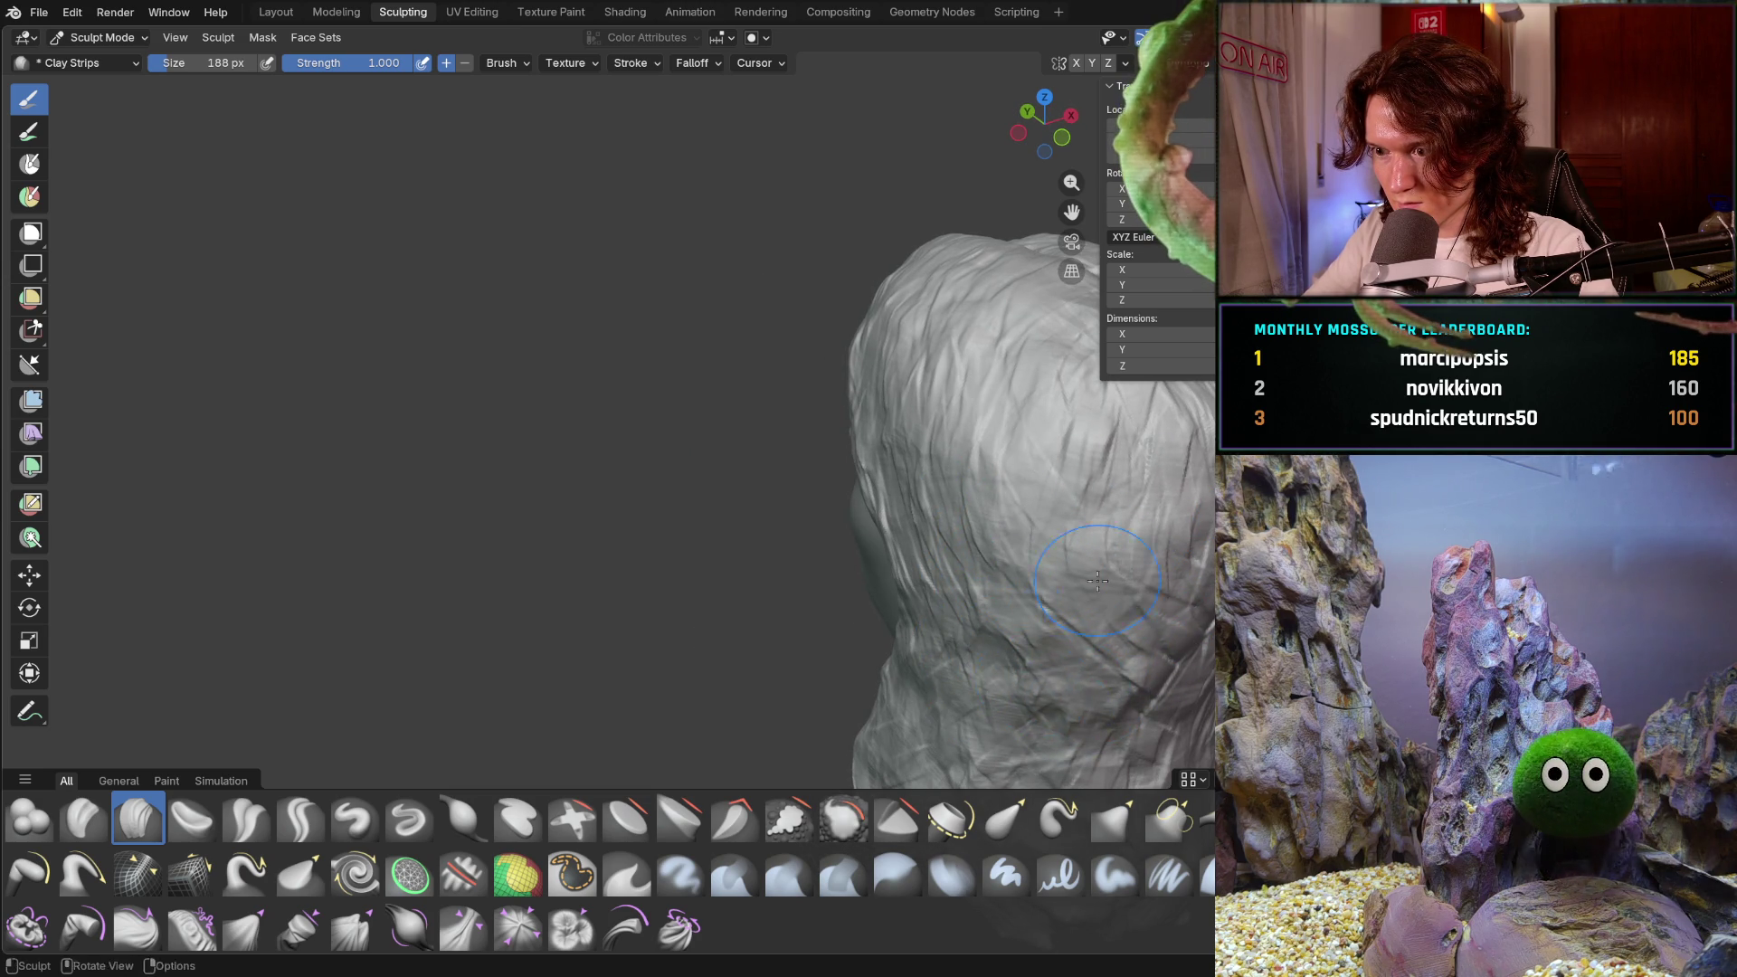
- Orbit around the sides and back of the head and zoom out to review the hair
middle_drag(1076, 622, 1052, 663)
mouse_move(980, 712)
middle_down()
mouse_move(1144, 671)
mouse_move(948, 670)
middle_up()
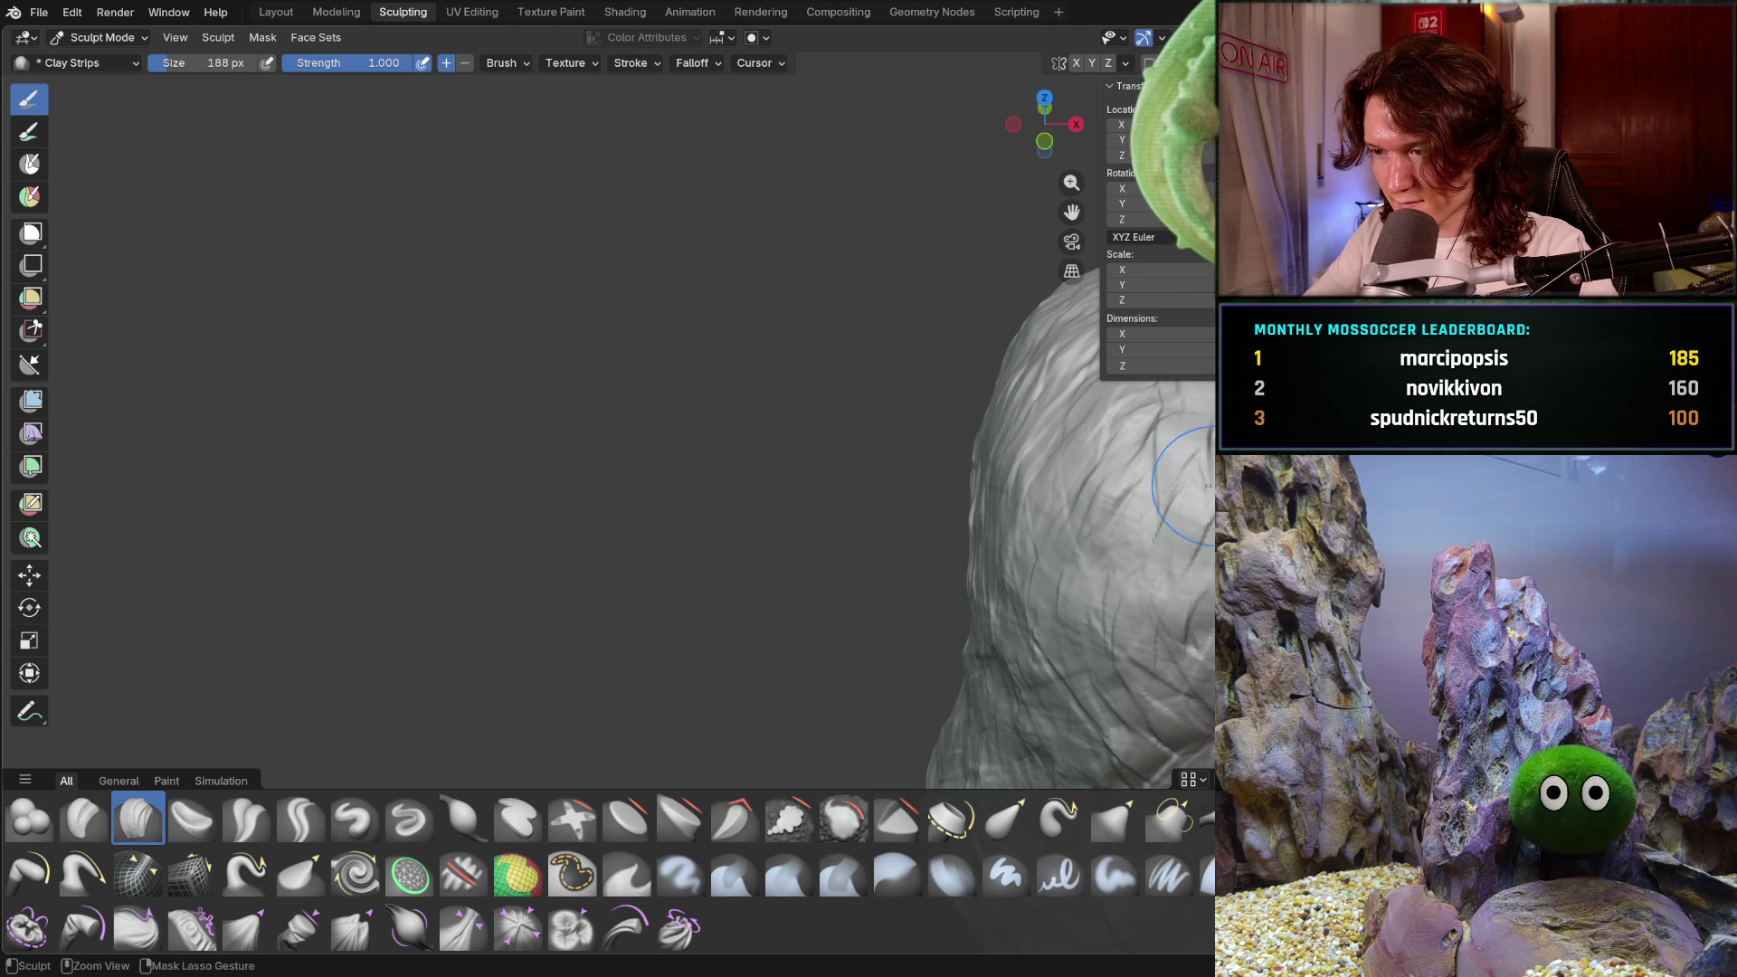
mouse_move(1086, 597)
middle_down()
mouse_move(1138, 533)
mouse_move(1086, 624)
mouse_move(913, 669)
mouse_move(749, 605)
mouse_move(748, 574)
middle_up()
mouse_move(868, 589)
middle_down()
mouse_move(817, 532)
mouse_move(796, 561)
mouse_move(851, 543)
middle_up()
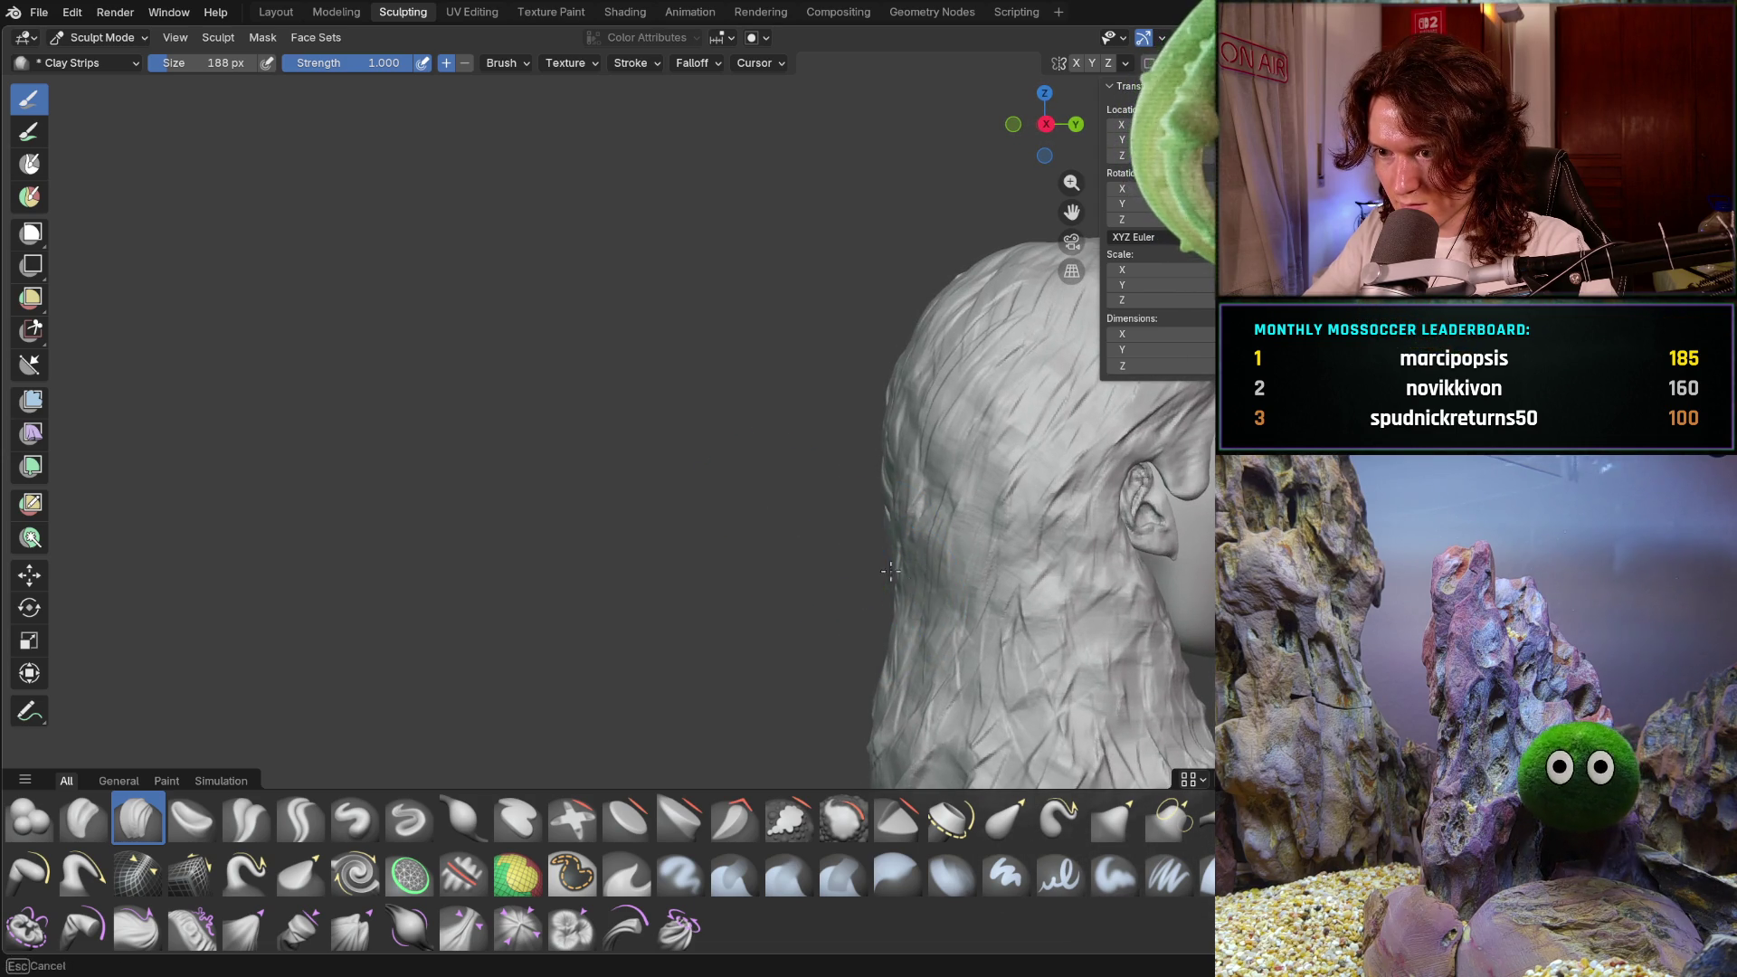
middle_drag(861, 642, 934, 640)
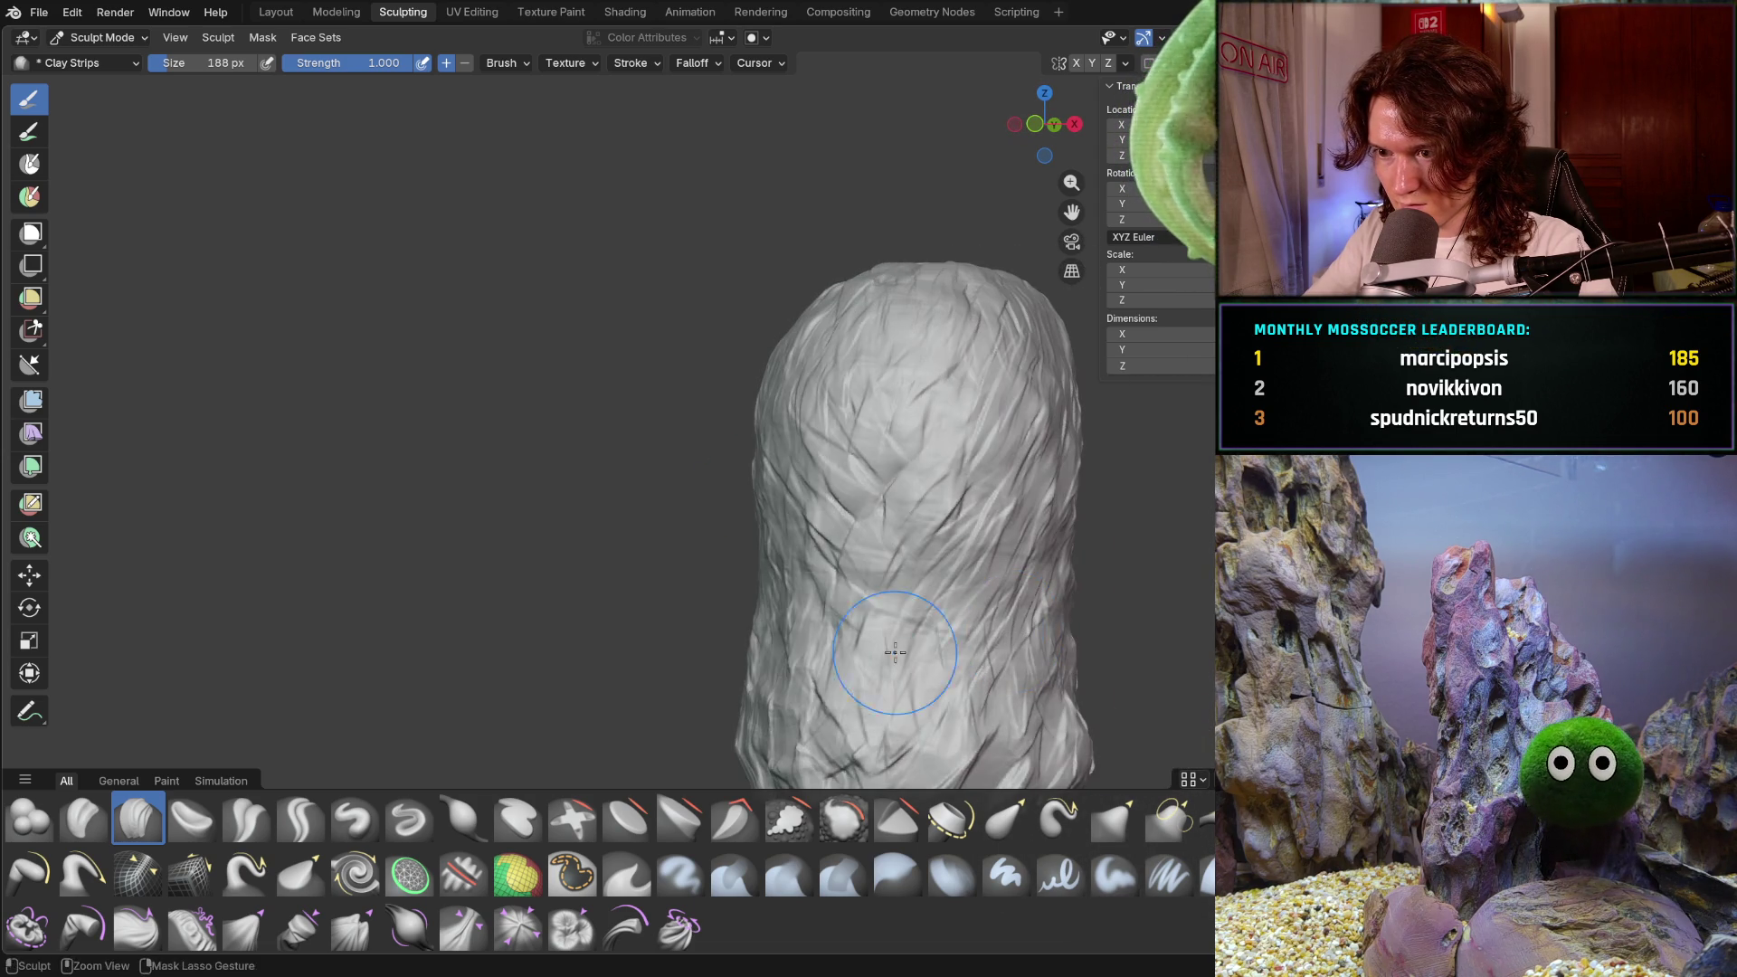
middle_drag(819, 655, 895, 653)
mouse_move(675, 645)
middle_down()
mouse_move(620, 648)
mouse_move(751, 653)
mouse_move(783, 642)
mouse_move(733, 640)
mouse_move(763, 608)
mouse_move(651, 631)
mouse_move(786, 622)
middle_up()
scroll(784, 642, down, 3)
scroll(764, 609, down, 2)
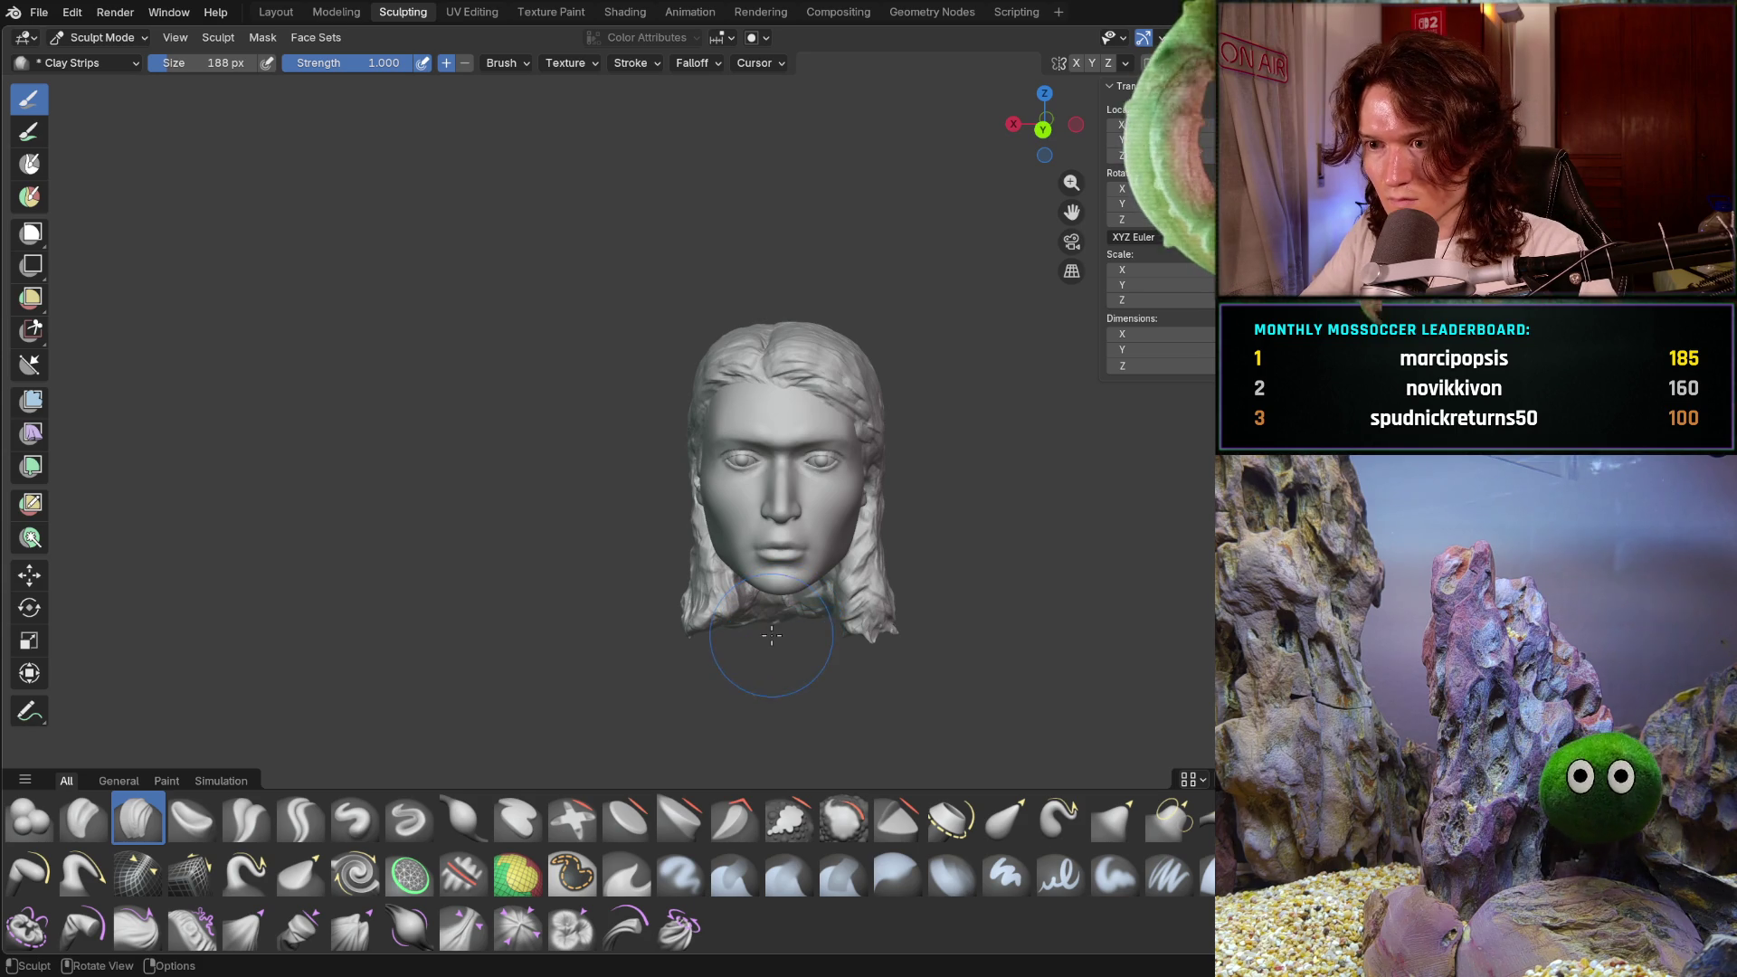
- Resize the sculpt brush radius from 224 px down to 164 px
middle_drag(938, 424, 938, 380)
key(f)
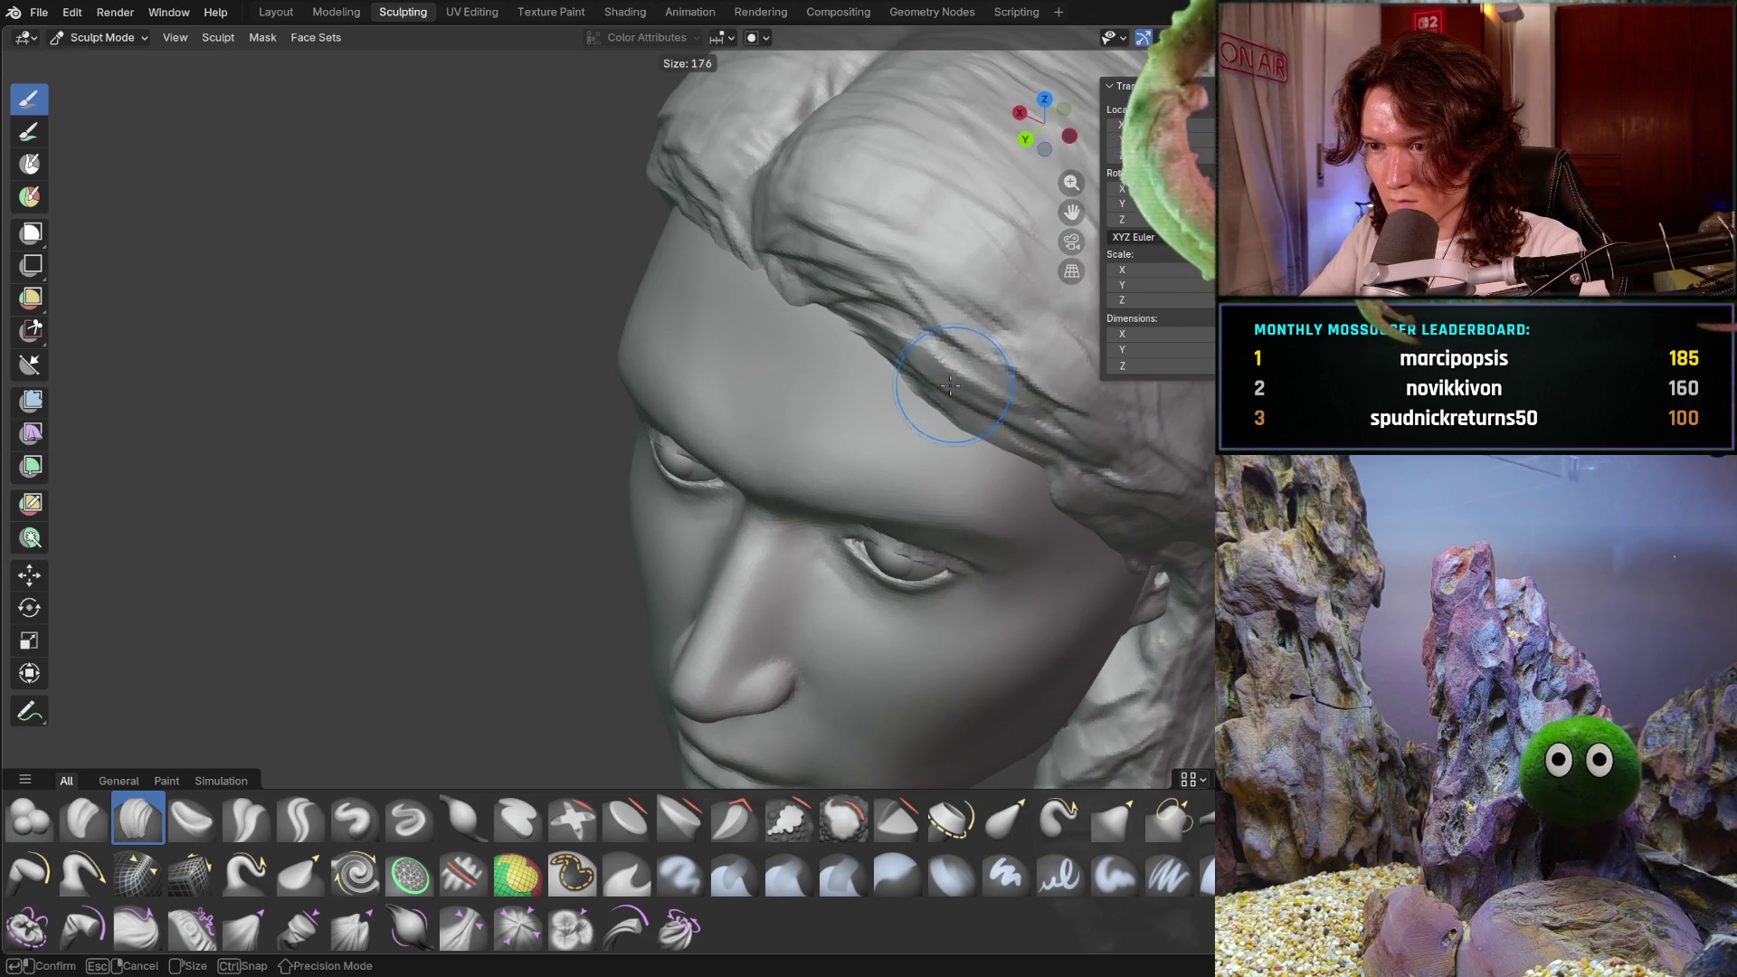
click(959, 386)
scroll(913, 413, down, 3)
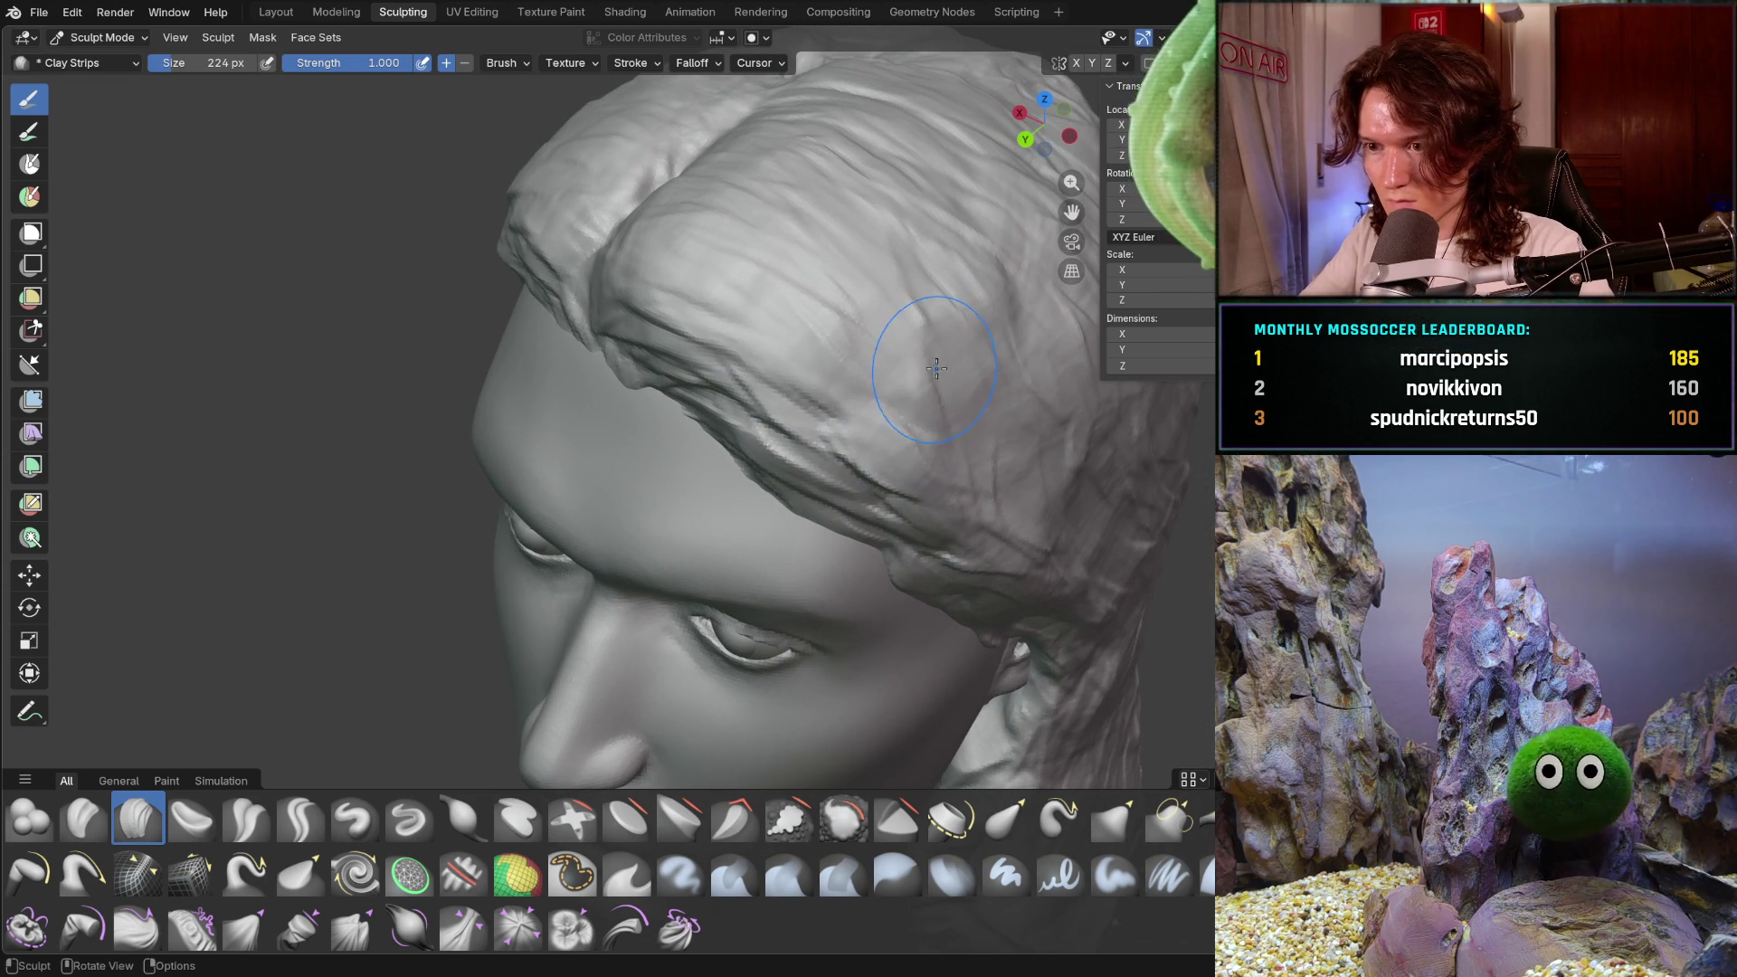
key(f)
click(964, 398)
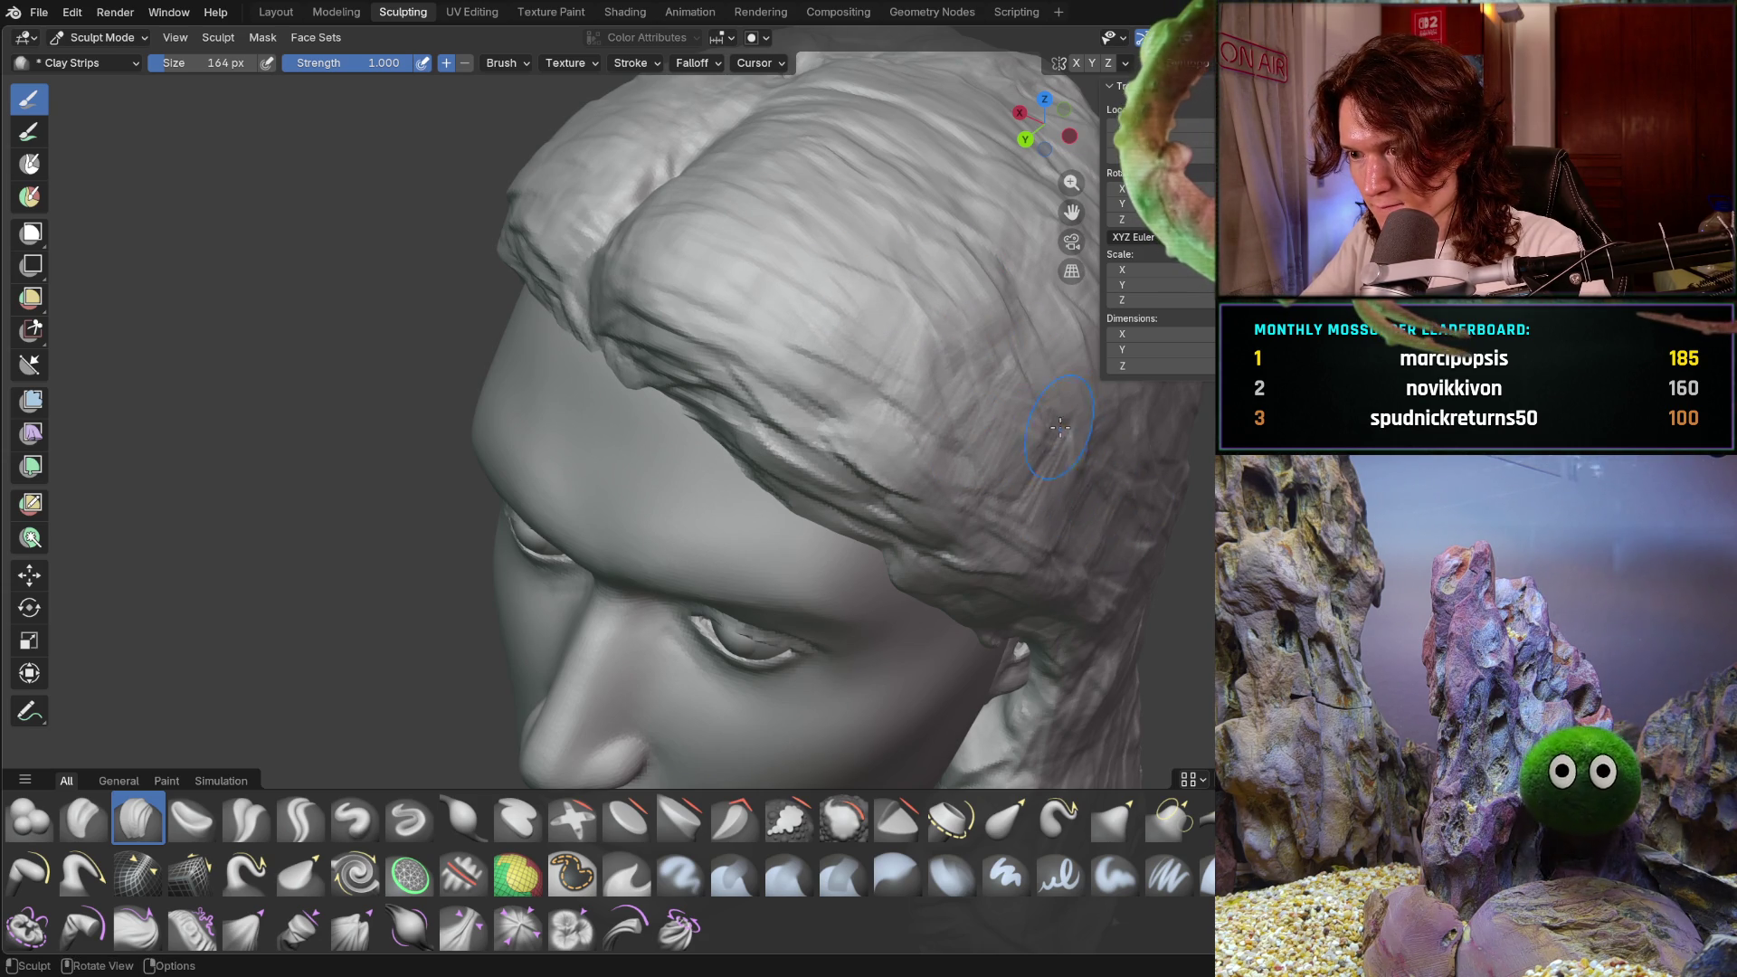
- Snap to the front view, then orbit to look down on the head
key(ctrl+KP_1)
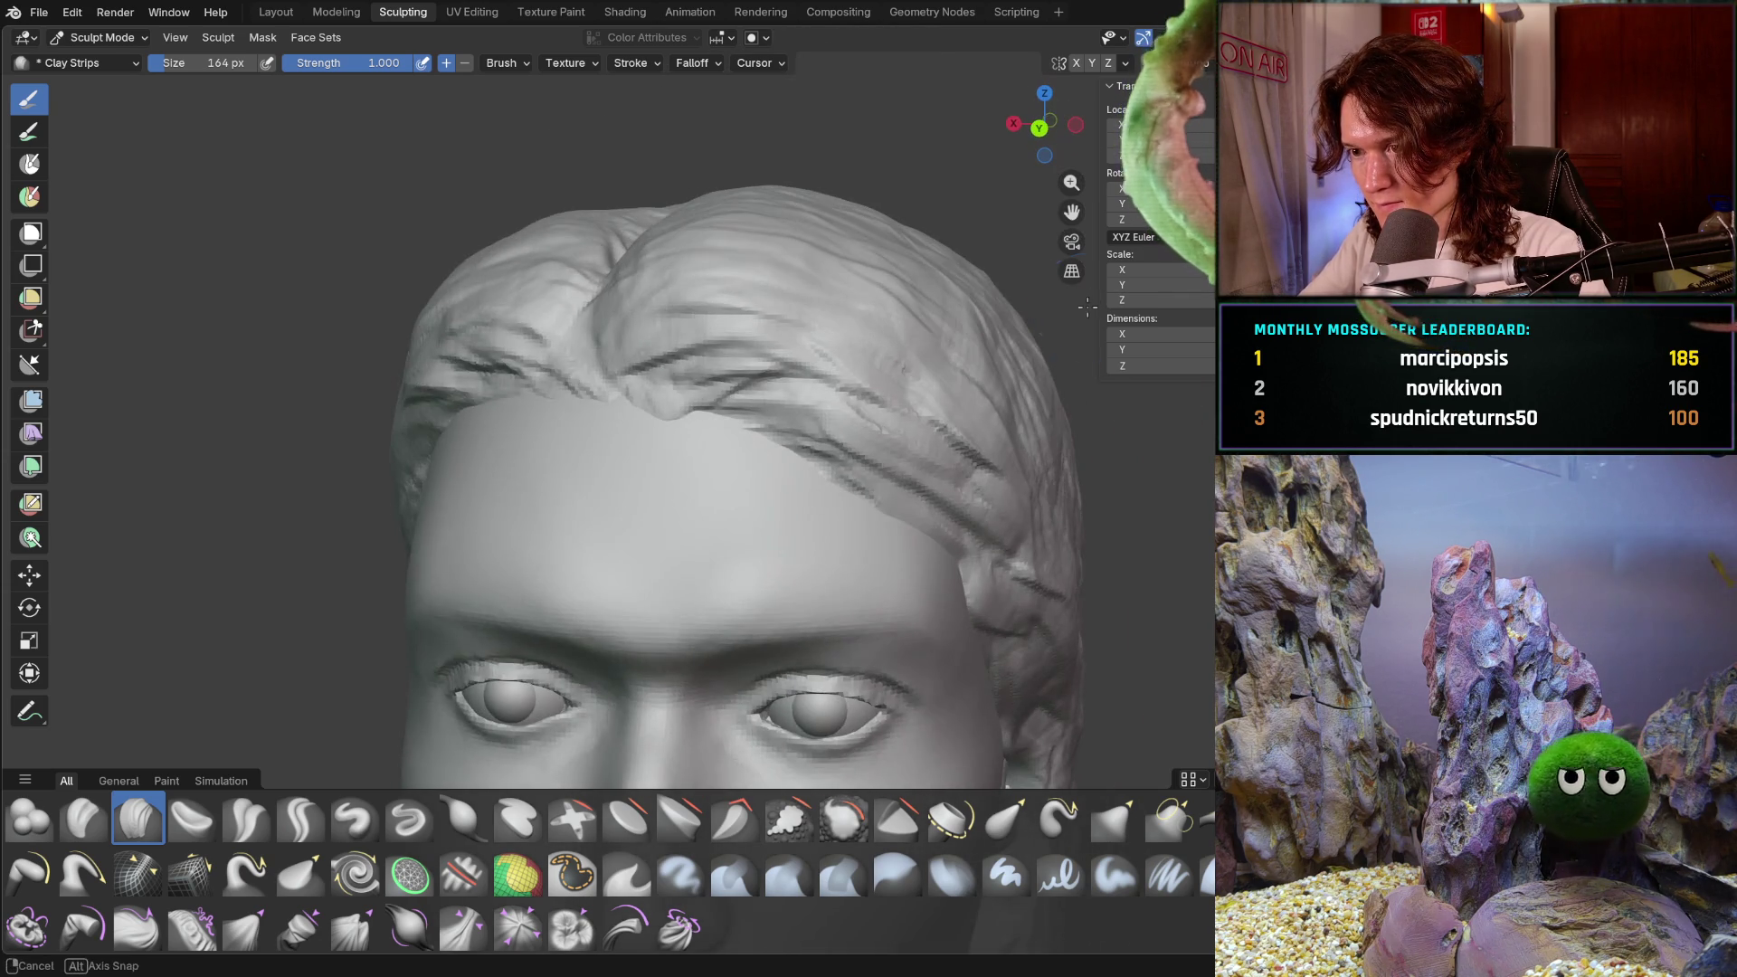
scroll(1049, 398, down, 8)
middle_drag(1001, 458, 906, 512)
scroll(907, 512, up, 3)
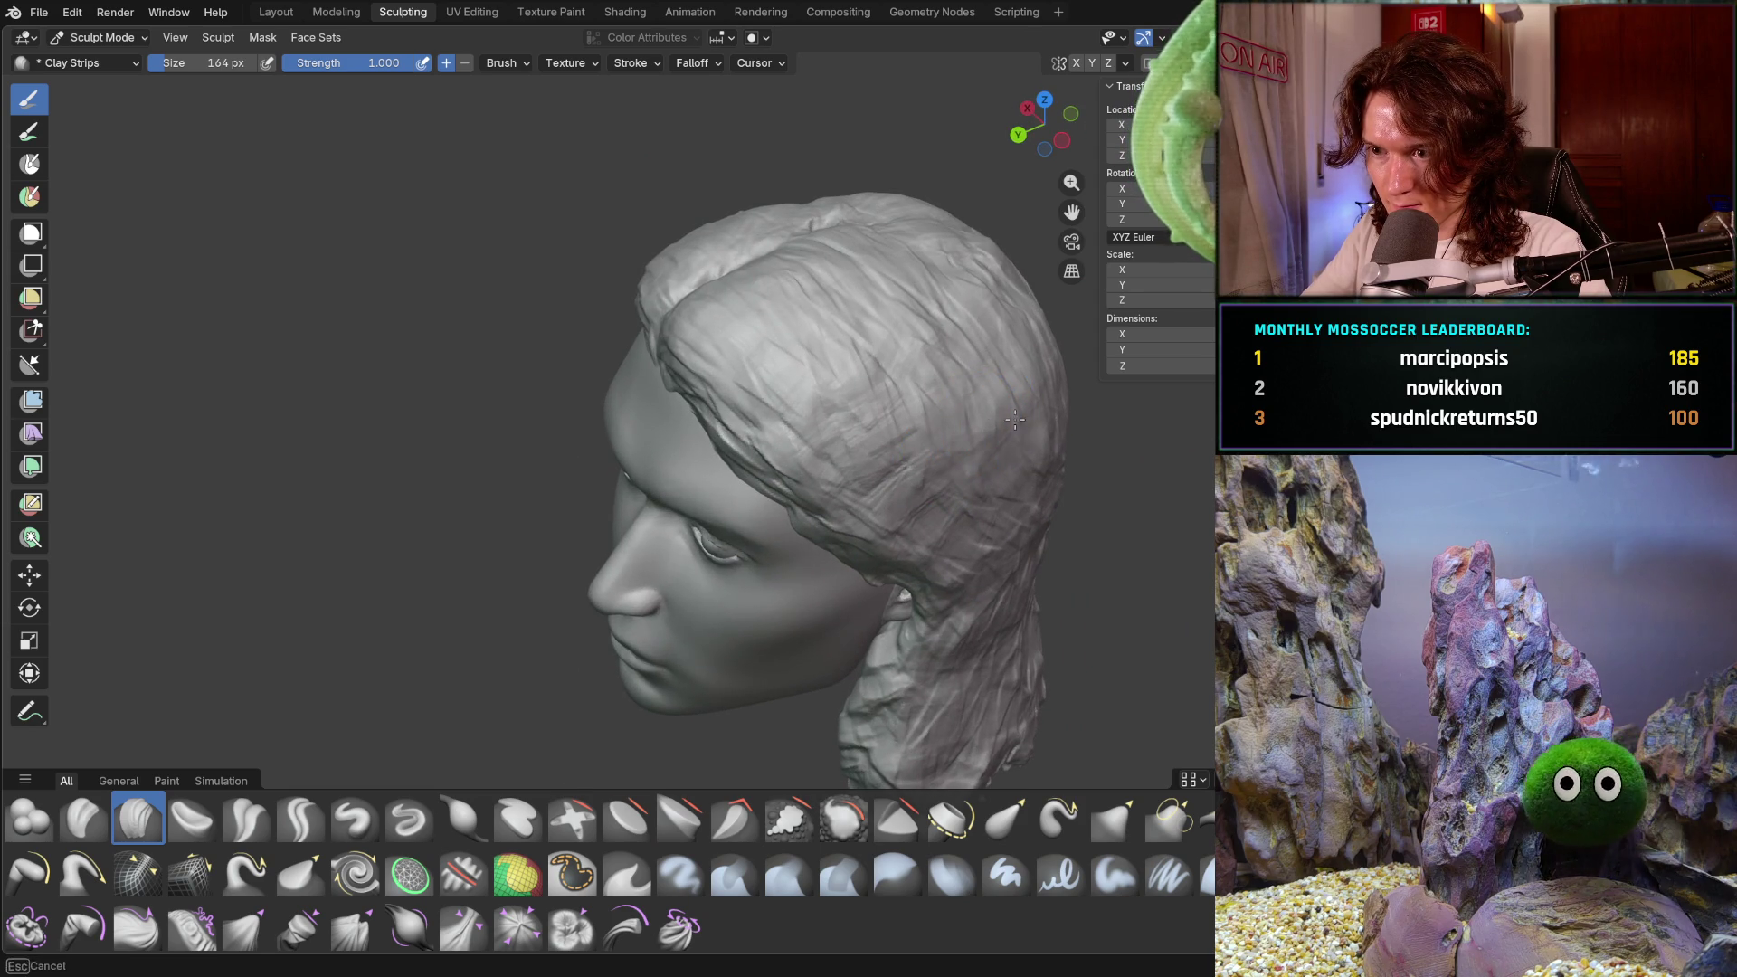
mouse_move(1043, 457)
middle_down()
mouse_move(1004, 489)
mouse_move(986, 452)
mouse_move(1074, 455)
mouse_move(1054, 434)
mouse_move(1068, 407)
mouse_move(1039, 469)
mouse_move(1140, 352)
middle_up()
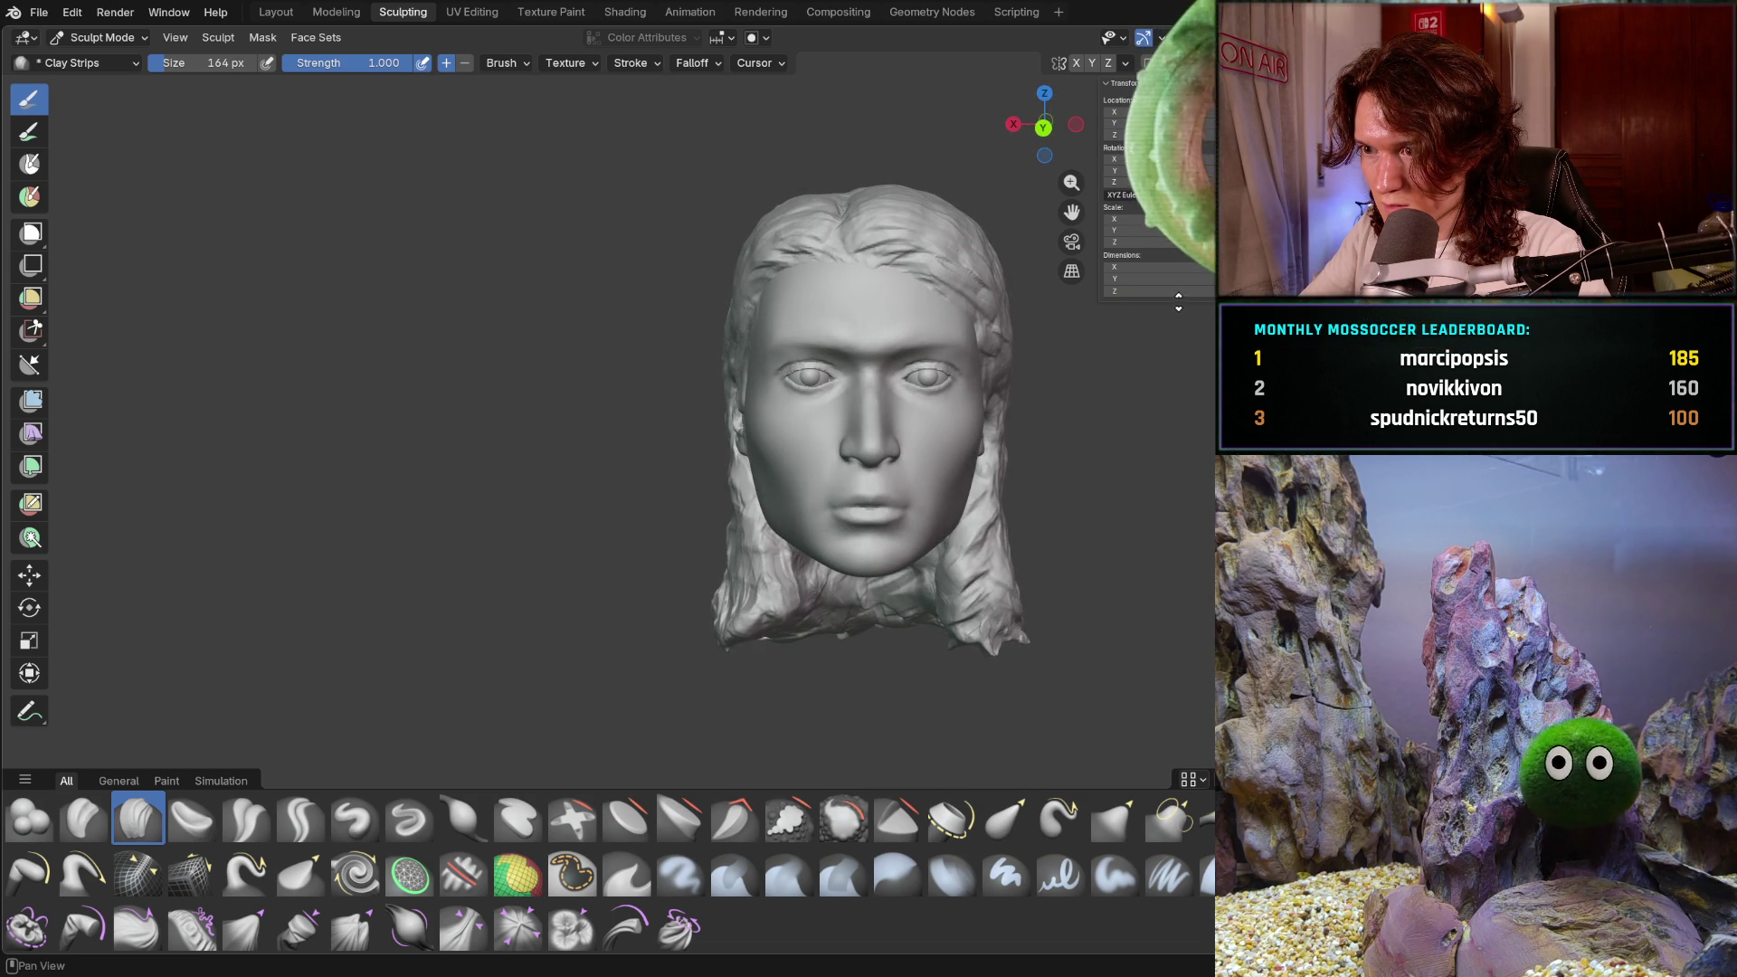
- Drag the N-panel sidebar's left edge leftward to make it wider beside the head
shift+middle_drag(1187, 329, 1178, 305)
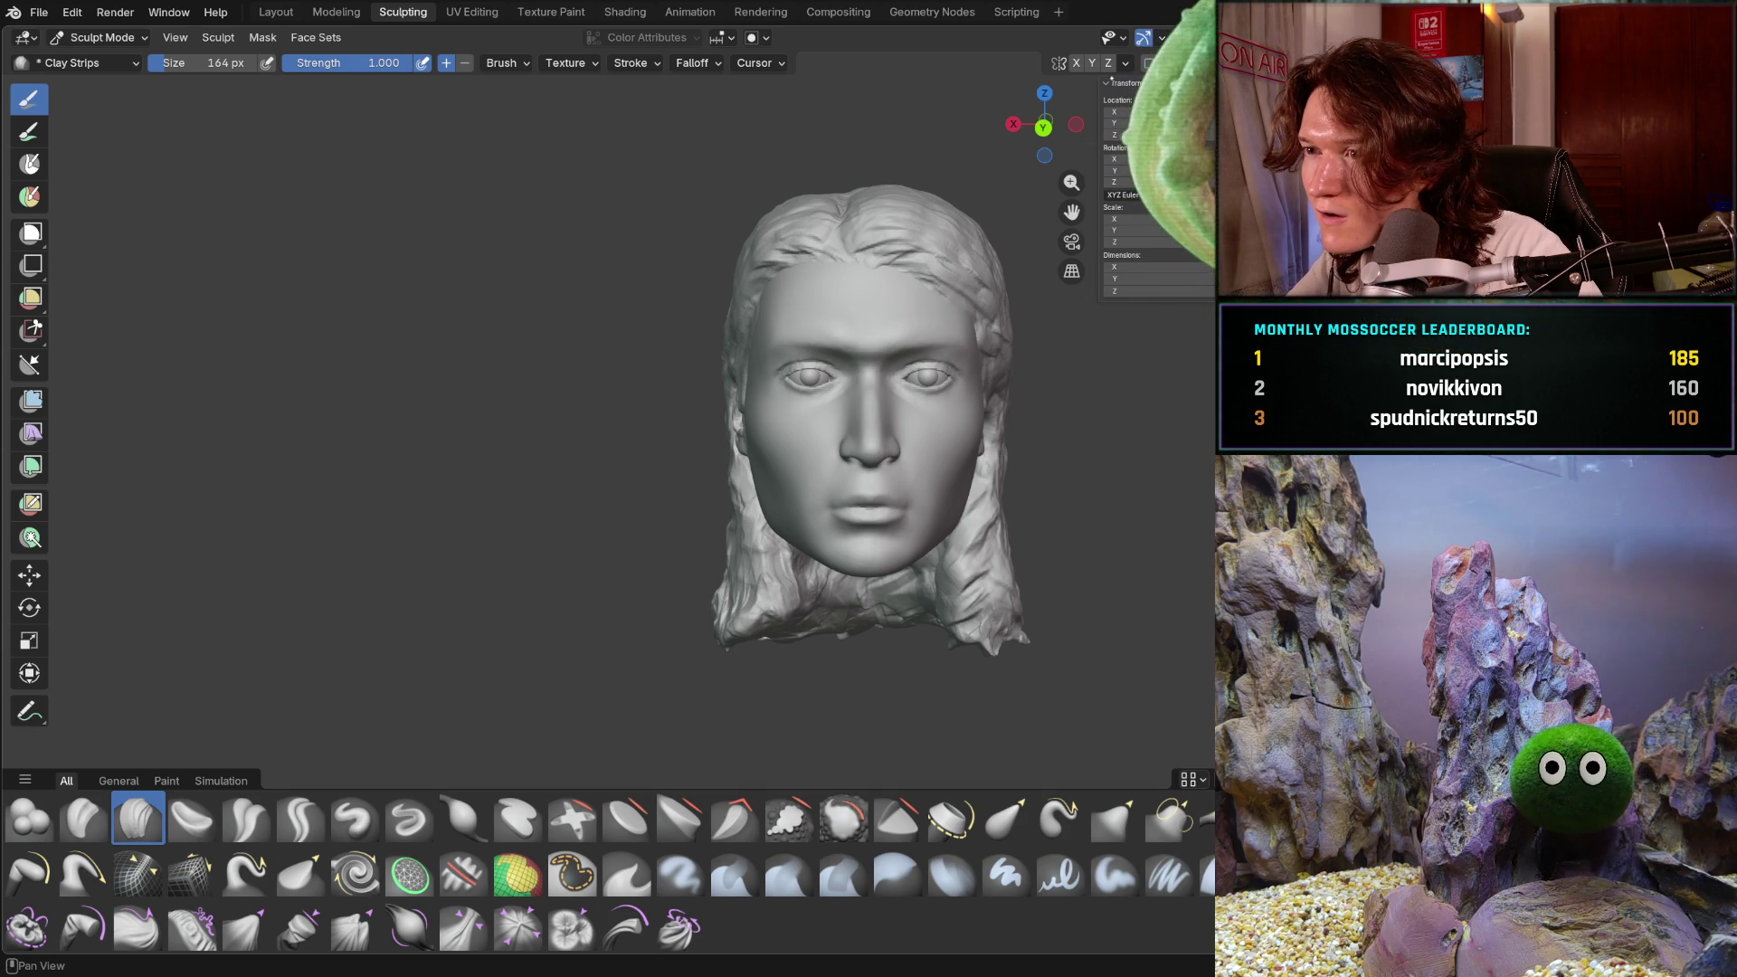
drag(1103, 210, 1090, 230)
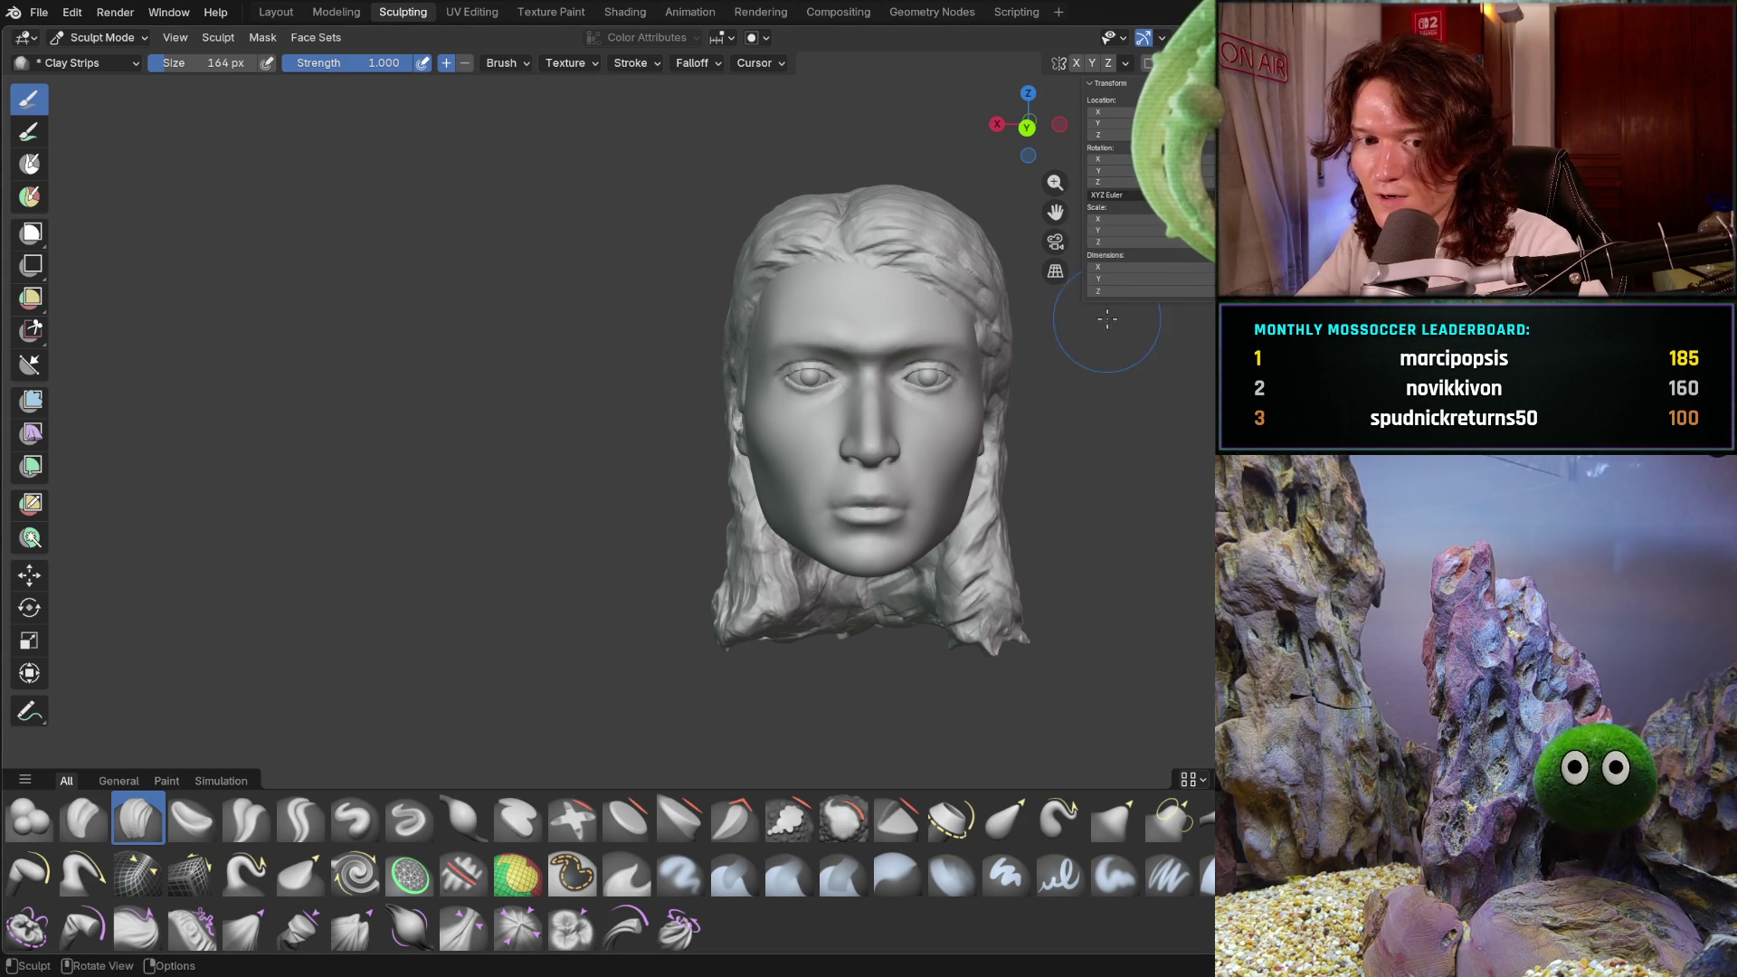
mouse_move(1030, 323)
middle_down()
mouse_move(1047, 383)
mouse_move(990, 438)
mouse_move(995, 409)
mouse_move(962, 426)
middle_up()
scroll(995, 407, up, 5)
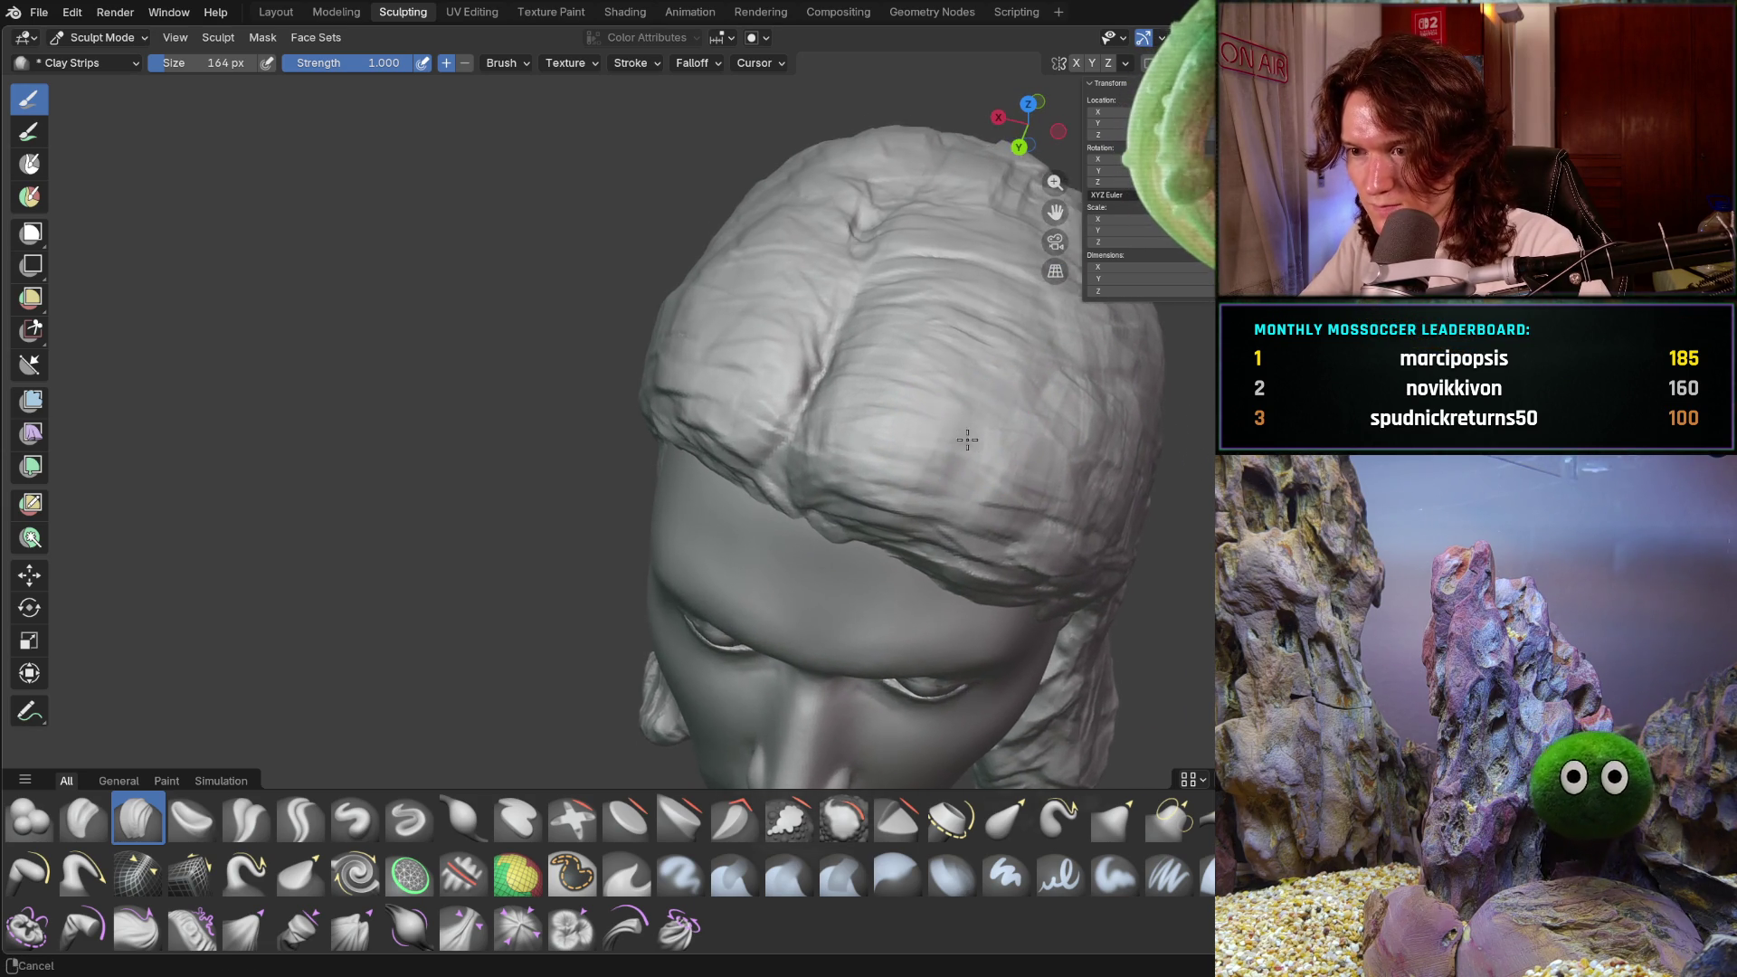
scroll(980, 416, up, 2)
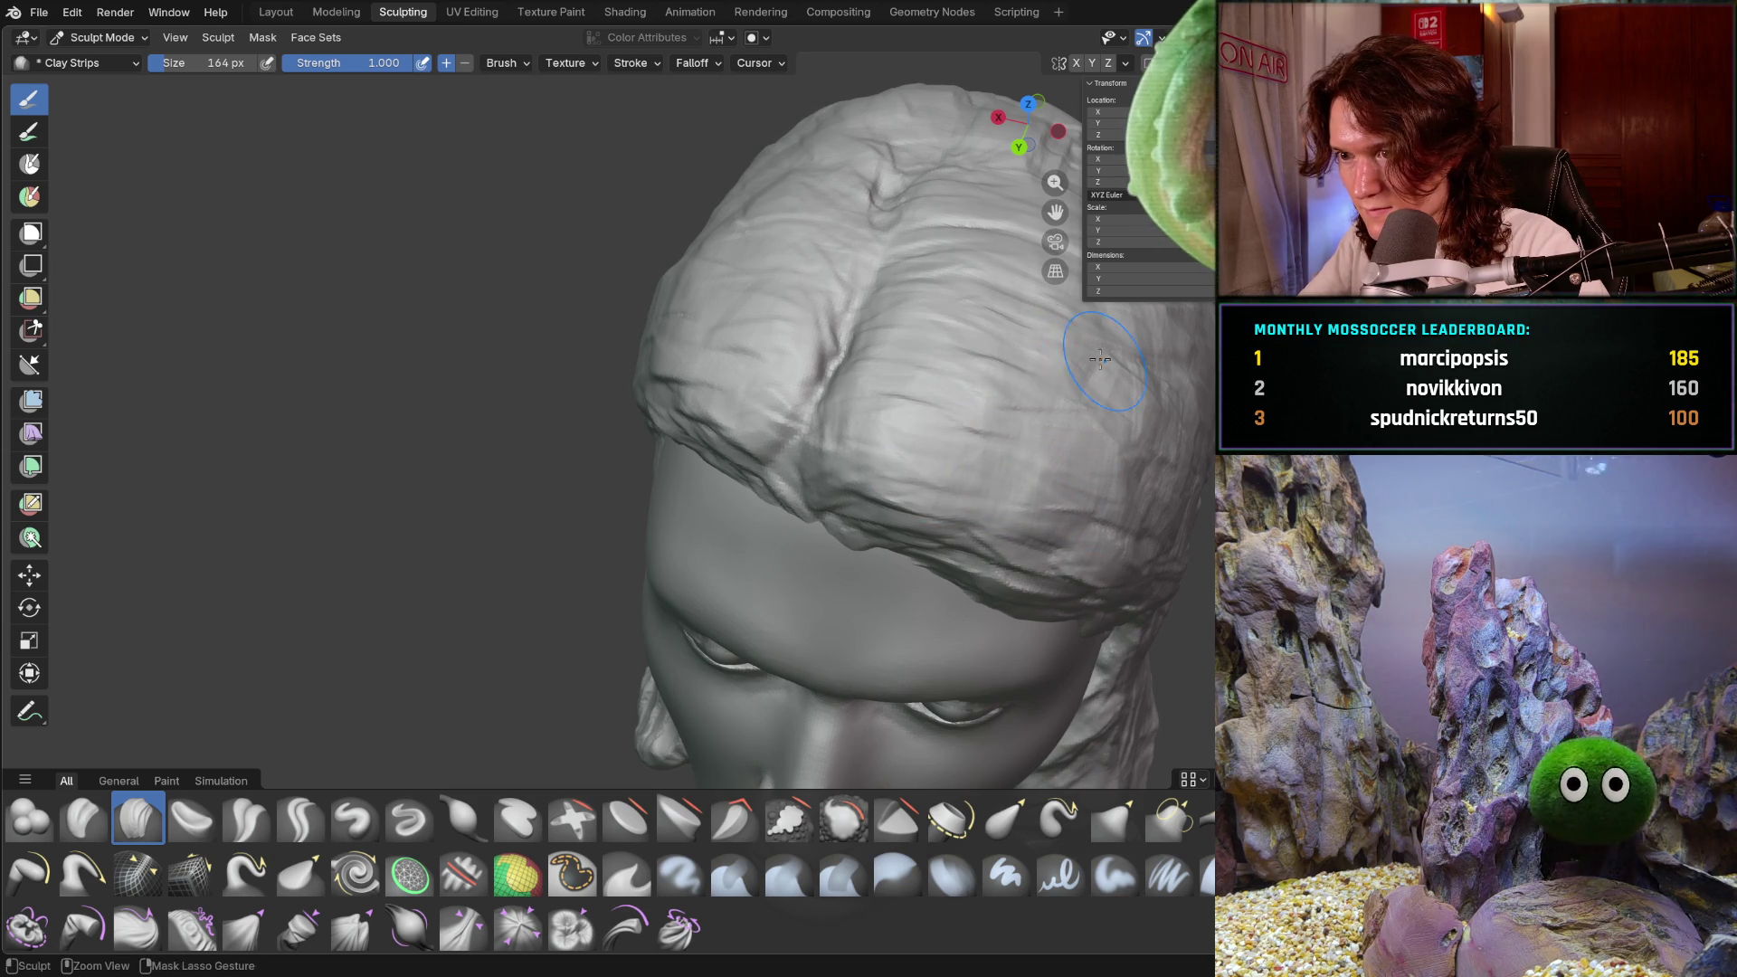
middle_drag(1176, 420, 1053, 445)
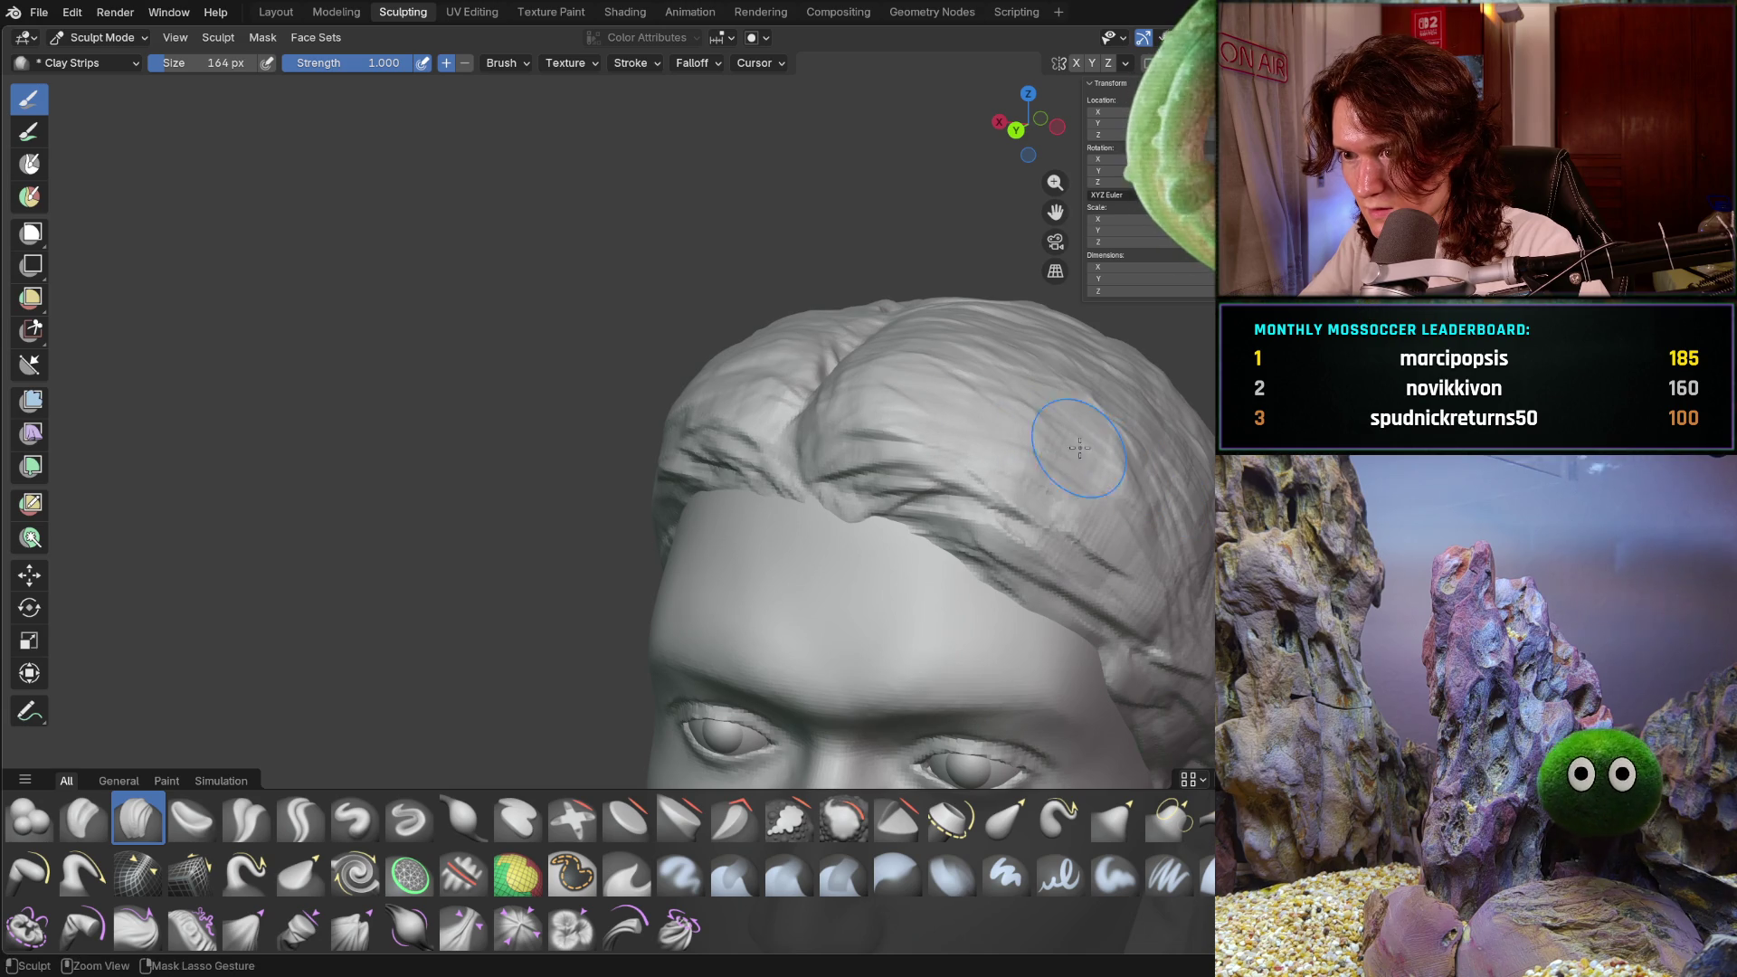
scroll(1049, 472, down, 5)
mouse_move(1043, 477)
middle_down()
mouse_move(1074, 480)
mouse_move(965, 551)
mouse_move(982, 441)
mouse_move(1121, 434)
mouse_move(1040, 457)
mouse_move(1180, 433)
mouse_move(1108, 457)
mouse_move(1203, 453)
mouse_move(1133, 454)
middle_up()
scroll(1074, 480, down, 2)
scroll(1122, 434, down, 5)
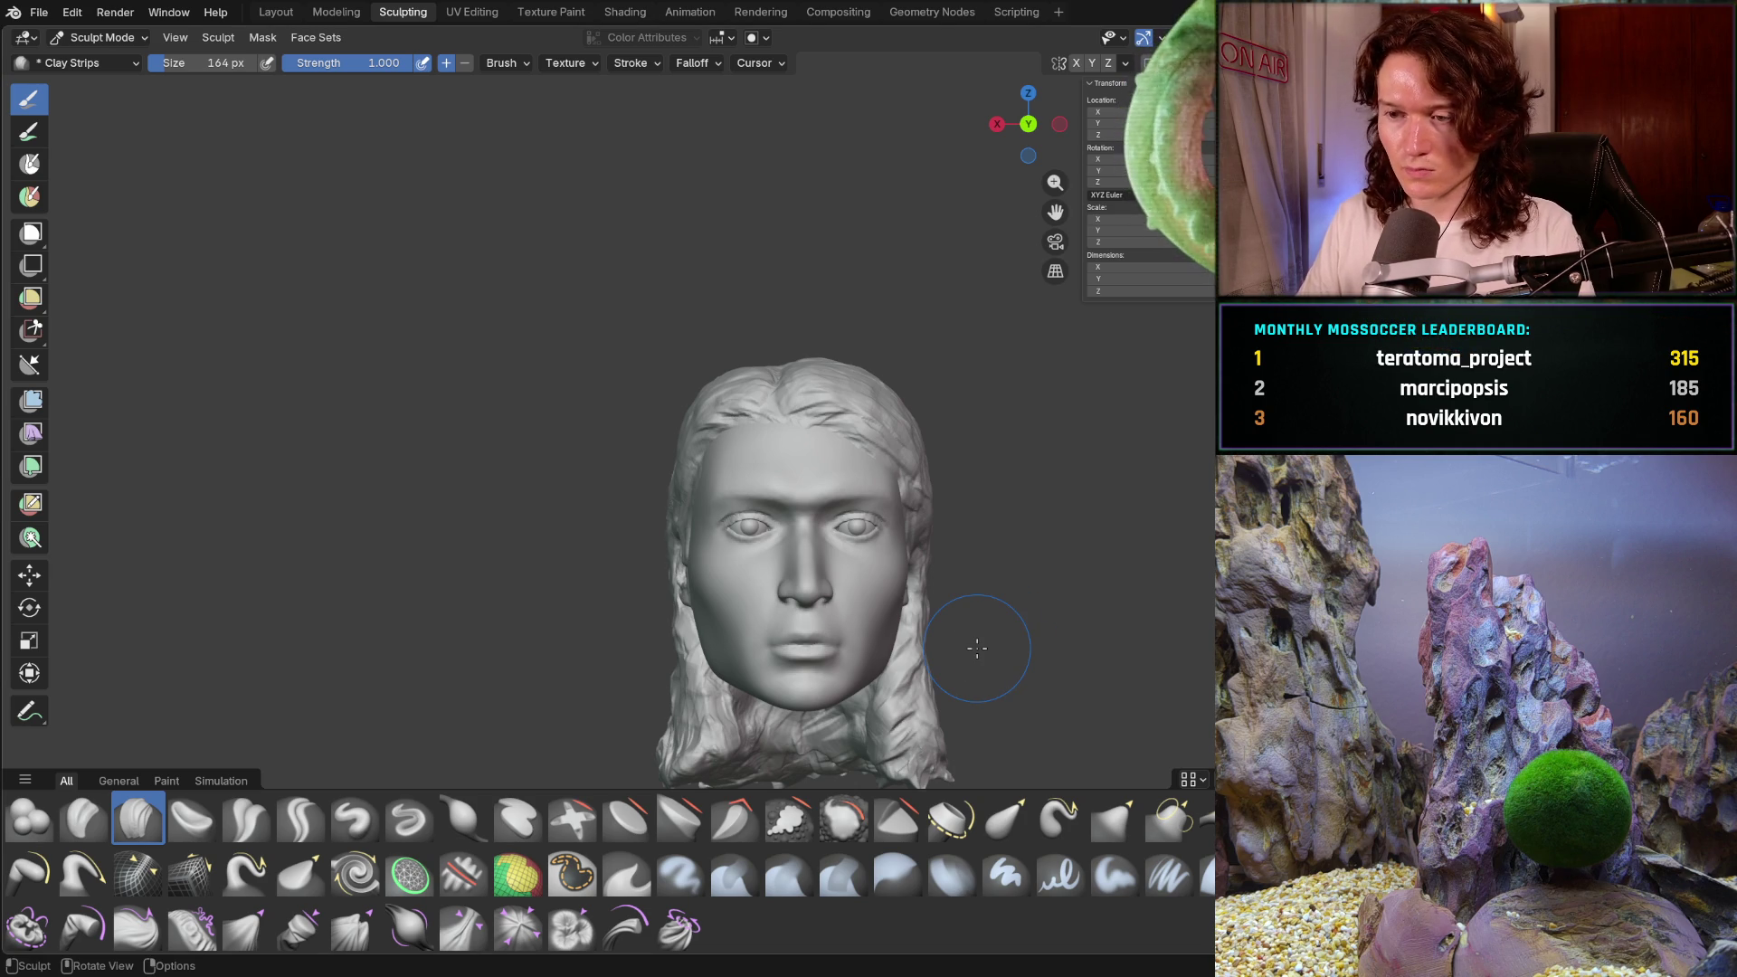
- Leave Sculpt Mode via the mode dropdown, passing through Edit Mode into Object Mode
mouse_move(750, 565)
middle_down()
mouse_move(958, 564)
mouse_move(860, 563)
middle_up()
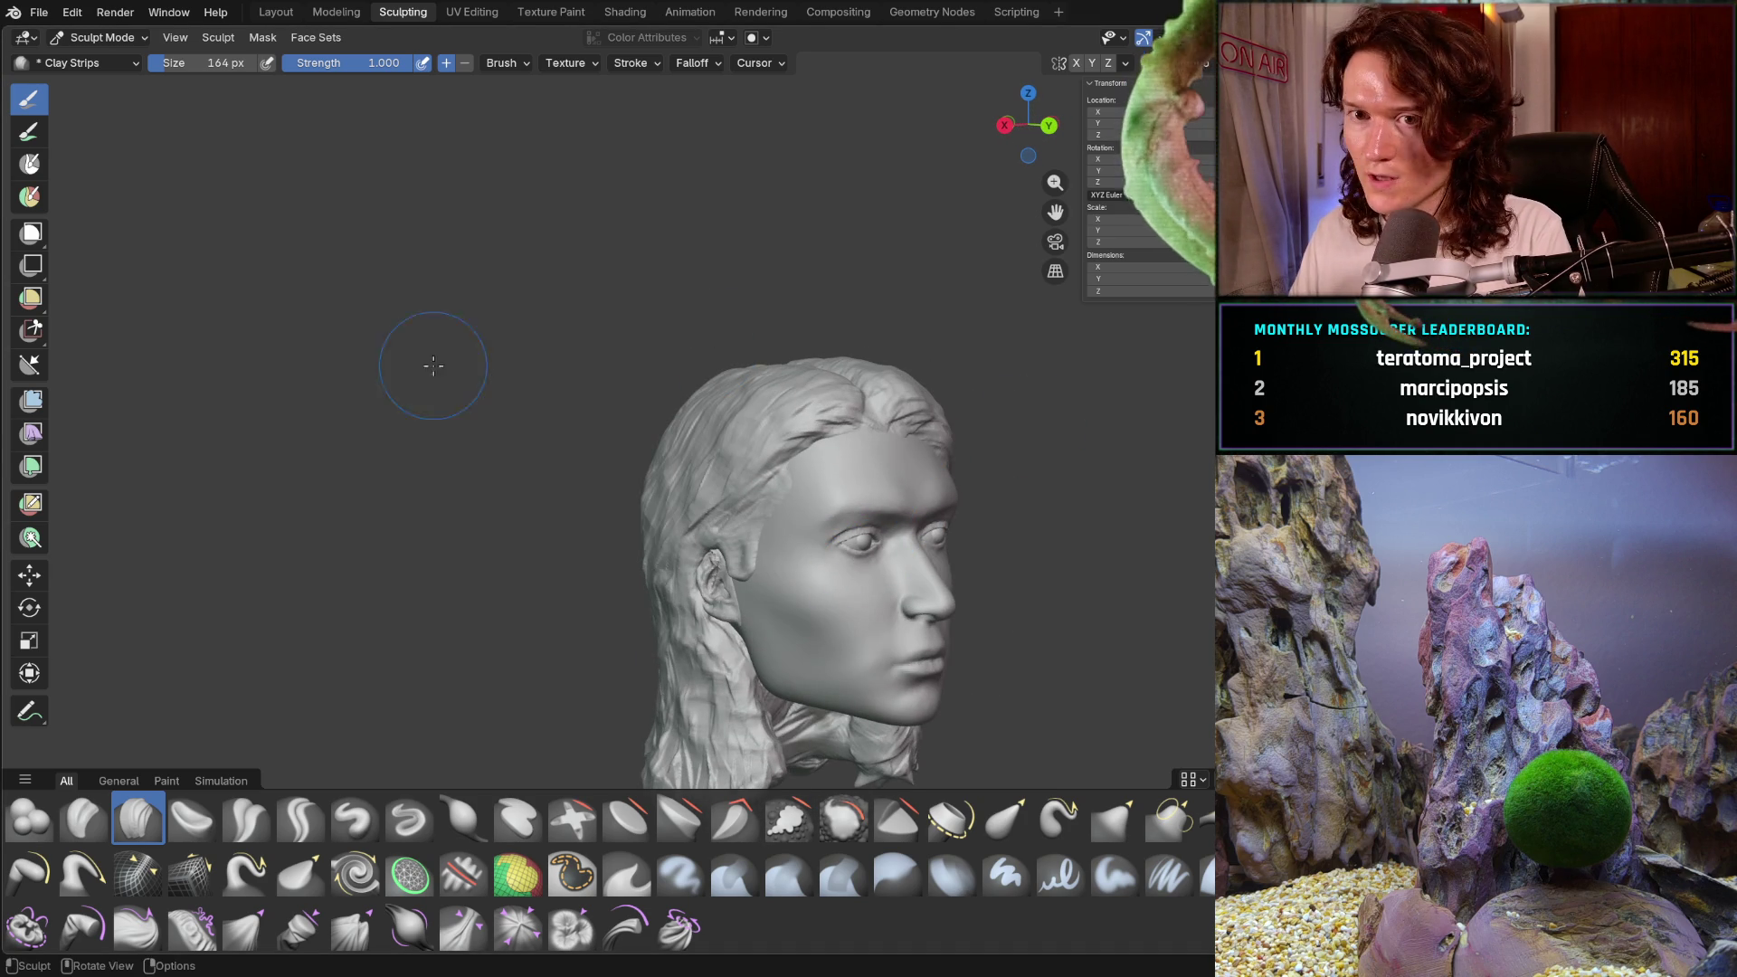
click(98, 37)
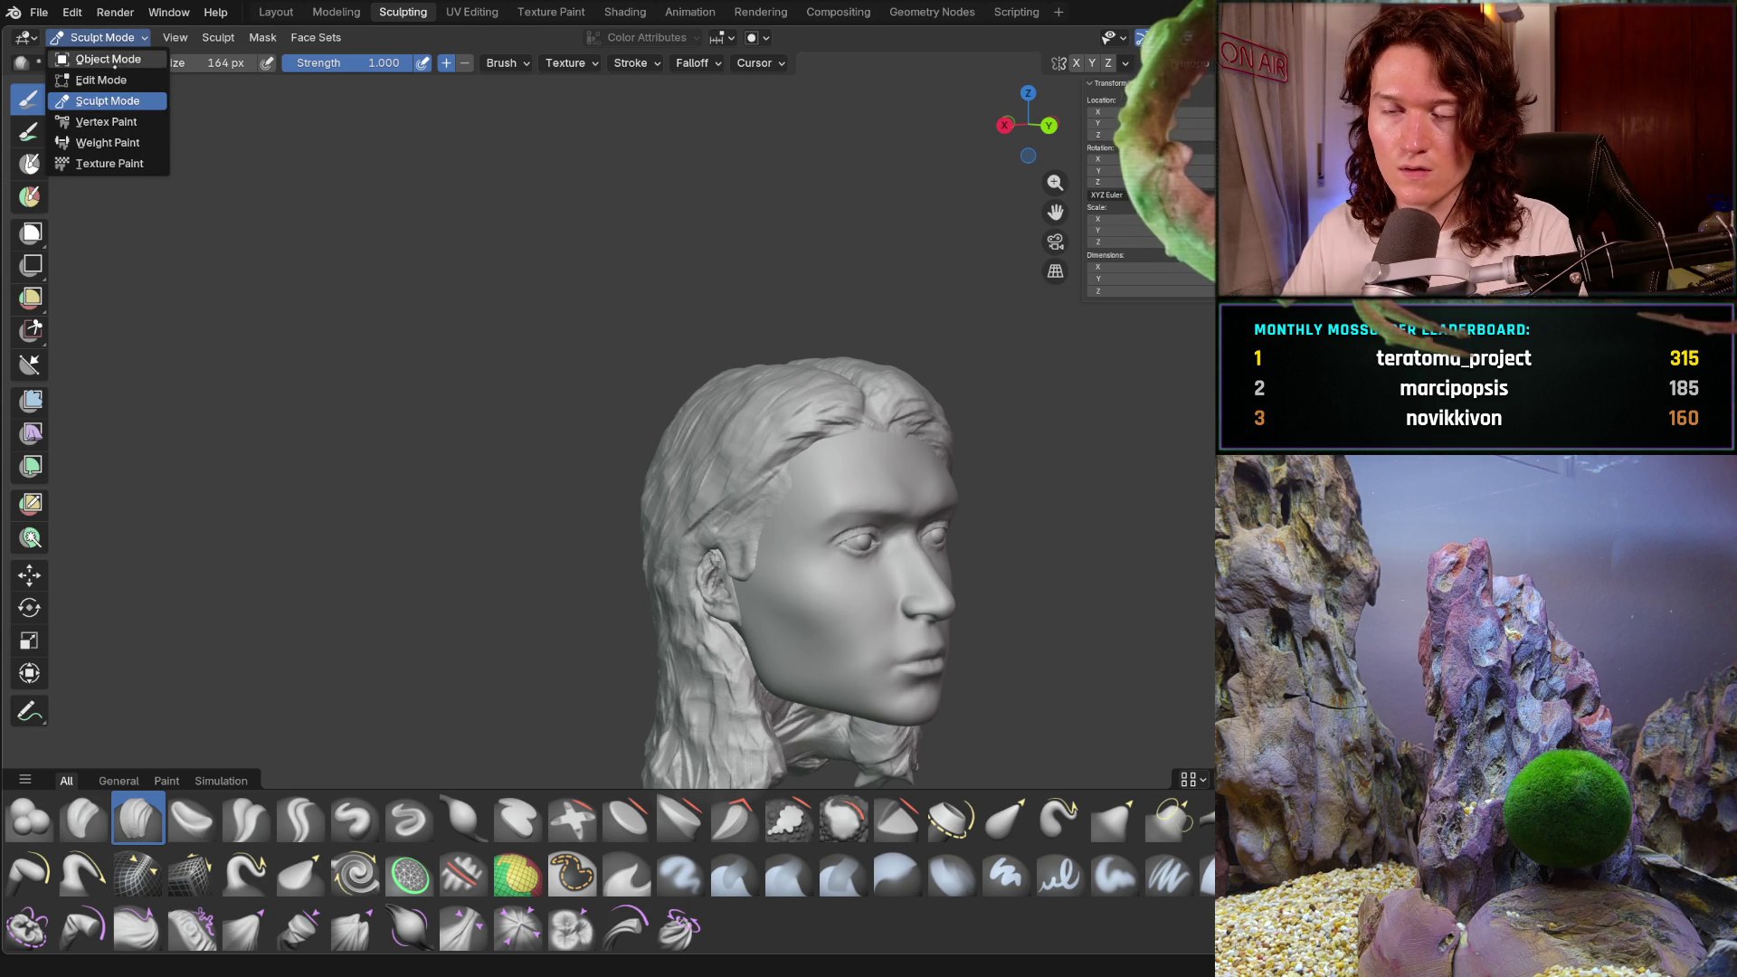
click(101, 80)
click(97, 37)
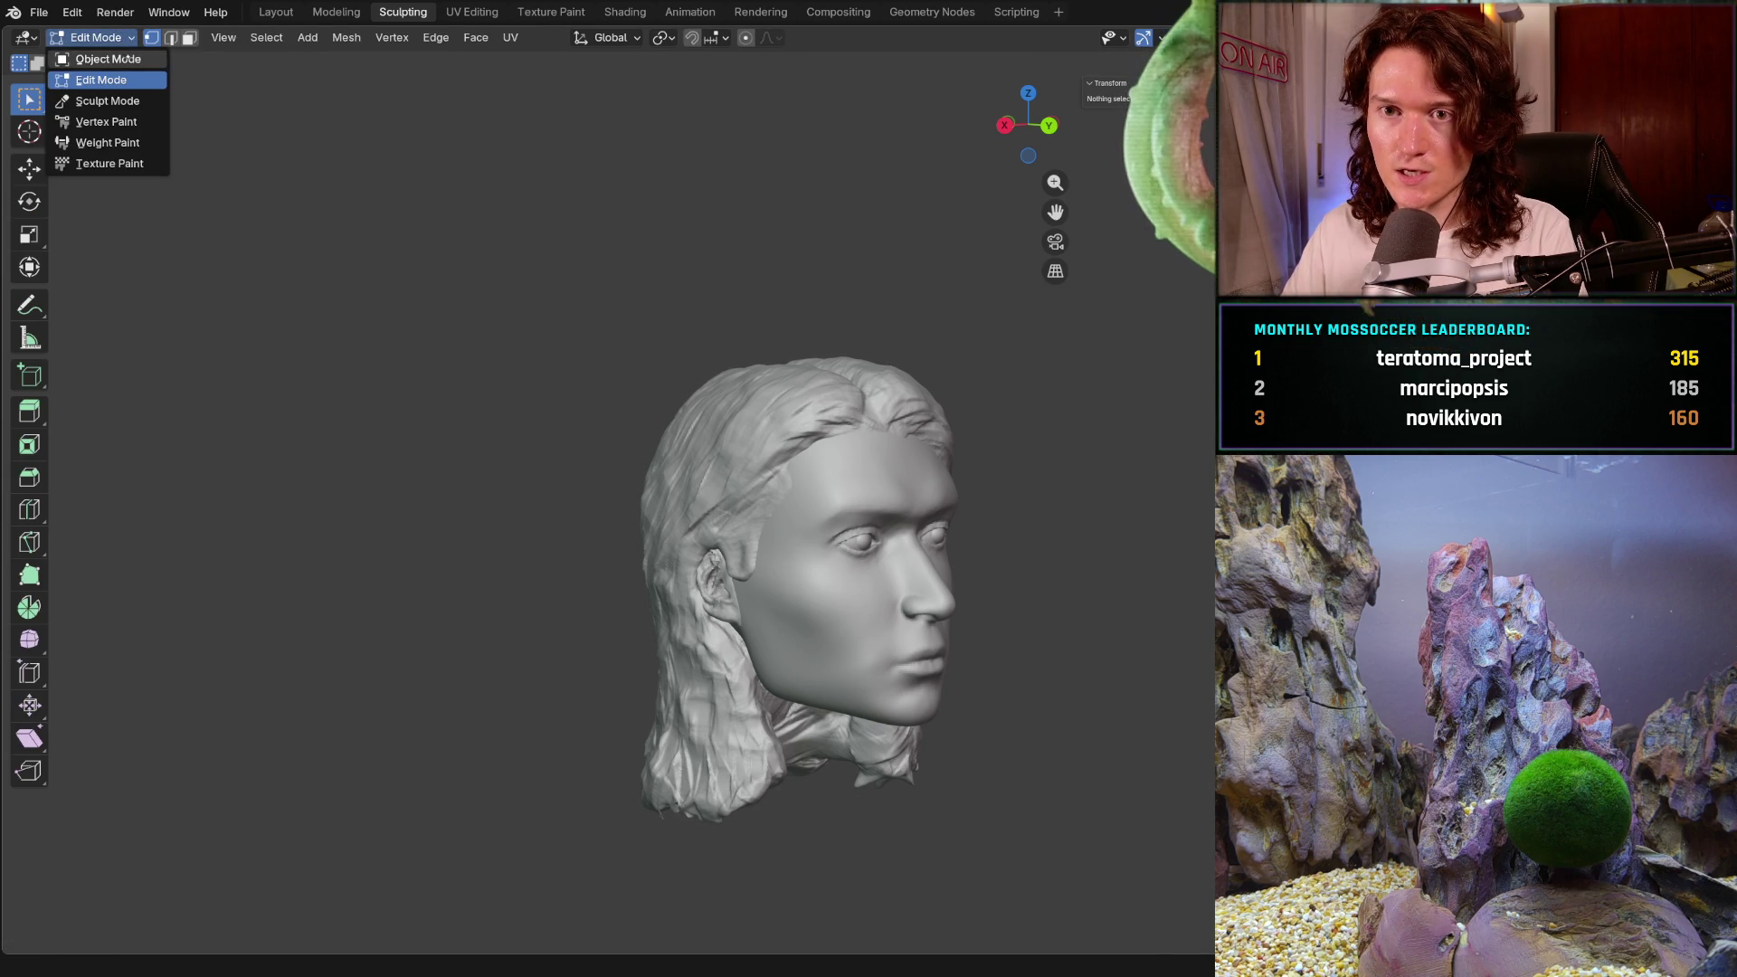
click(109, 59)
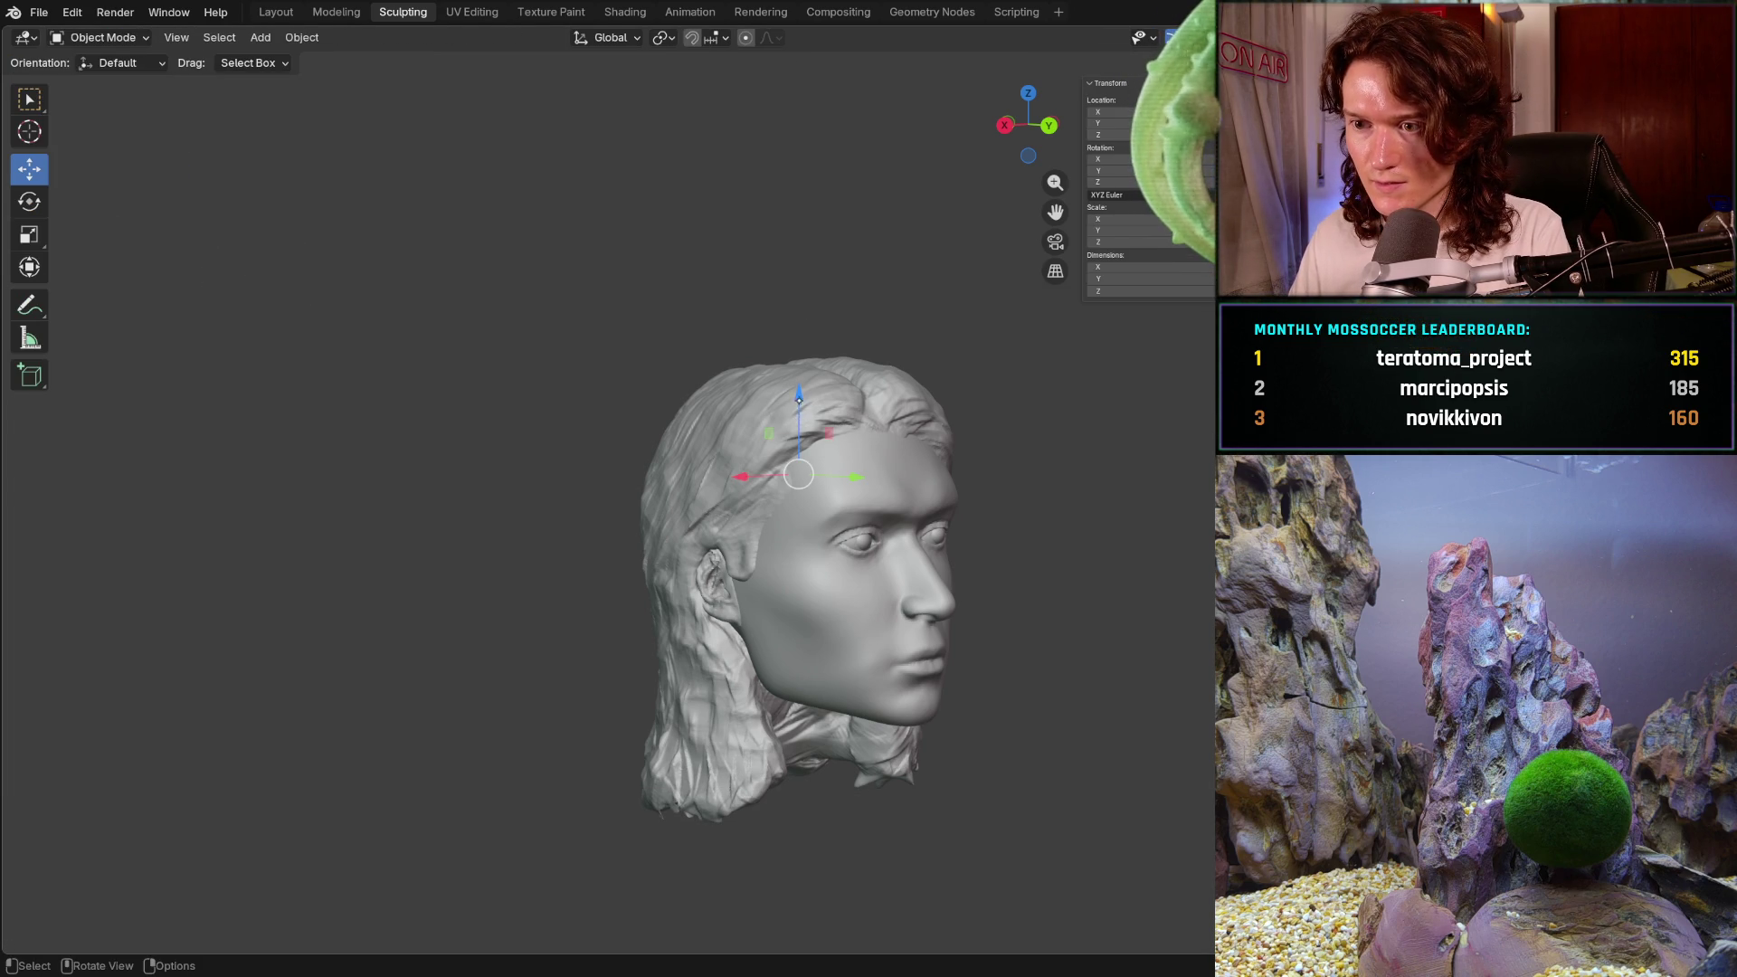
- Raise the hair object 0.007027 m along Z and nudge it slightly along Y
drag(798, 391, 795, 385)
key(ctrl+KP_1)
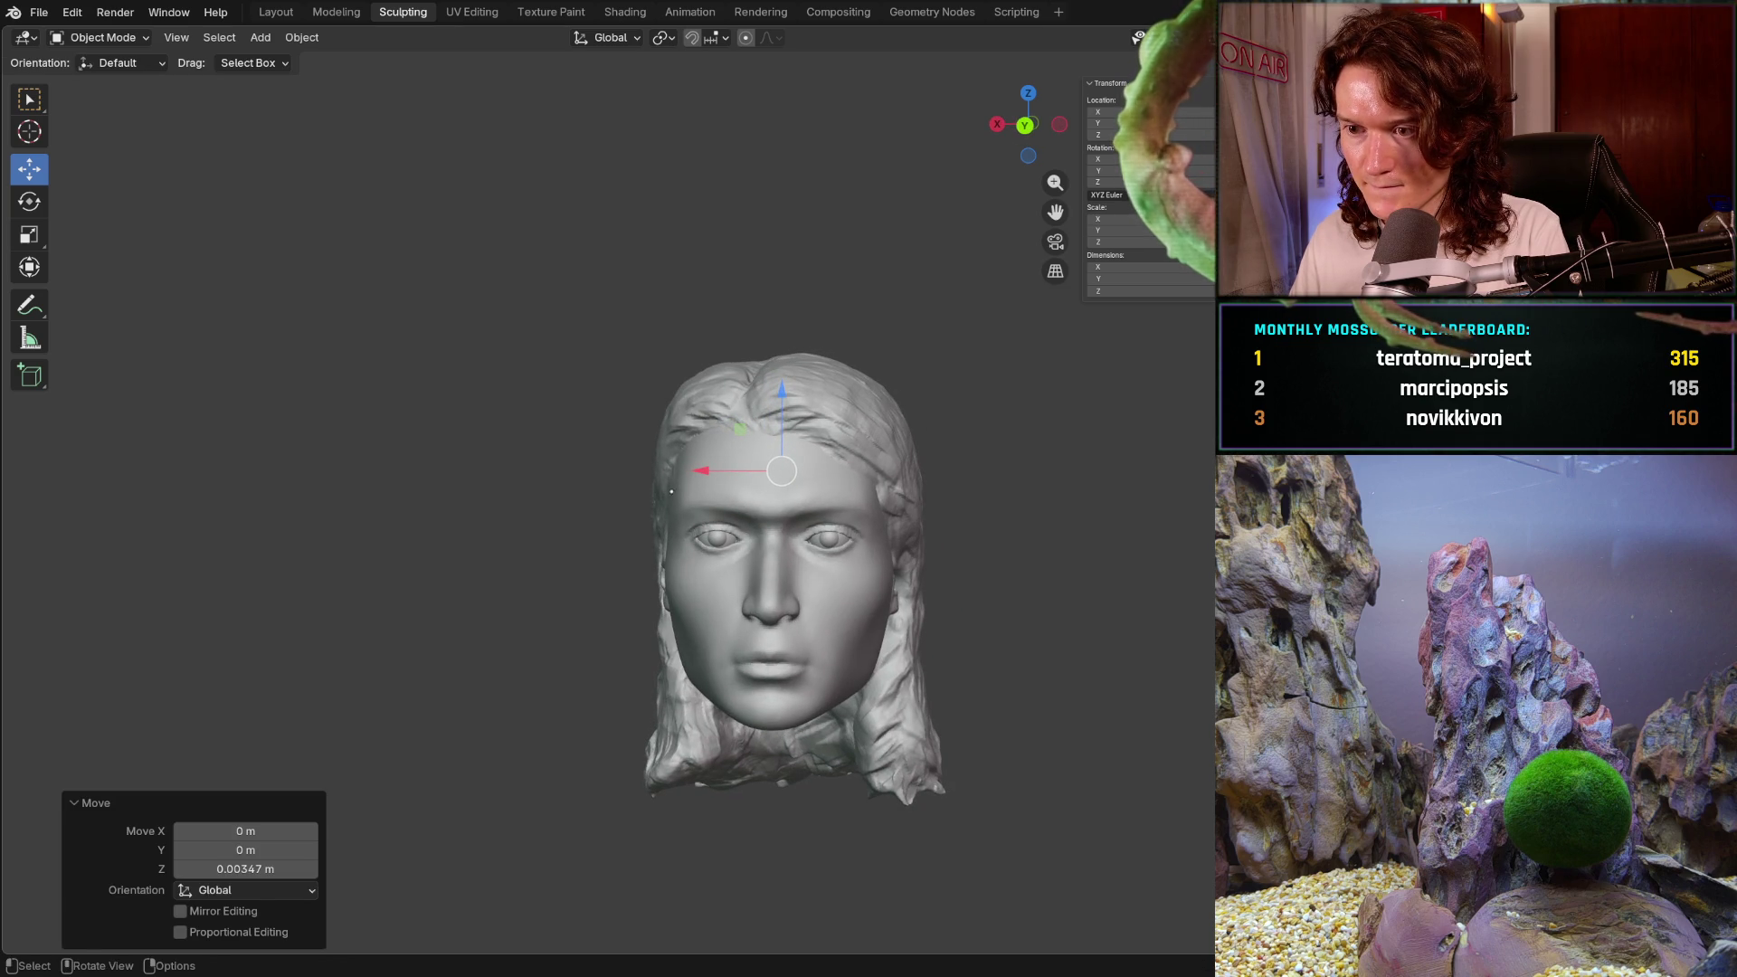
key(KP_3)
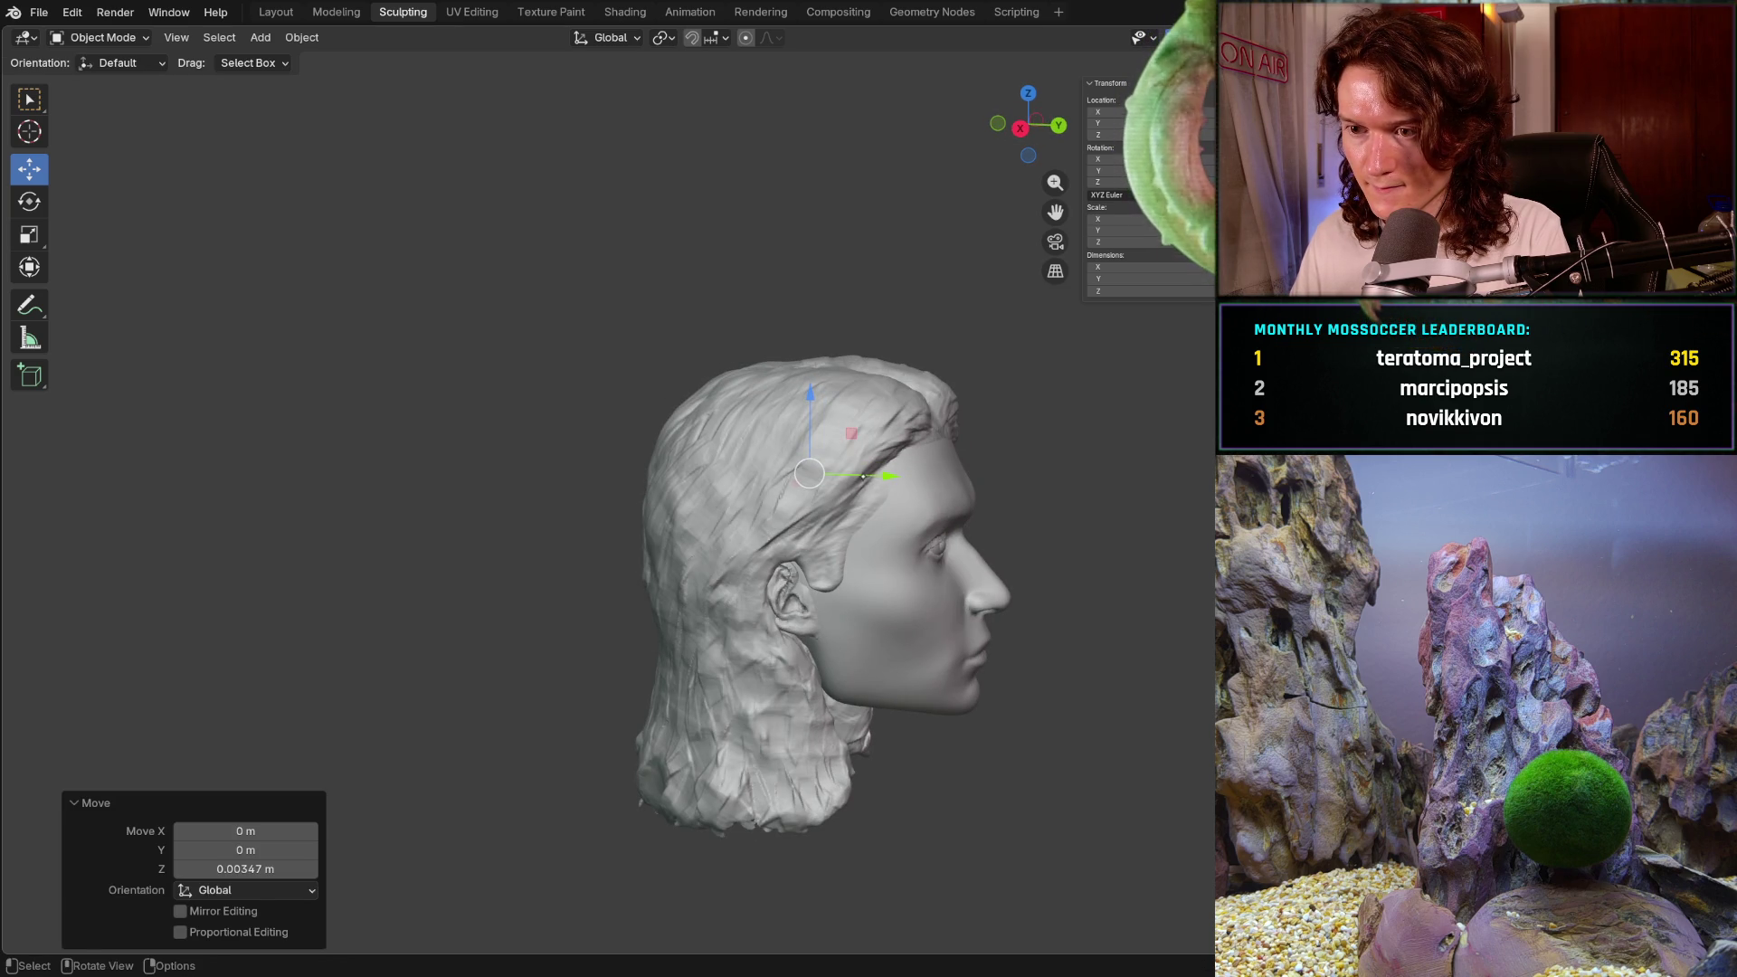
drag(858, 473, 851, 472)
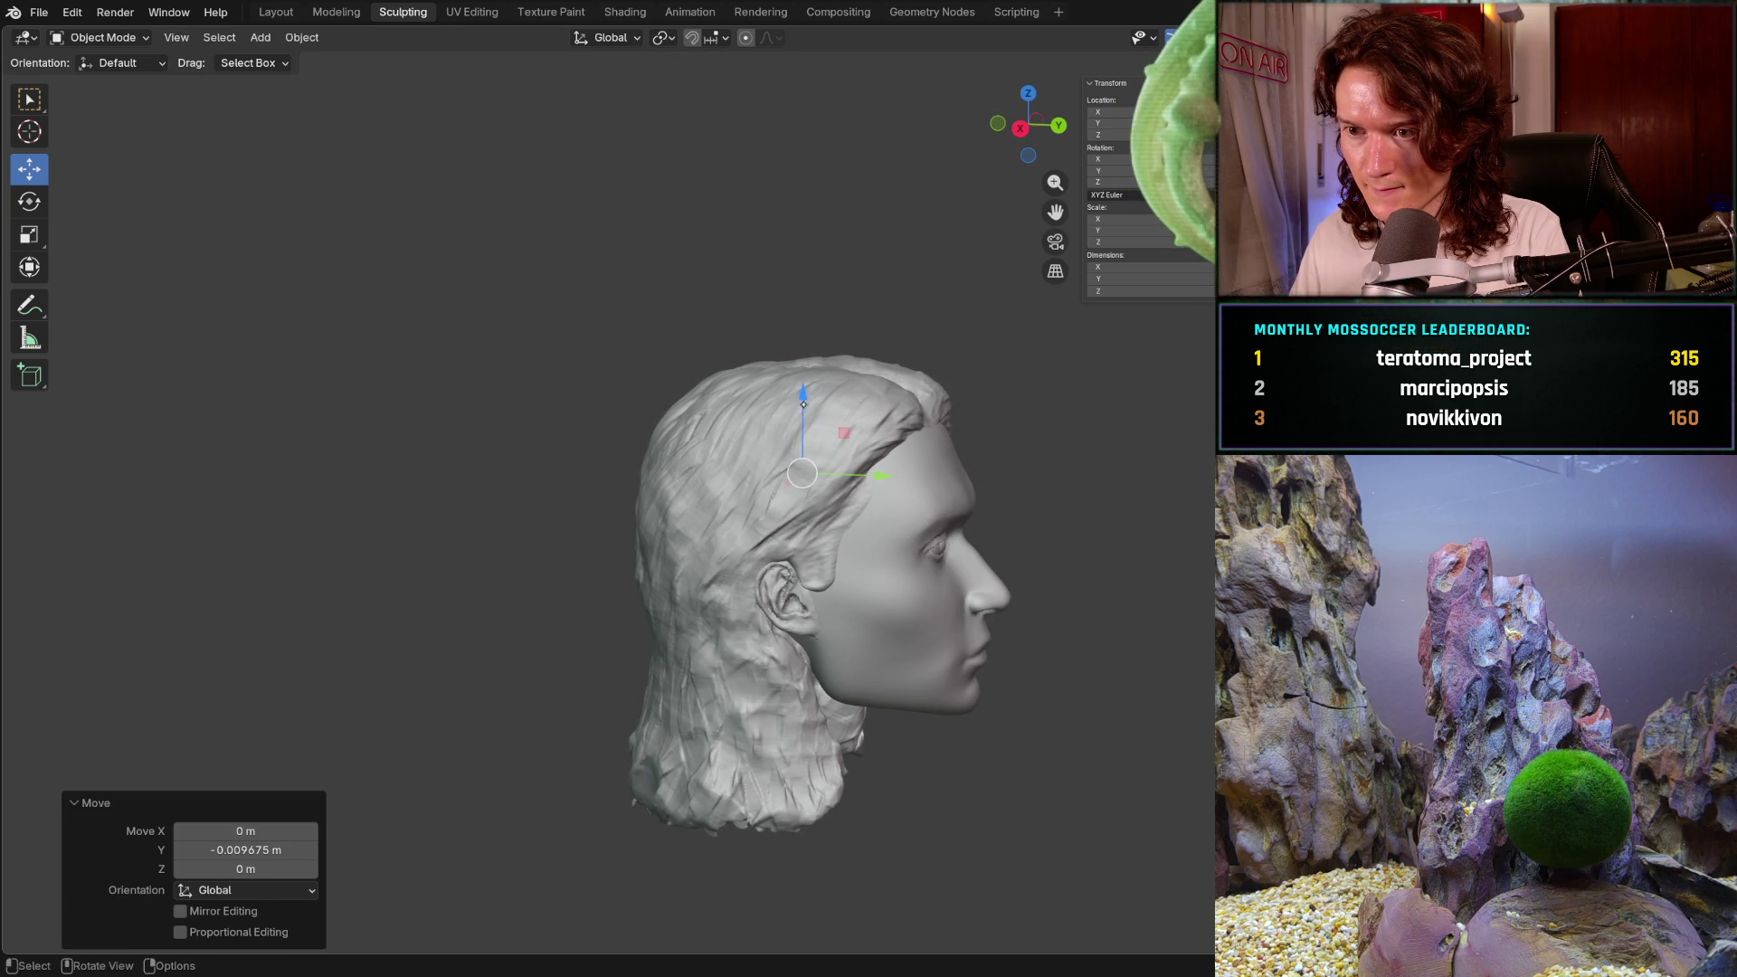
drag(804, 399, 806, 390)
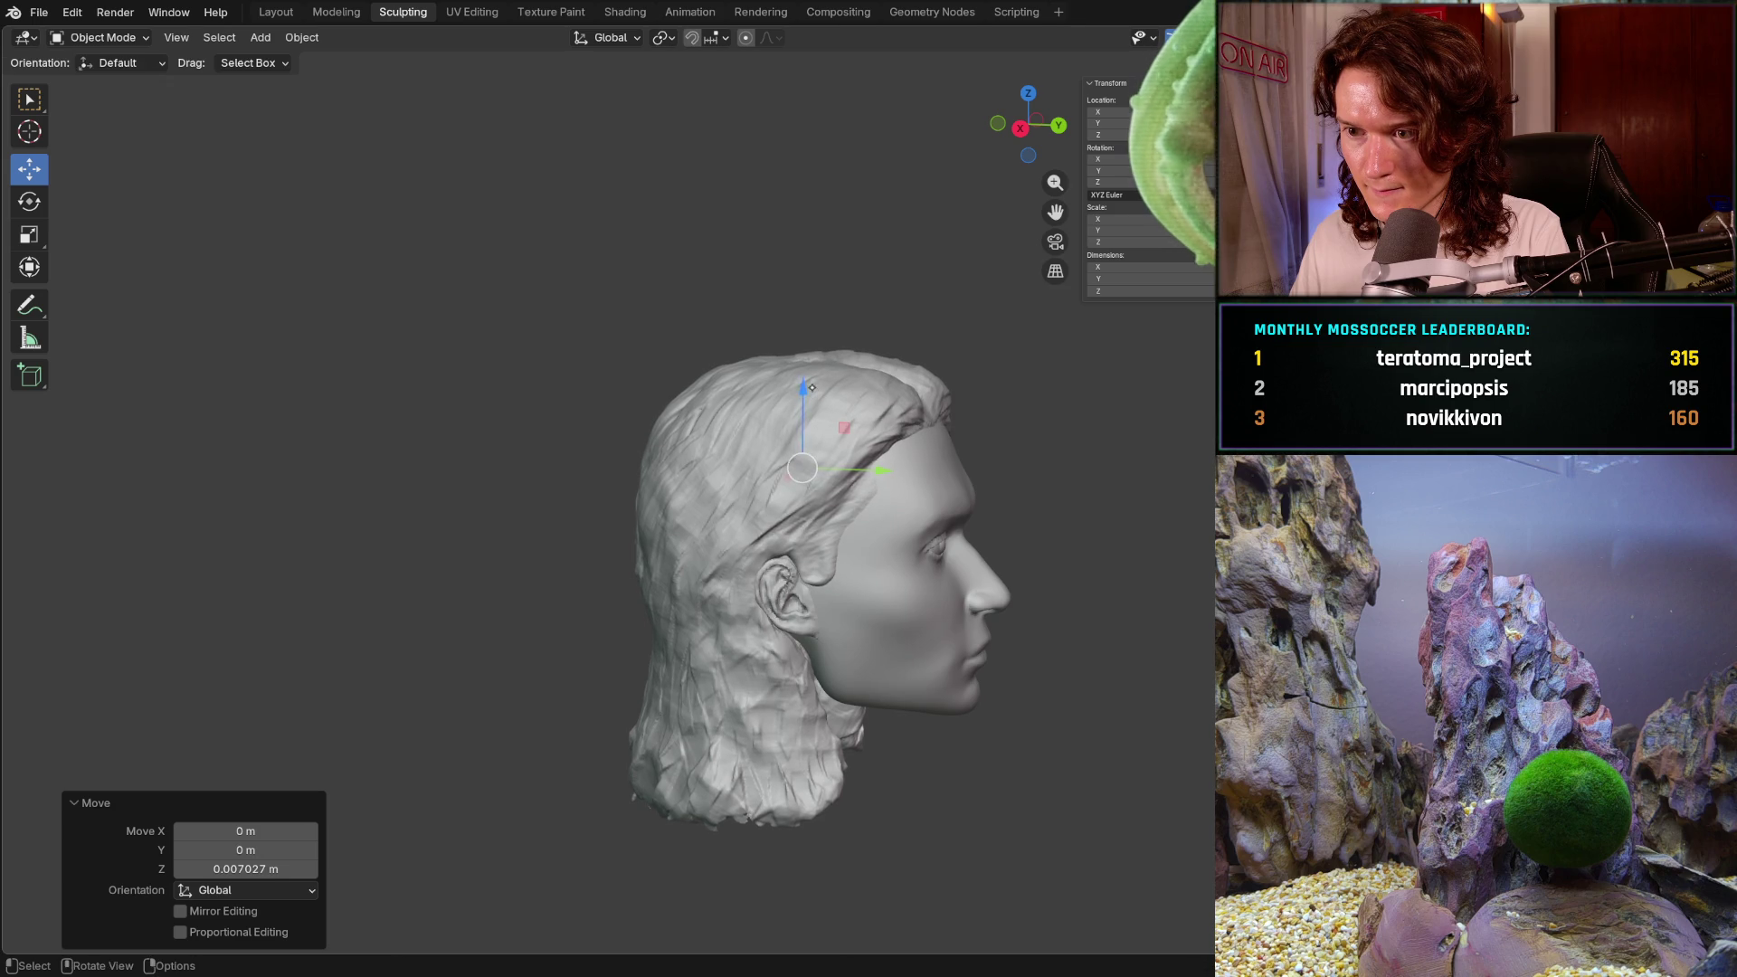
key(ctrl+KP_1)
mouse_move(756, 533)
middle_down()
mouse_move(926, 537)
mouse_move(679, 537)
mouse_move(606, 504)
mouse_move(866, 523)
mouse_move(865, 487)
mouse_move(718, 513)
middle_up()
scroll(865, 507, down, 3)
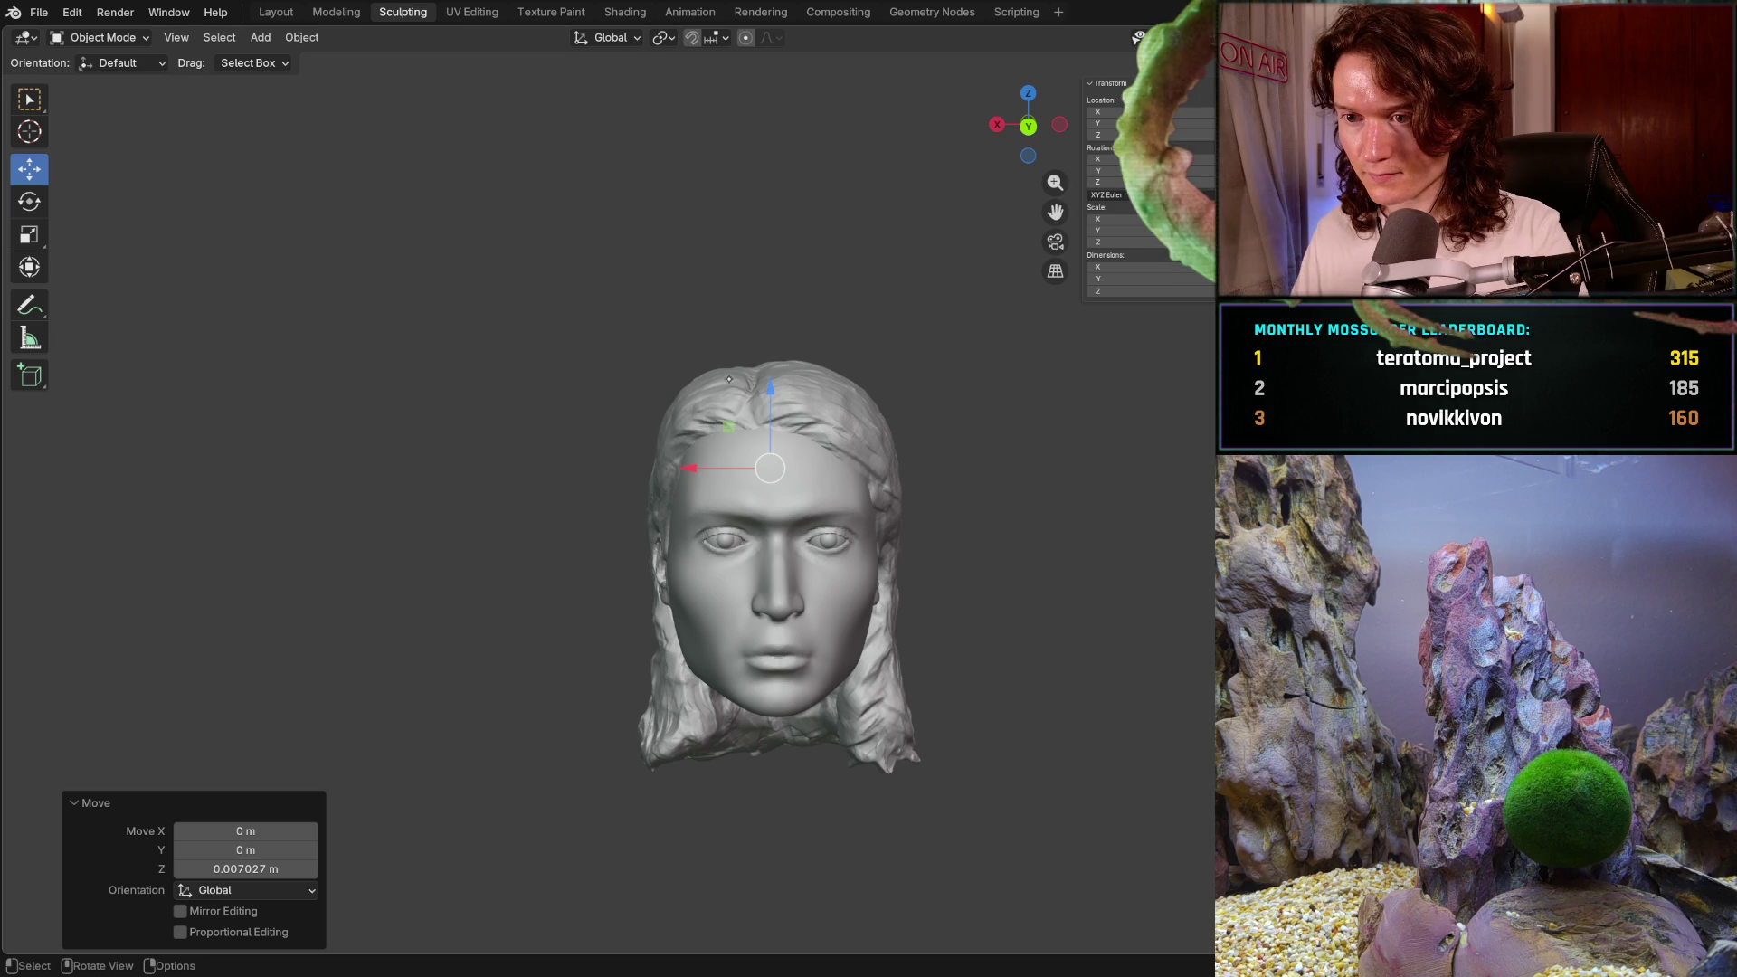
- Undo the earlier hair-object moves, toggling Edit Mode and back in between
middle_drag(727, 538, 849, 540)
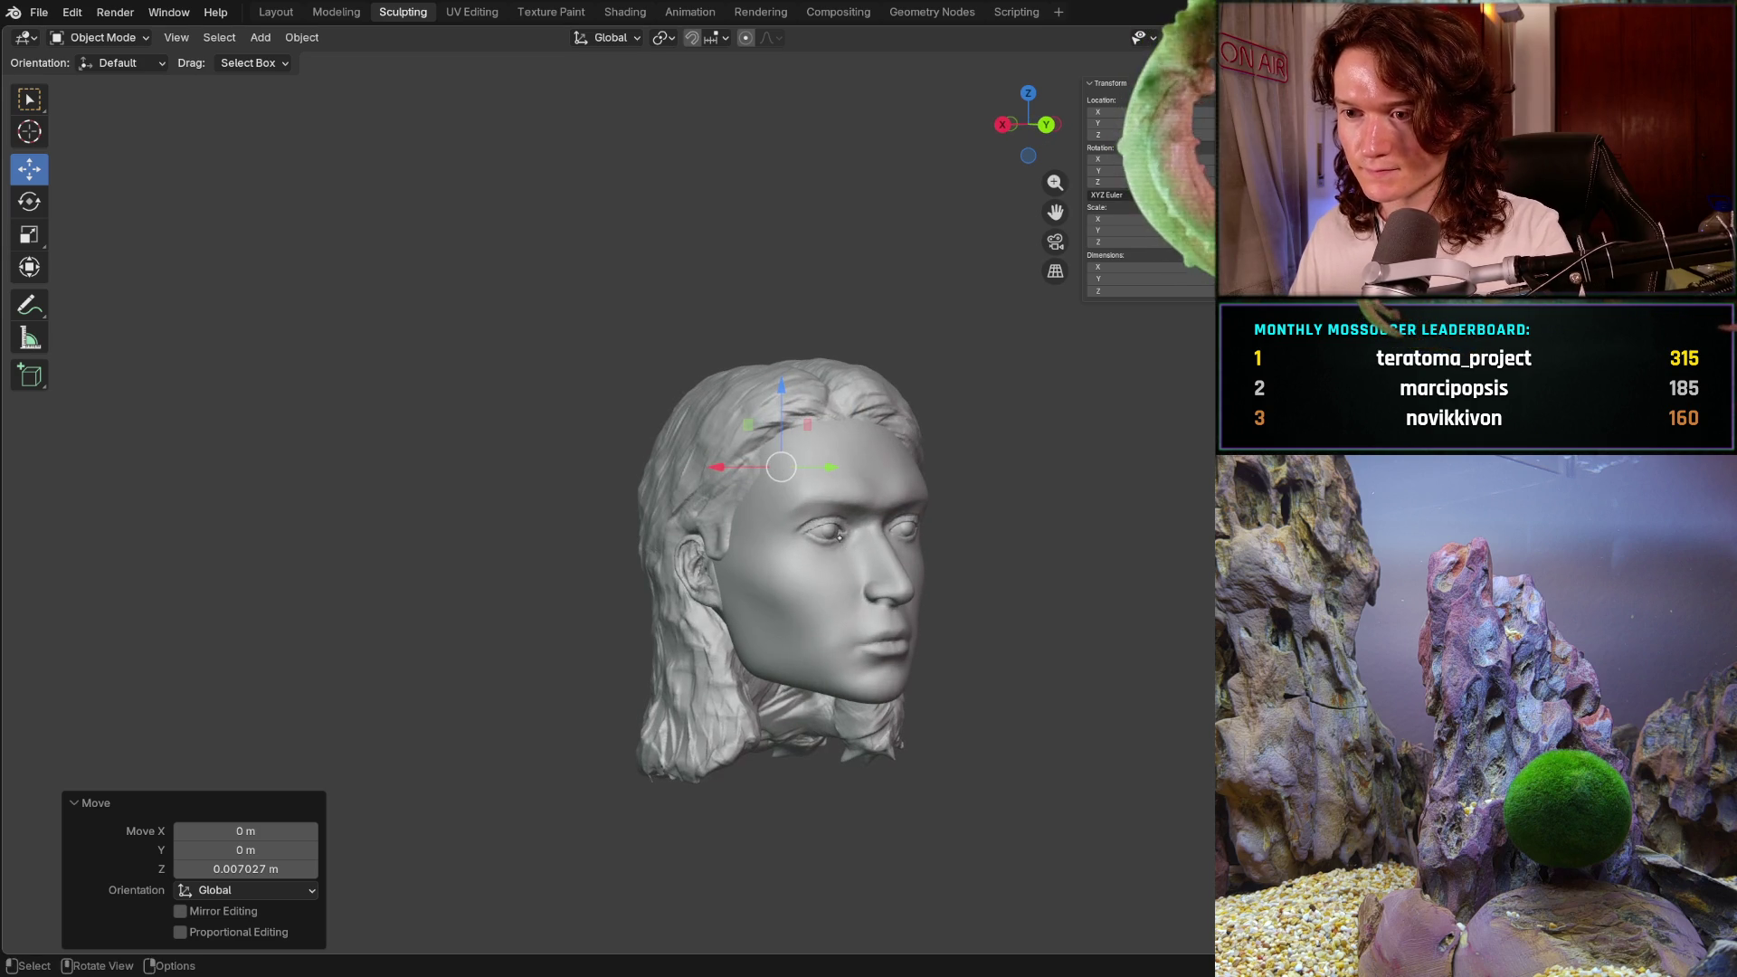
scroll(805, 496, up, 3)
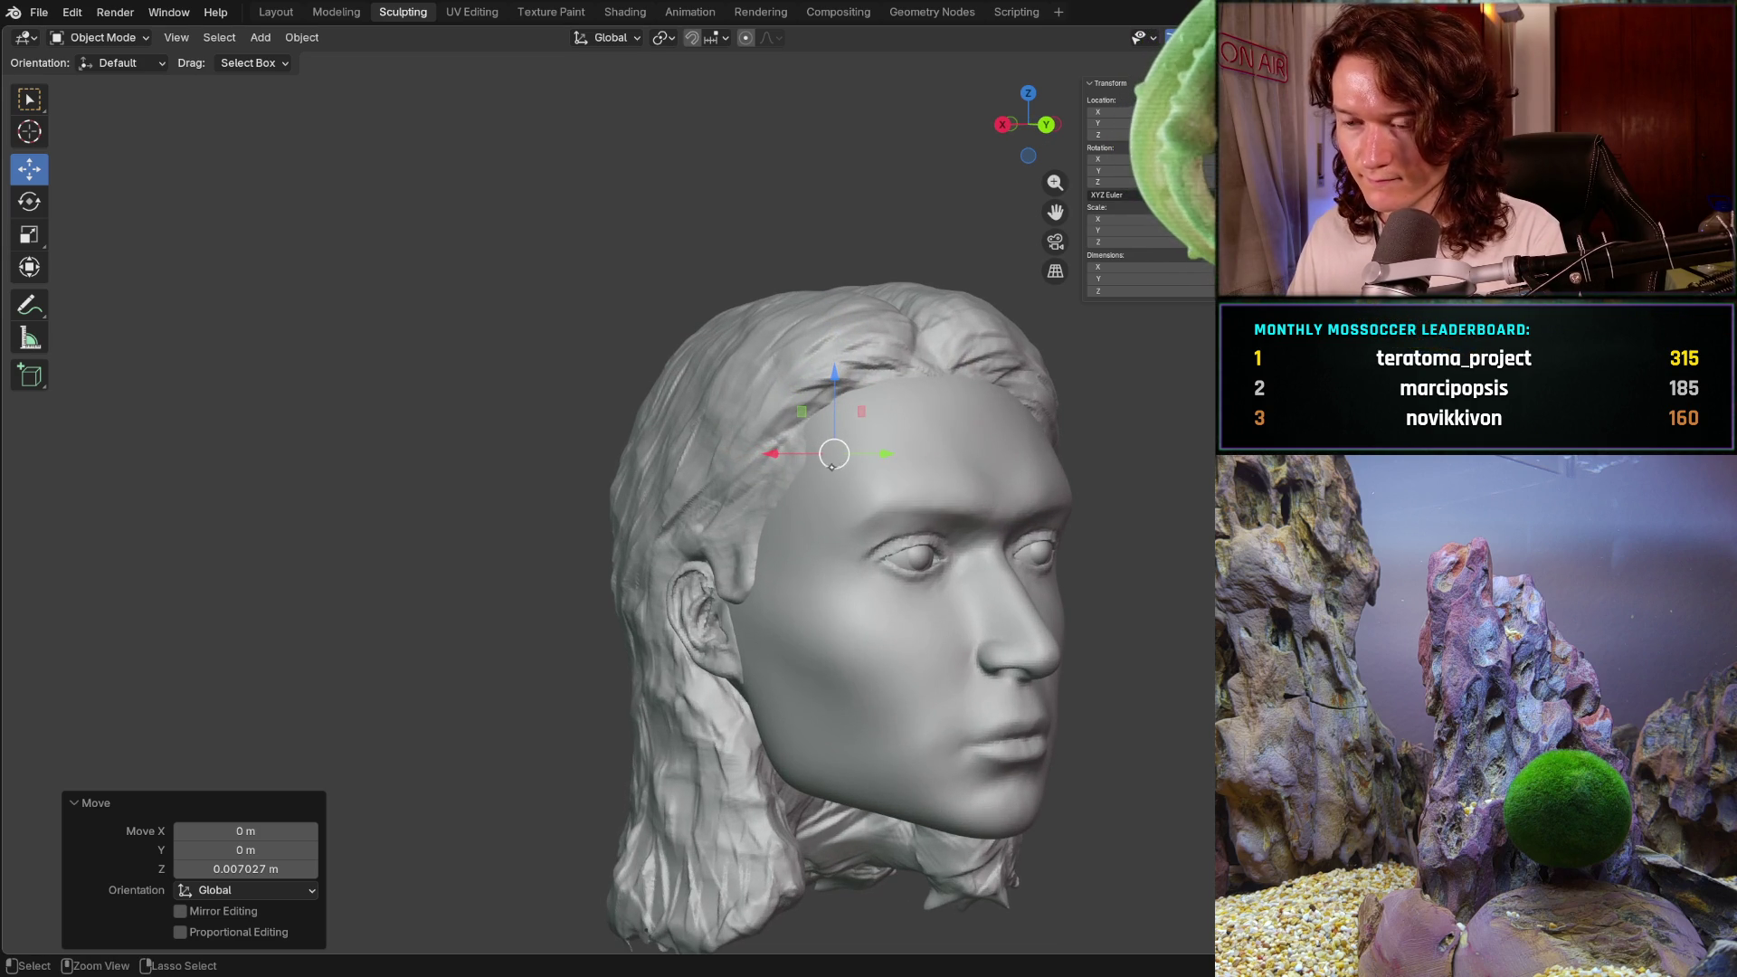
key(ctrl+z)
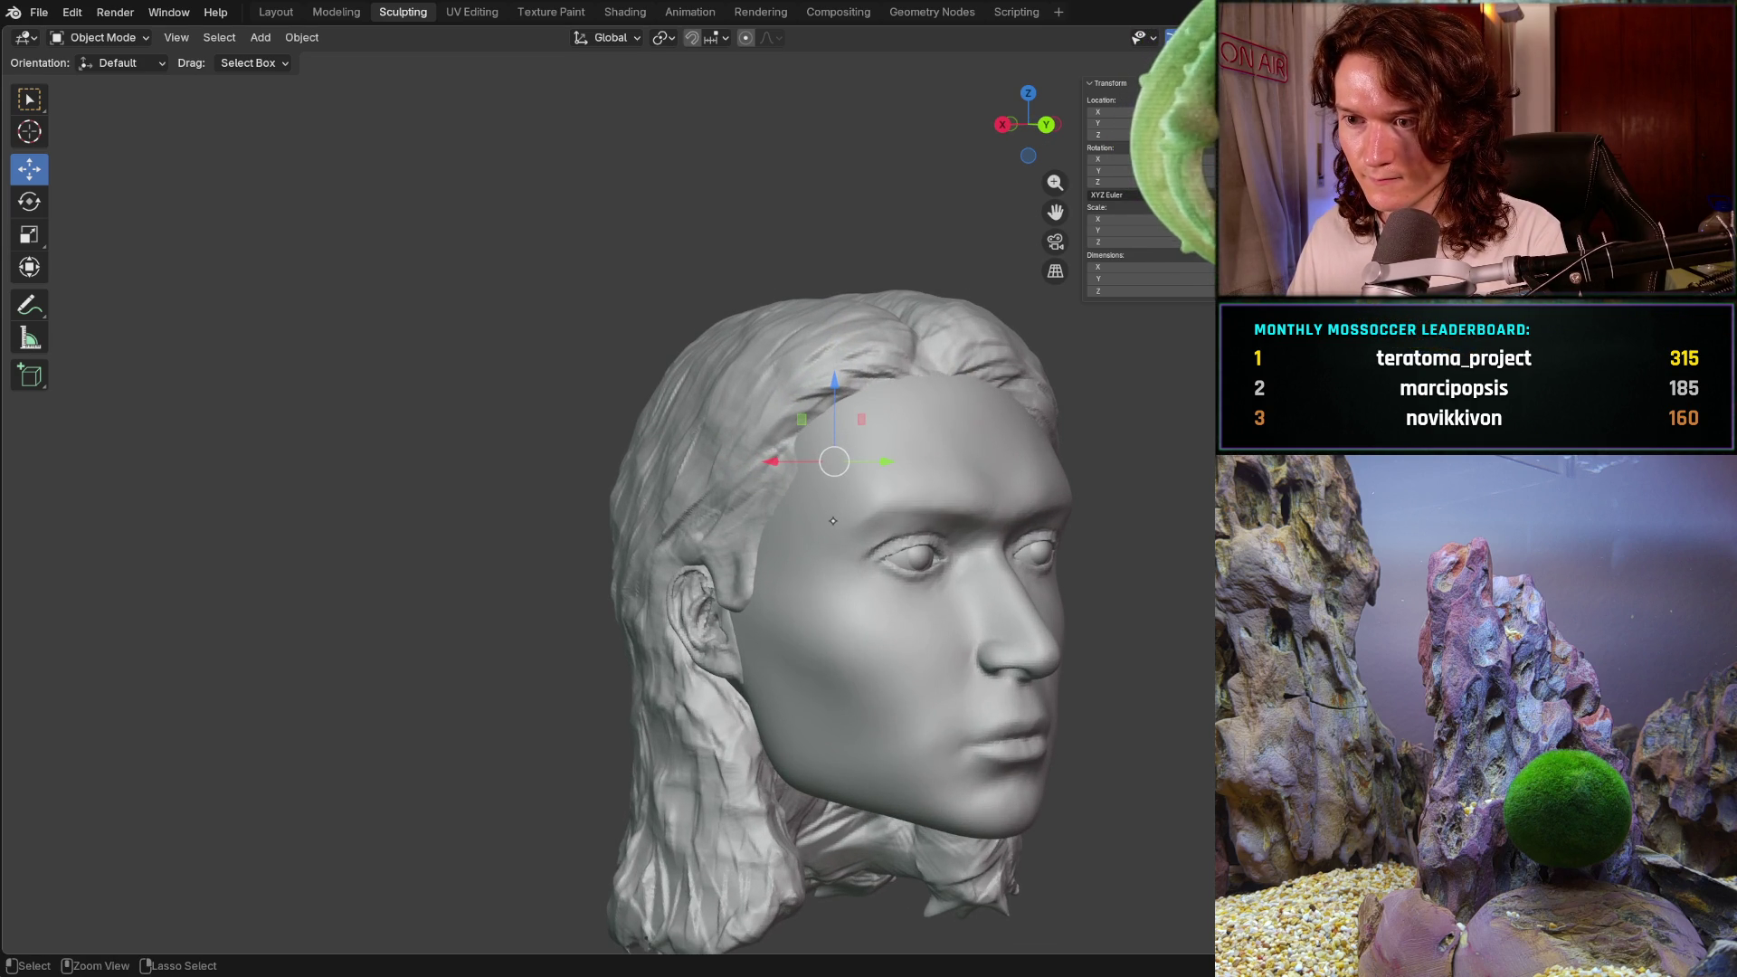
key(Tab)
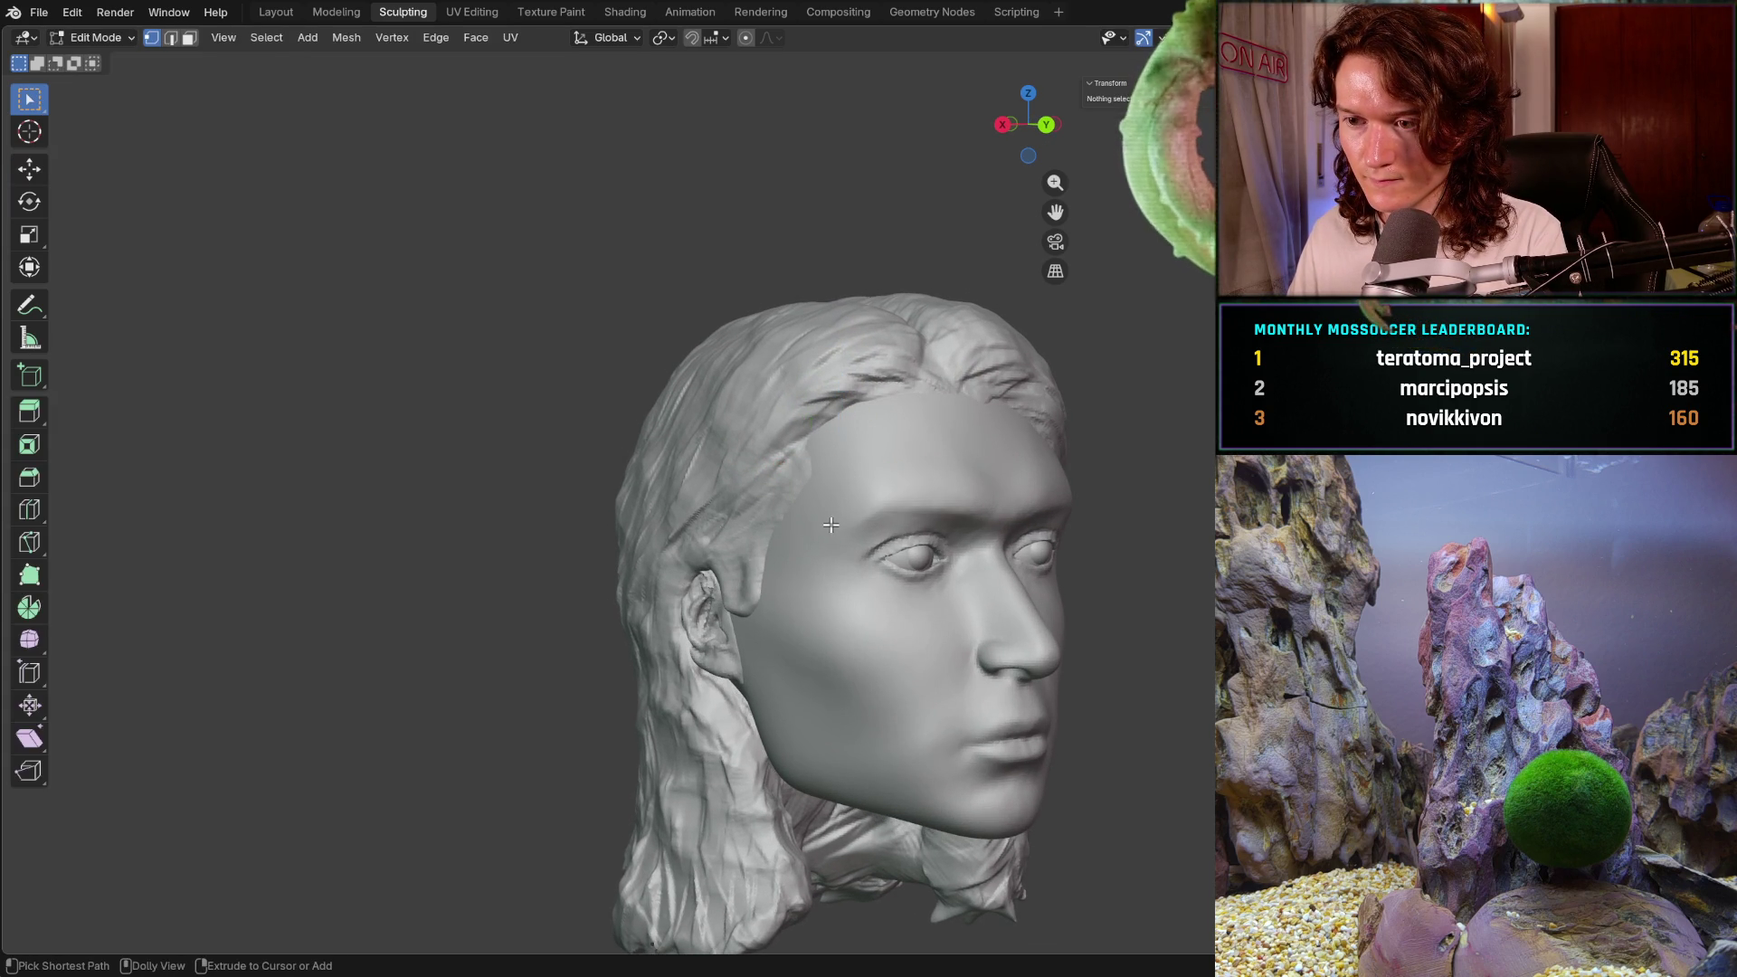
key(Tab)
key(ctrl+z)
key(ctrl+z)
key(ctrl+z)
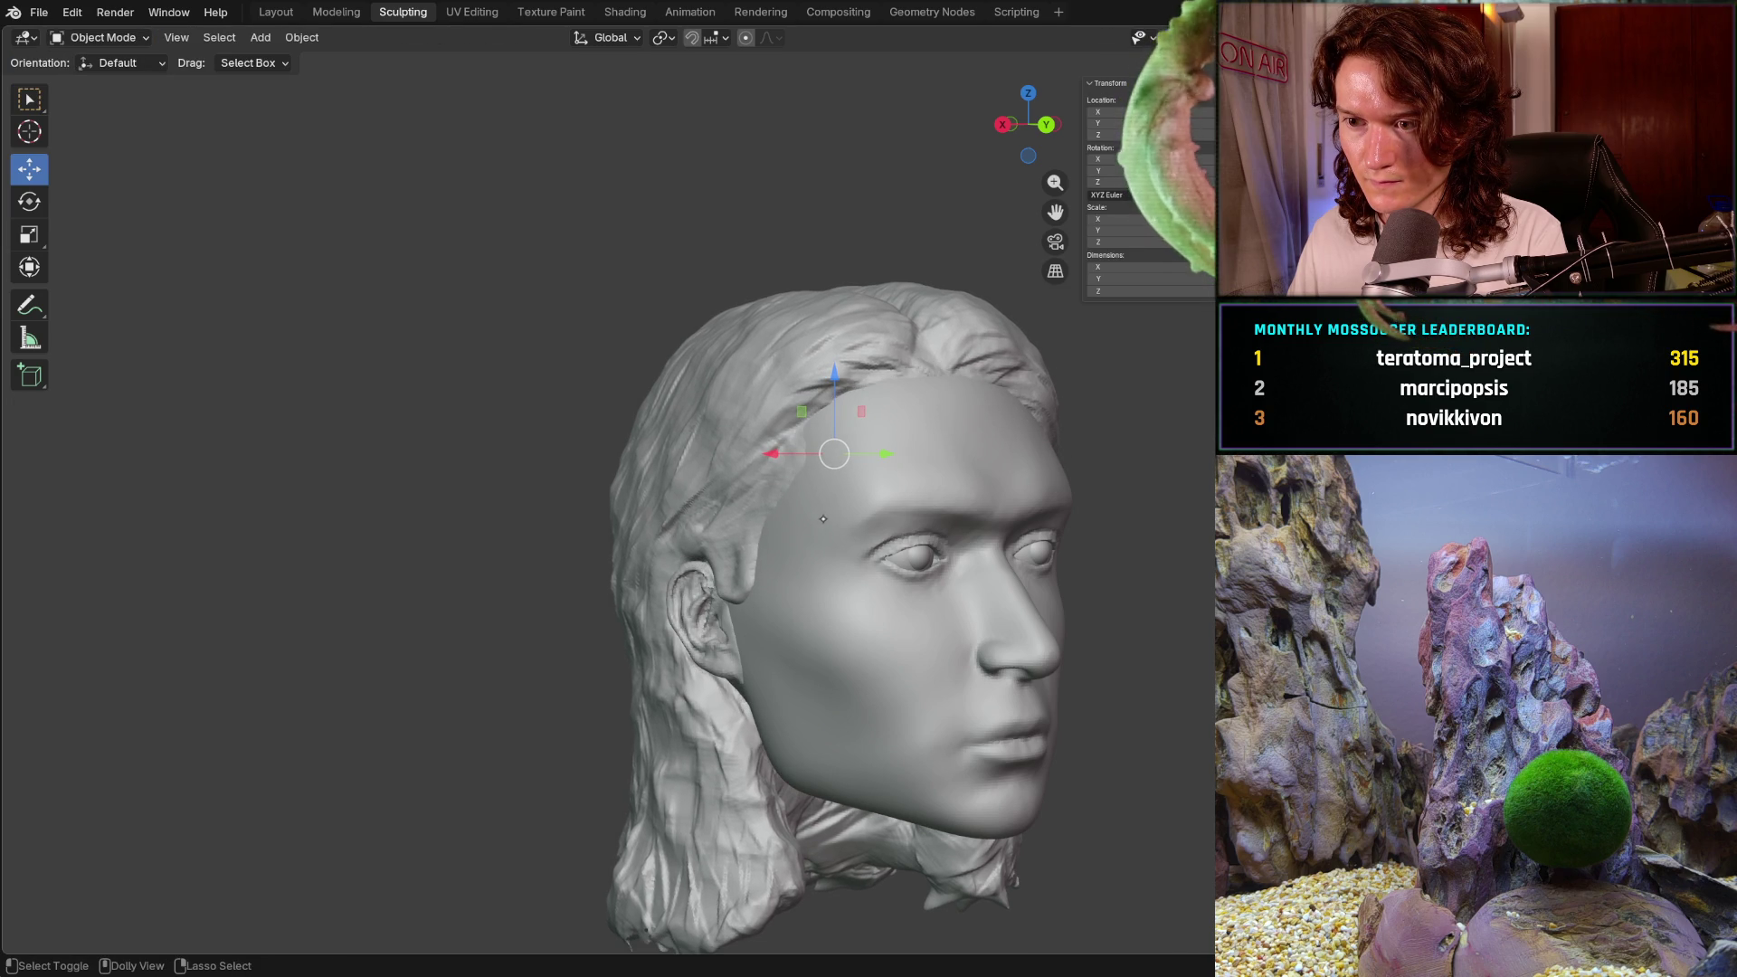
mouse_move(865, 451)
middle_down()
mouse_move(810, 484)
mouse_move(987, 473)
middle_up()
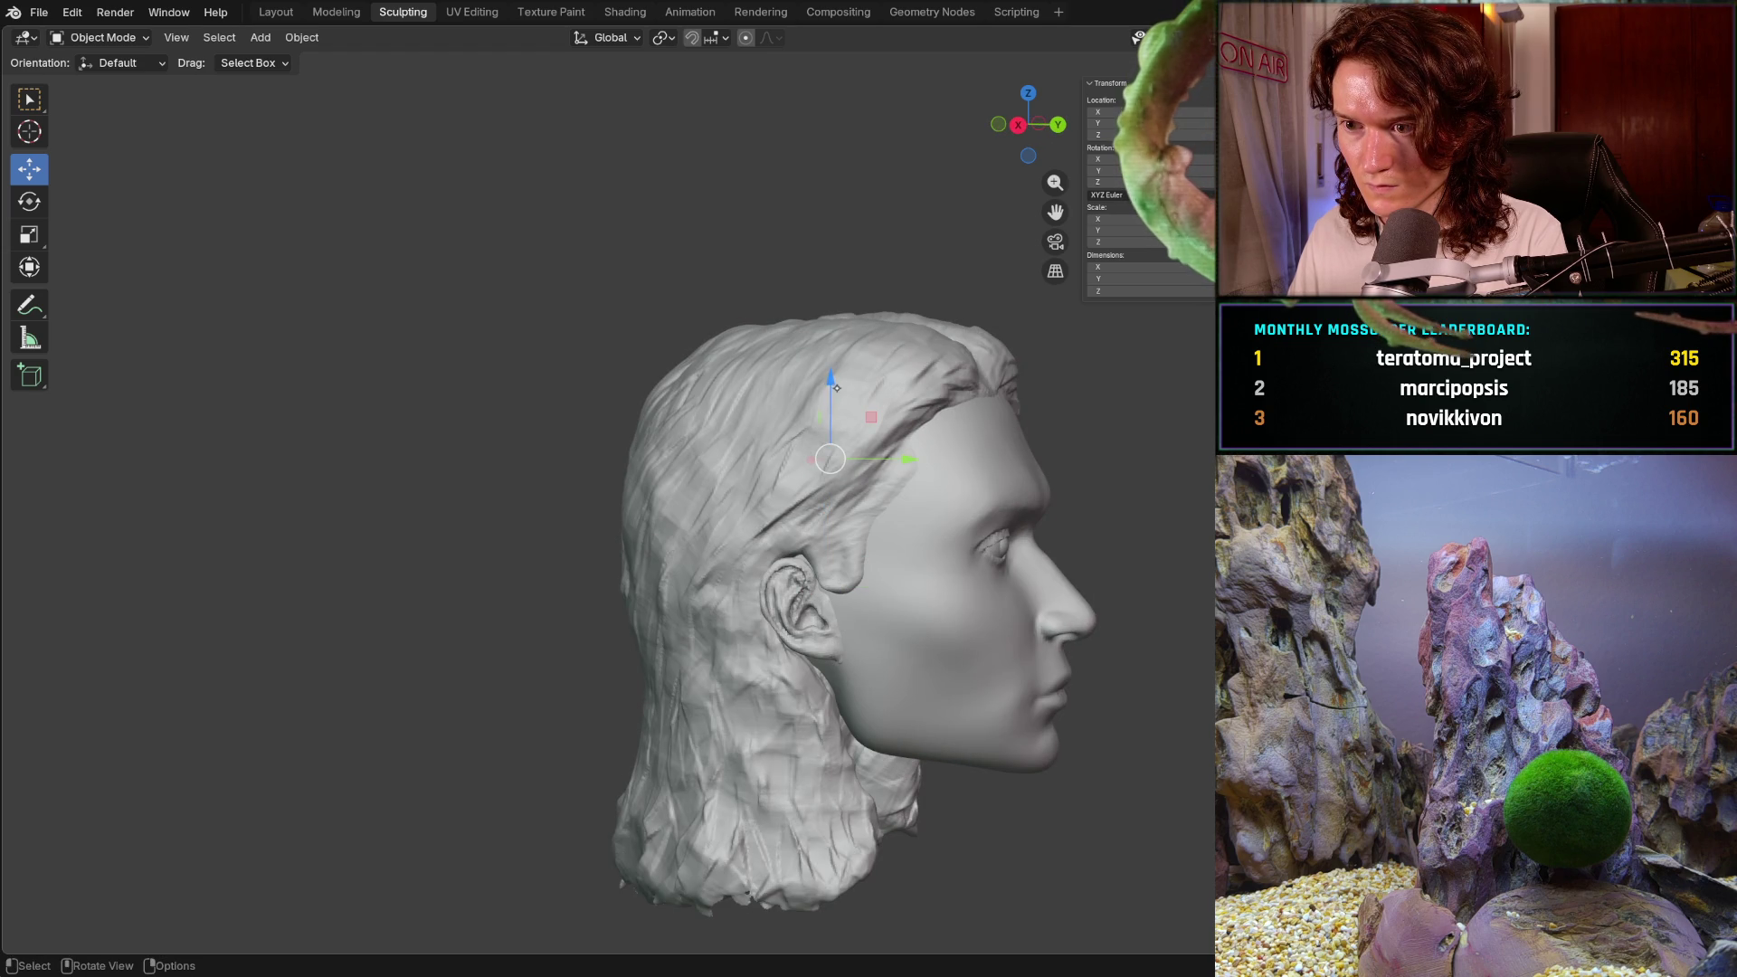
- Raise the hair 0.004839 m along Z and shift it -0.006428 m along Y
drag(831, 377, 831, 371)
drag(886, 455, 696, 463)
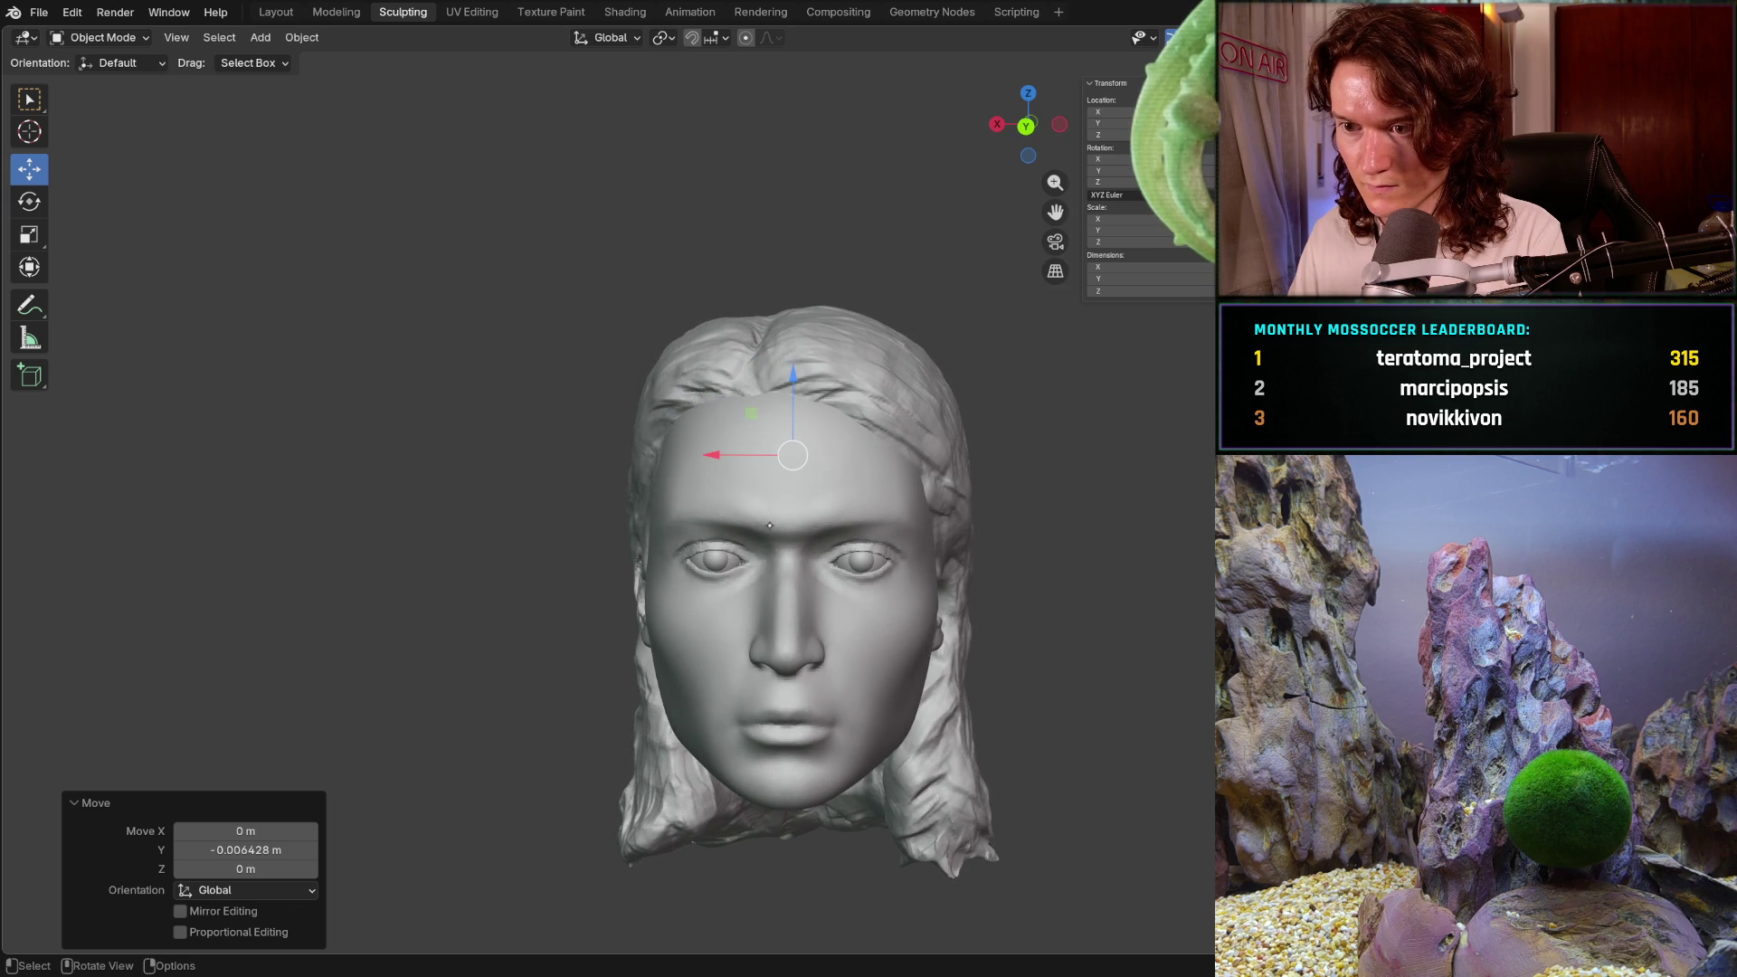
mouse_move(741, 531)
middle_down()
mouse_move(899, 532)
mouse_move(793, 552)
mouse_move(902, 565)
mouse_move(747, 579)
middle_up()
scroll(793, 552, down, 2)
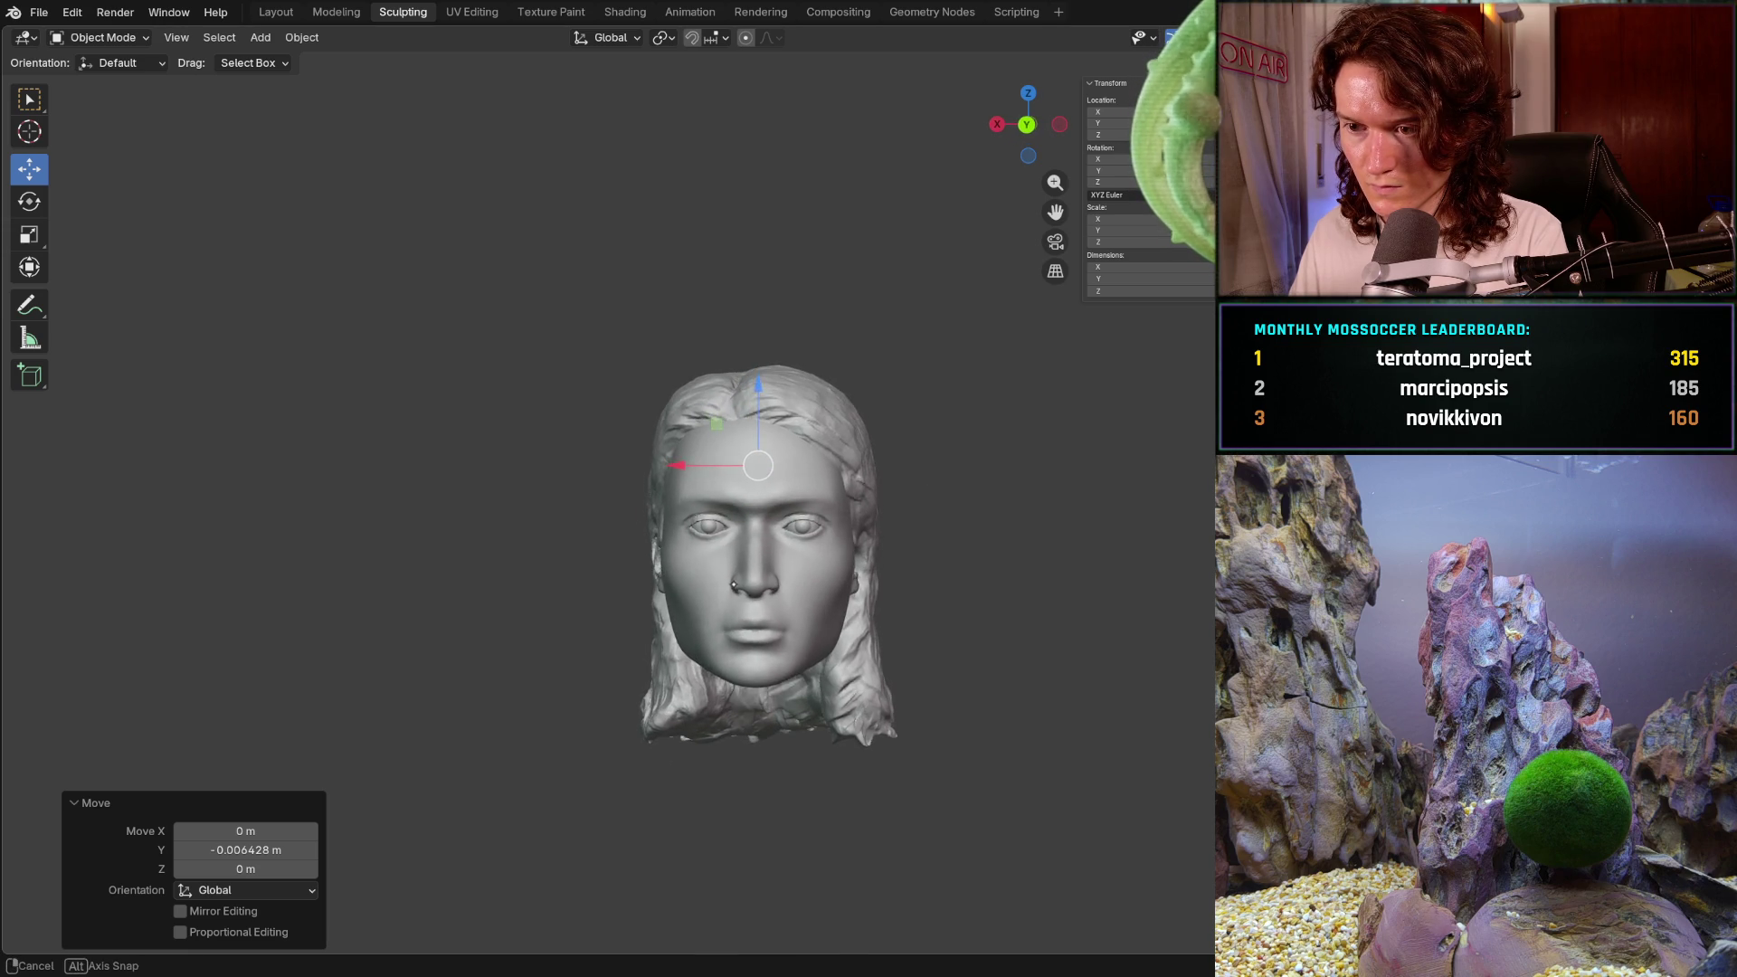
- Move the hair object 0.004621 m along Y so it sits forward around the face
click(757, 596)
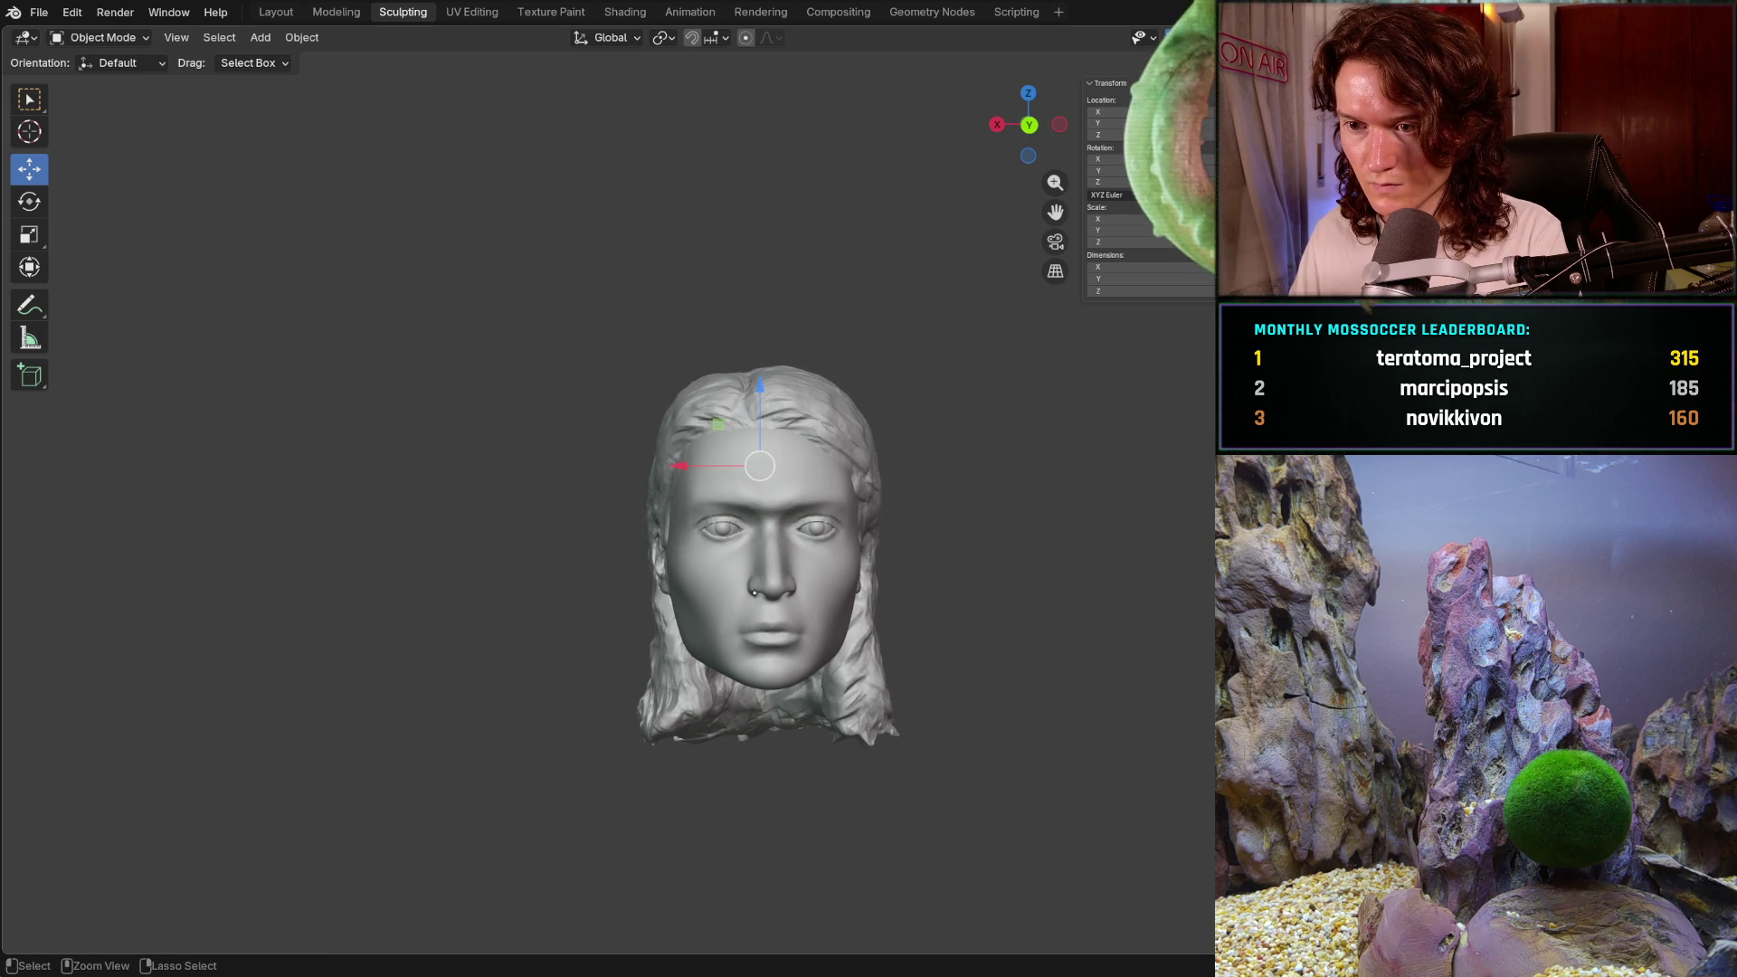
key(Tab)
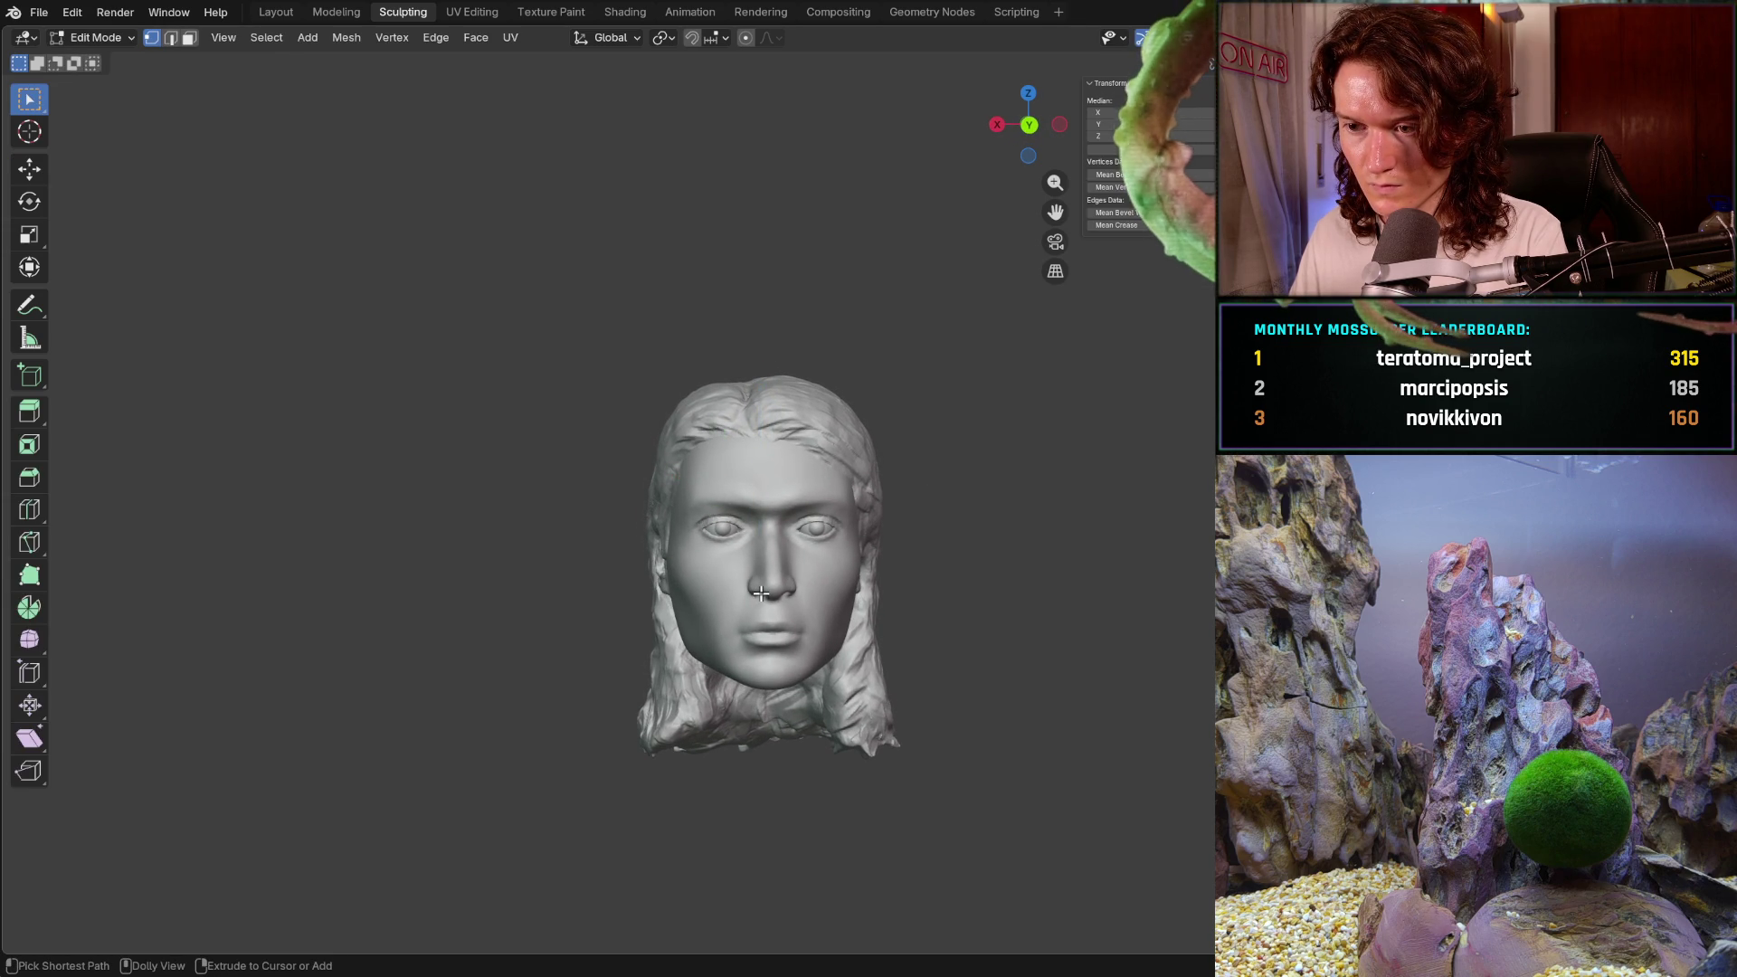
key(Tab)
key(g)
key(y)
click(706, 594)
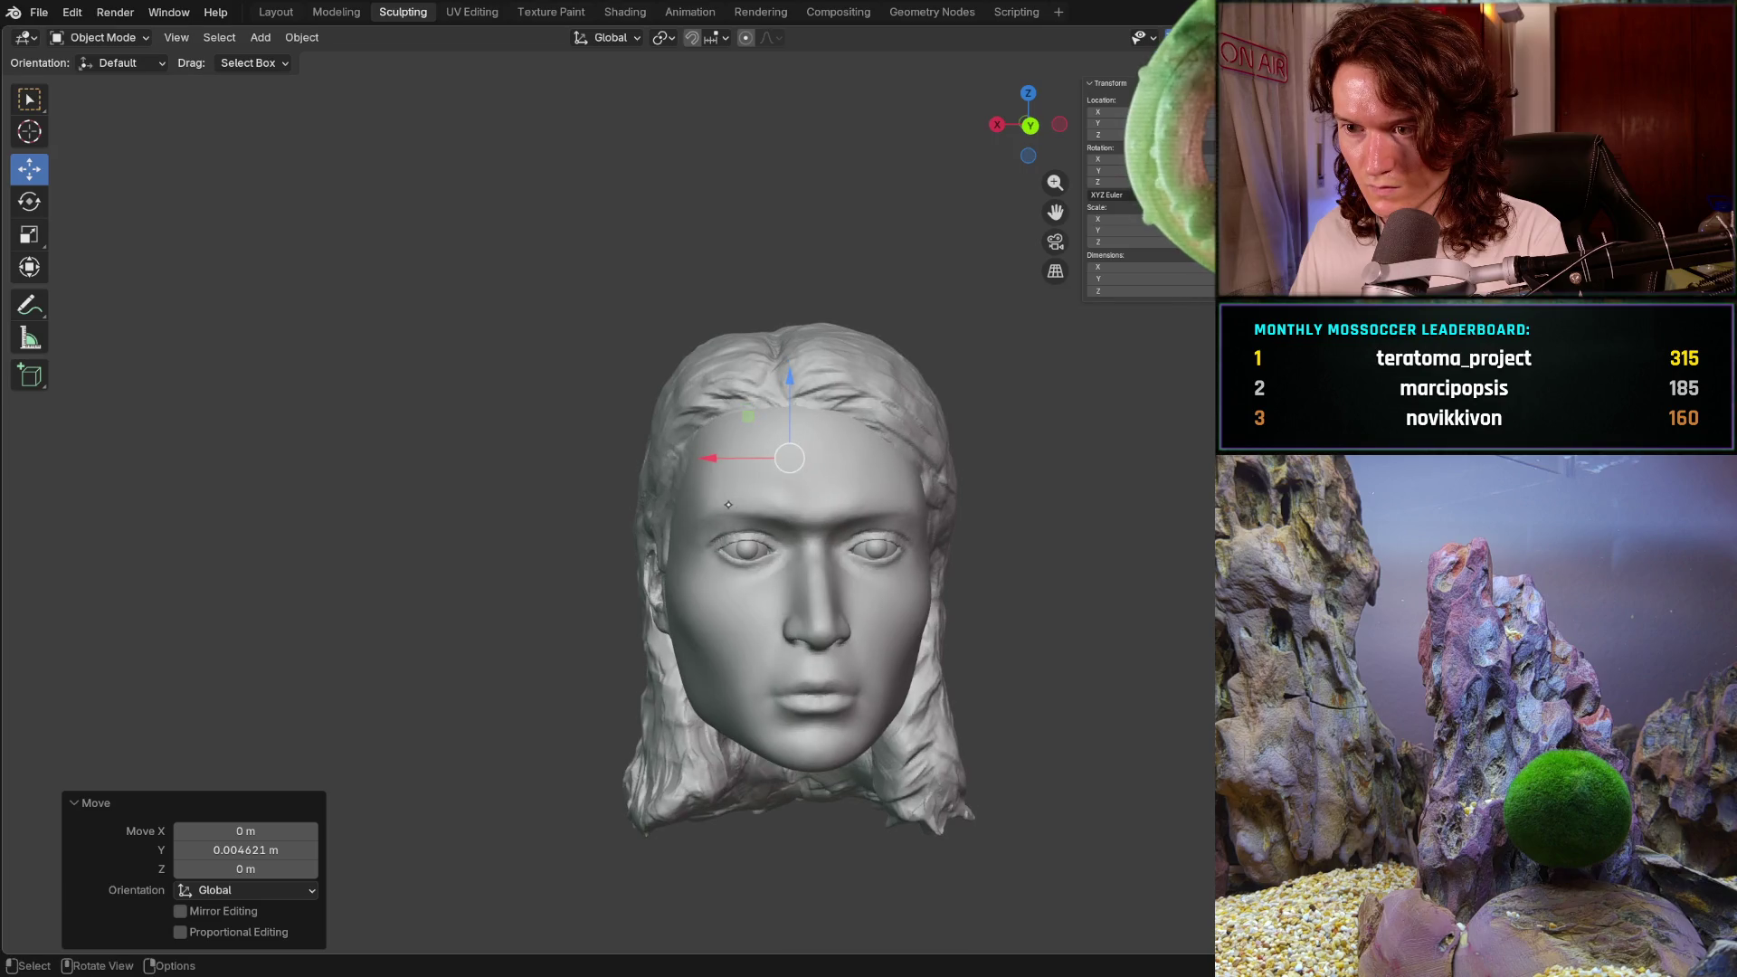
mouse_move(706, 594)
middle_down()
mouse_move(504, 567)
mouse_move(816, 599)
mouse_move(869, 586)
mouse_move(846, 590)
middle_up()
- Toggle through Sculpt and Edit Modes to check the hair, ending back in Object Mode
key(ctrl+Tab)
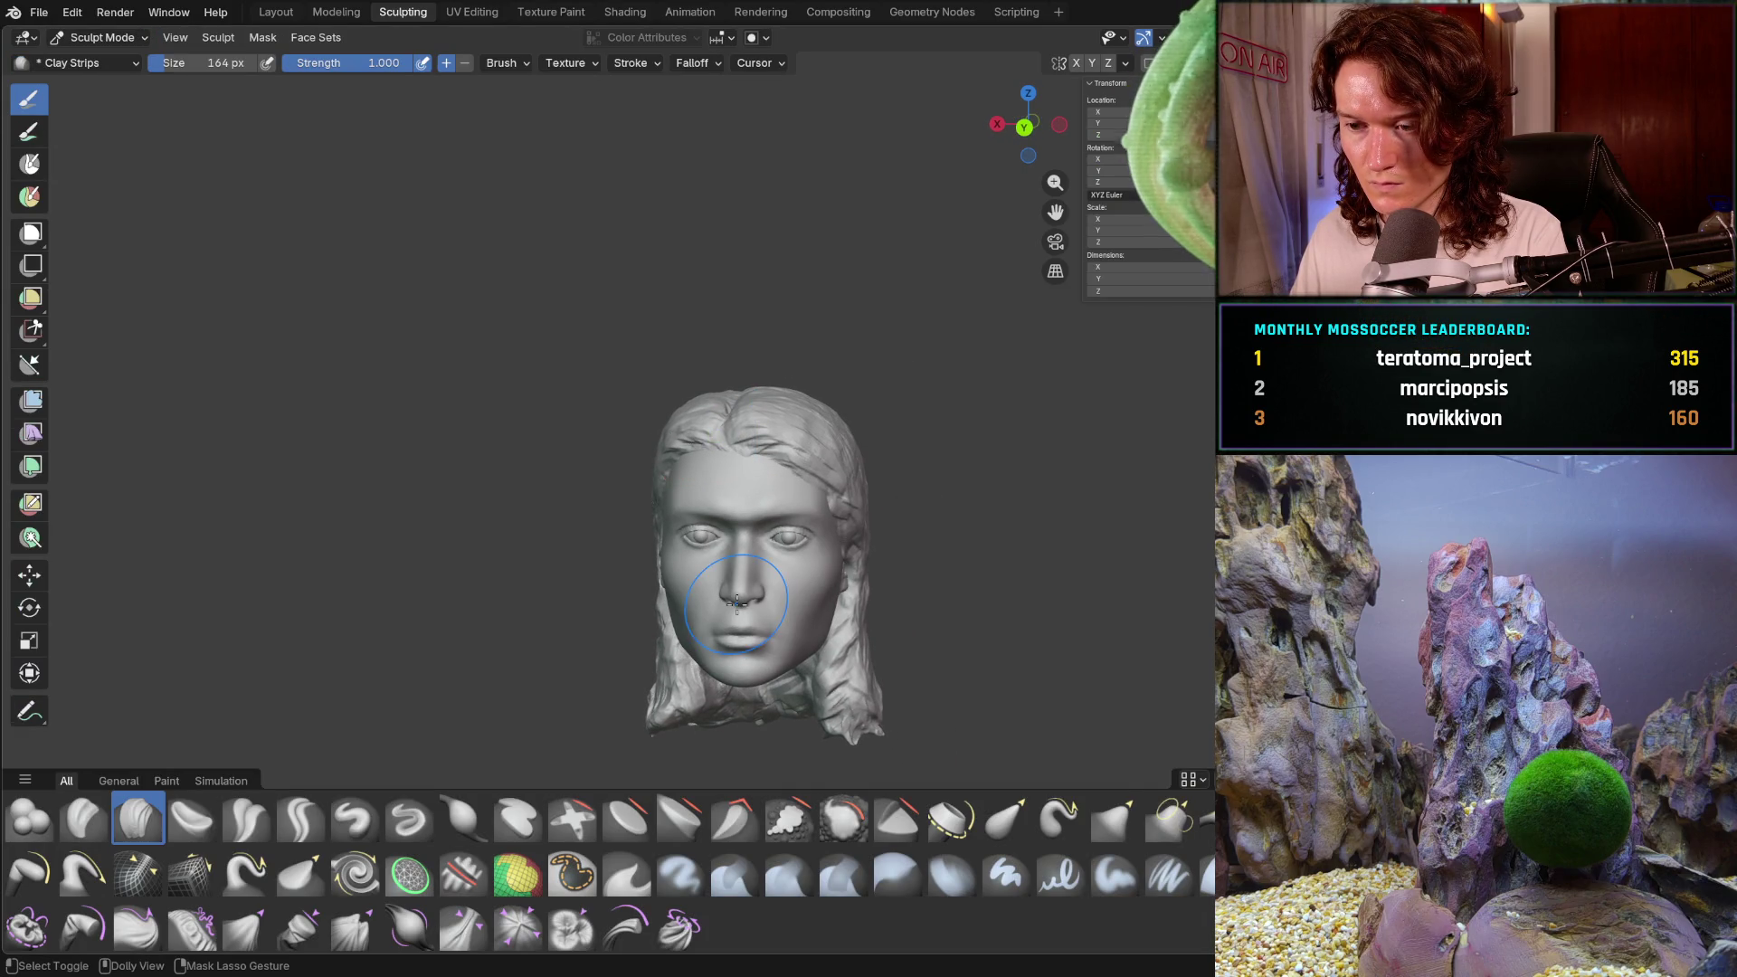
key(ctrl+Tab)
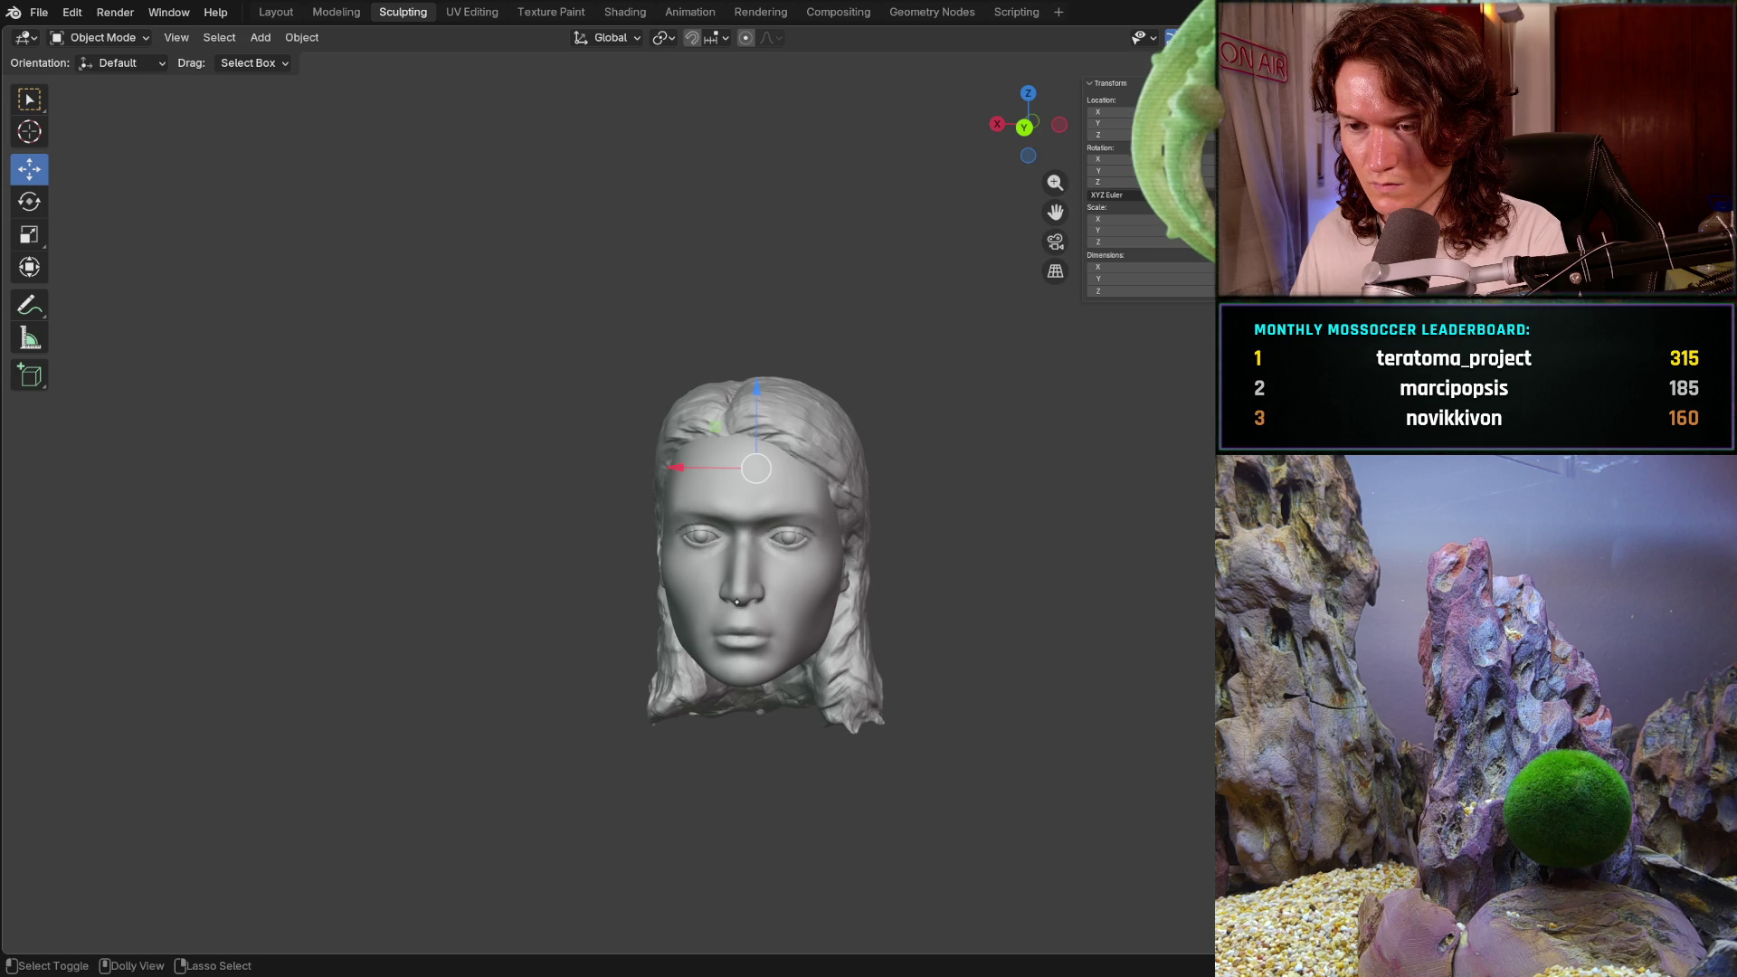
middle_drag(757, 543, 757, 551)
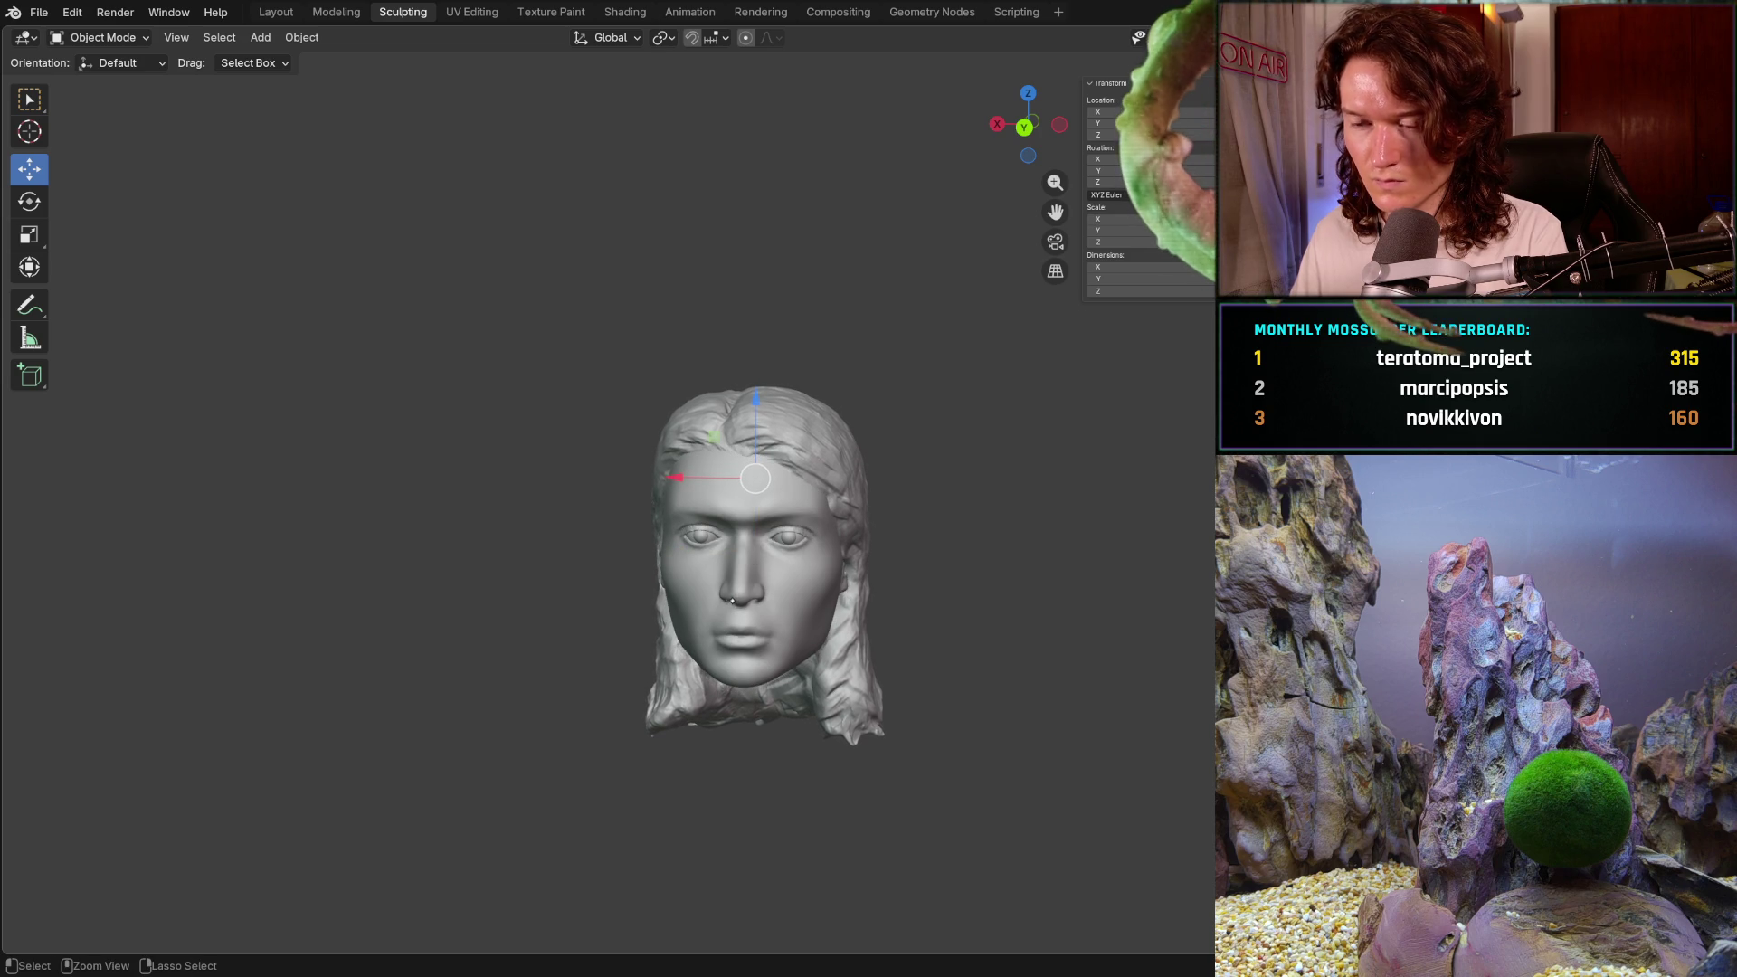
key(Tab)
key(Tab)
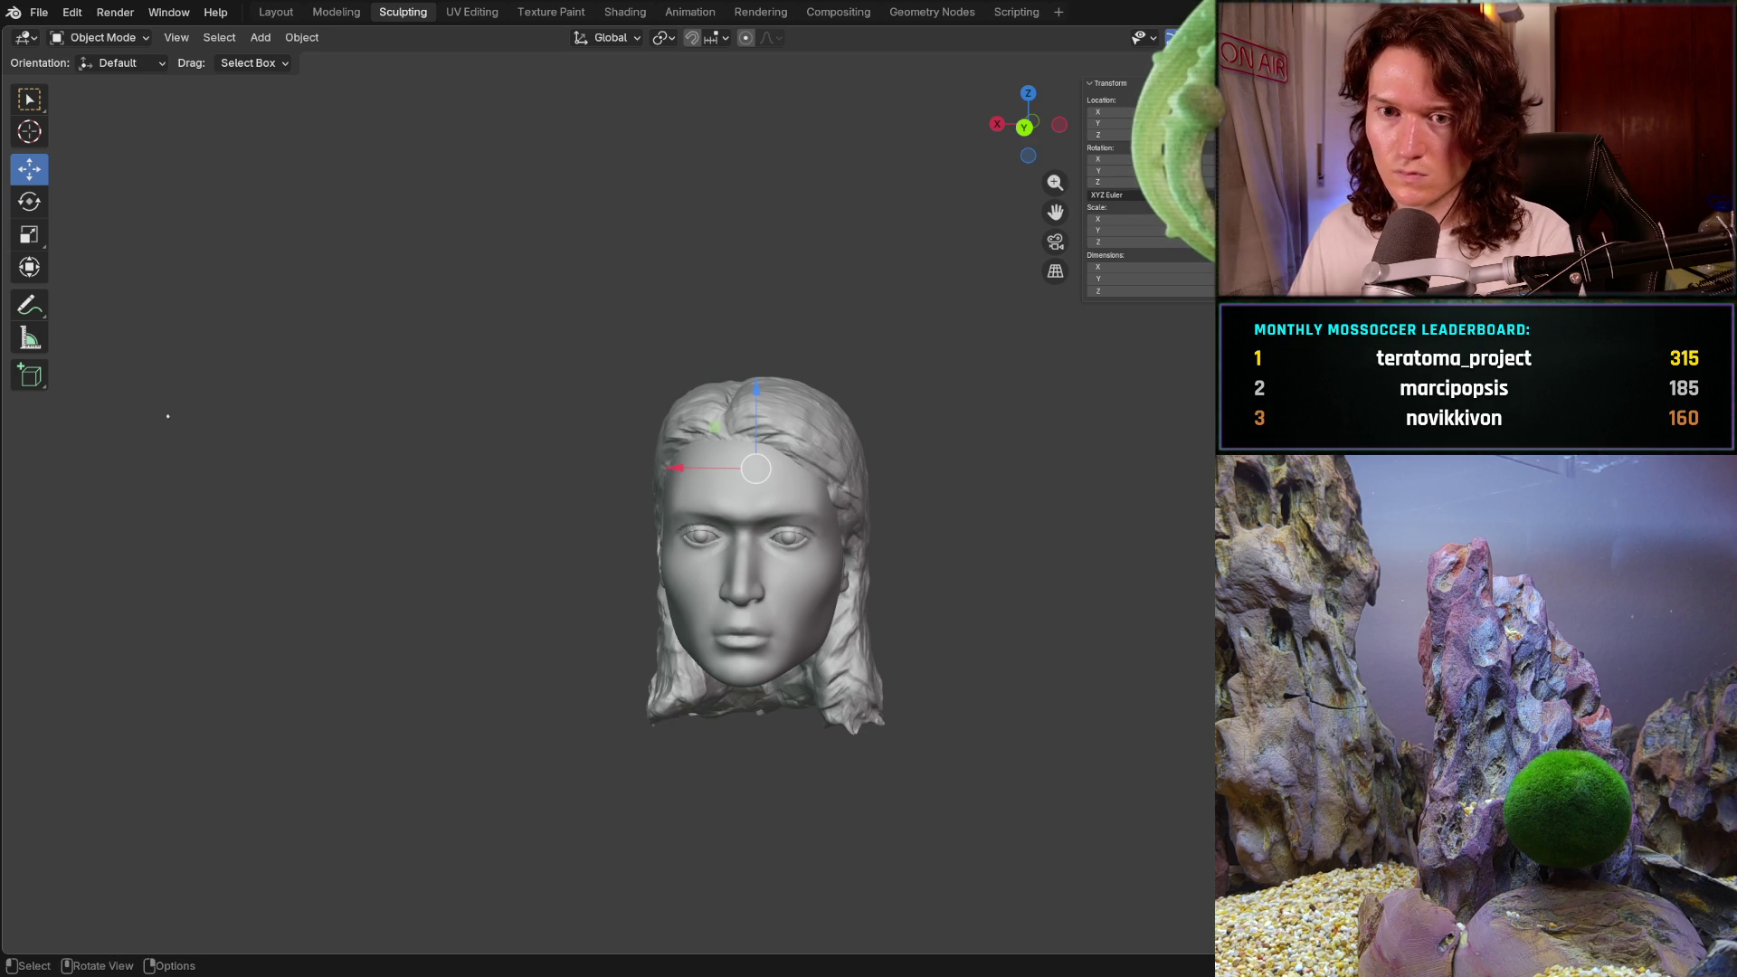
- With the Measure tool, zoom on the front ortho face to read 0.135477, 0.134643 and 0.135079 m
click(30, 339)
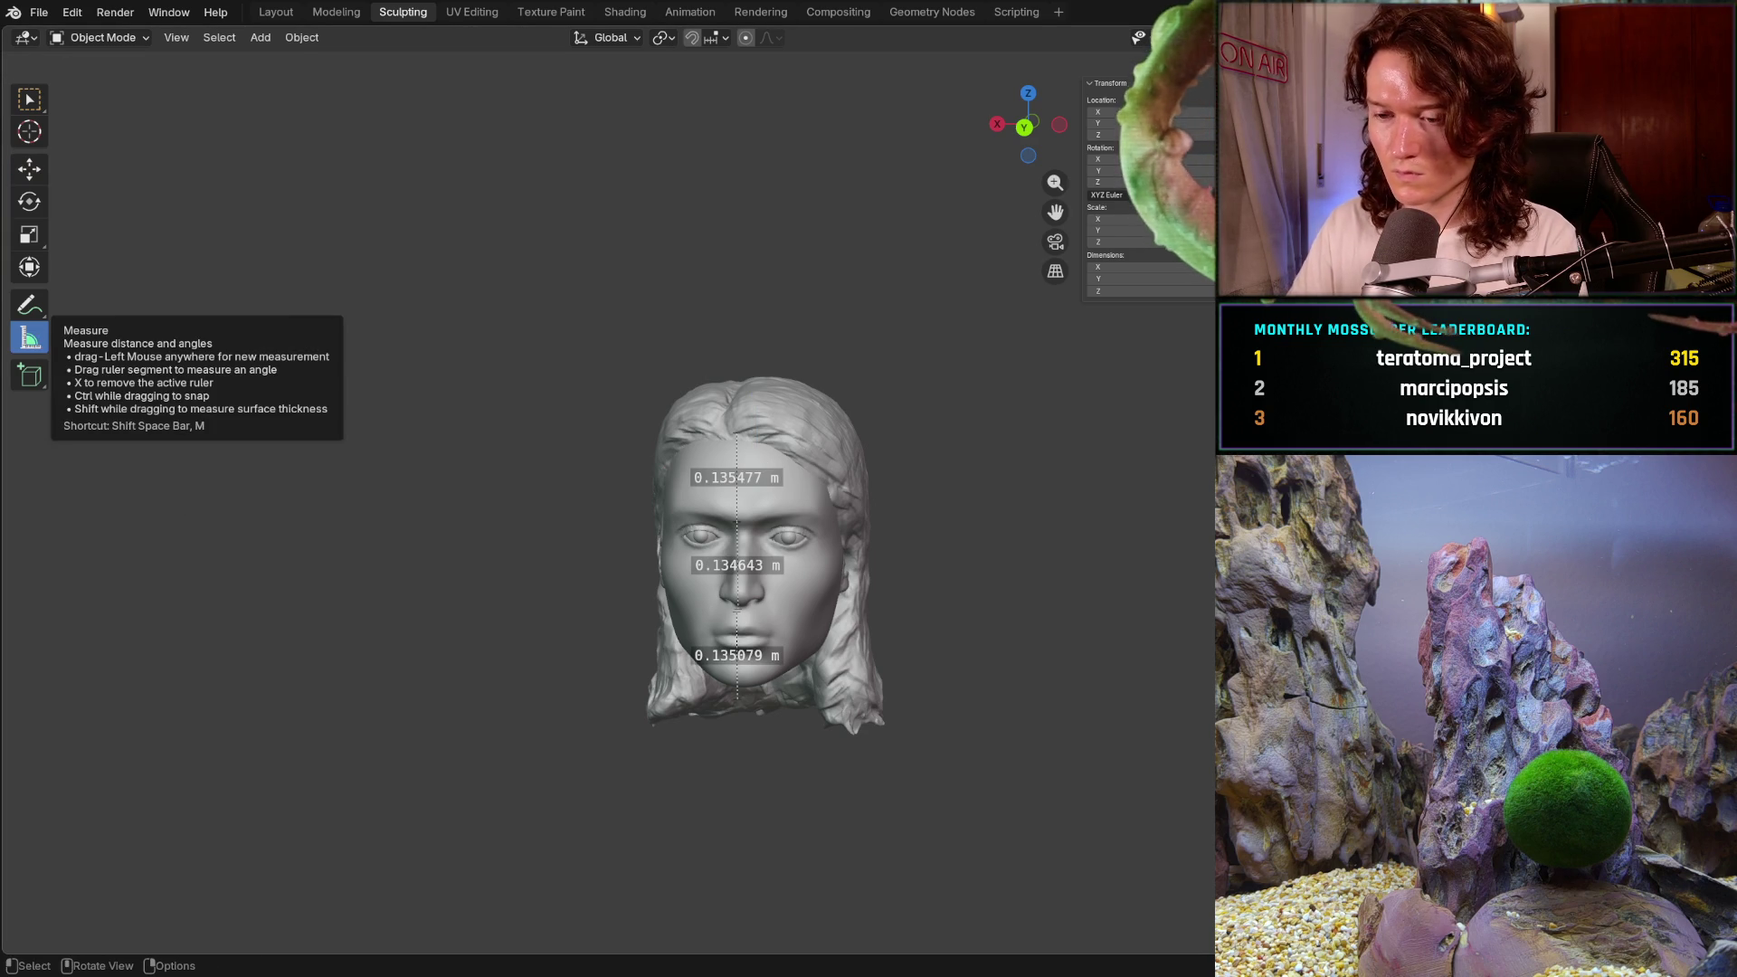
key(KP_1)
ctrl+middle_drag(502, 443, 501, 362)
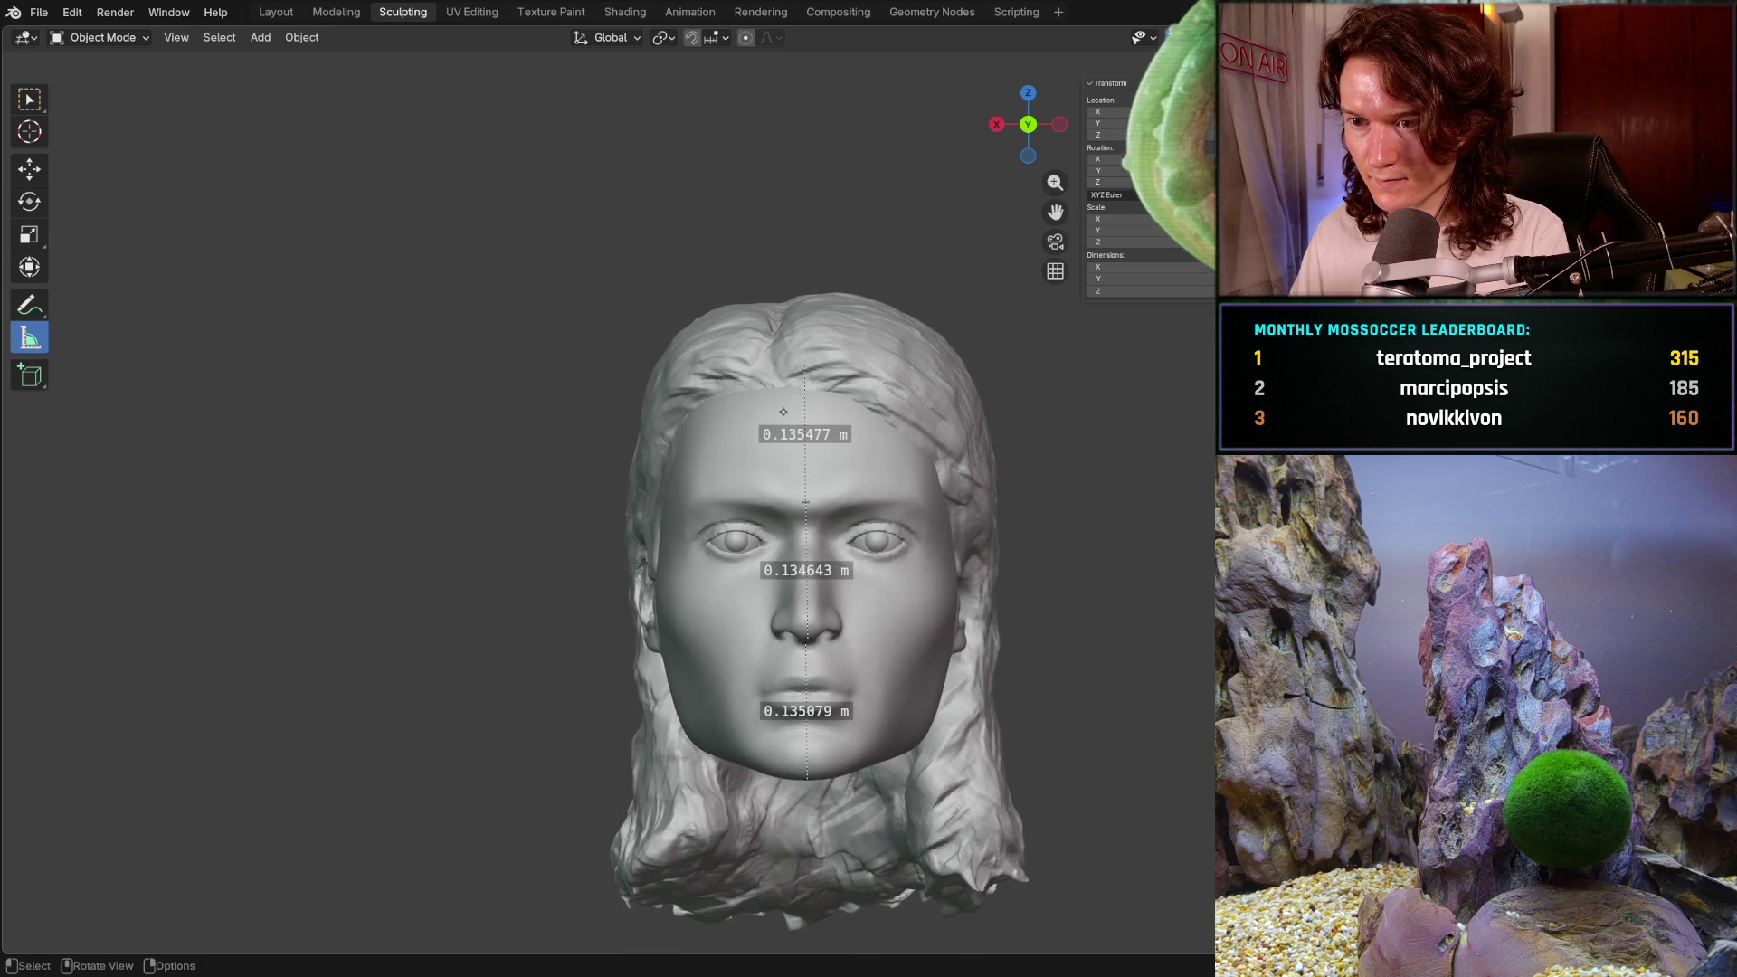
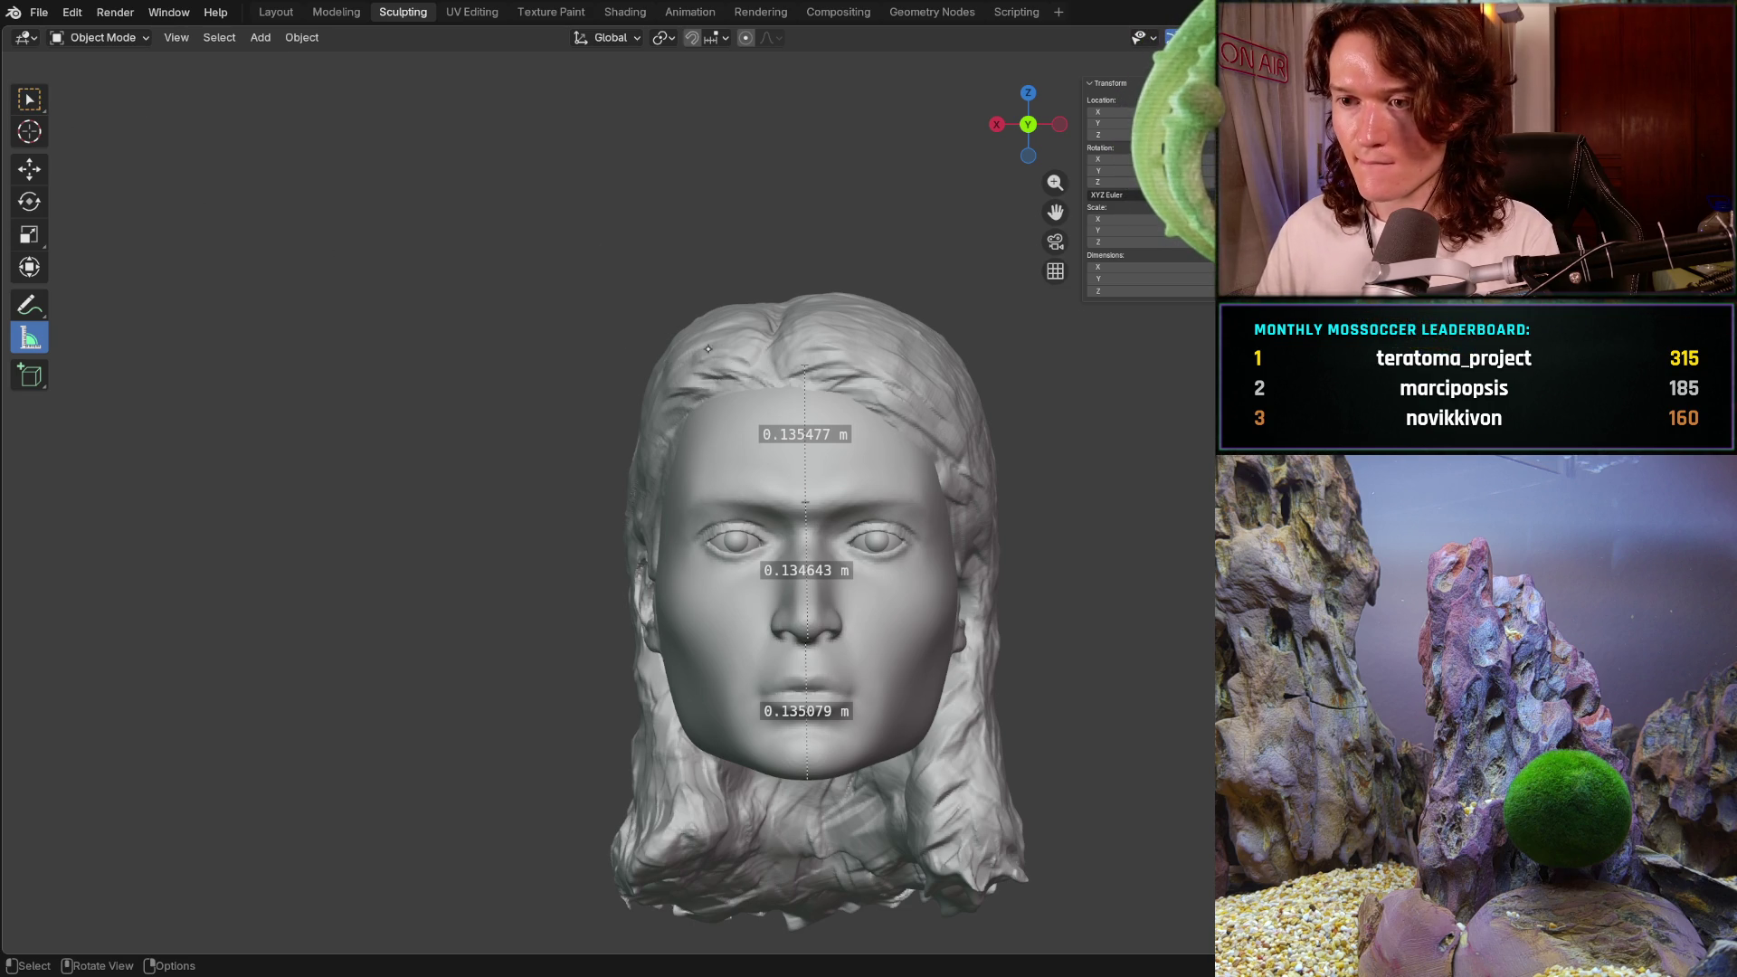
- Raise the hair slightly along Z and shift it a little along Y
click(29, 100)
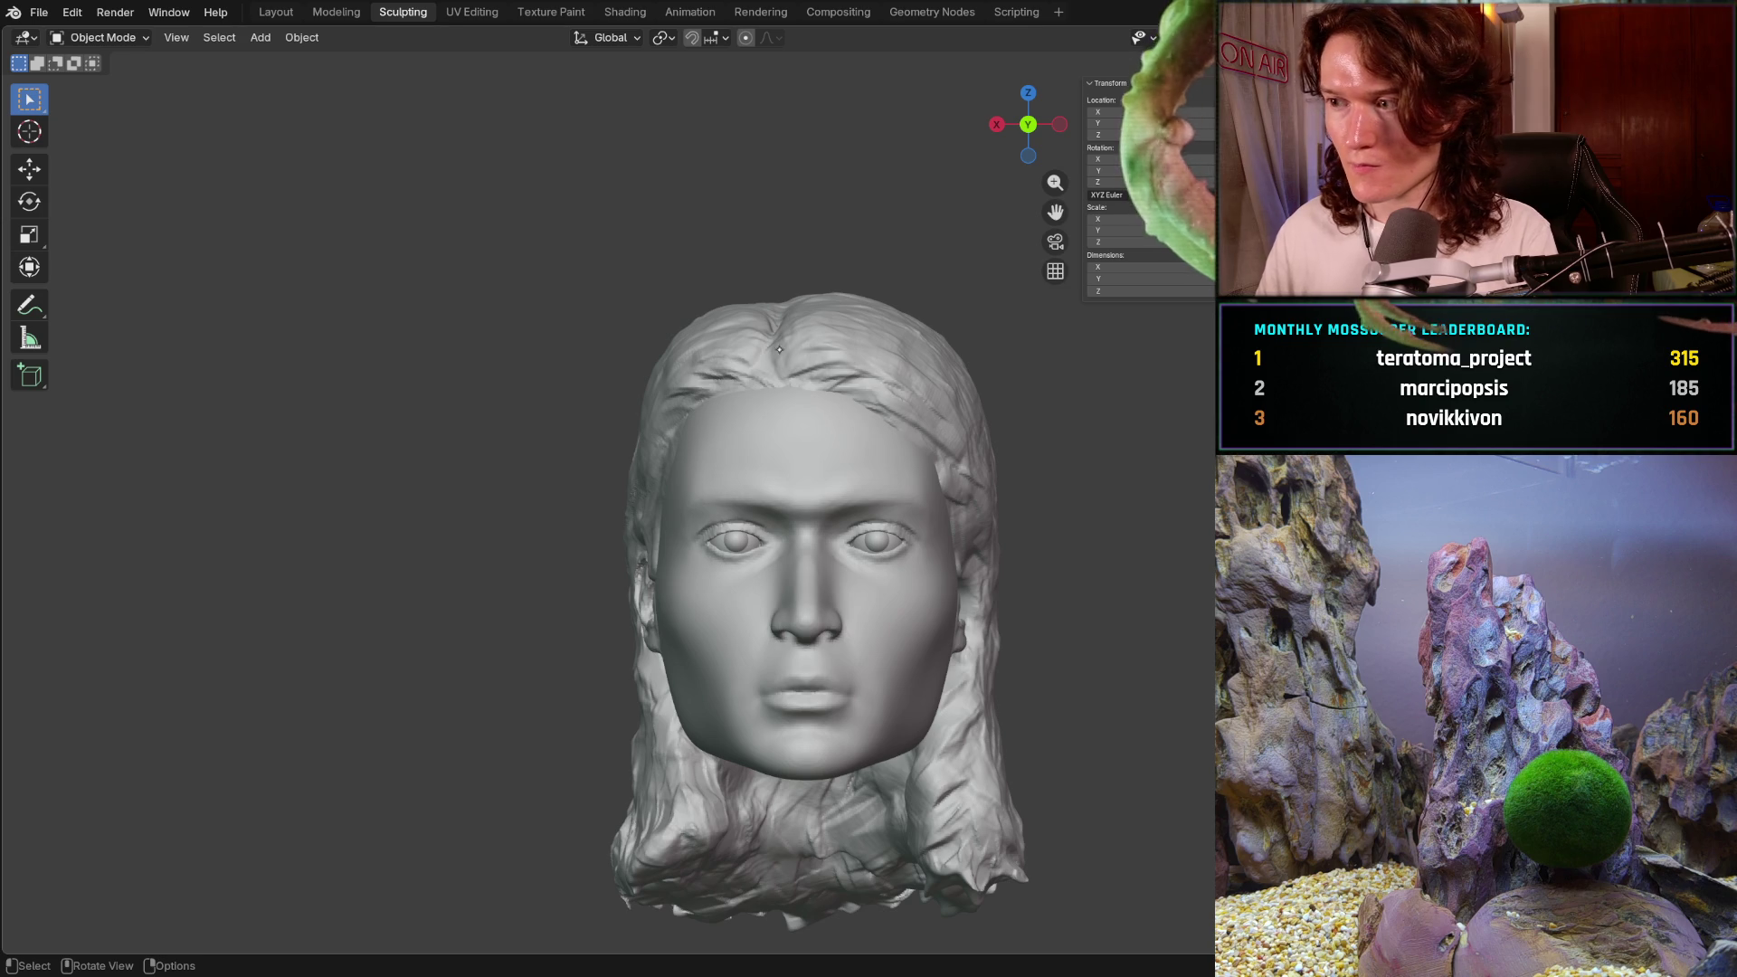
scroll(741, 359, up, 8)
mouse_move(741, 359)
middle_down()
mouse_move(719, 463)
mouse_move(240, 278)
middle_up()
scroll(718, 463, down, 8)
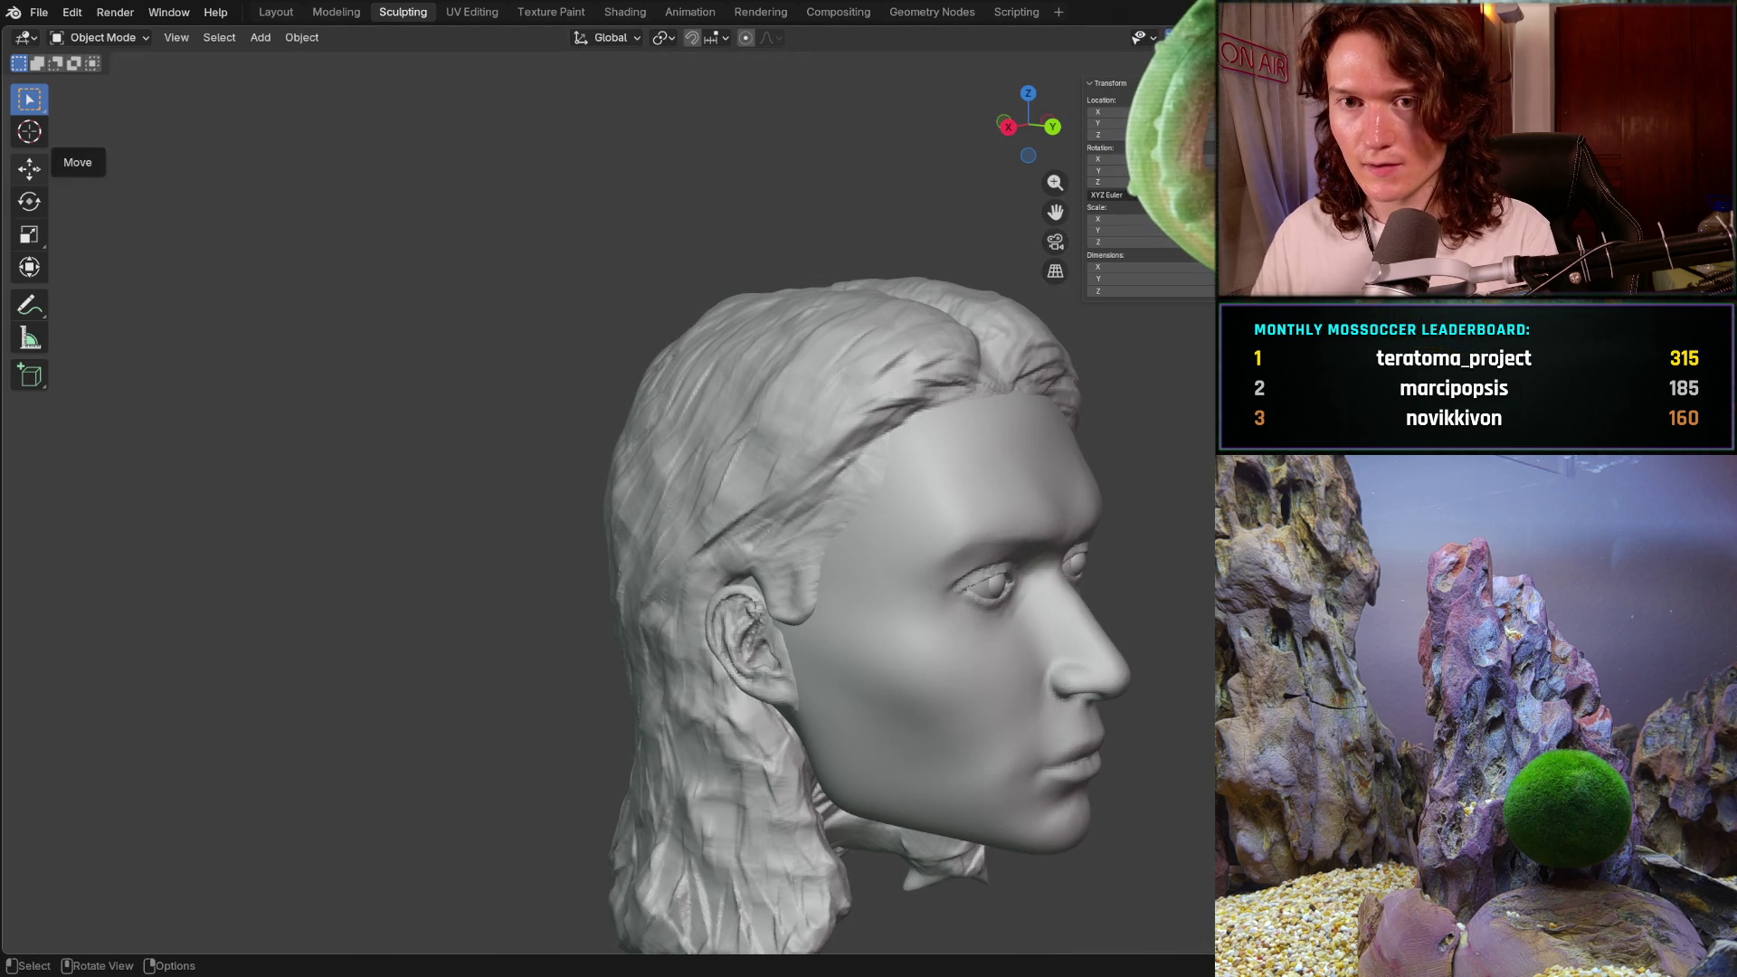
click(29, 168)
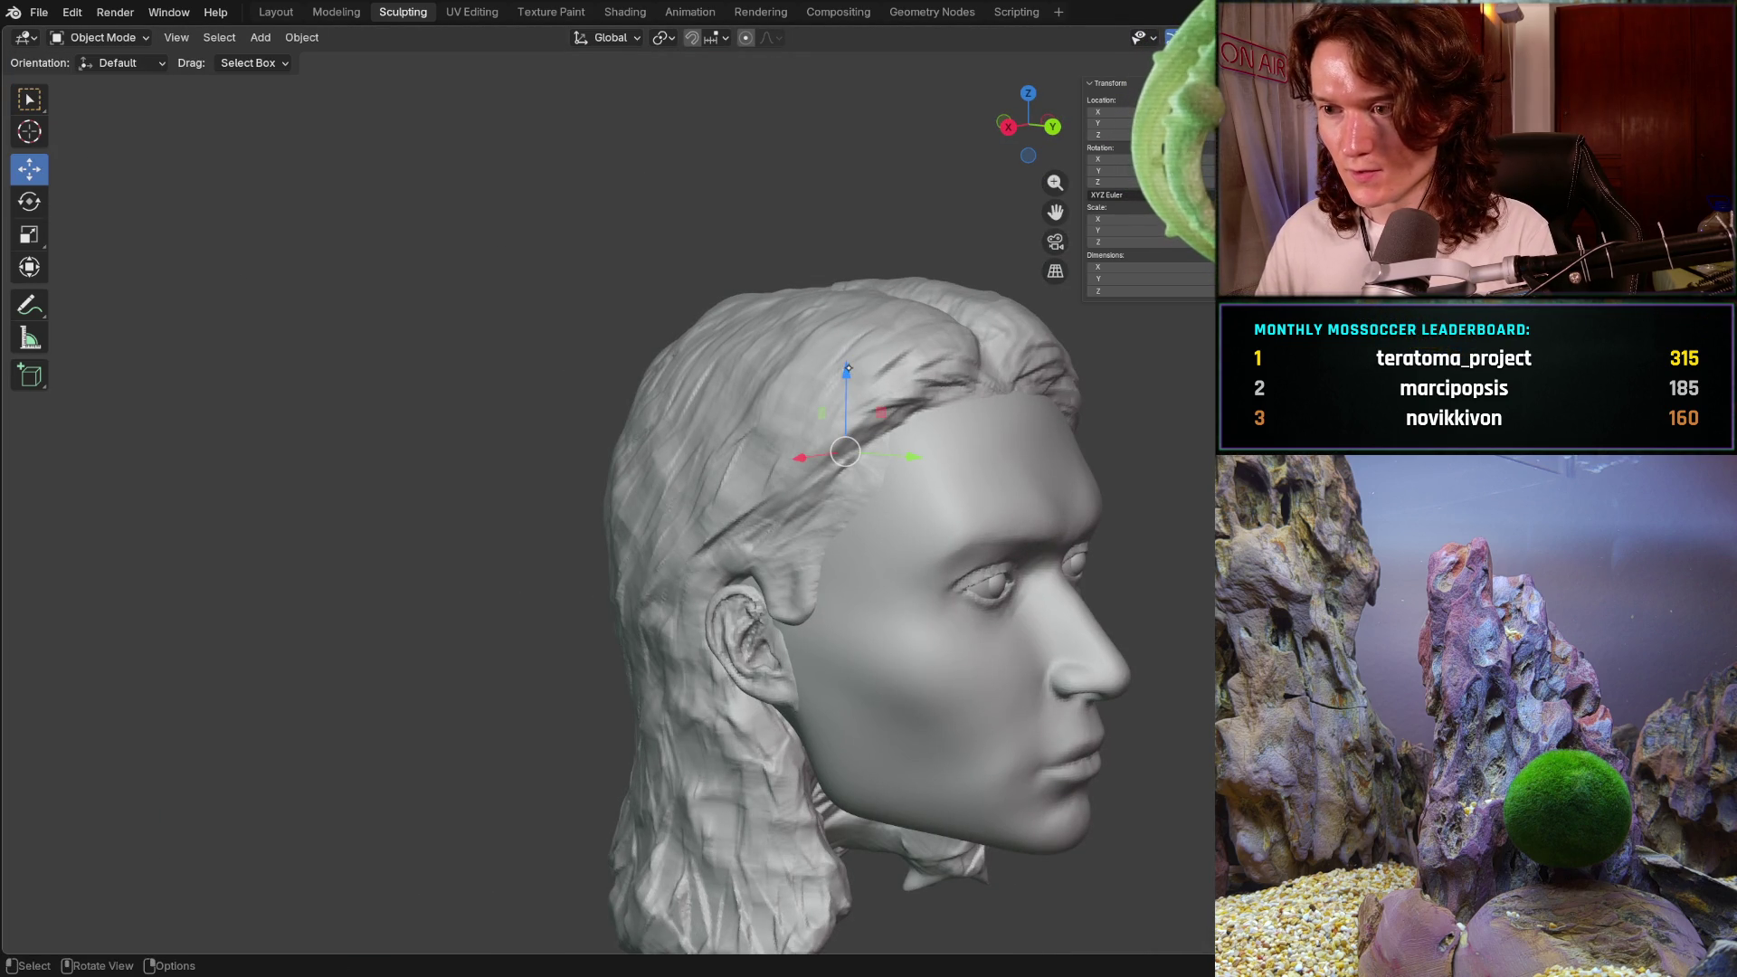
drag(846, 365, 847, 359)
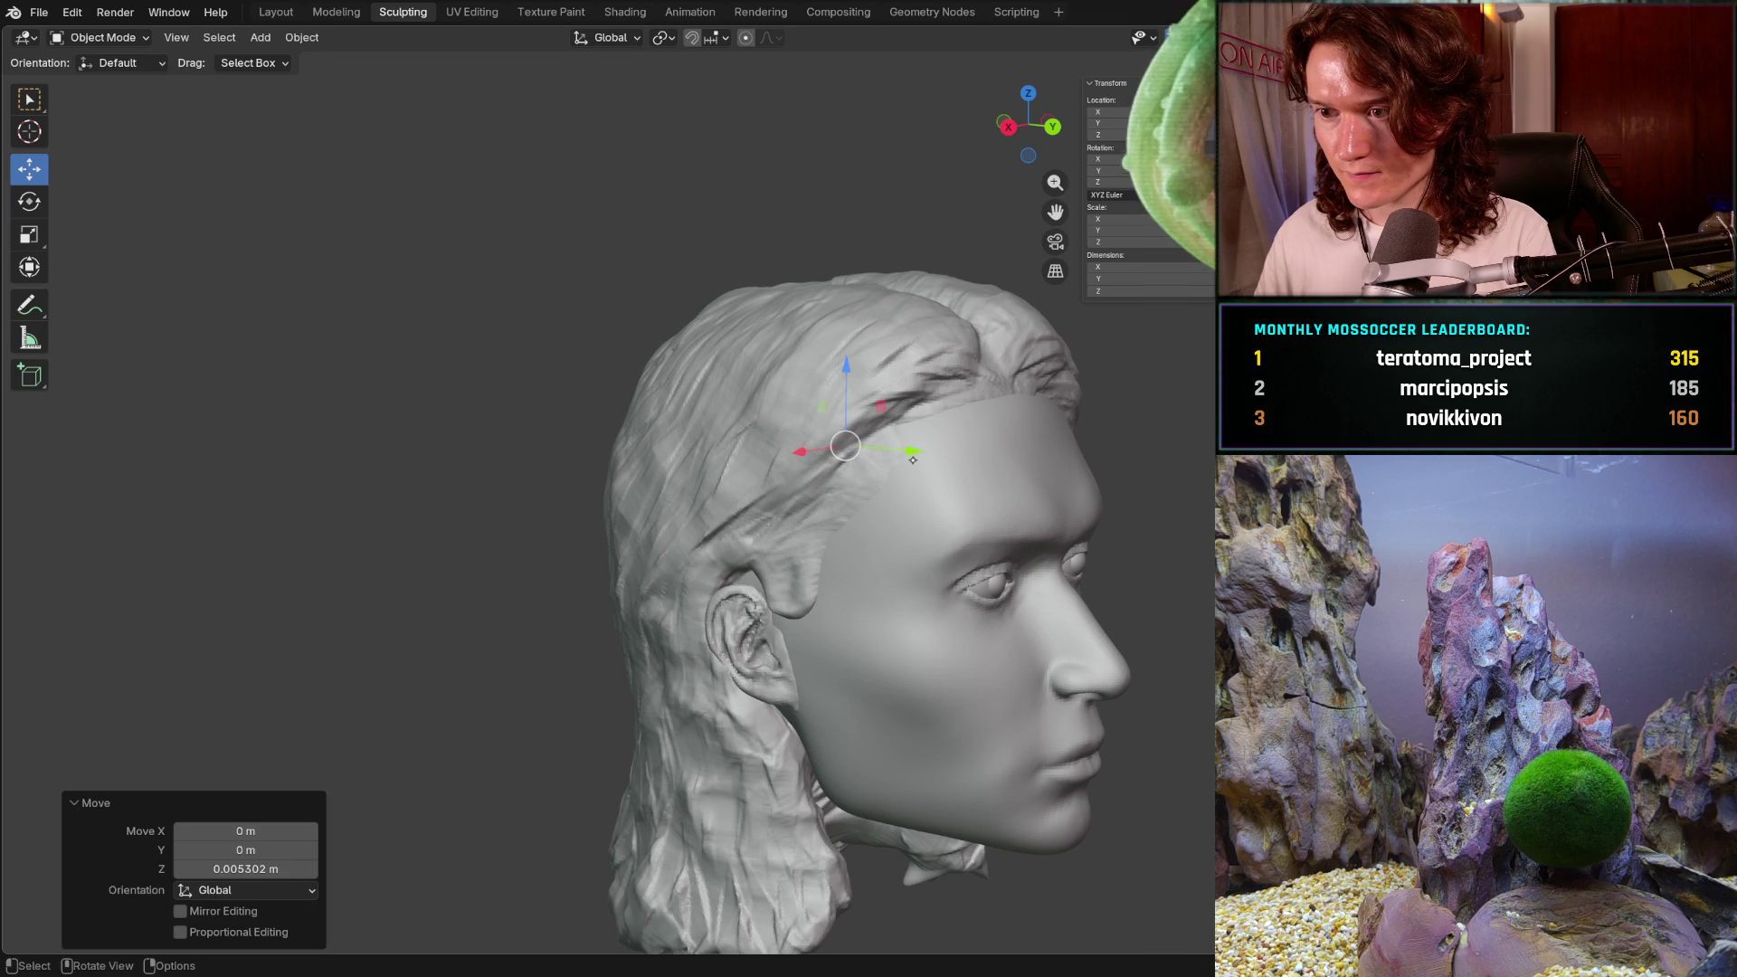
drag(911, 454, 909, 452)
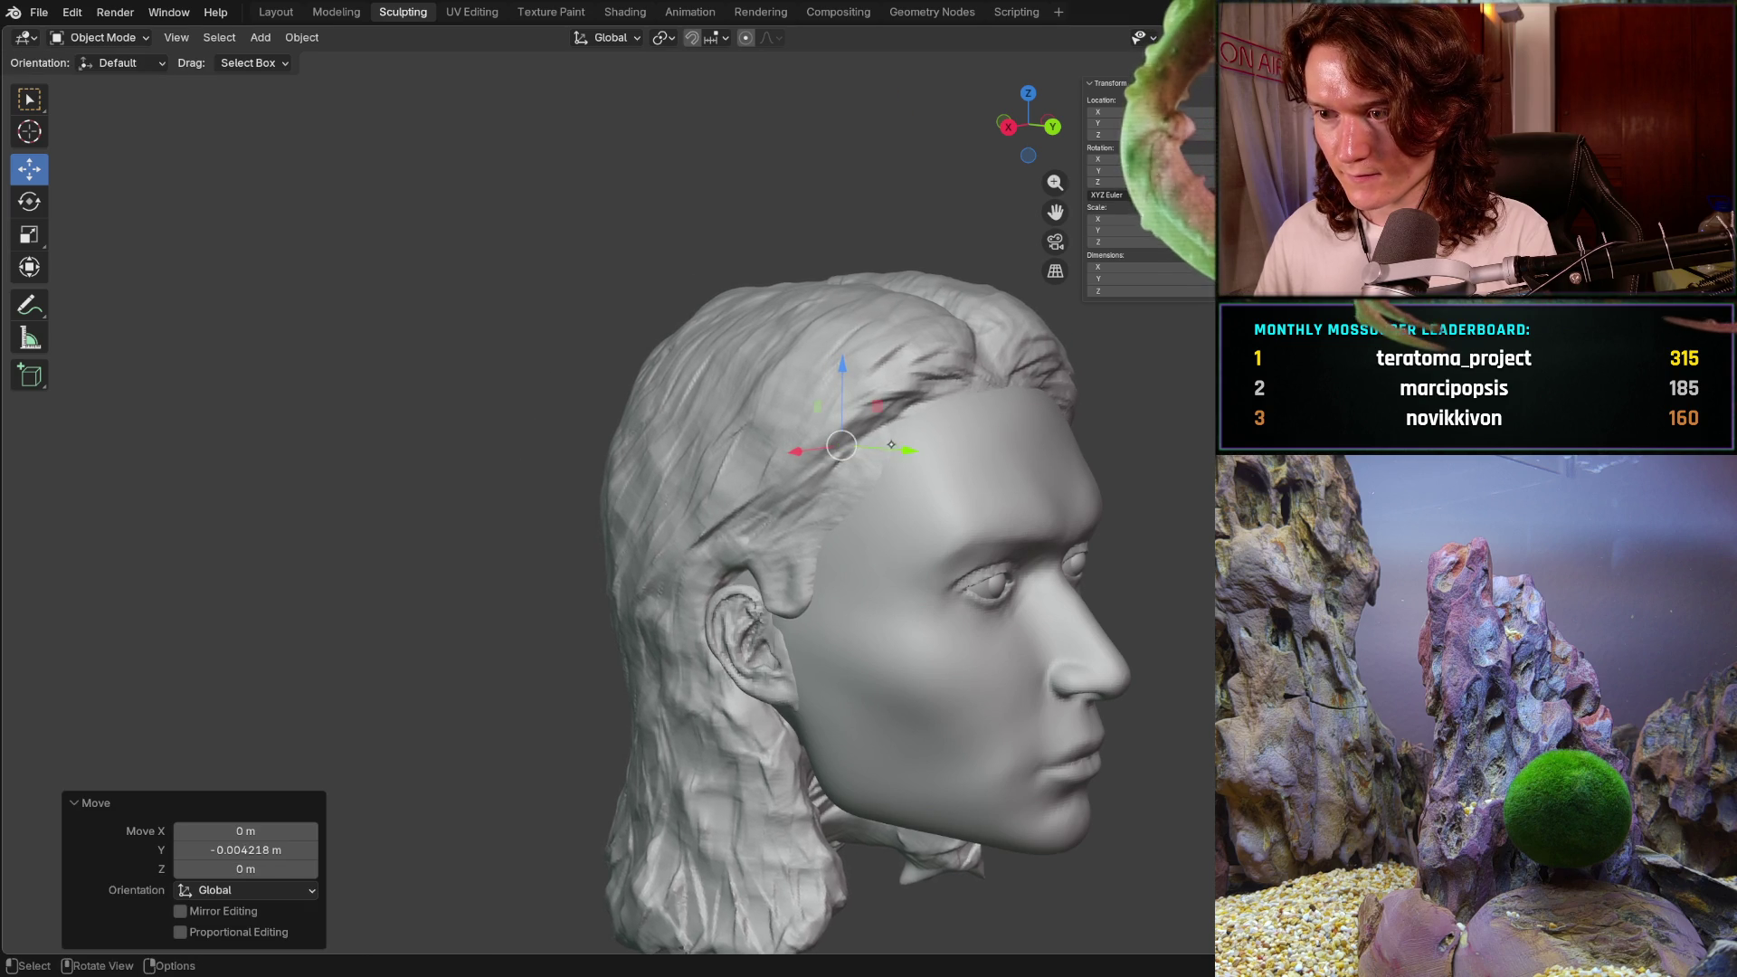
- Recheck the facial-third rulers from front orthographic and profile views of the head
mouse_move(984, 335)
middle_down()
mouse_move(878, 356)
mouse_move(893, 358)
middle_up()
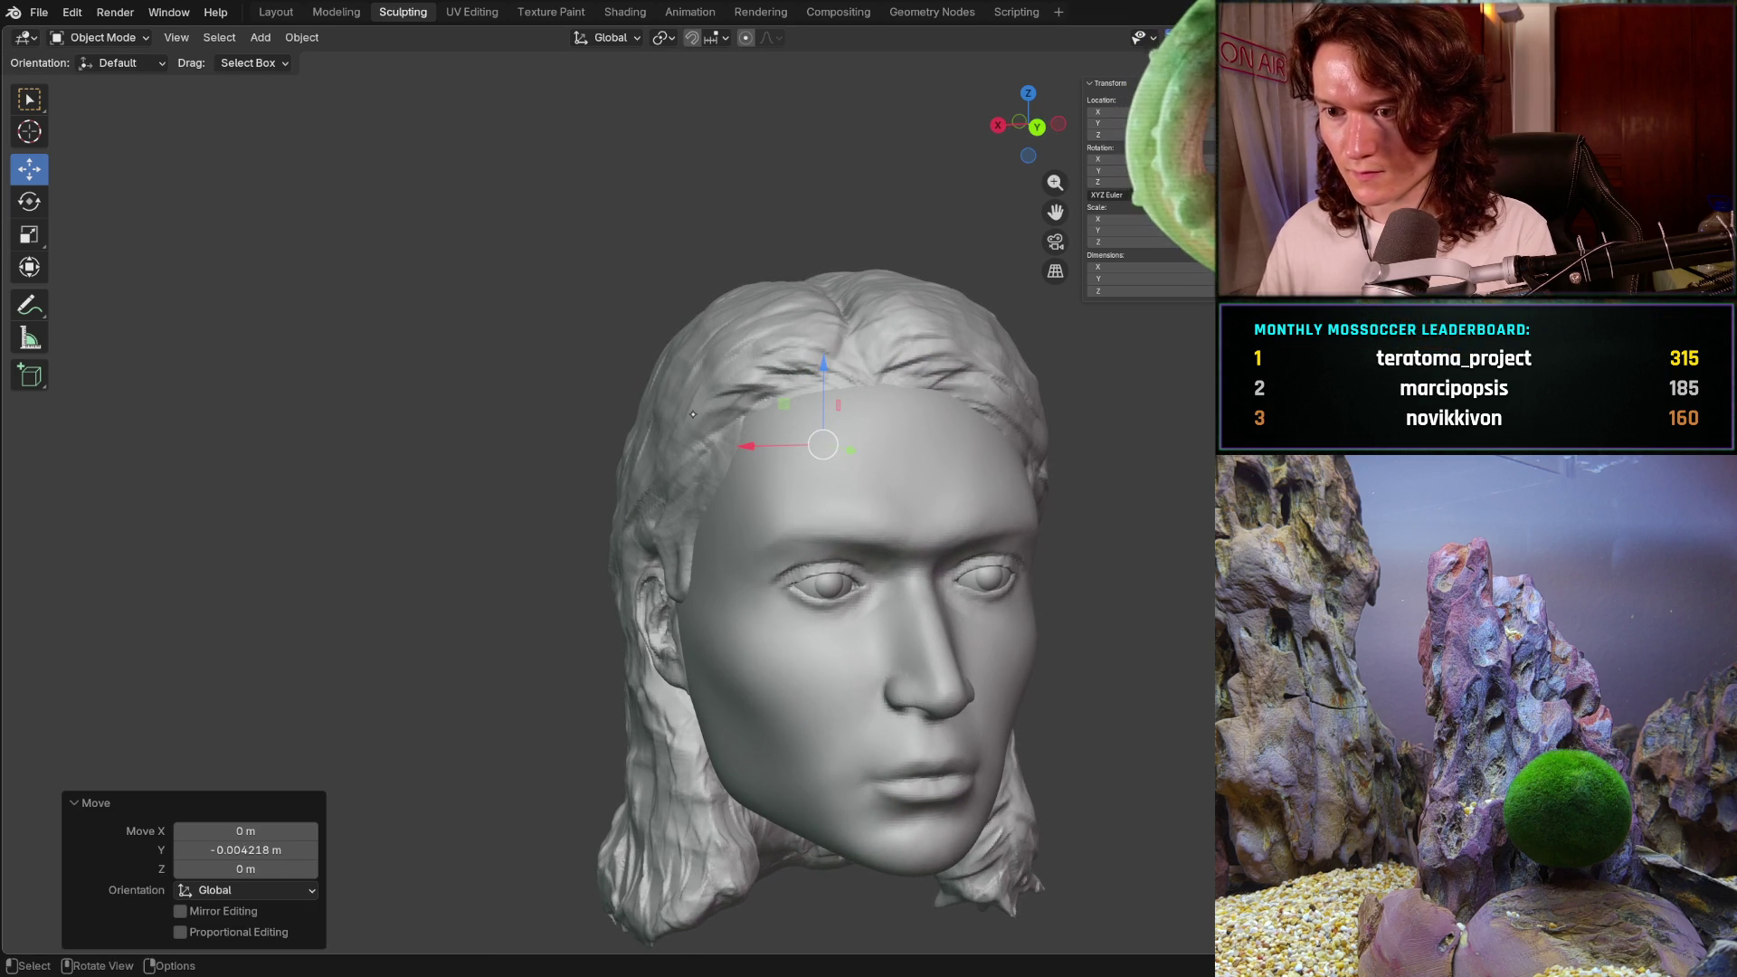
click(28, 338)
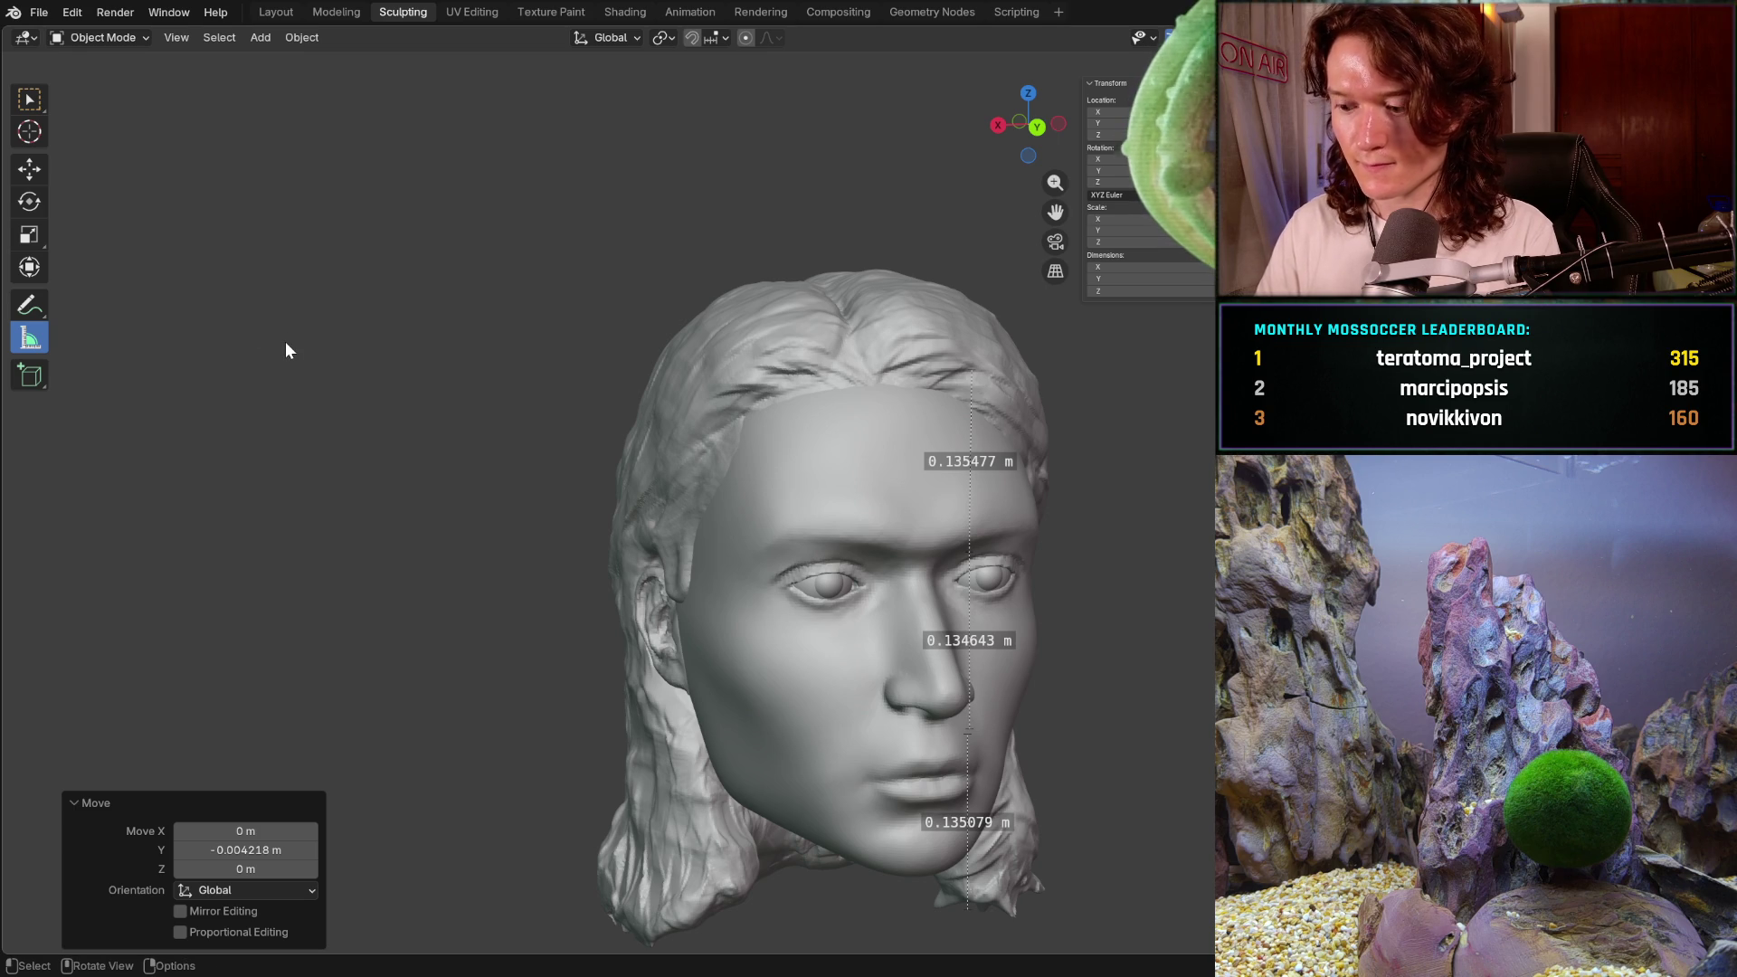
key(KP_1)
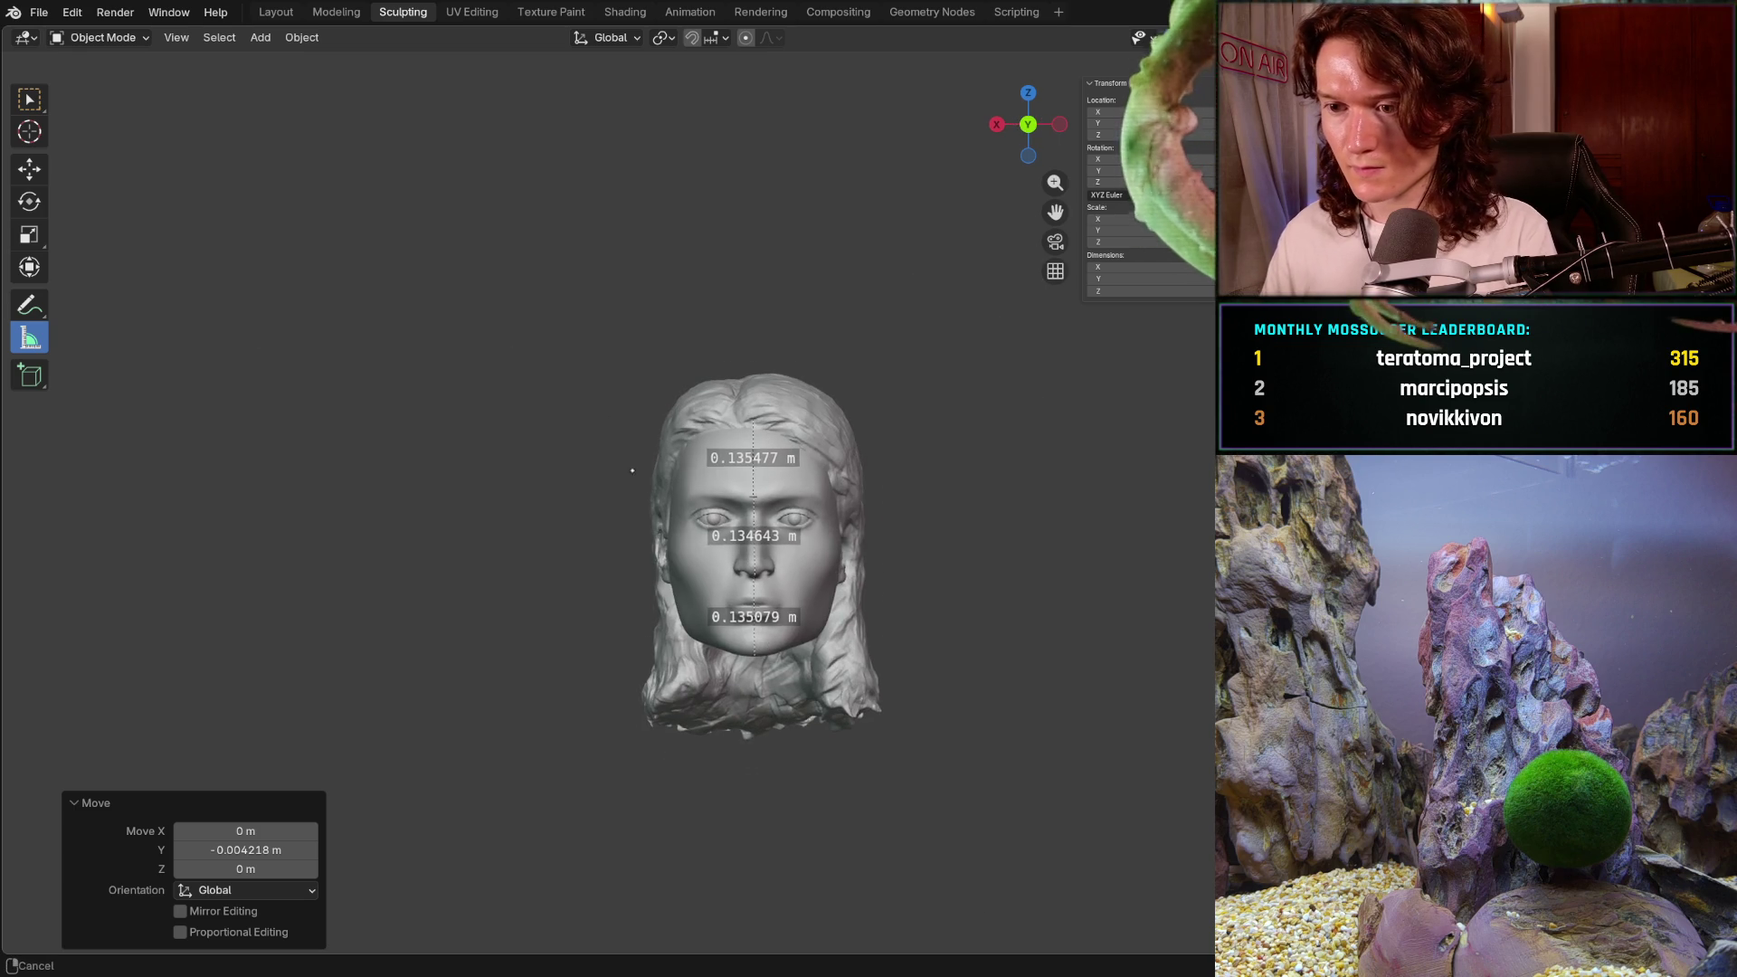
scroll(635, 437, up, 4)
middle_drag(633, 444, 814, 500)
key(ctrl+KP_1)
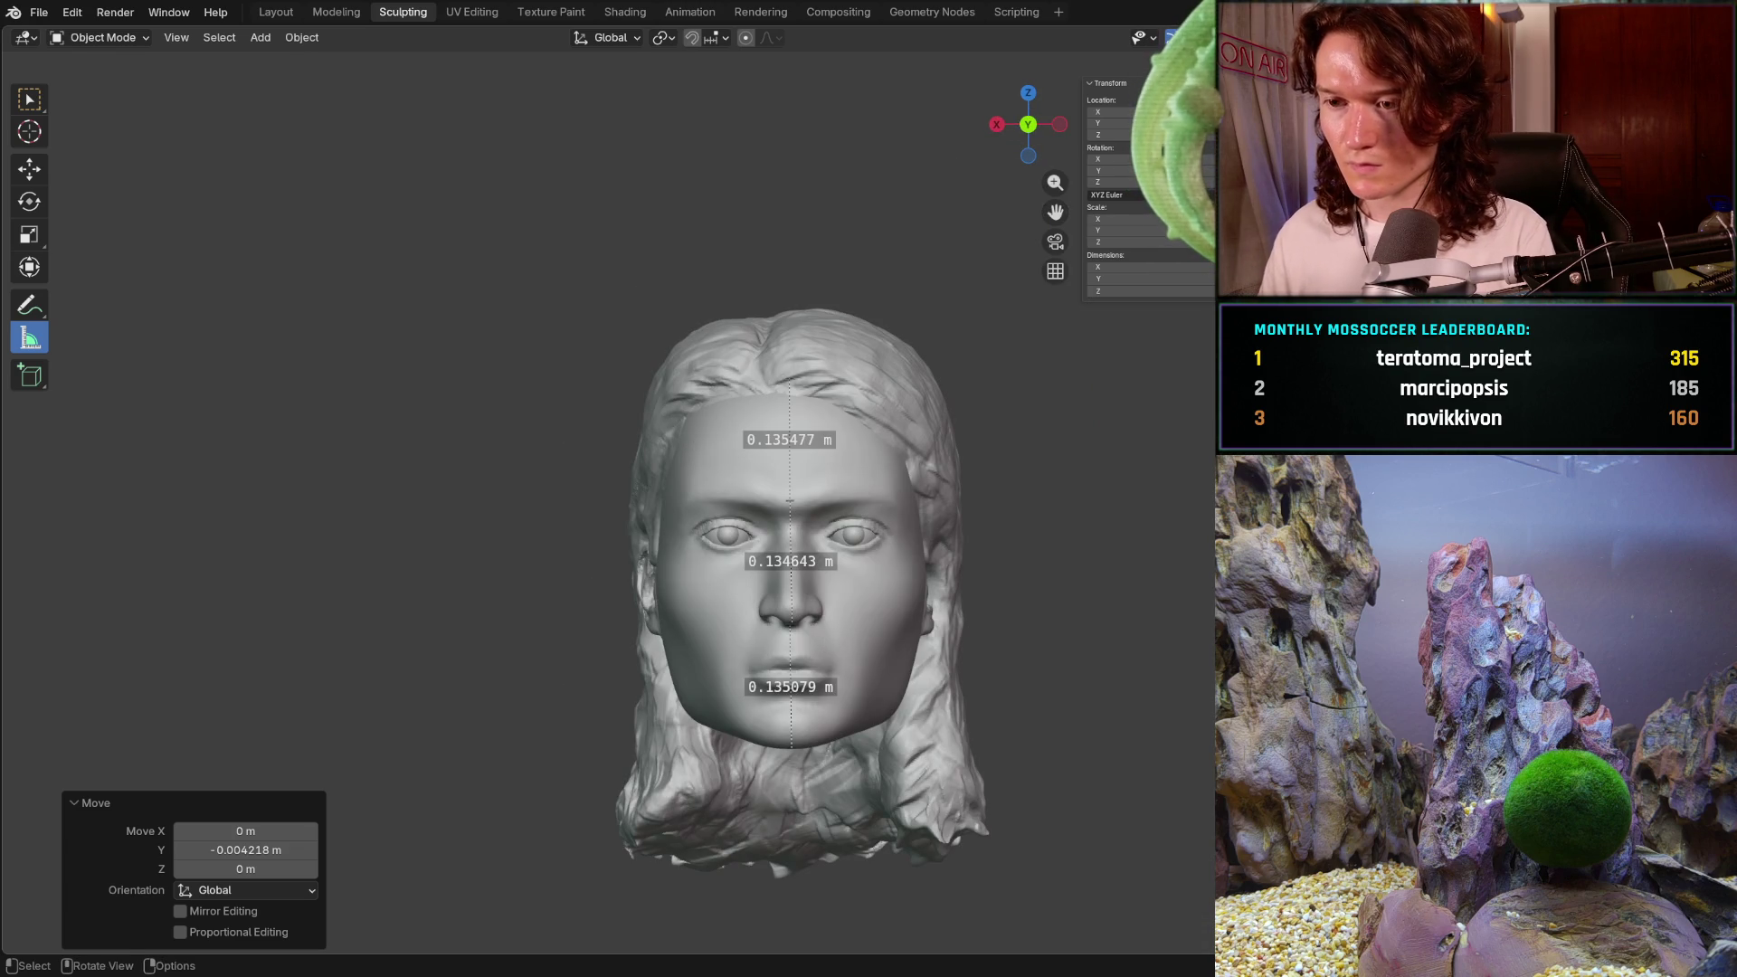
scroll(670, 457, up, 3)
mouse_move(669, 456)
middle_down()
mouse_move(814, 457)
mouse_move(751, 457)
mouse_move(696, 506)
mouse_move(548, 507)
mouse_move(796, 507)
middle_up()
scroll(814, 457, down, 3)
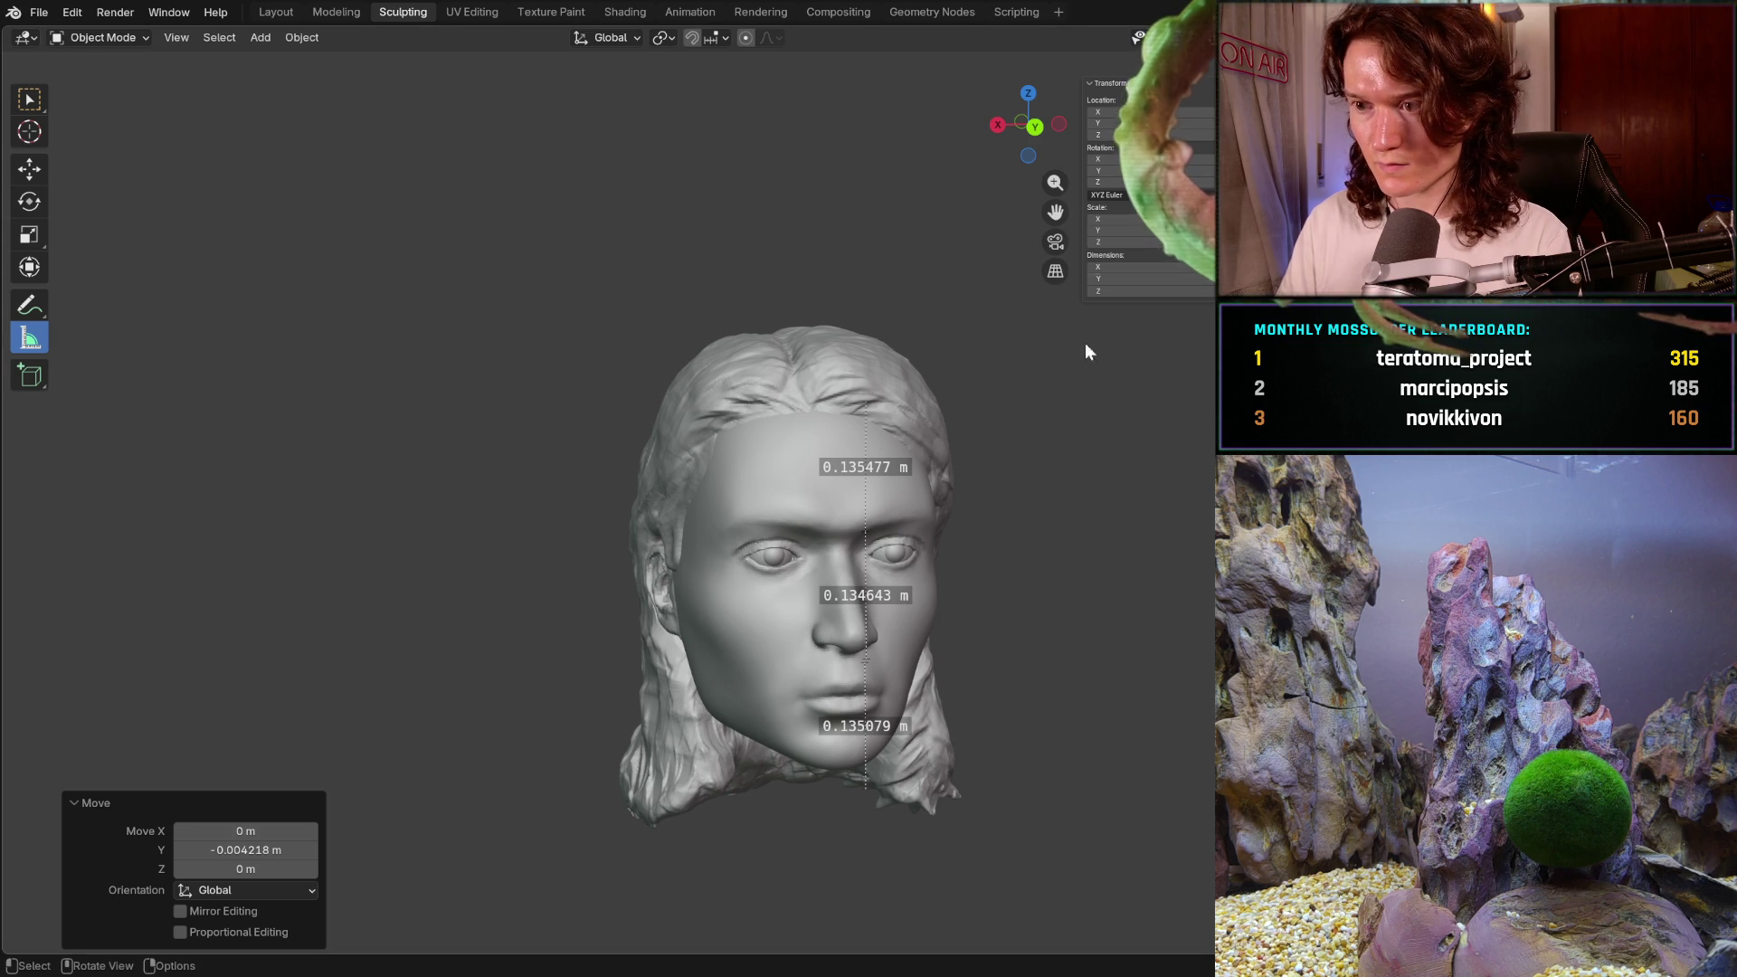
- Nudge the hair again slightly up along Z and along Y
middle_drag(634, 409, 442, 390)
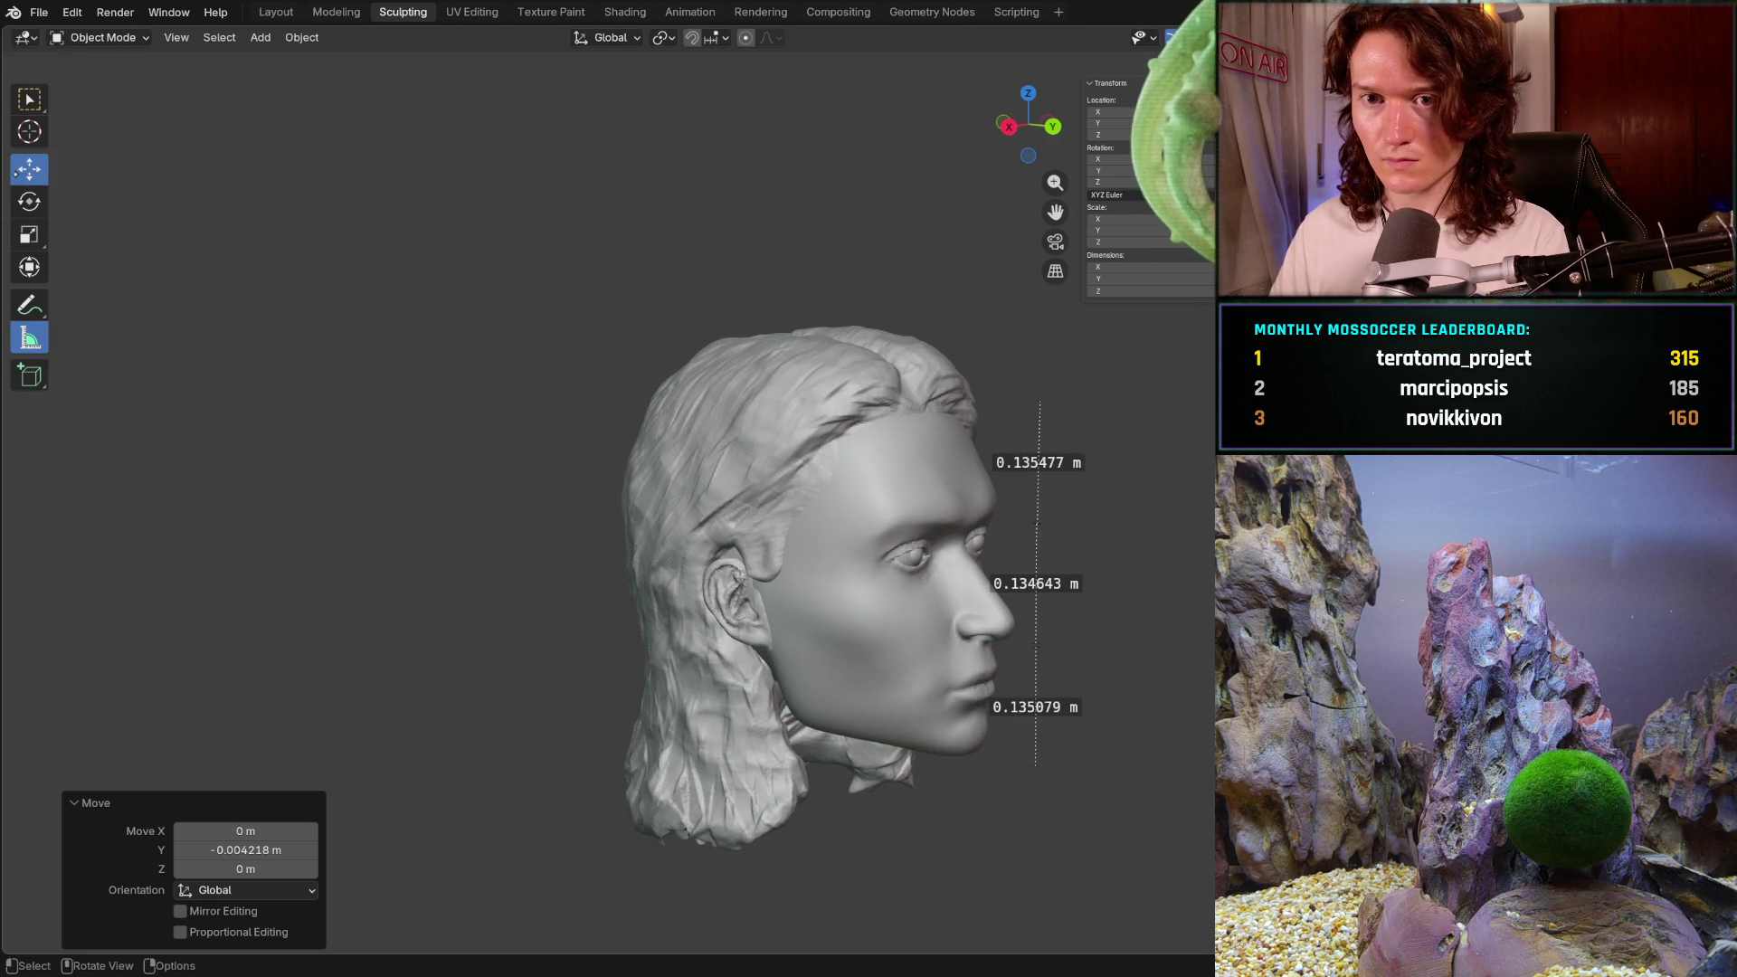
click(29, 168)
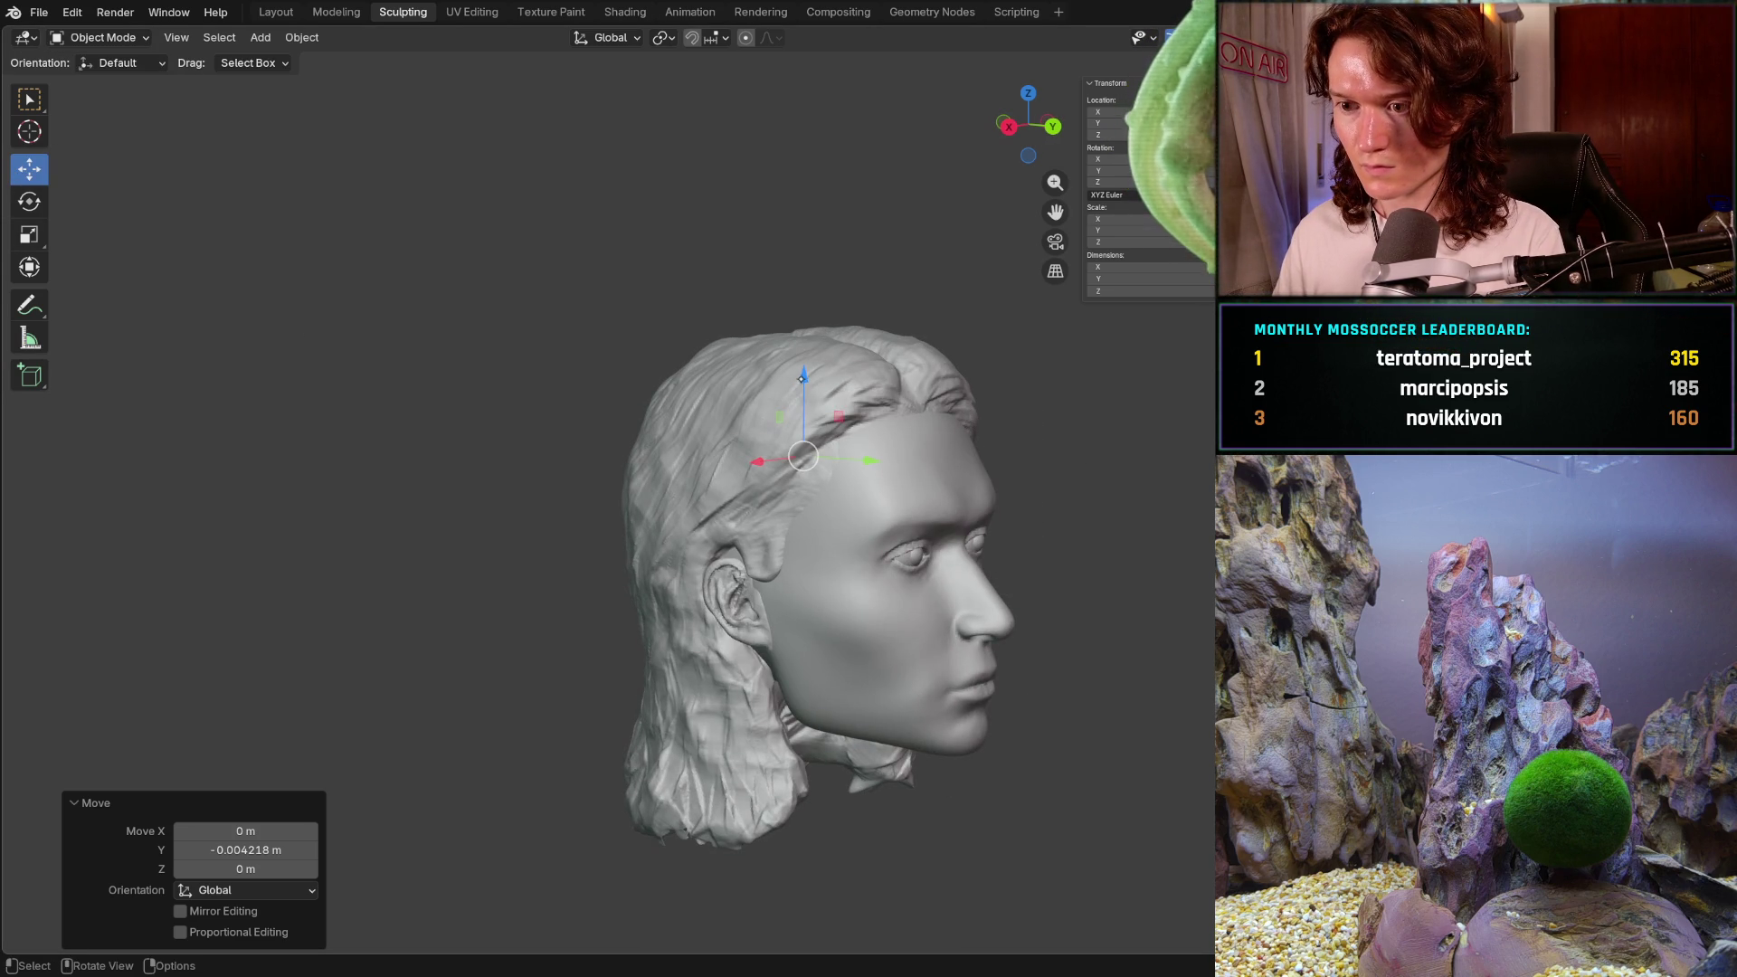
drag(802, 375, 802, 369)
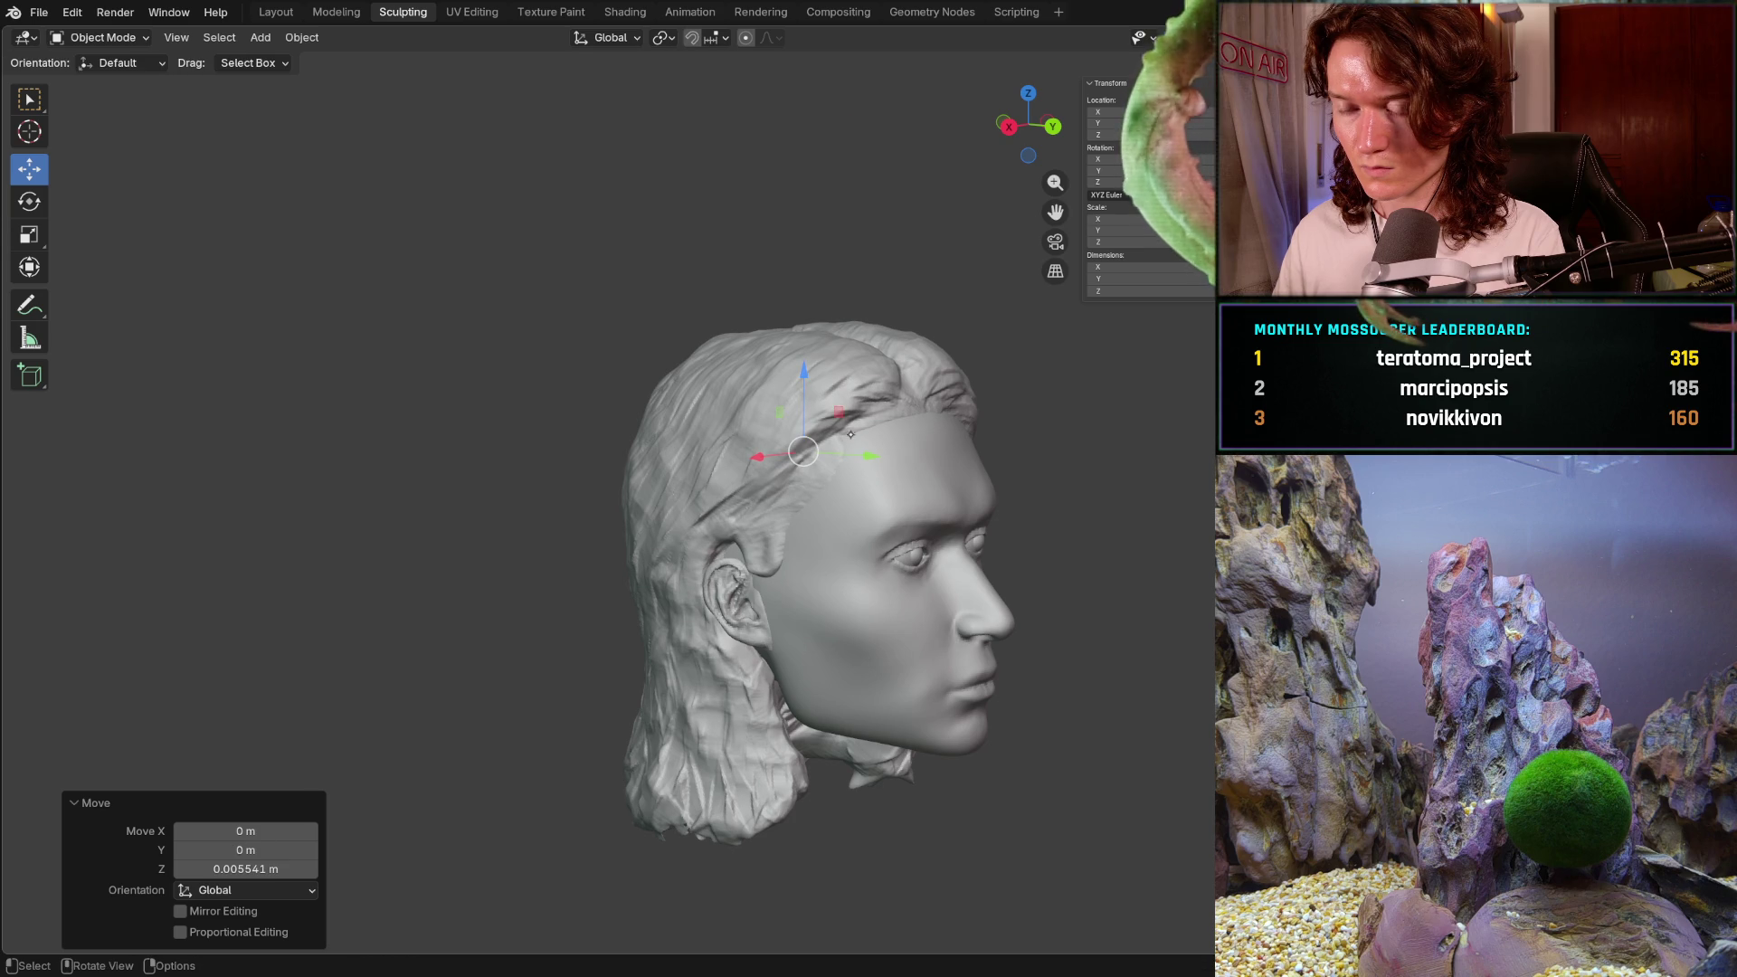
drag(860, 456, 846, 461)
mouse_move(846, 460)
middle_down()
mouse_move(811, 453)
mouse_move(898, 402)
middle_up()
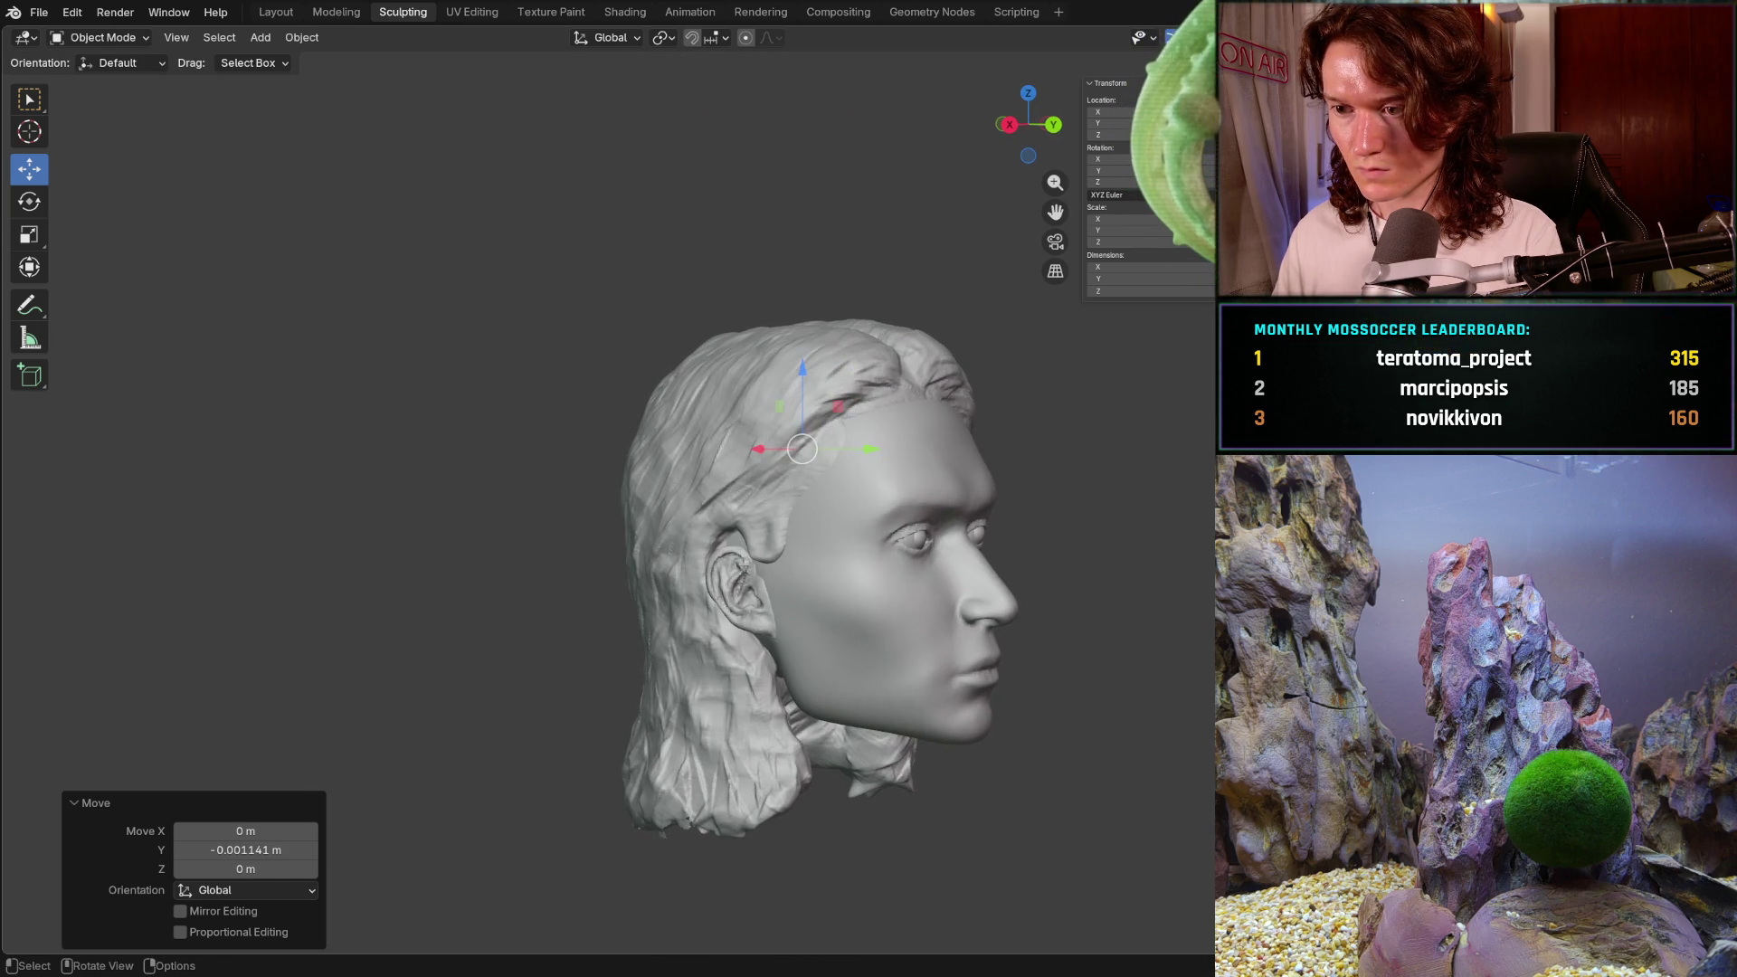
scroll(823, 481, up, 3)
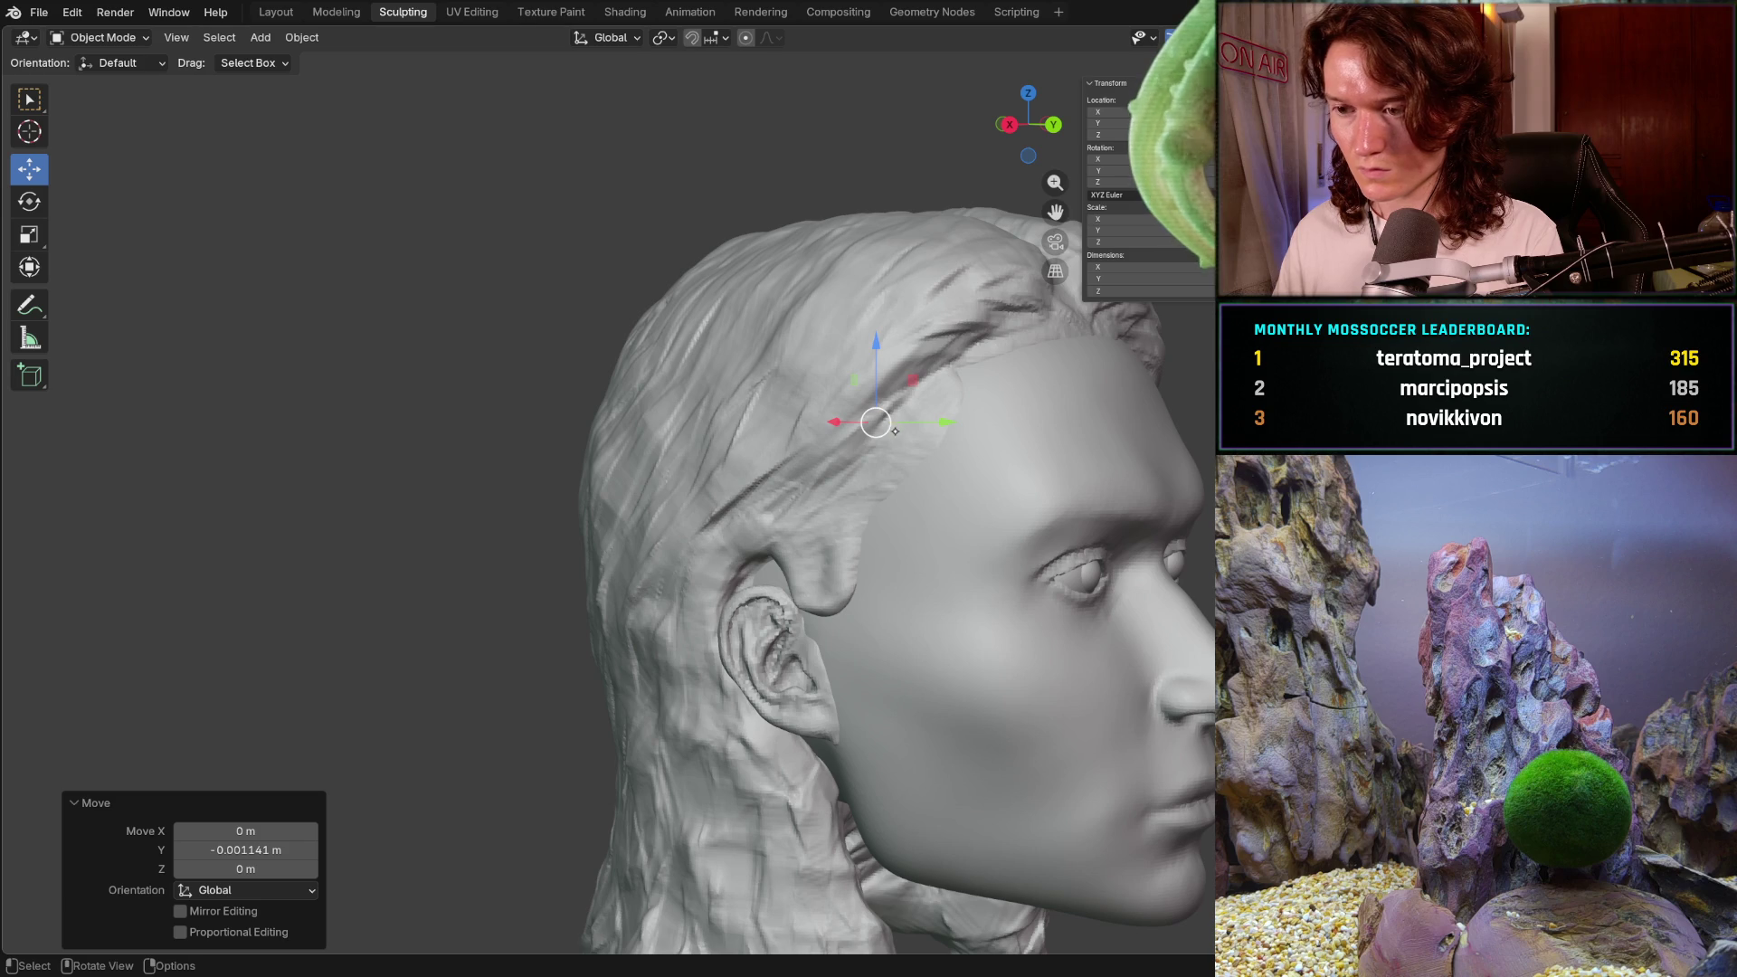
- Undo the extra hair nudges and return to a front view for sculpting
key(ctrl+z)
key(ctrl+z)
key(ctrl+z)
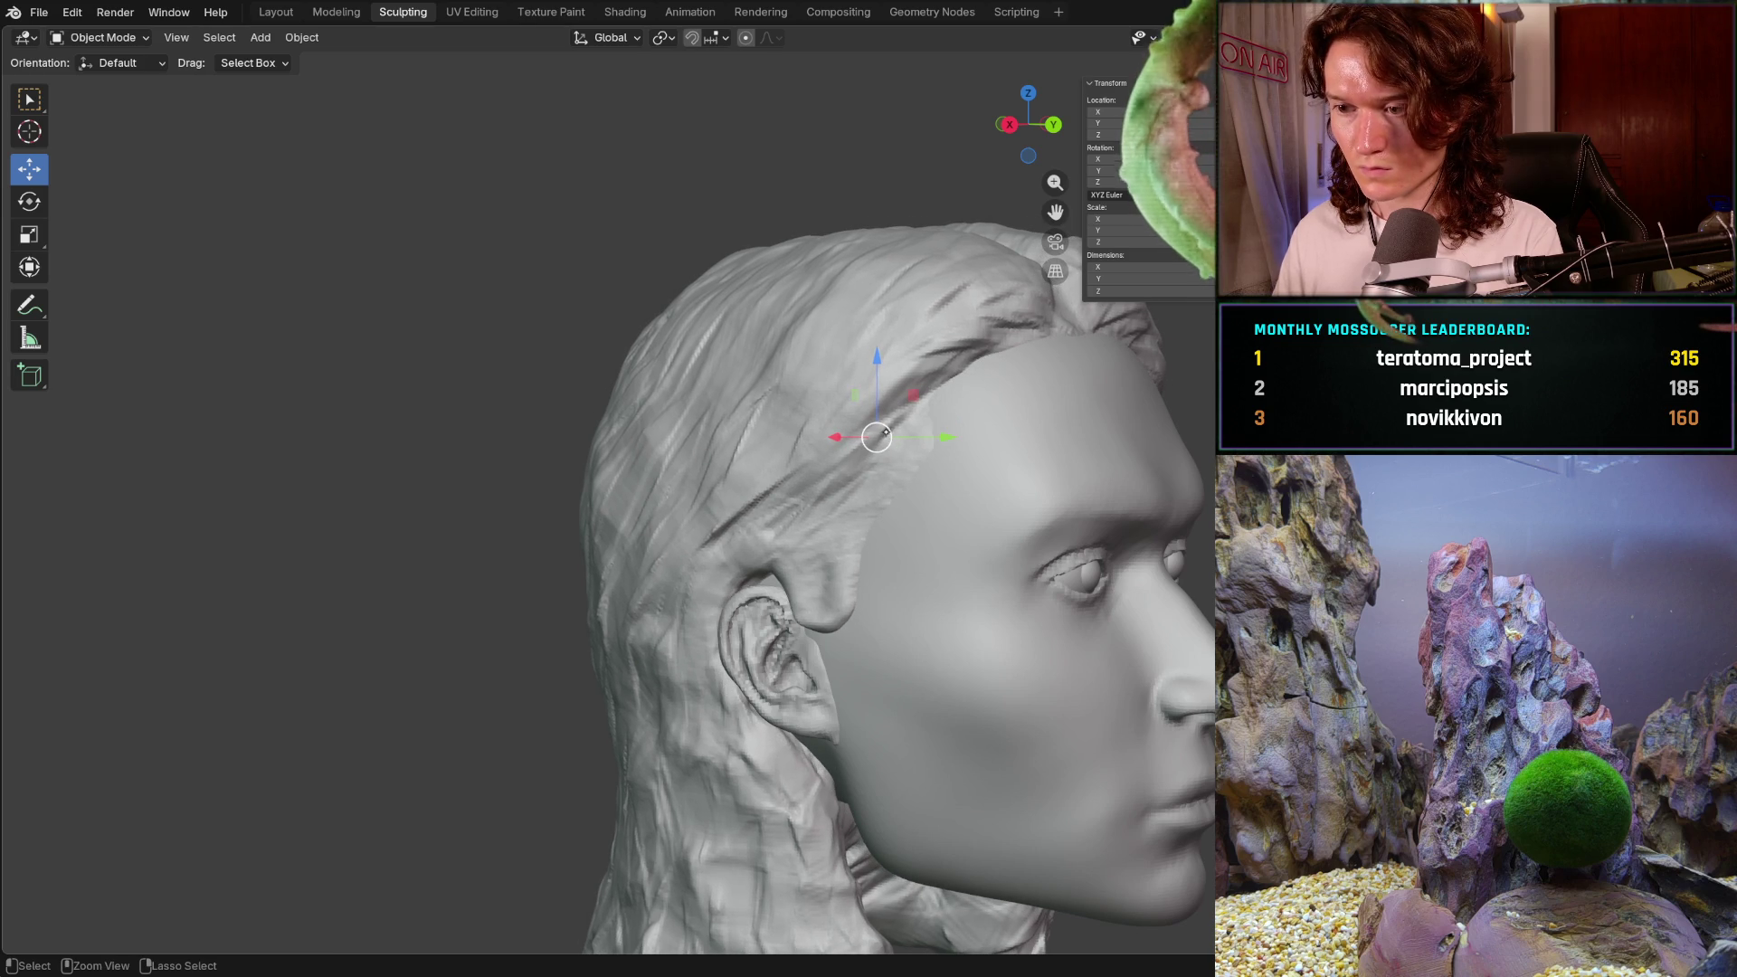
key(ctrl+z)
key(ctrl+z)
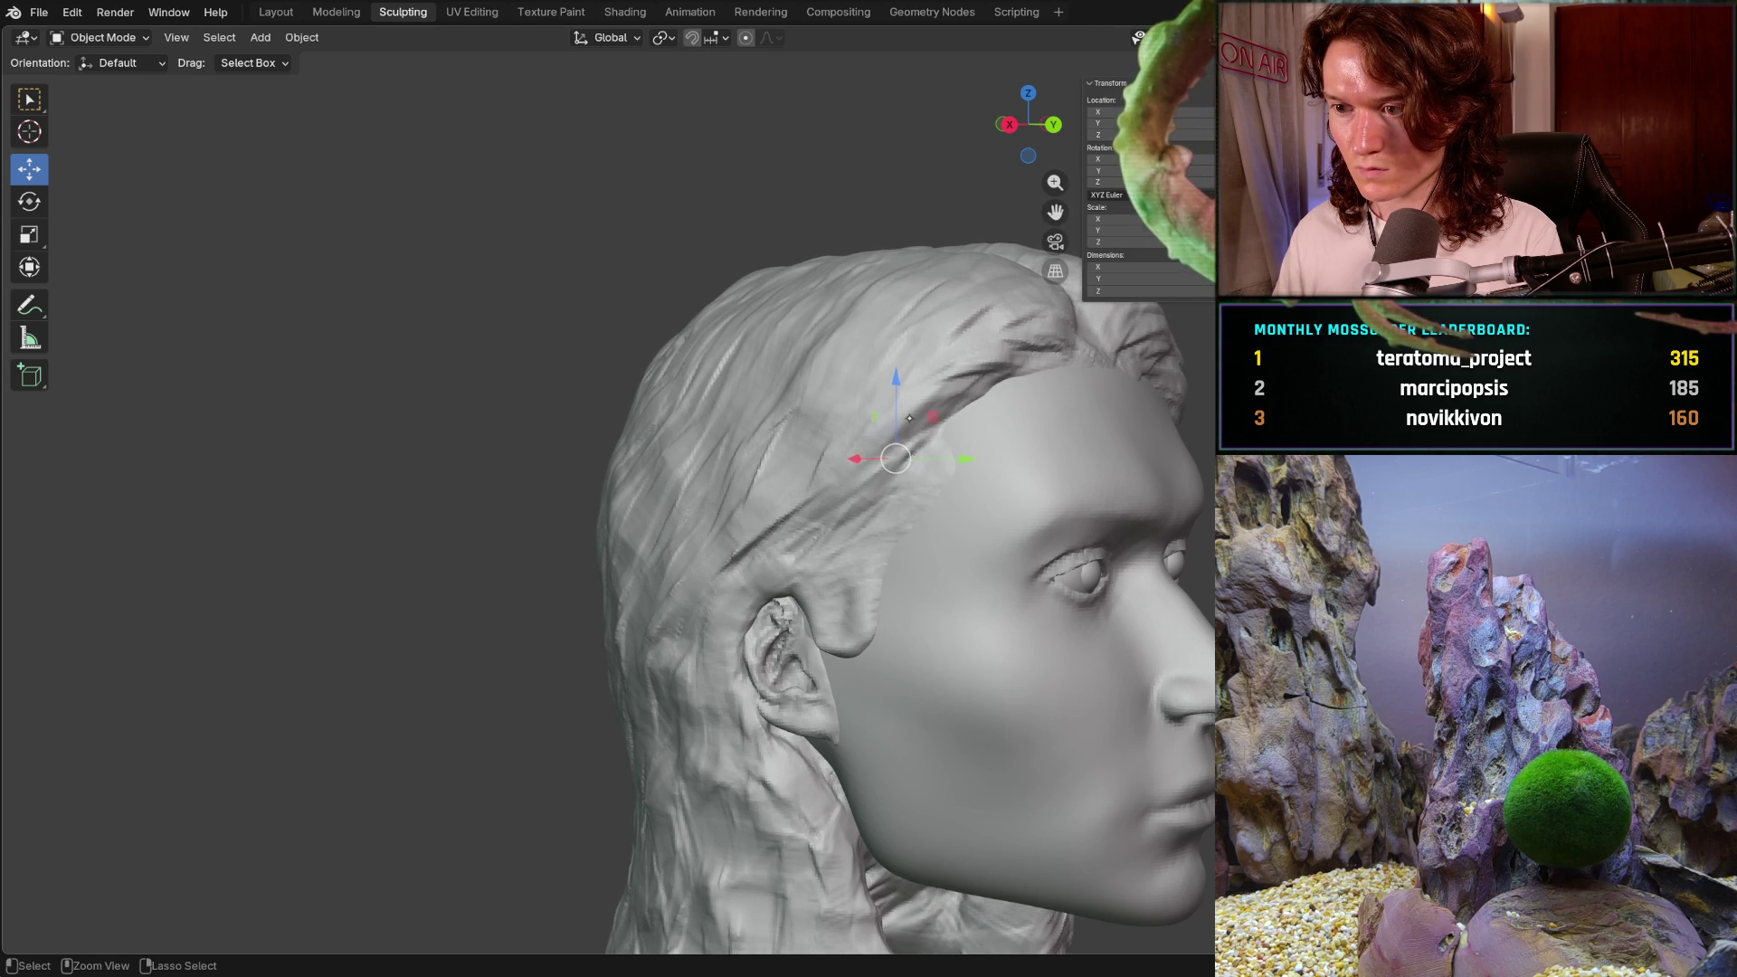
key(ctrl+z)
mouse_move(899, 485)
middle_down()
mouse_move(758, 497)
mouse_move(834, 525)
middle_up()
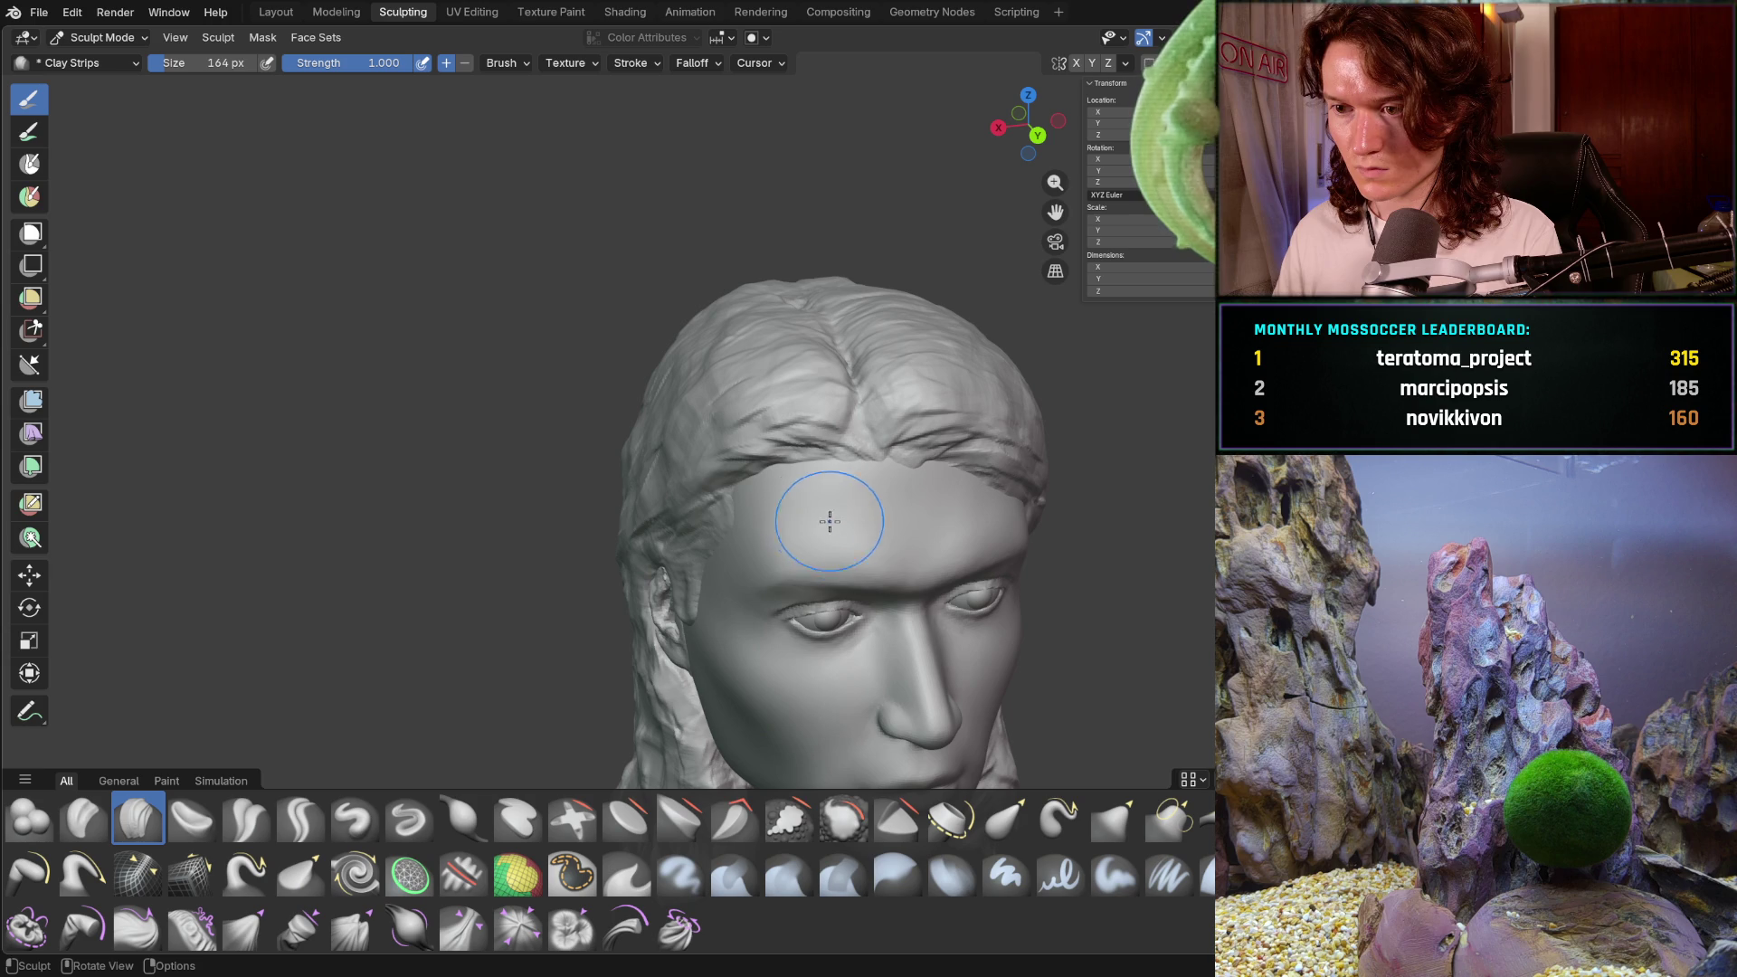
- Set the sculpt brush to 110 px and add hair strands along the left and right hairline
click(126, 37)
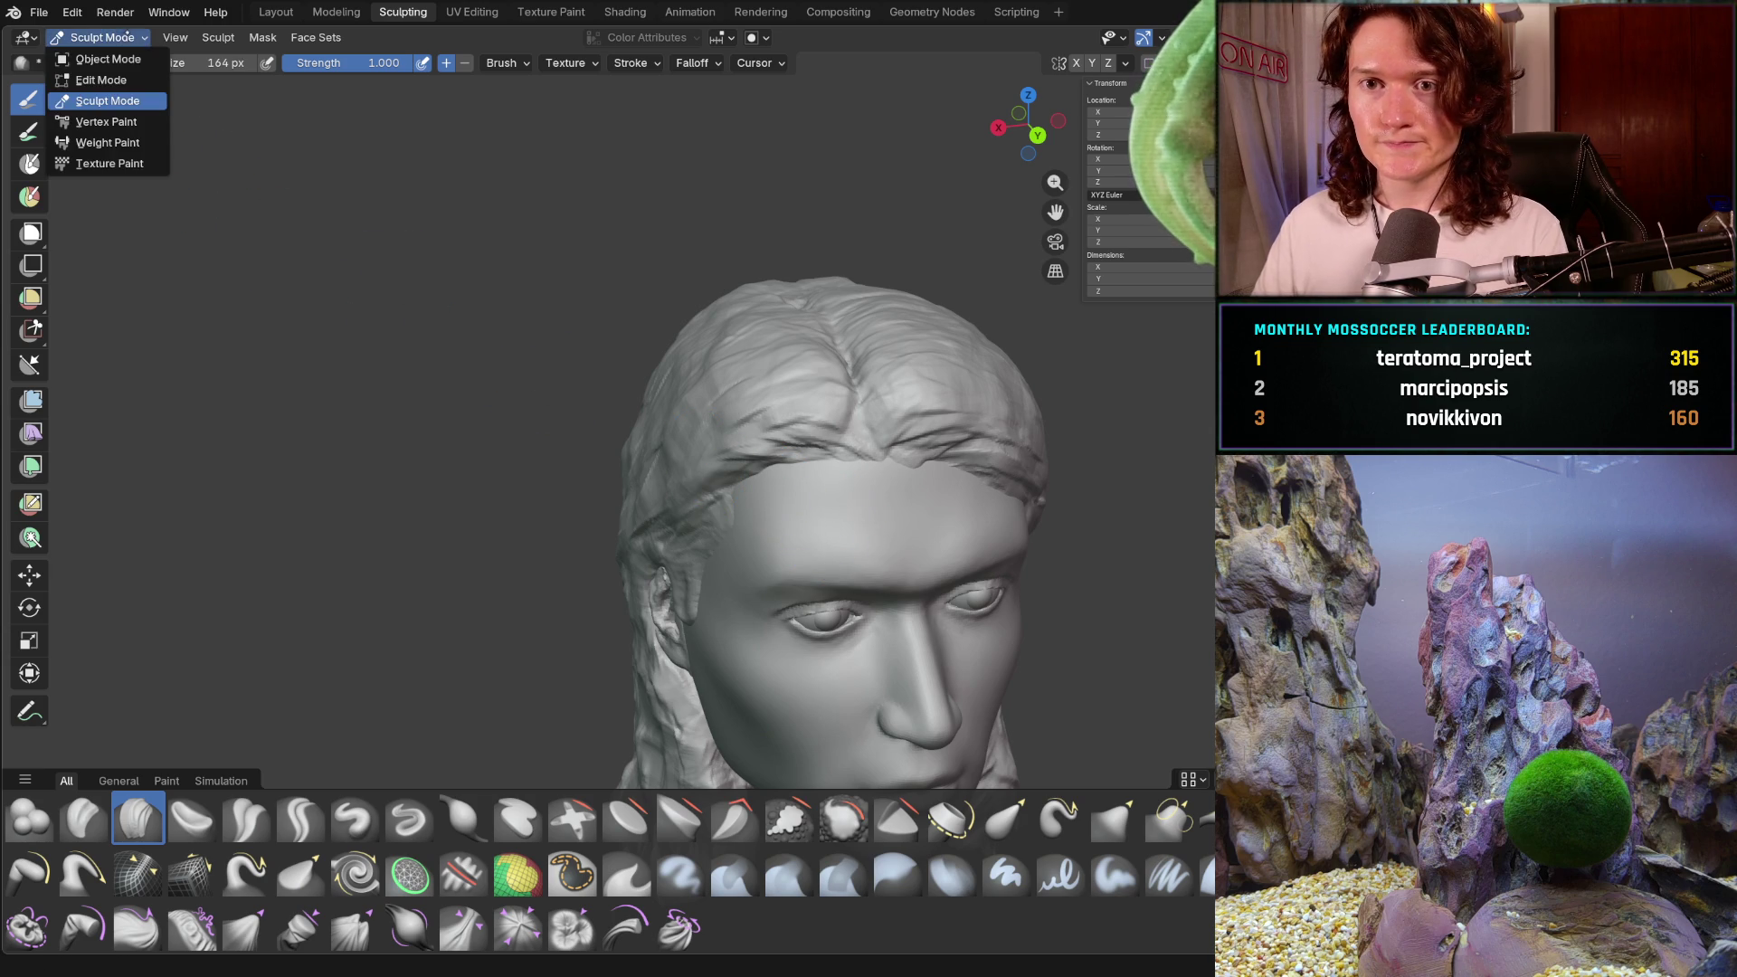
key(Escape)
mouse_move(833, 473)
middle_down()
mouse_move(764, 465)
mouse_move(796, 427)
middle_up()
key(f)
click(739, 479)
scroll(802, 415, up, 2)
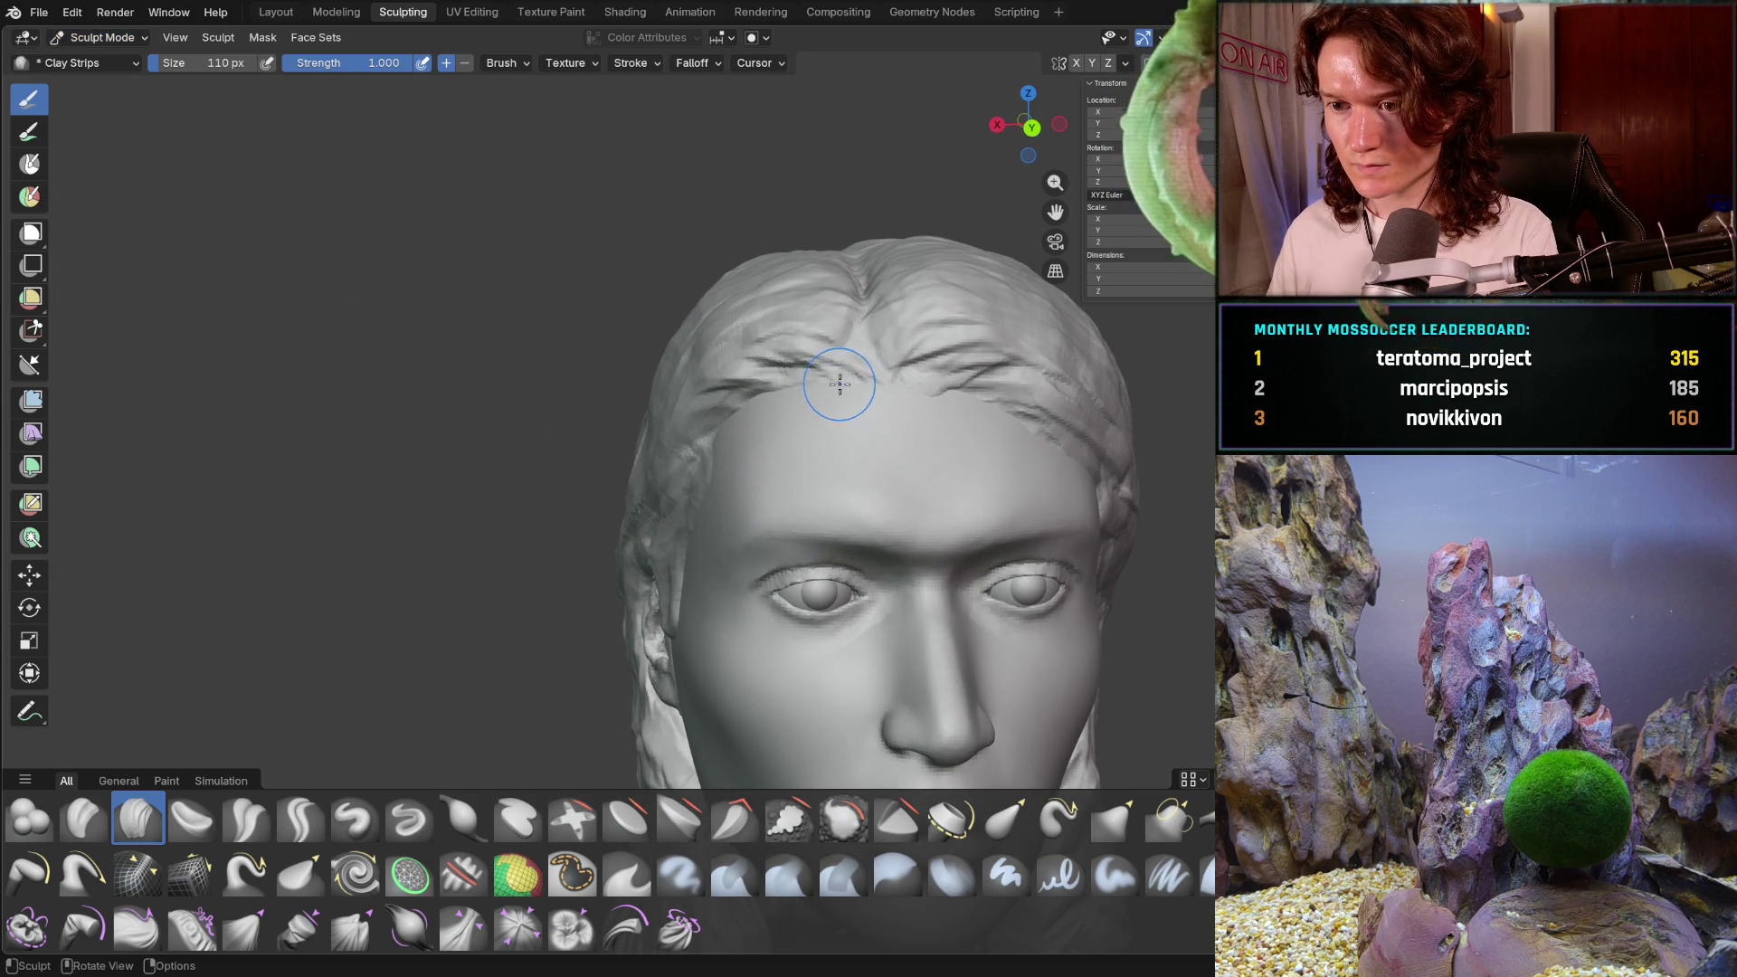
mouse_move(805, 380)
mouse_down()
mouse_move(706, 419)
mouse_move(735, 371)
mouse_move(794, 353)
mouse_move(899, 388)
mouse_move(936, 357)
mouse_move(1072, 416)
mouse_move(1049, 425)
mouse_up()
mouse_move(1049, 425)
middle_down()
mouse_move(942, 415)
mouse_move(981, 466)
mouse_move(1049, 458)
middle_up()
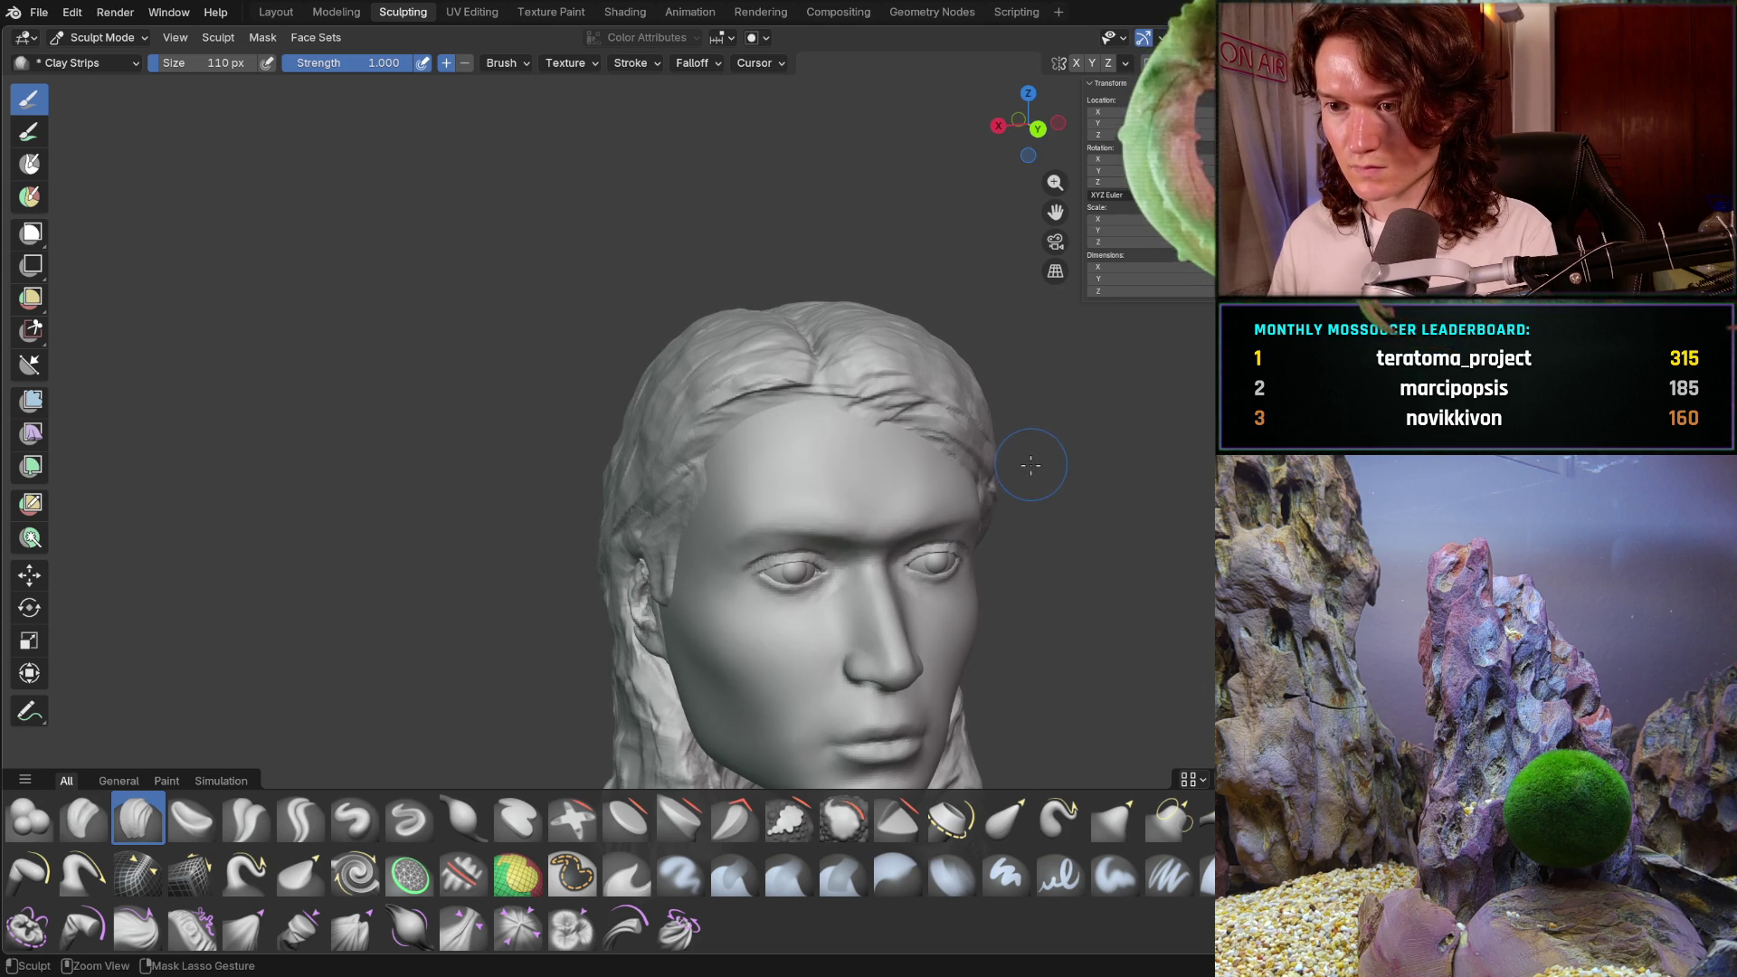
- Toggle undo/redo to compare the new strands with the bald head, then discard them
key(ctrl+z)
key(ctrl+z)
key(ctrl+z)
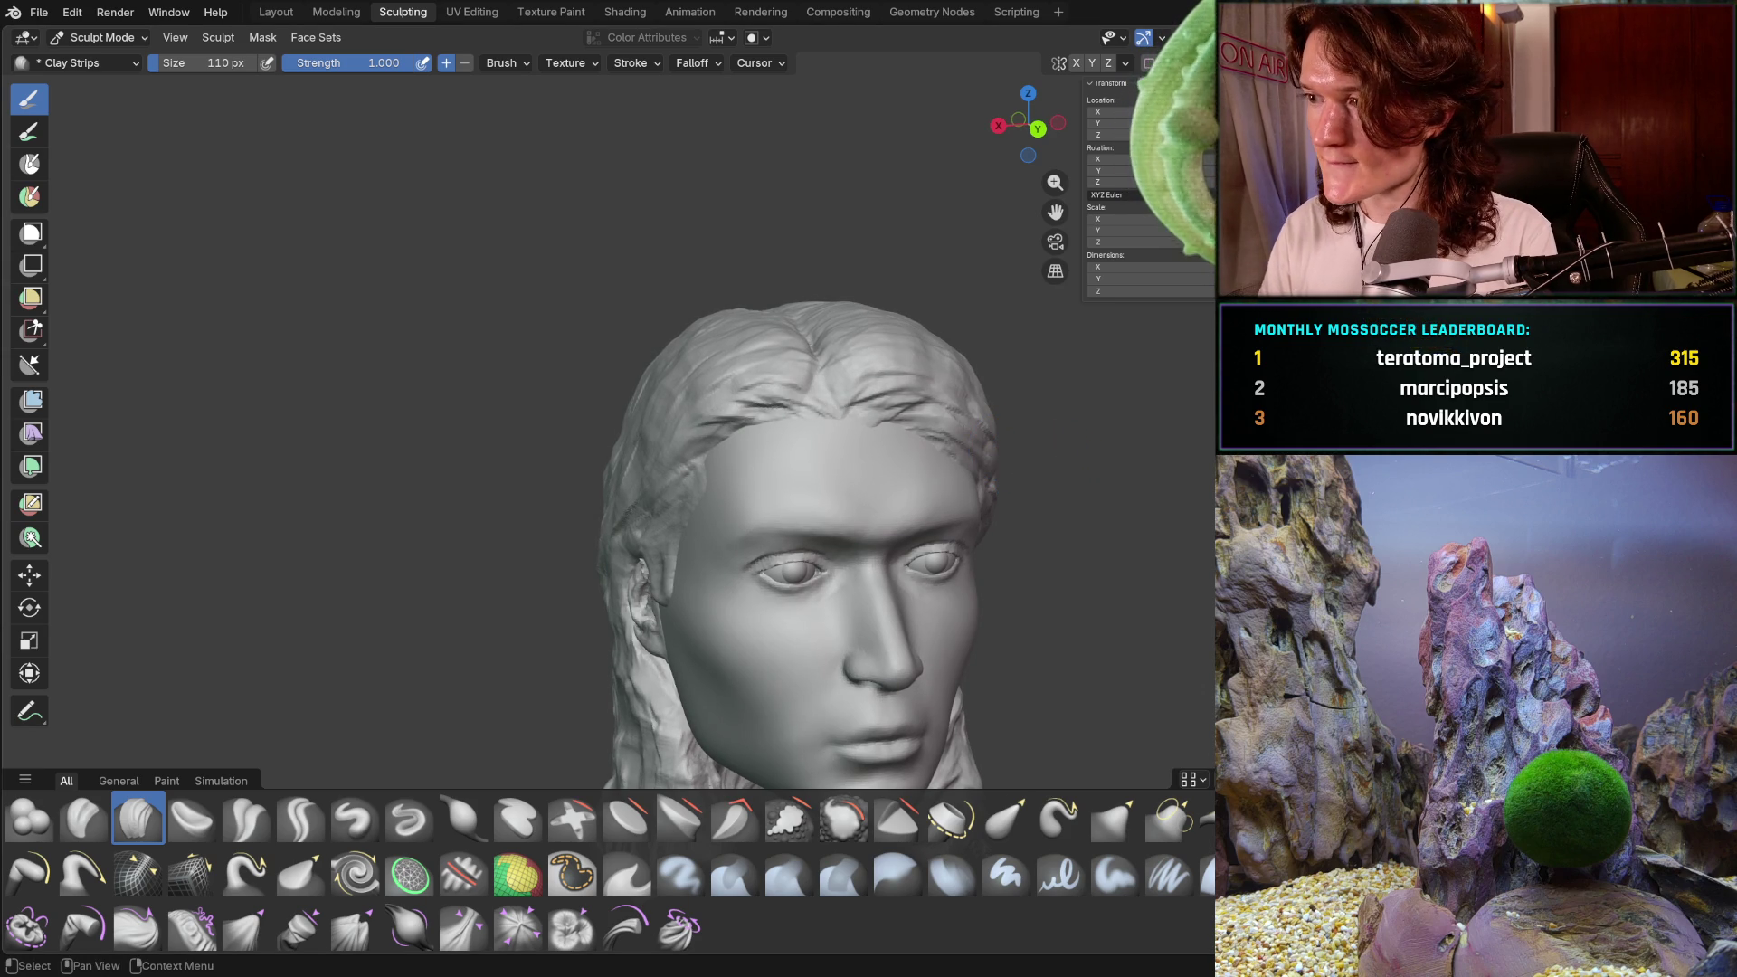
key(ctrl+z)
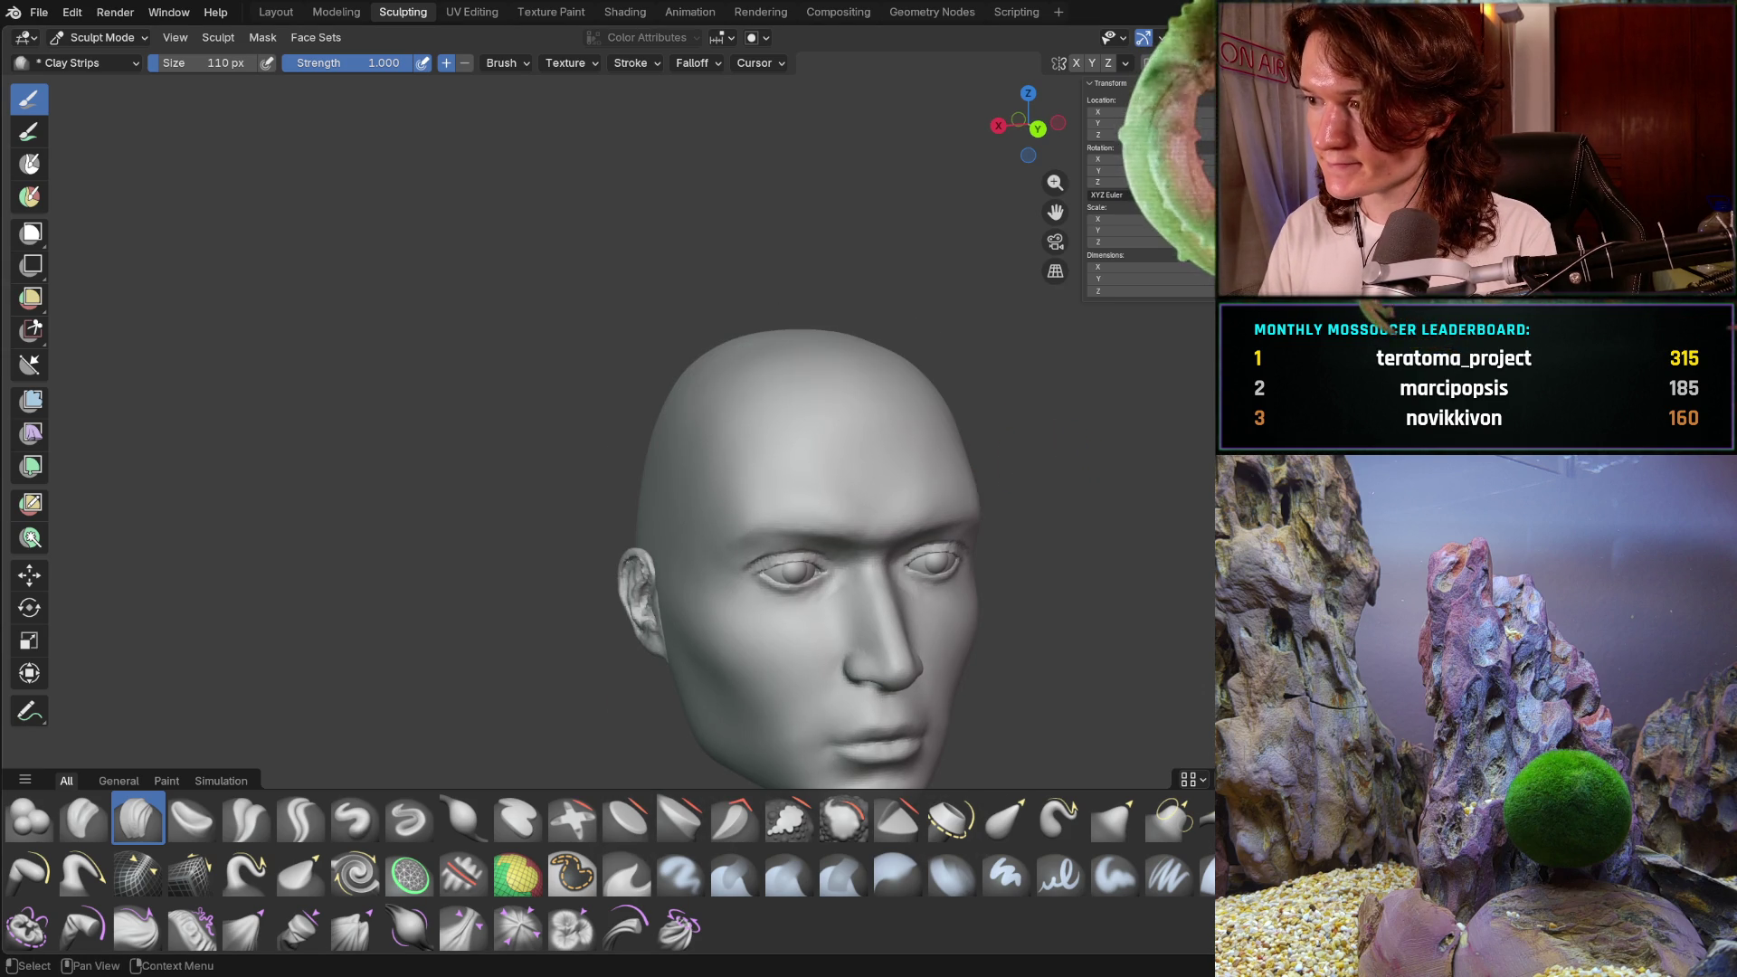
key(ctrl+shift+z)
key(ctrl+z)
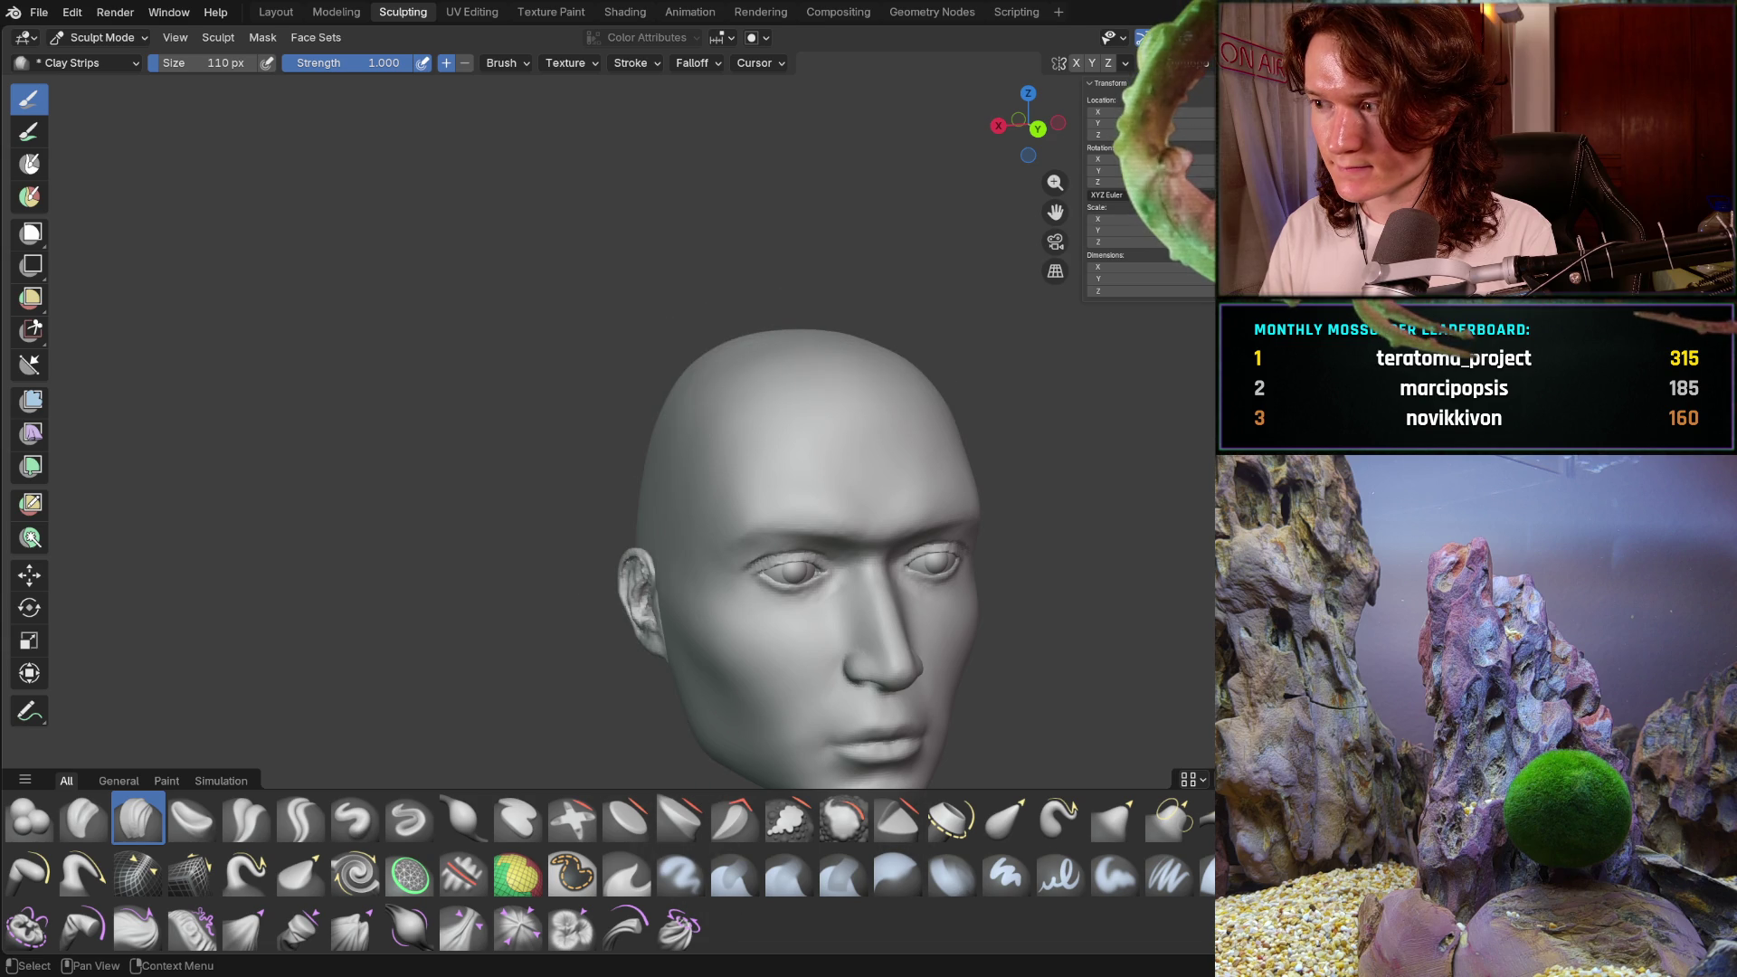
key(ctrl+shift+z)
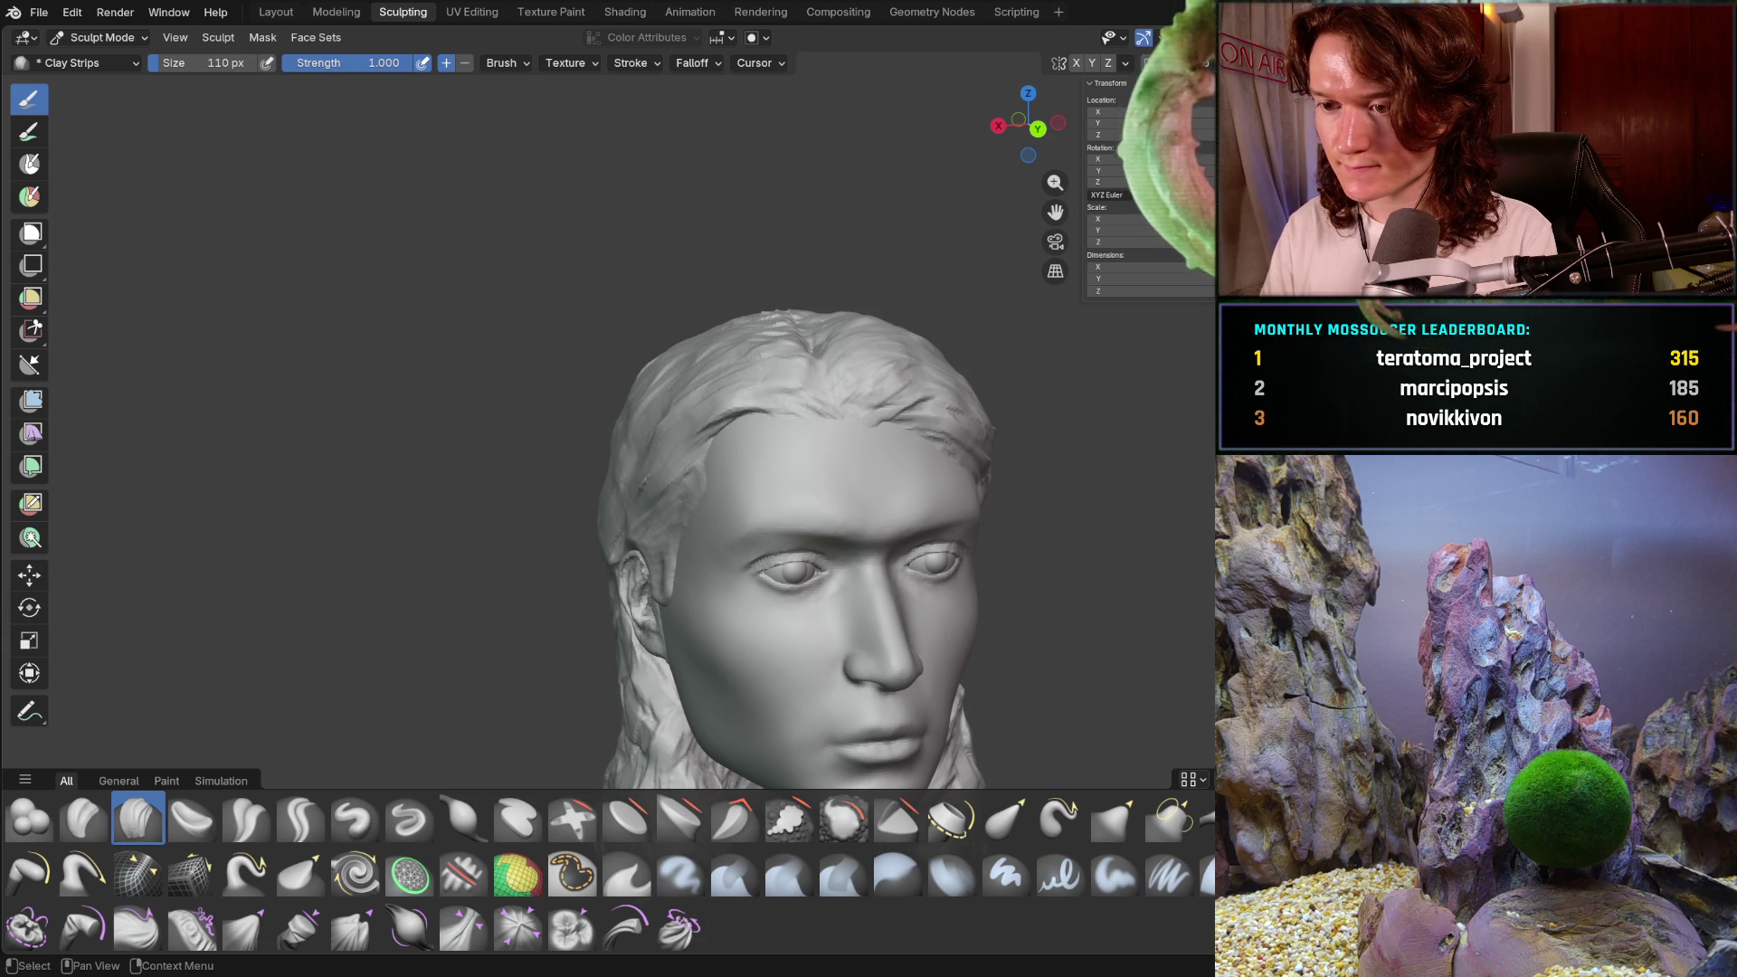
key(ctrl+z)
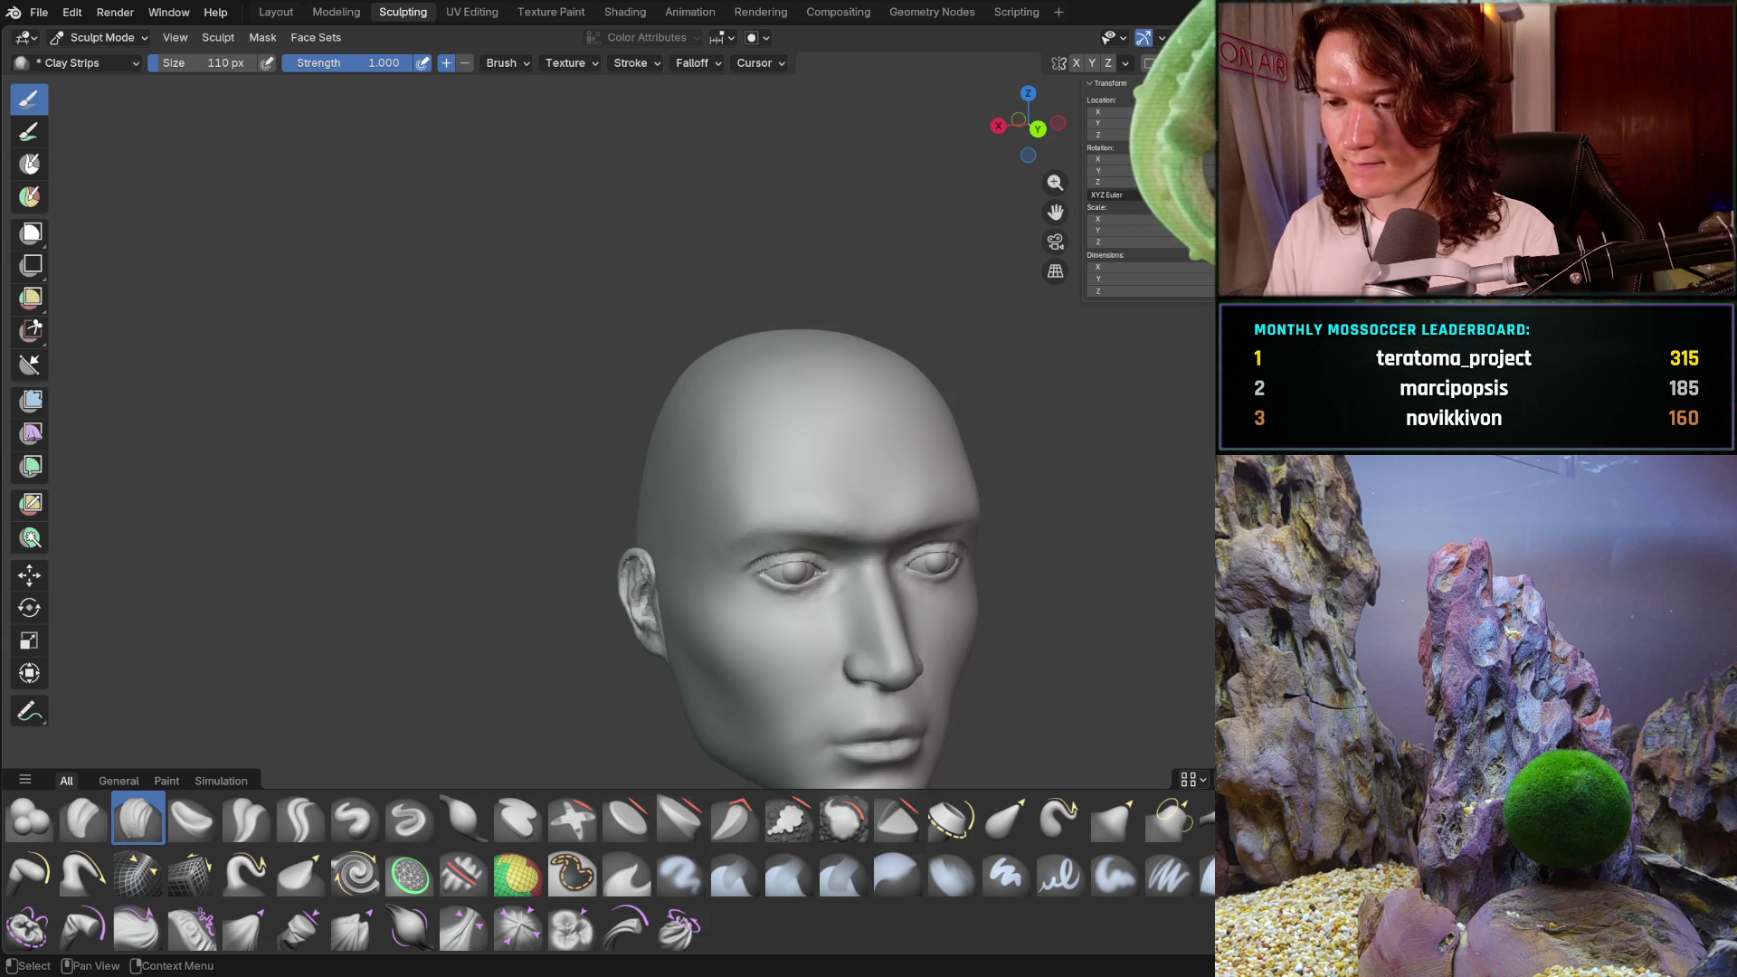
key(ctrl+shift+z)
key(ctrl+shift+z)
key(ctrl+z)
key(ctrl+shift+z)
key(ctrl+z)
key(ctrl+shift+z)
key(ctrl+z)
key(ctrl+shift+z)
key(ctrl+z)
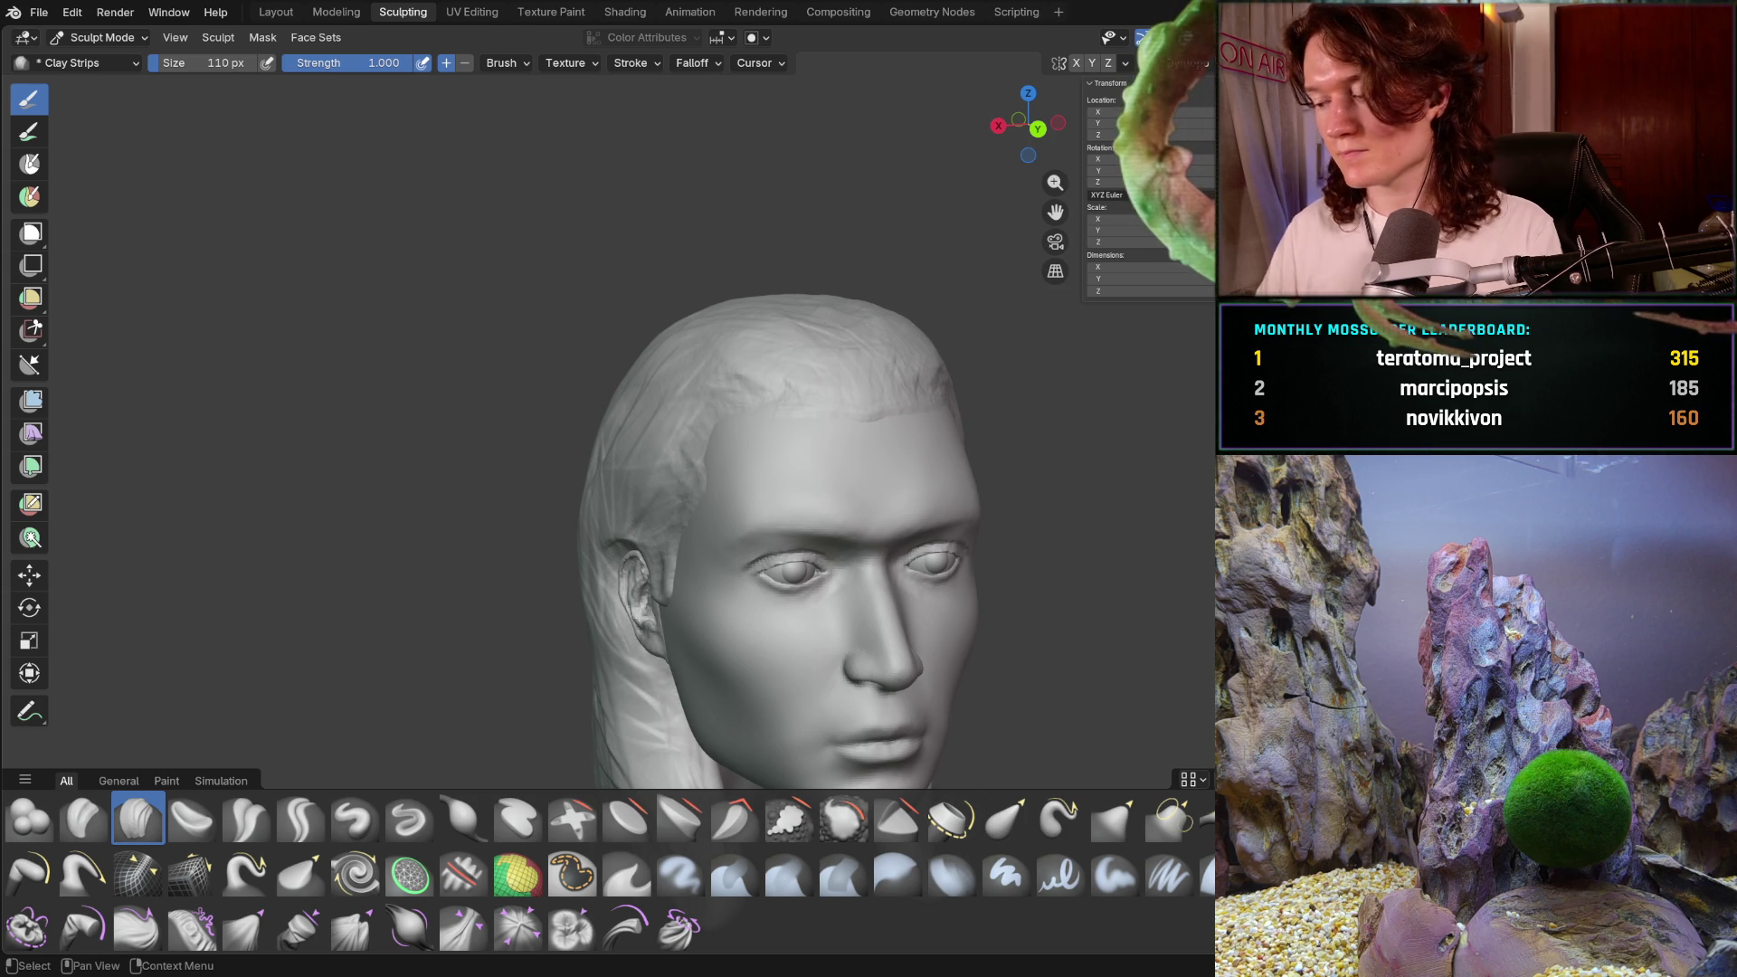
- Return to a front orthographic view and switch to Object Mode
middle_drag(910, 590, 739, 591)
scroll(783, 599, down, 2)
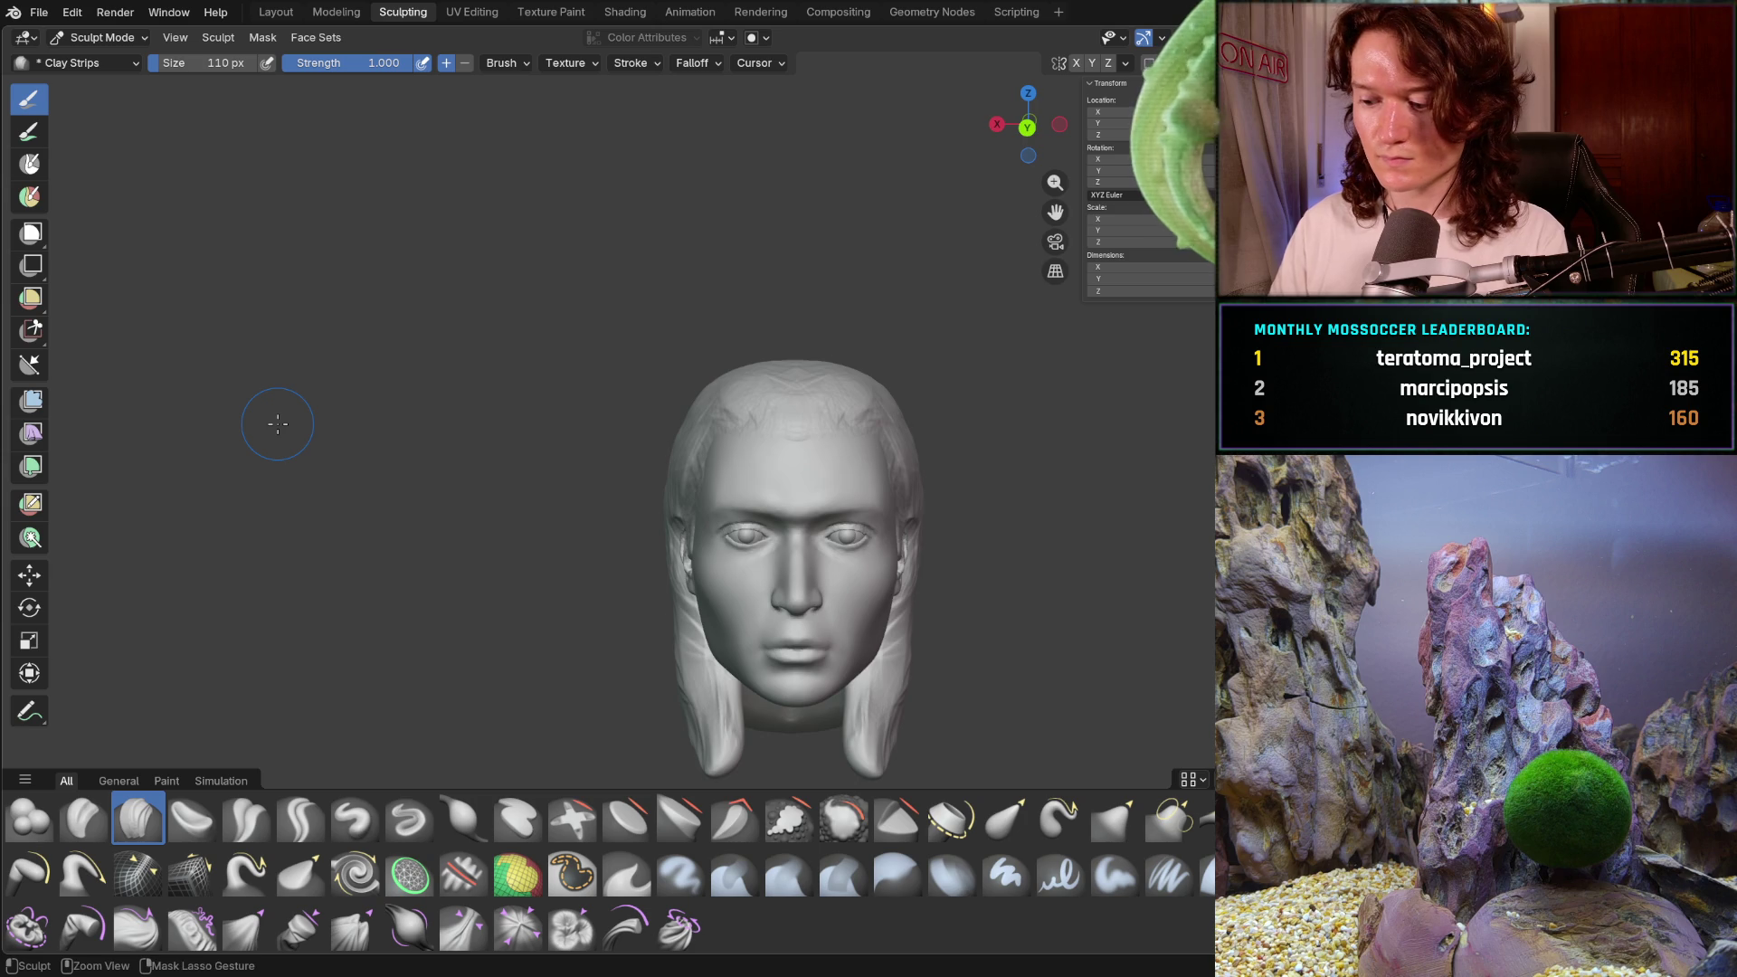
key(ctrl+KP_1)
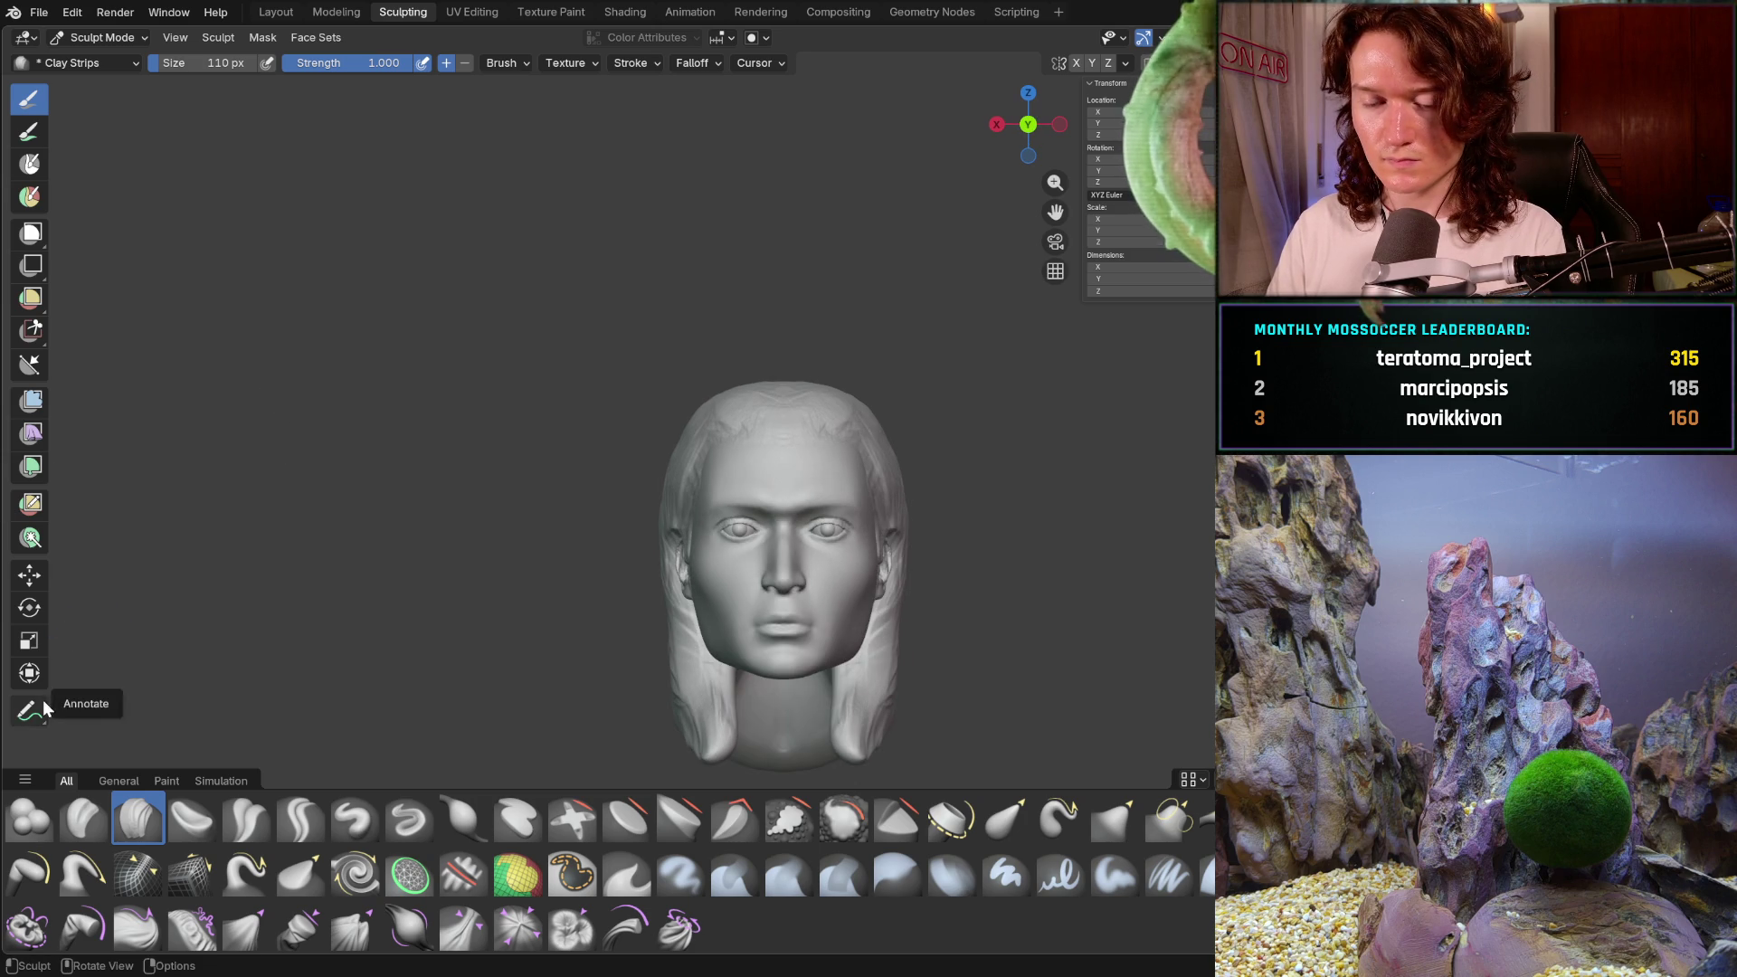
click(87, 39)
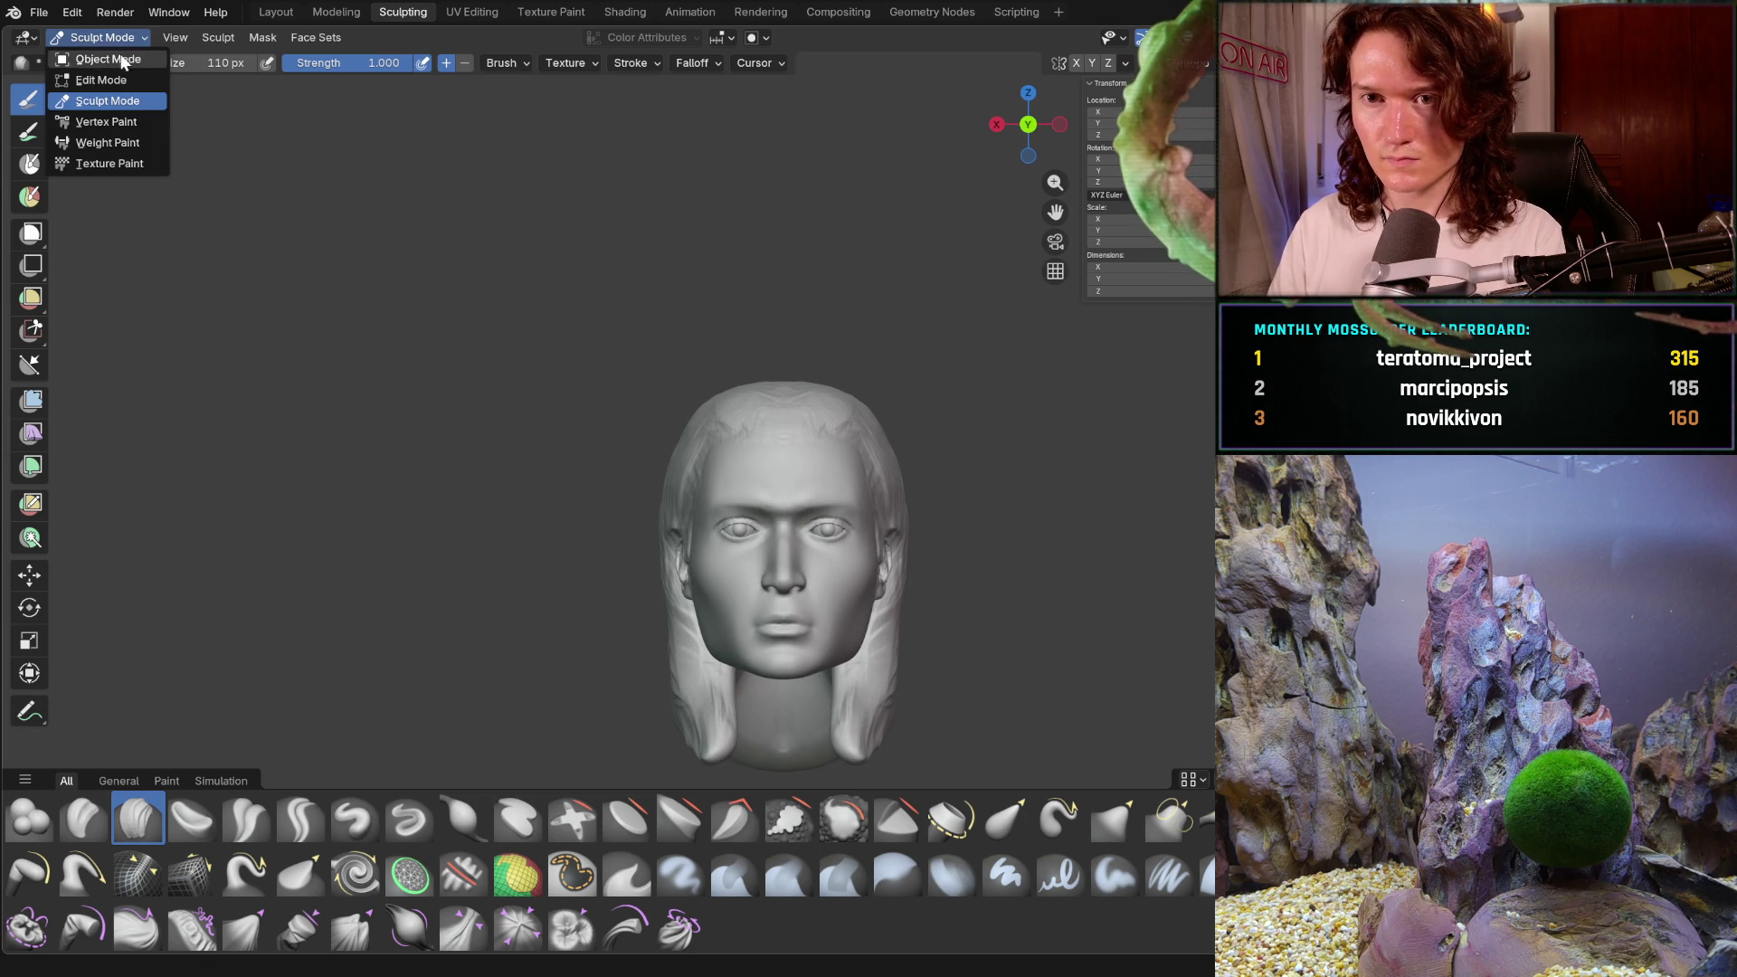
click(123, 57)
- Show the facial-thirds rulers and check them in a straight front orthographic view
click(29, 338)
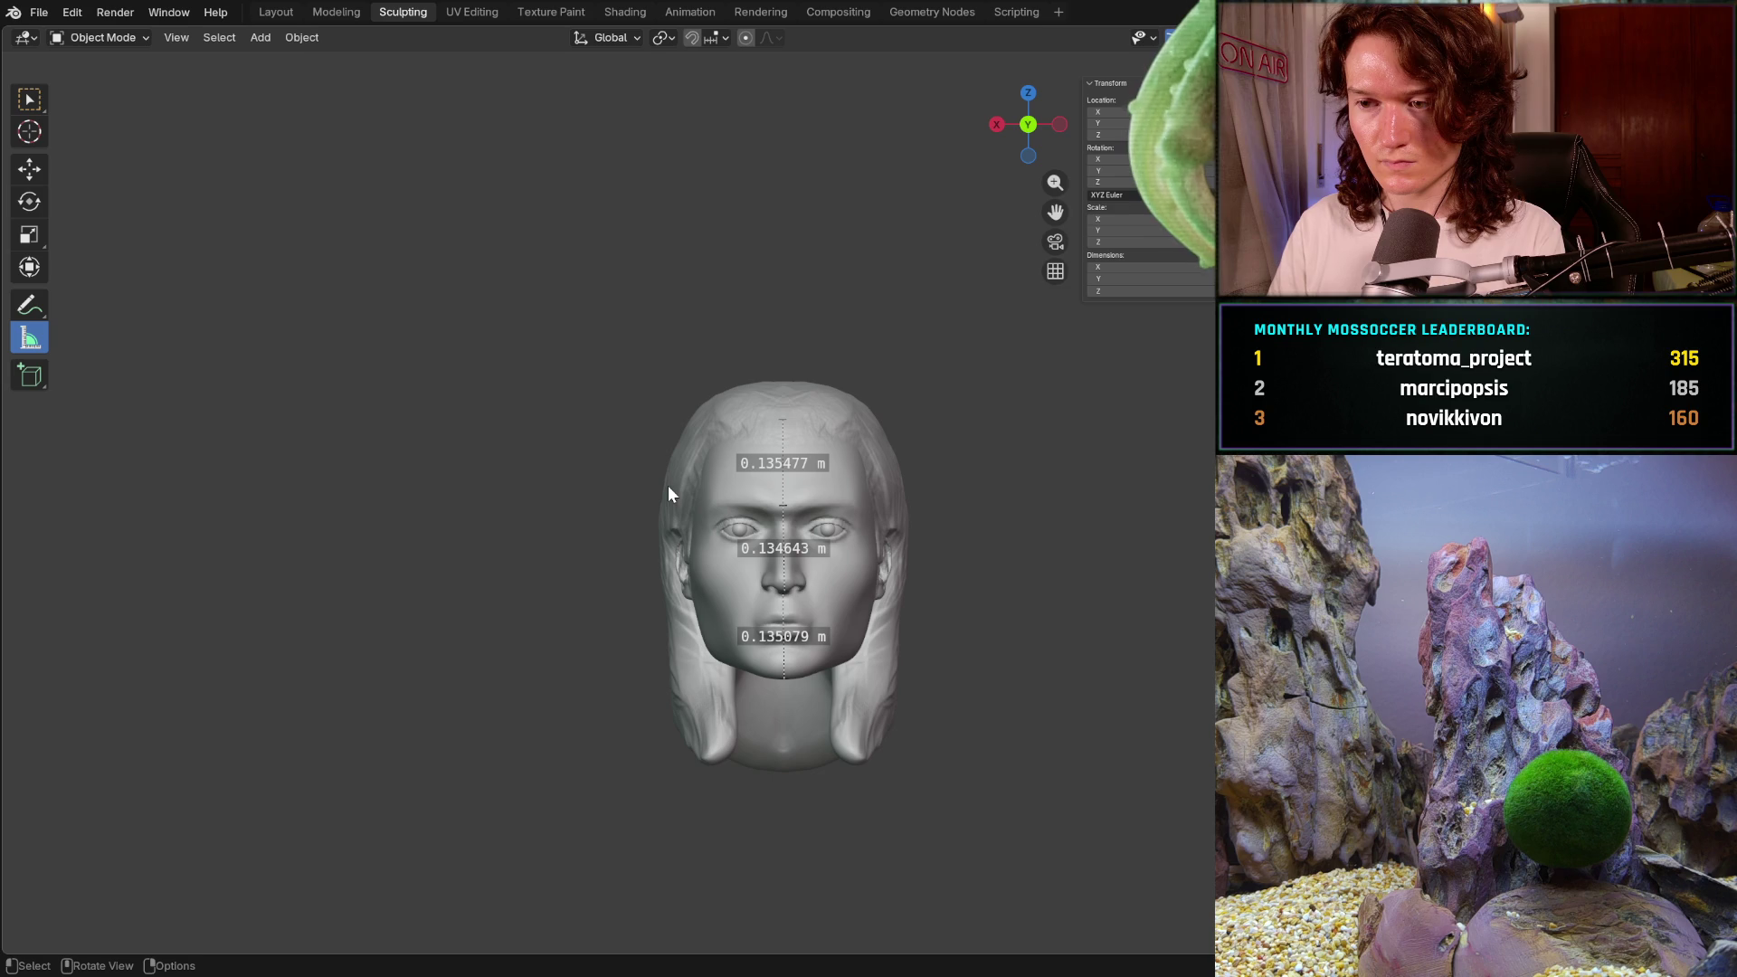
key(KP_5)
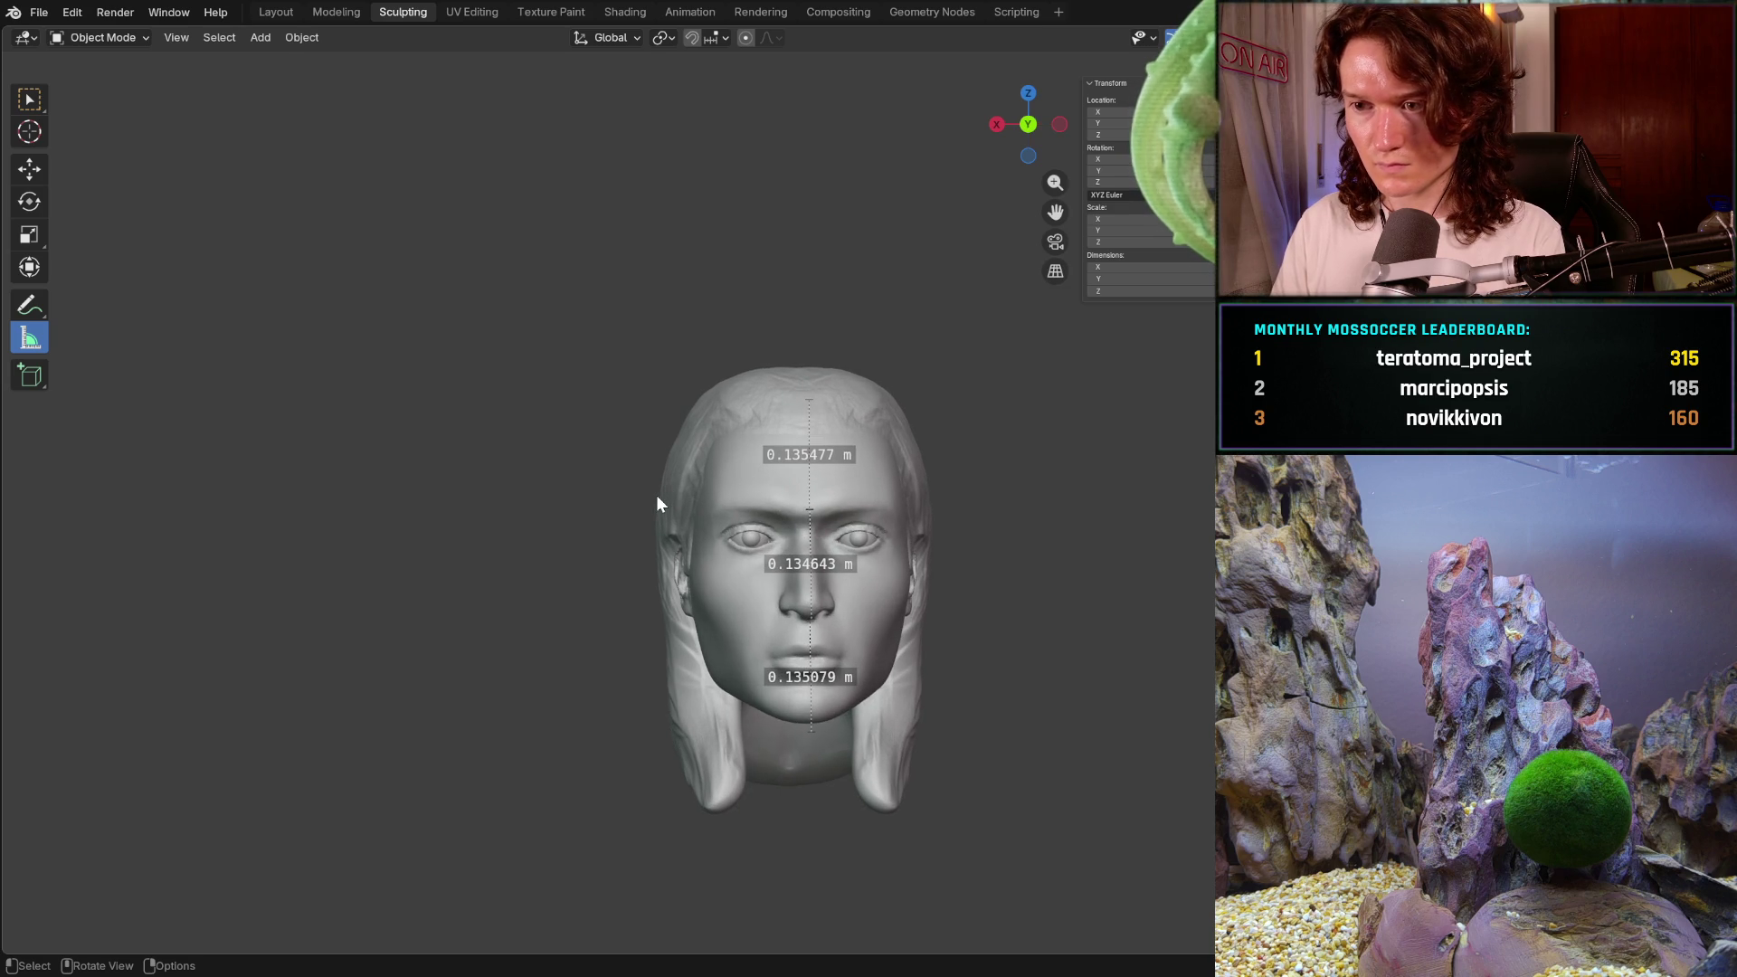
key(KP_8)
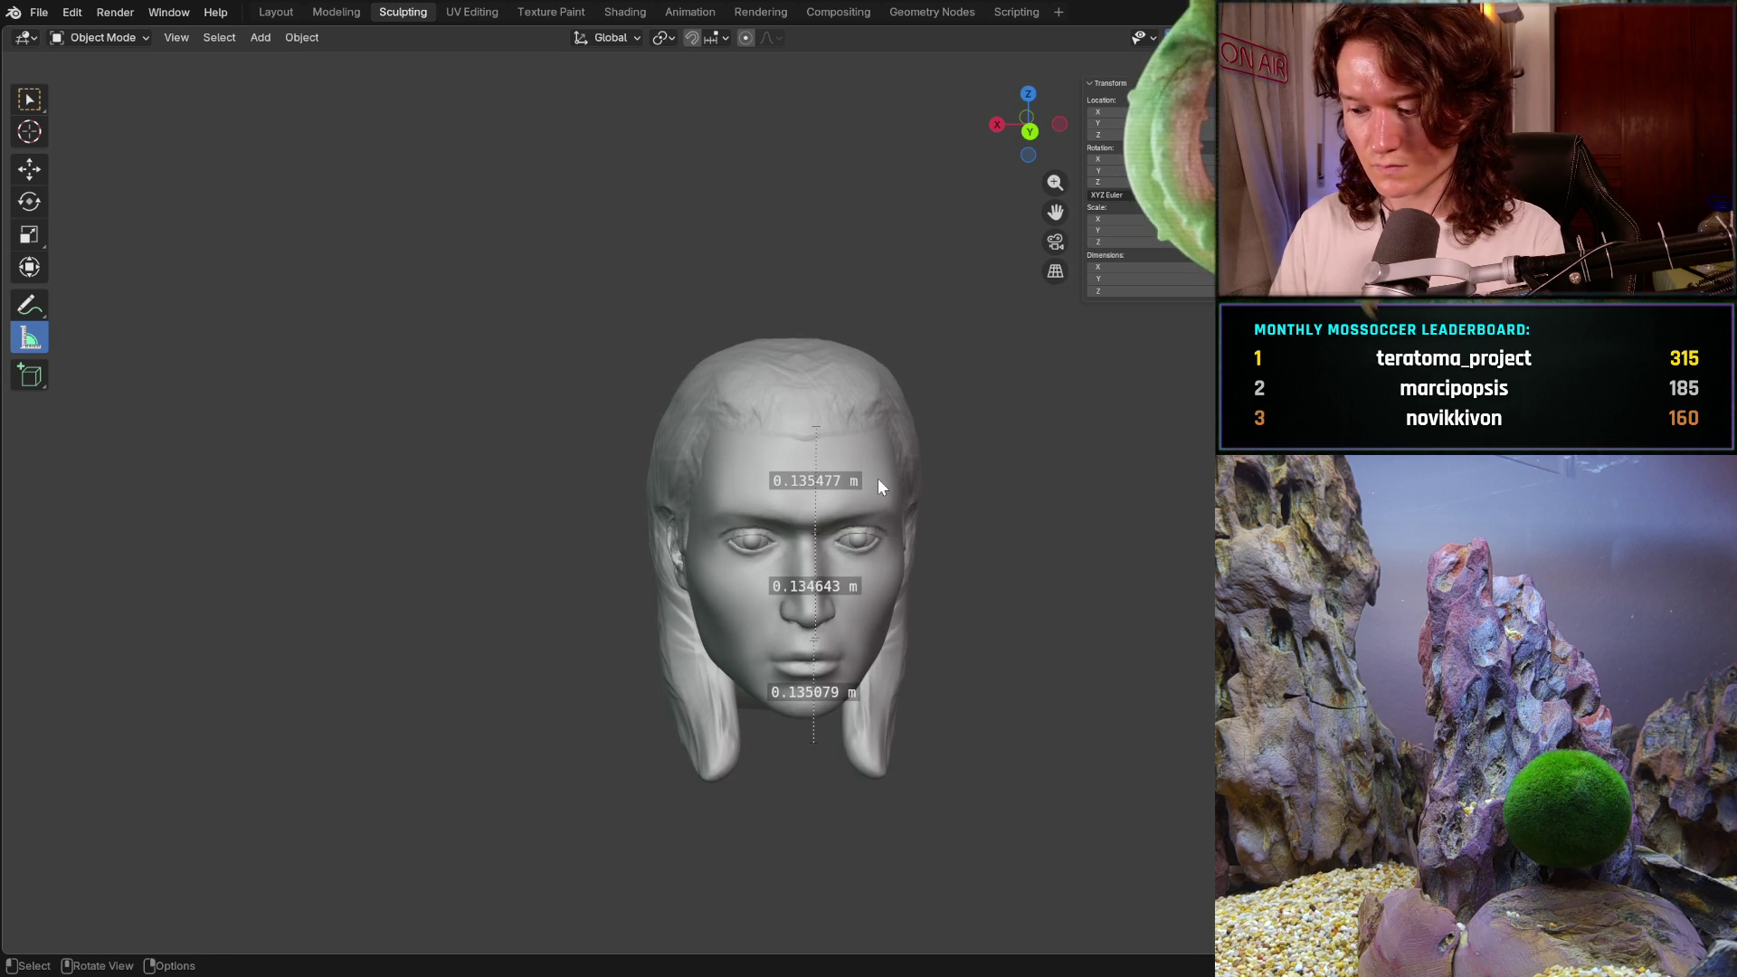
key(KP_1)
scroll(878, 485, up, 3)
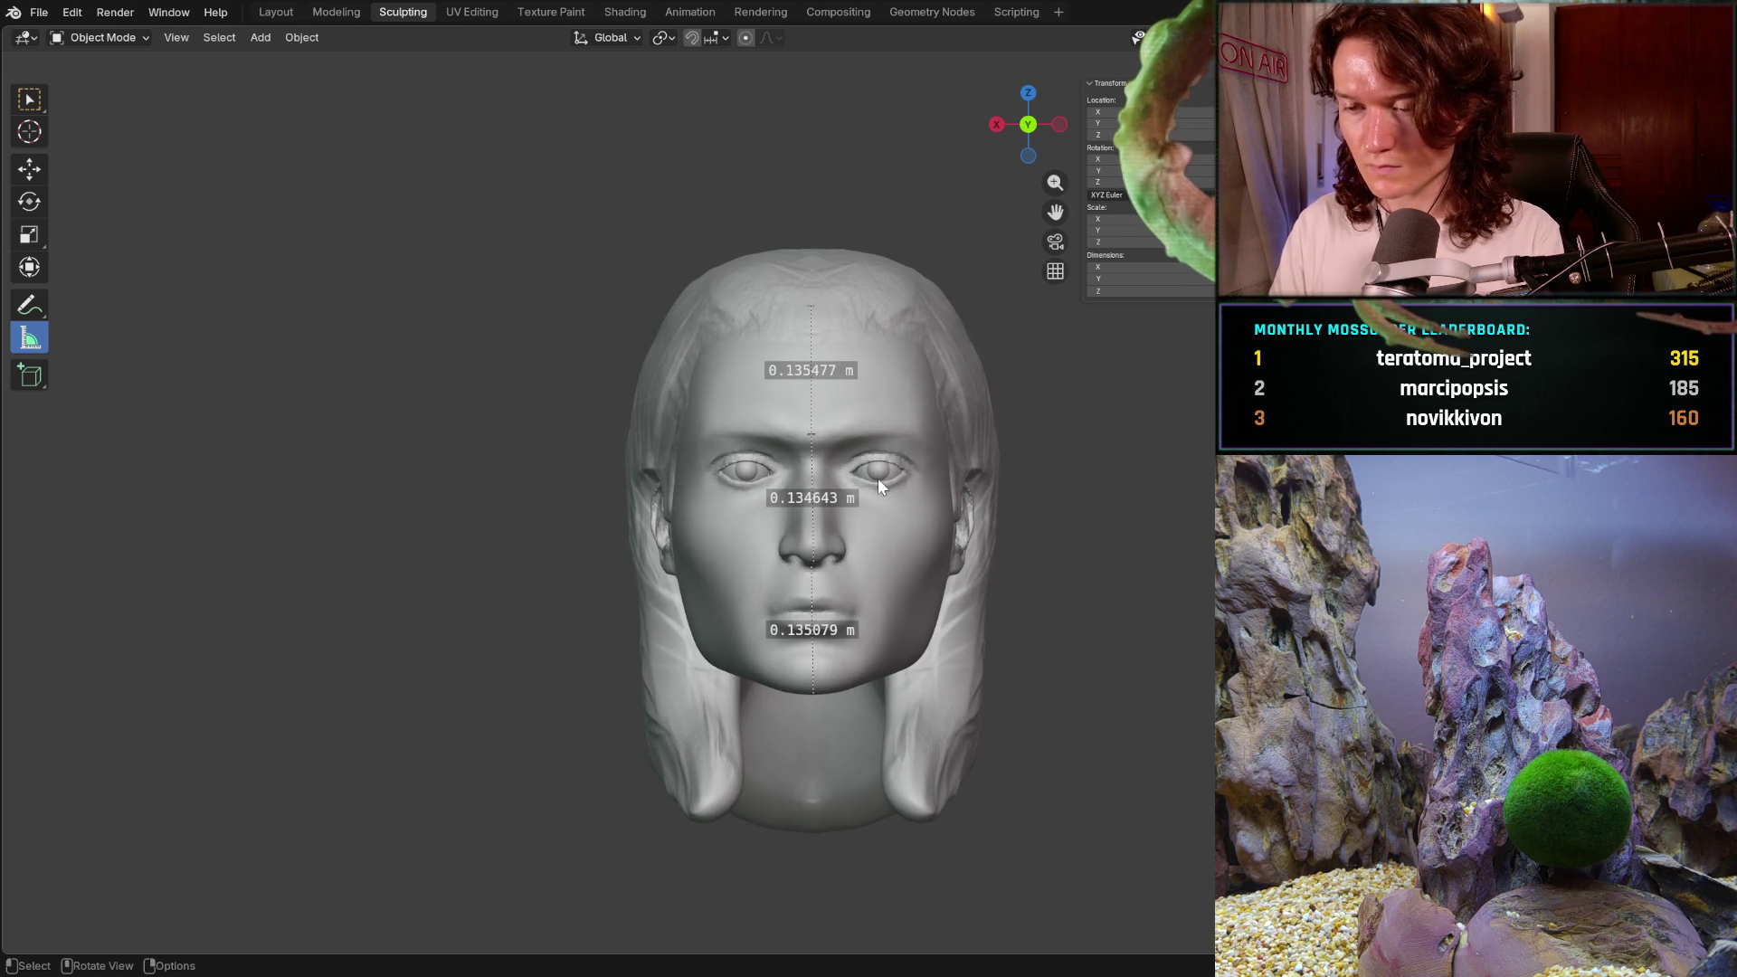
- Step through the edit history to restore the rough textured version of the hair
key(ctrl+shift+z)
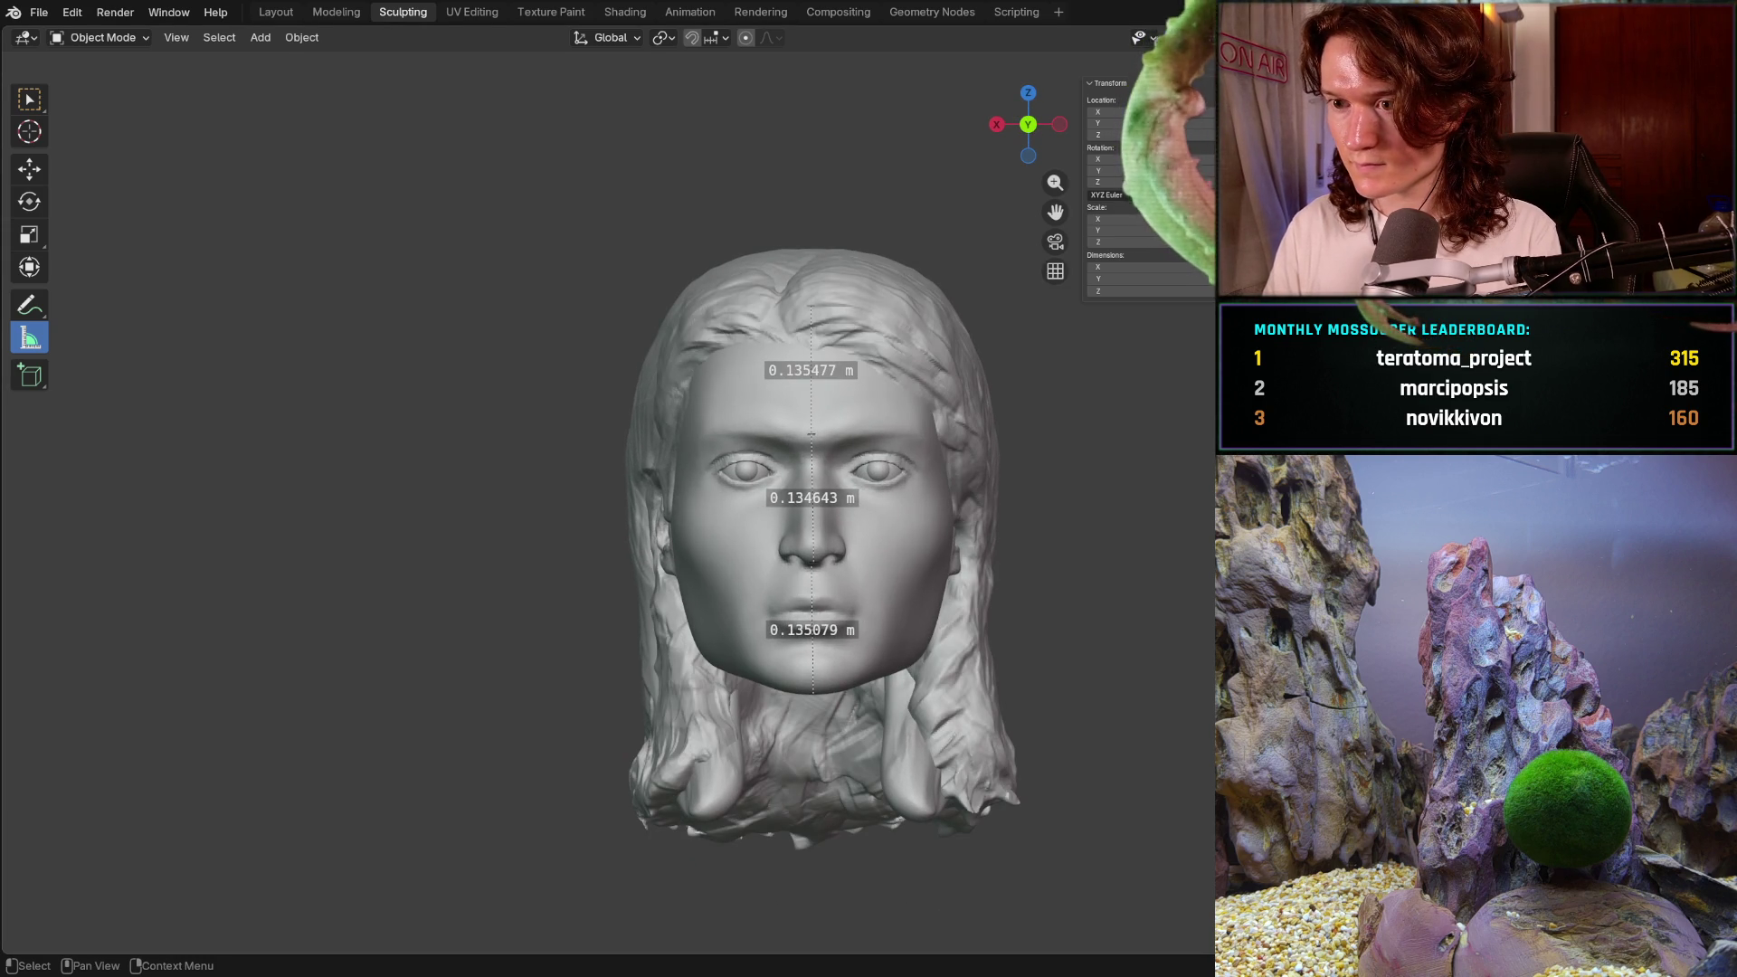
key(ctrl+shift+z)
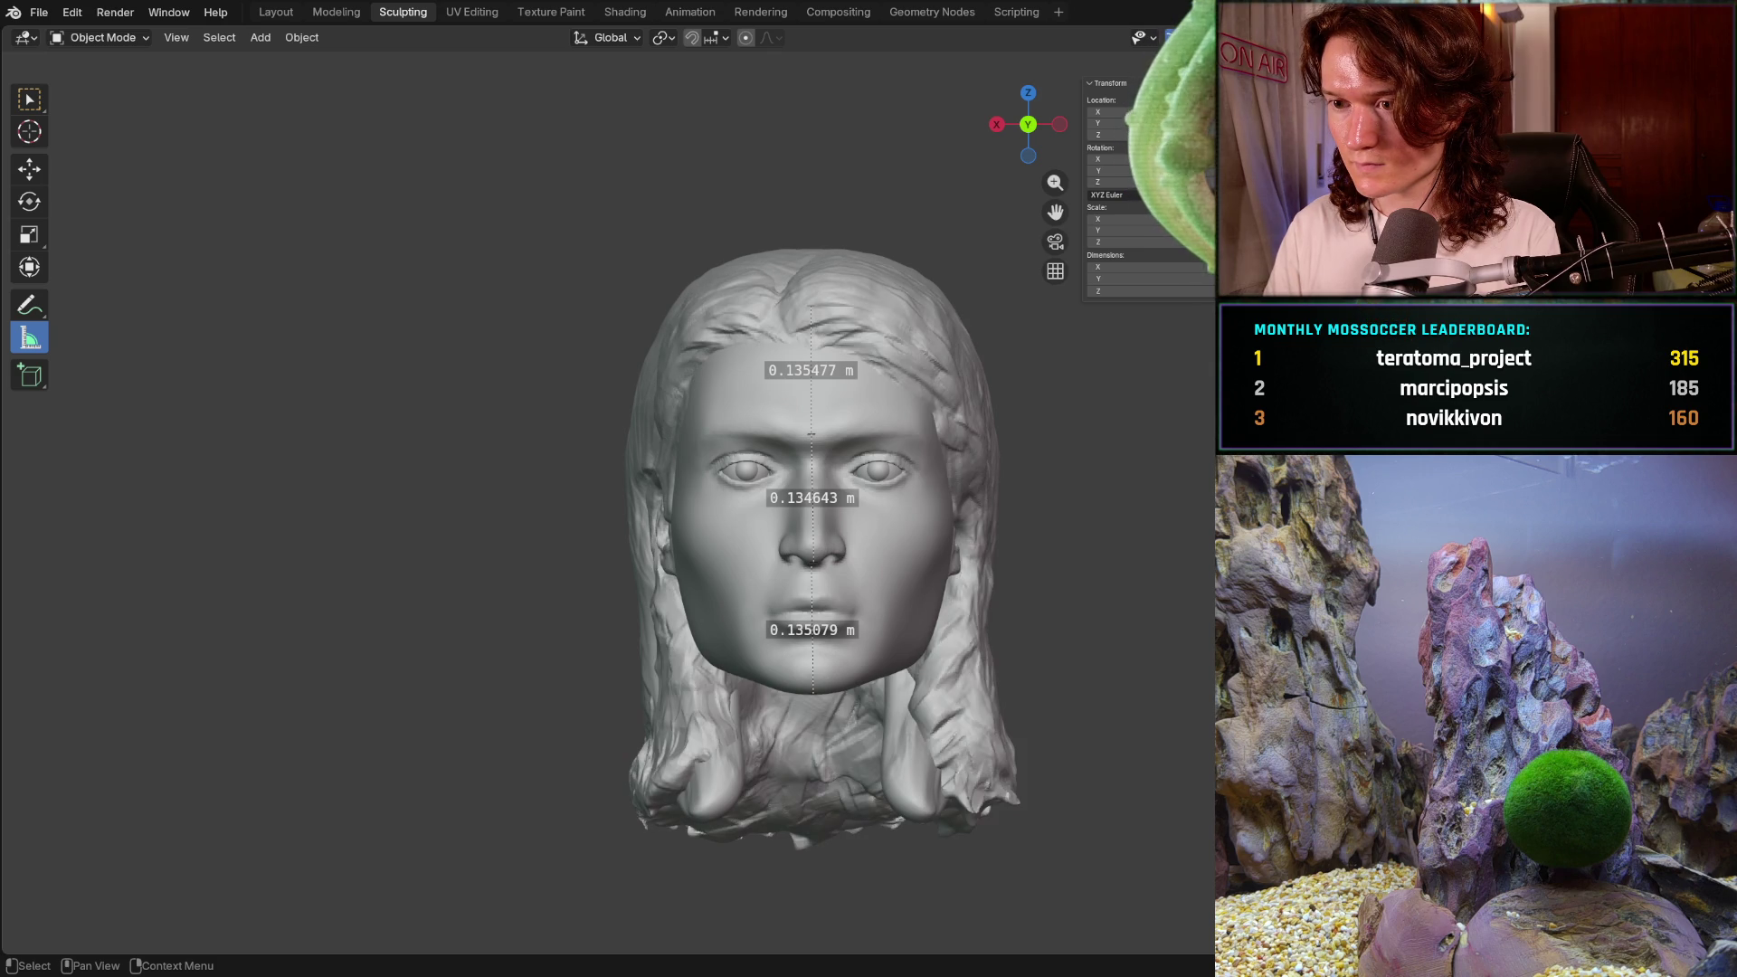
key(ctrl+z)
key(ctrl+shift+z)
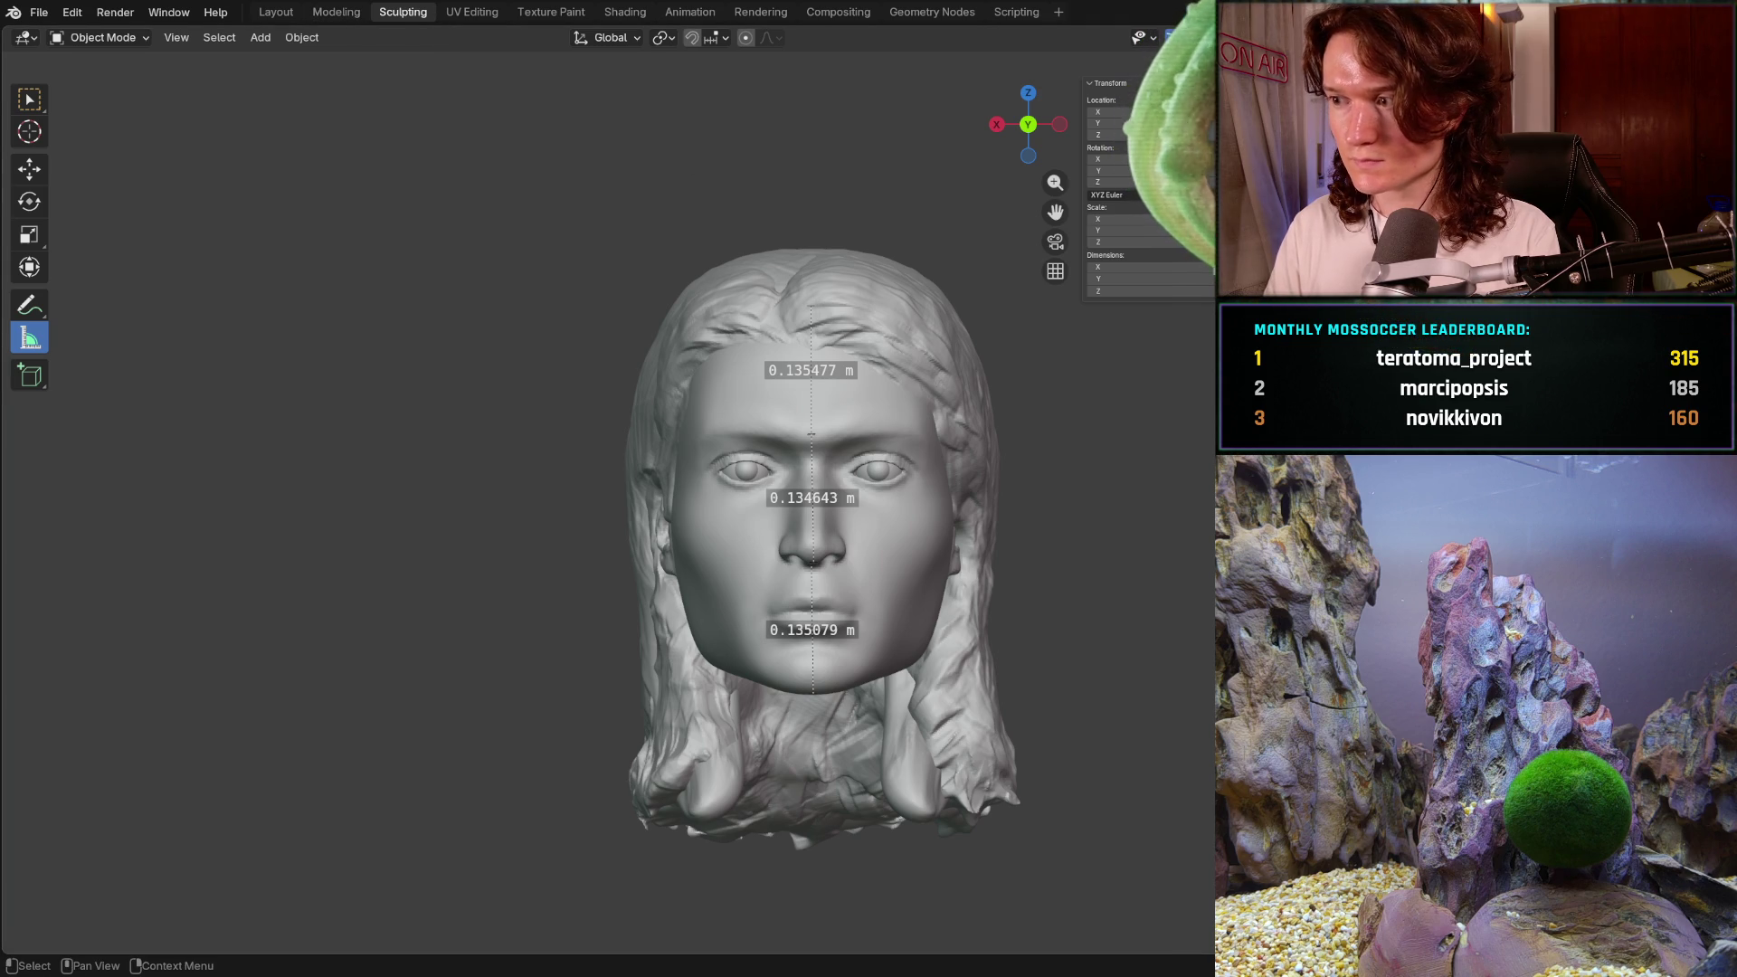
key(ctrl+z)
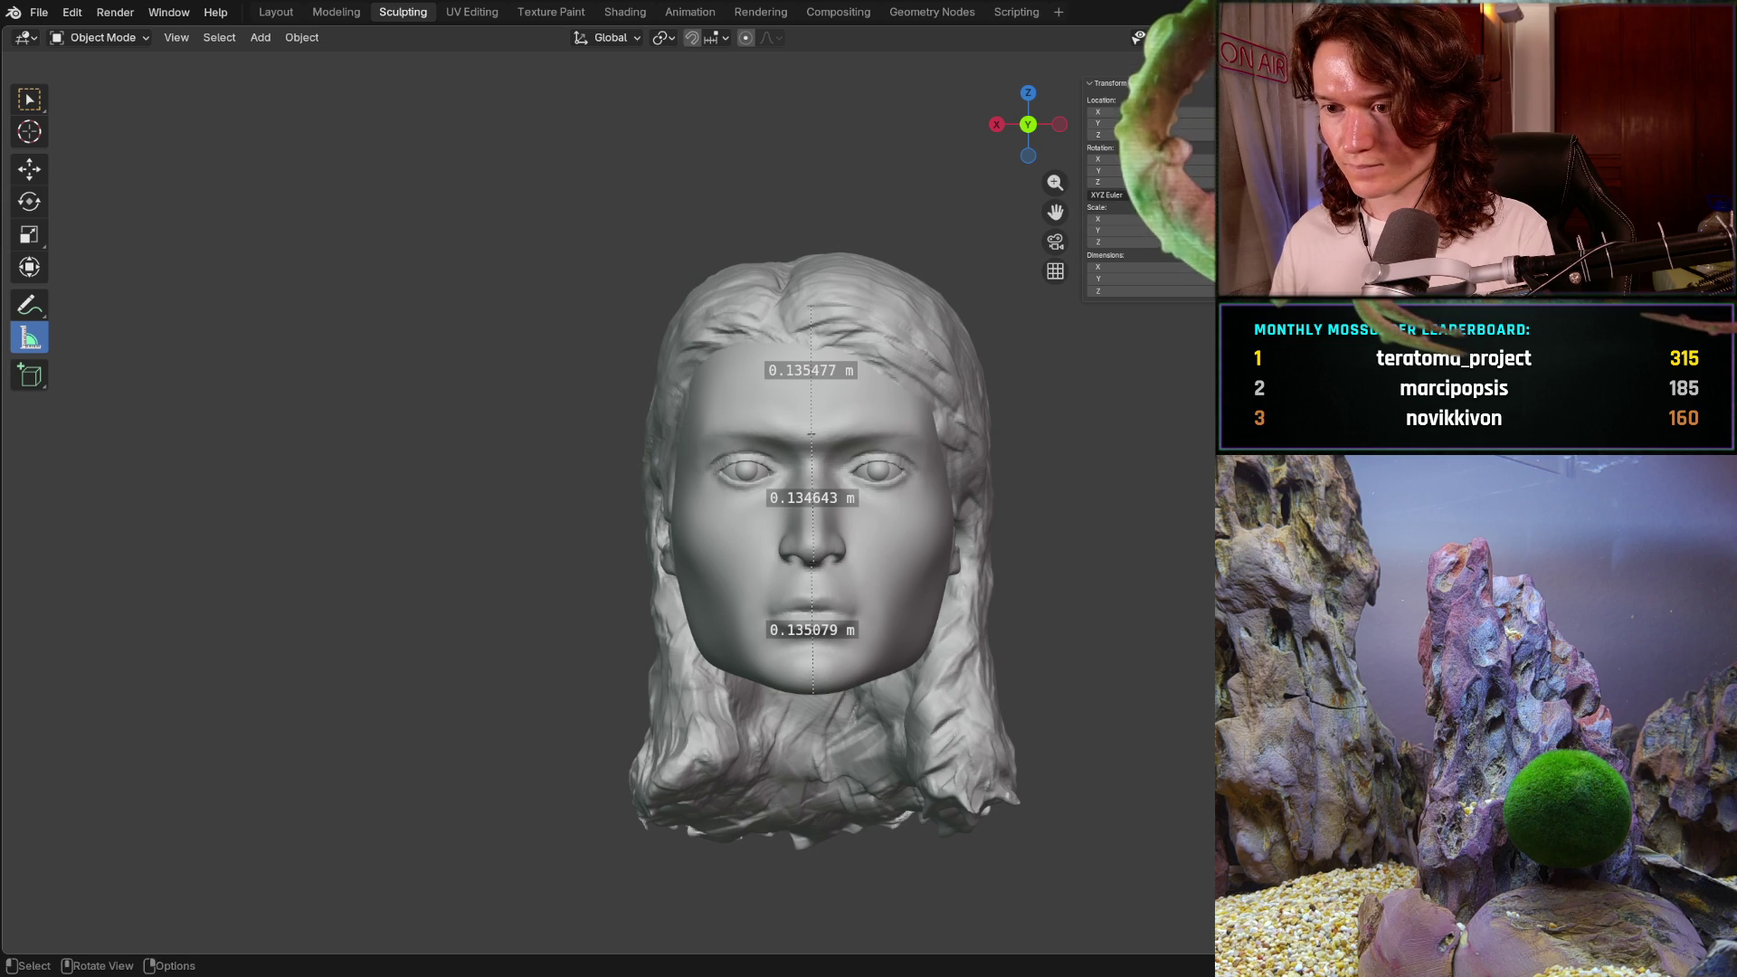
scroll(832, 552, up, 2)
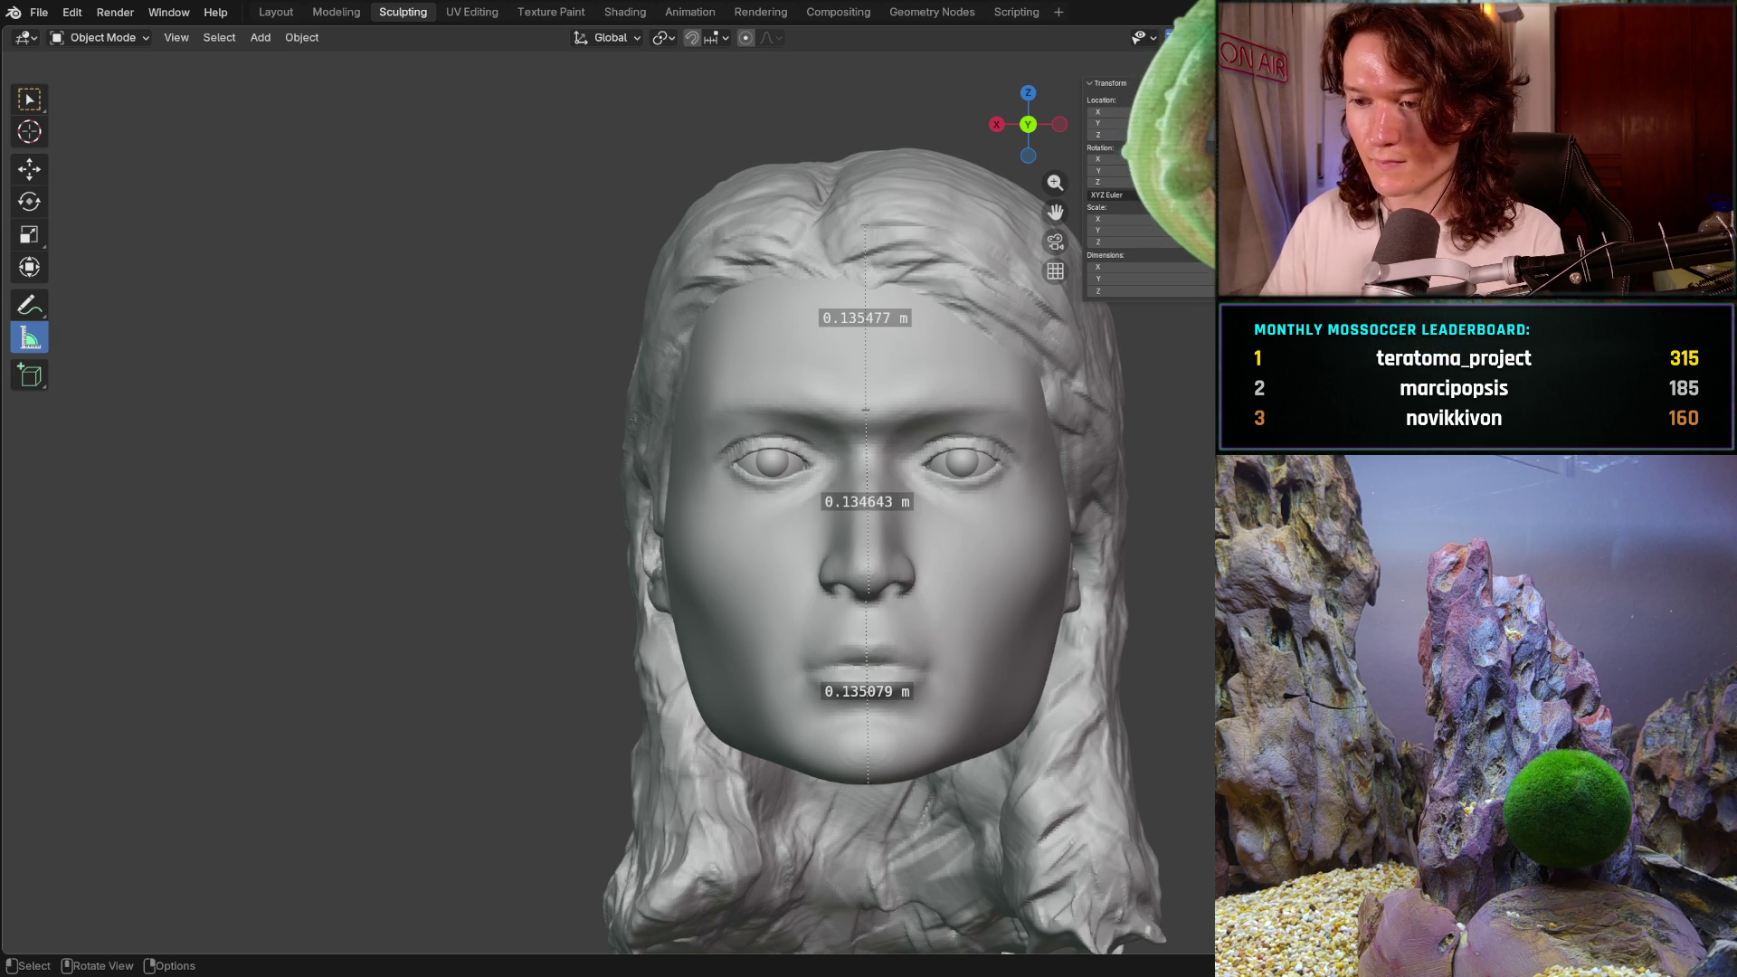
key(shift)
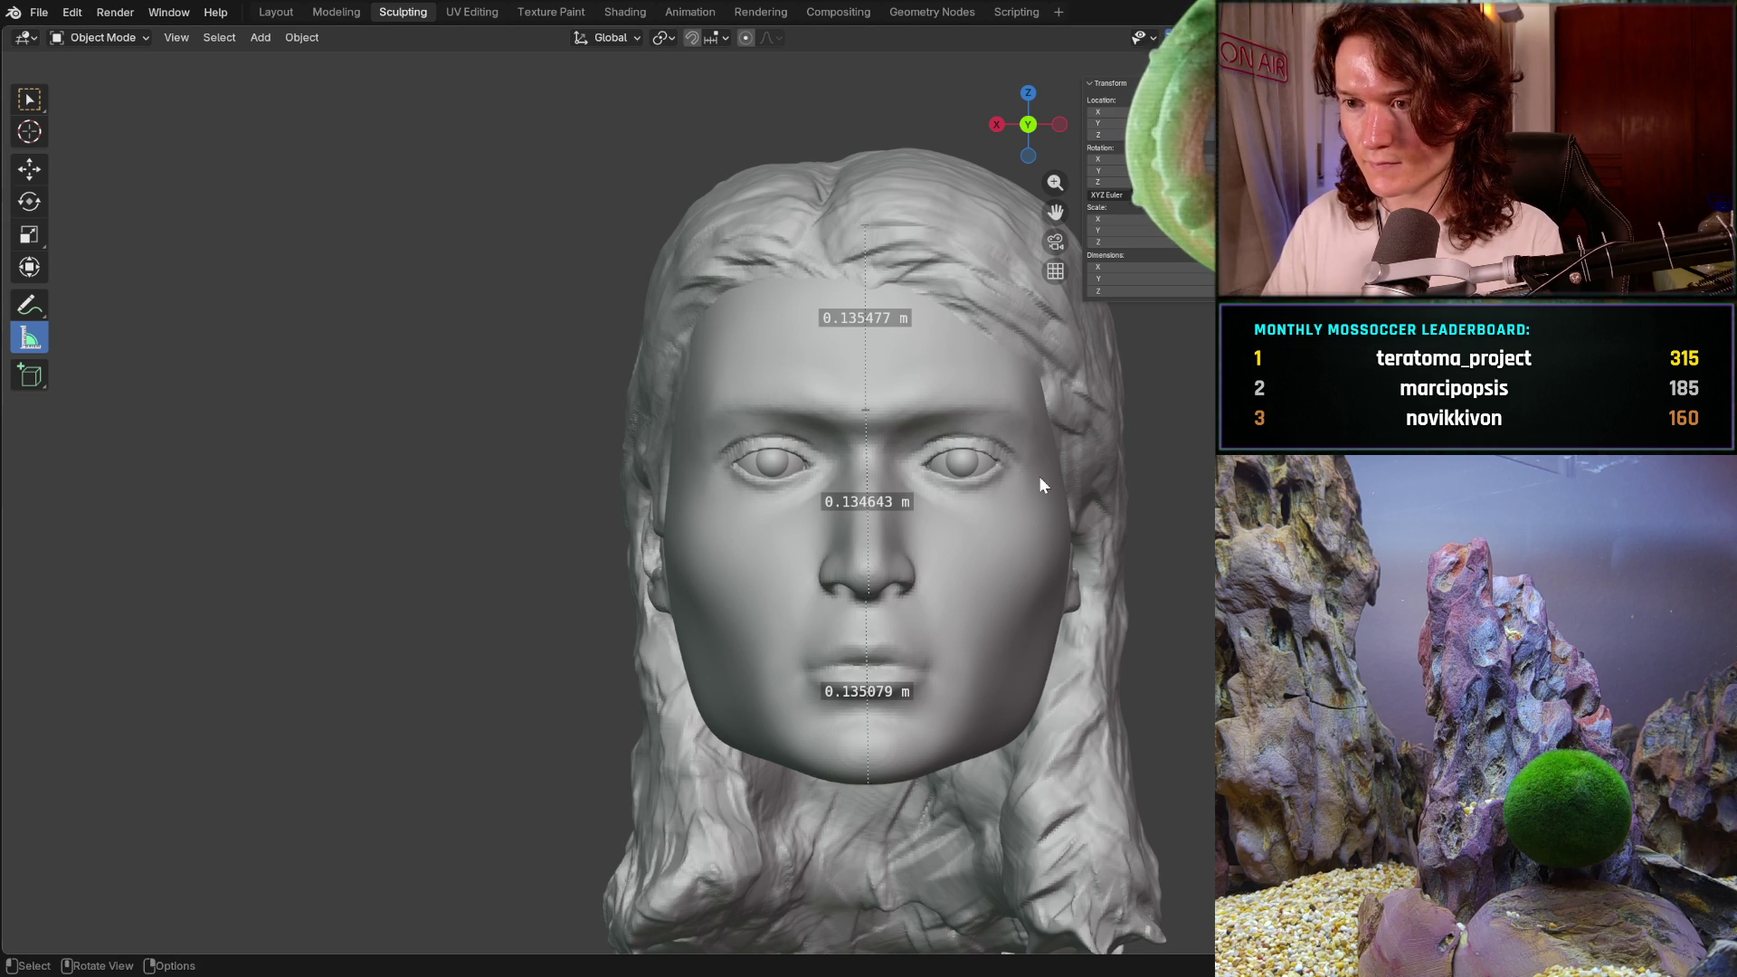
- Orbit around the head to inspect its right profile and three-quarter view
mouse_move(1038, 476)
middle_down()
mouse_move(841, 374)
mouse_move(862, 393)
middle_up()
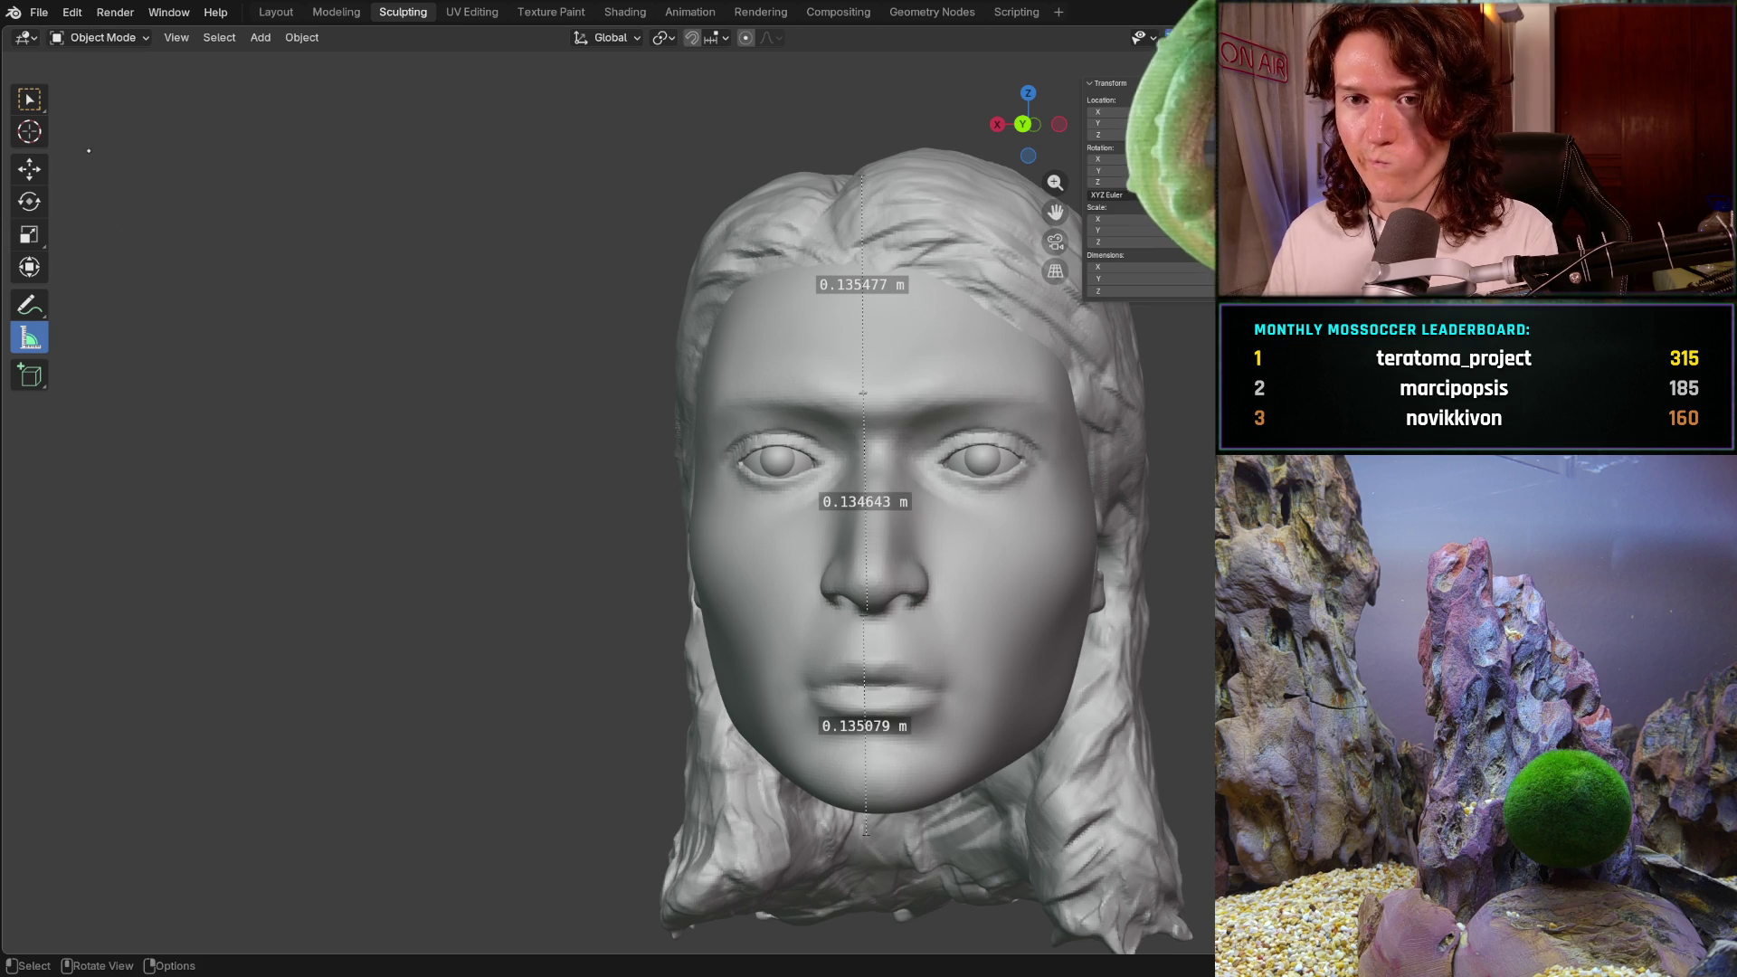
mouse_move(381, 291)
middle_down()
mouse_move(743, 350)
mouse_move(724, 331)
mouse_move(758, 317)
middle_up()
middle_drag(552, 310, 392, 263)
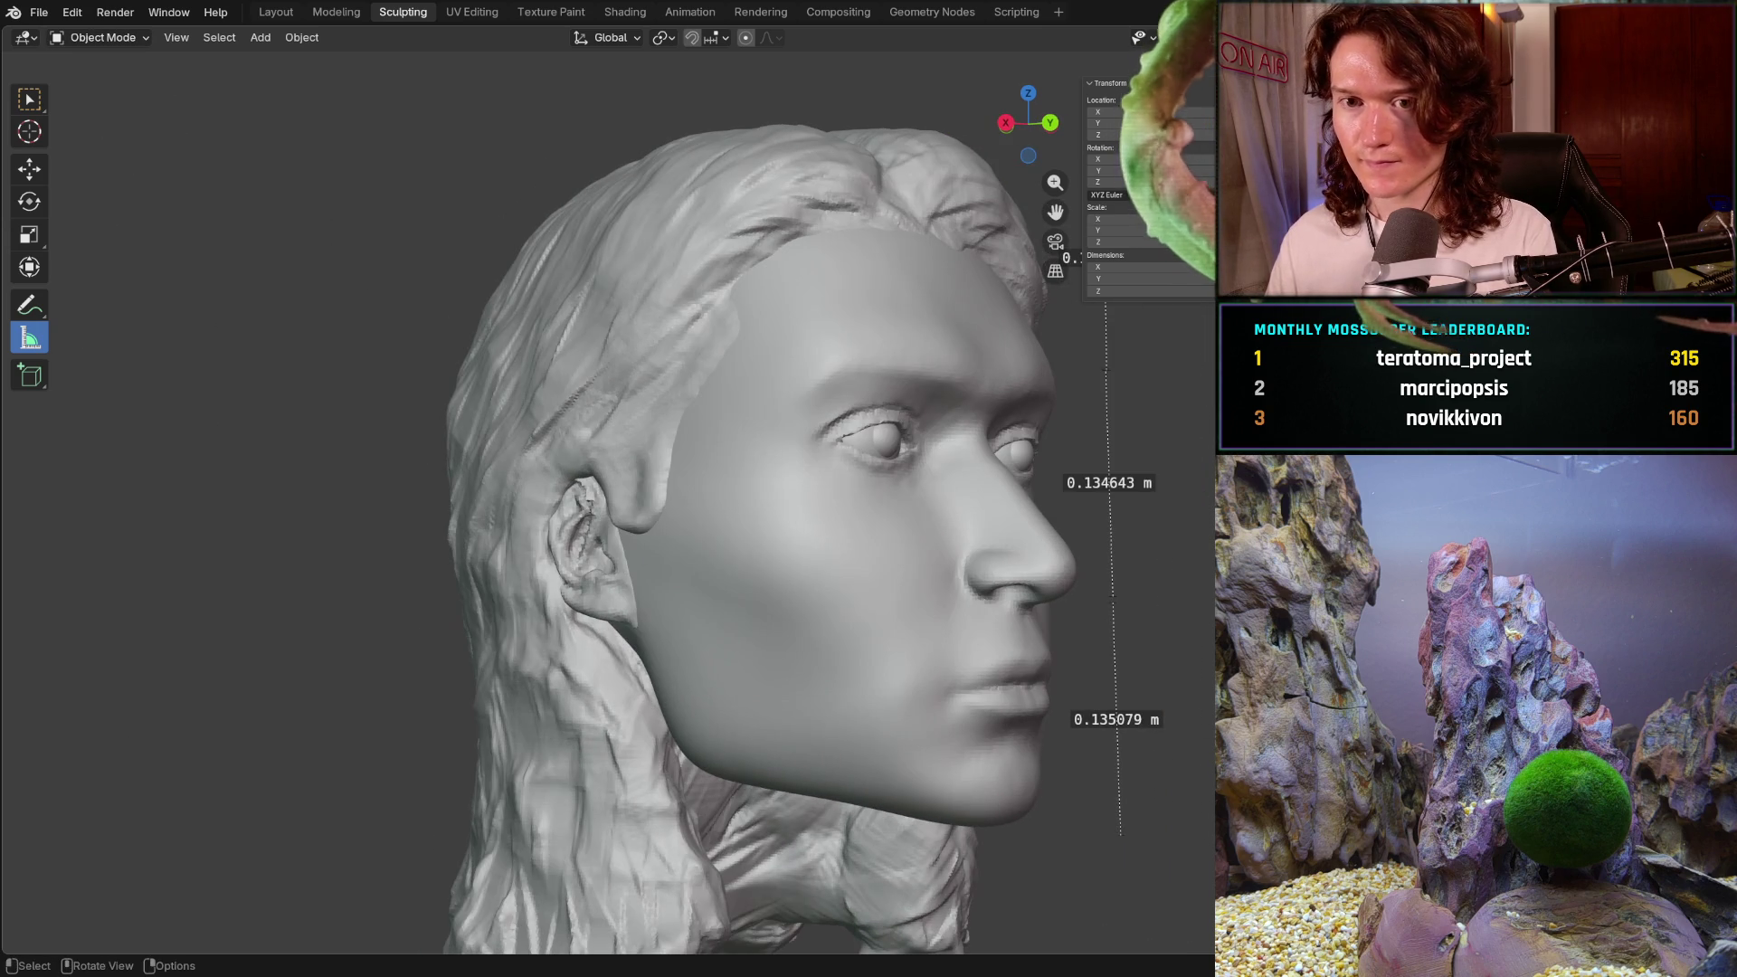
click(28, 167)
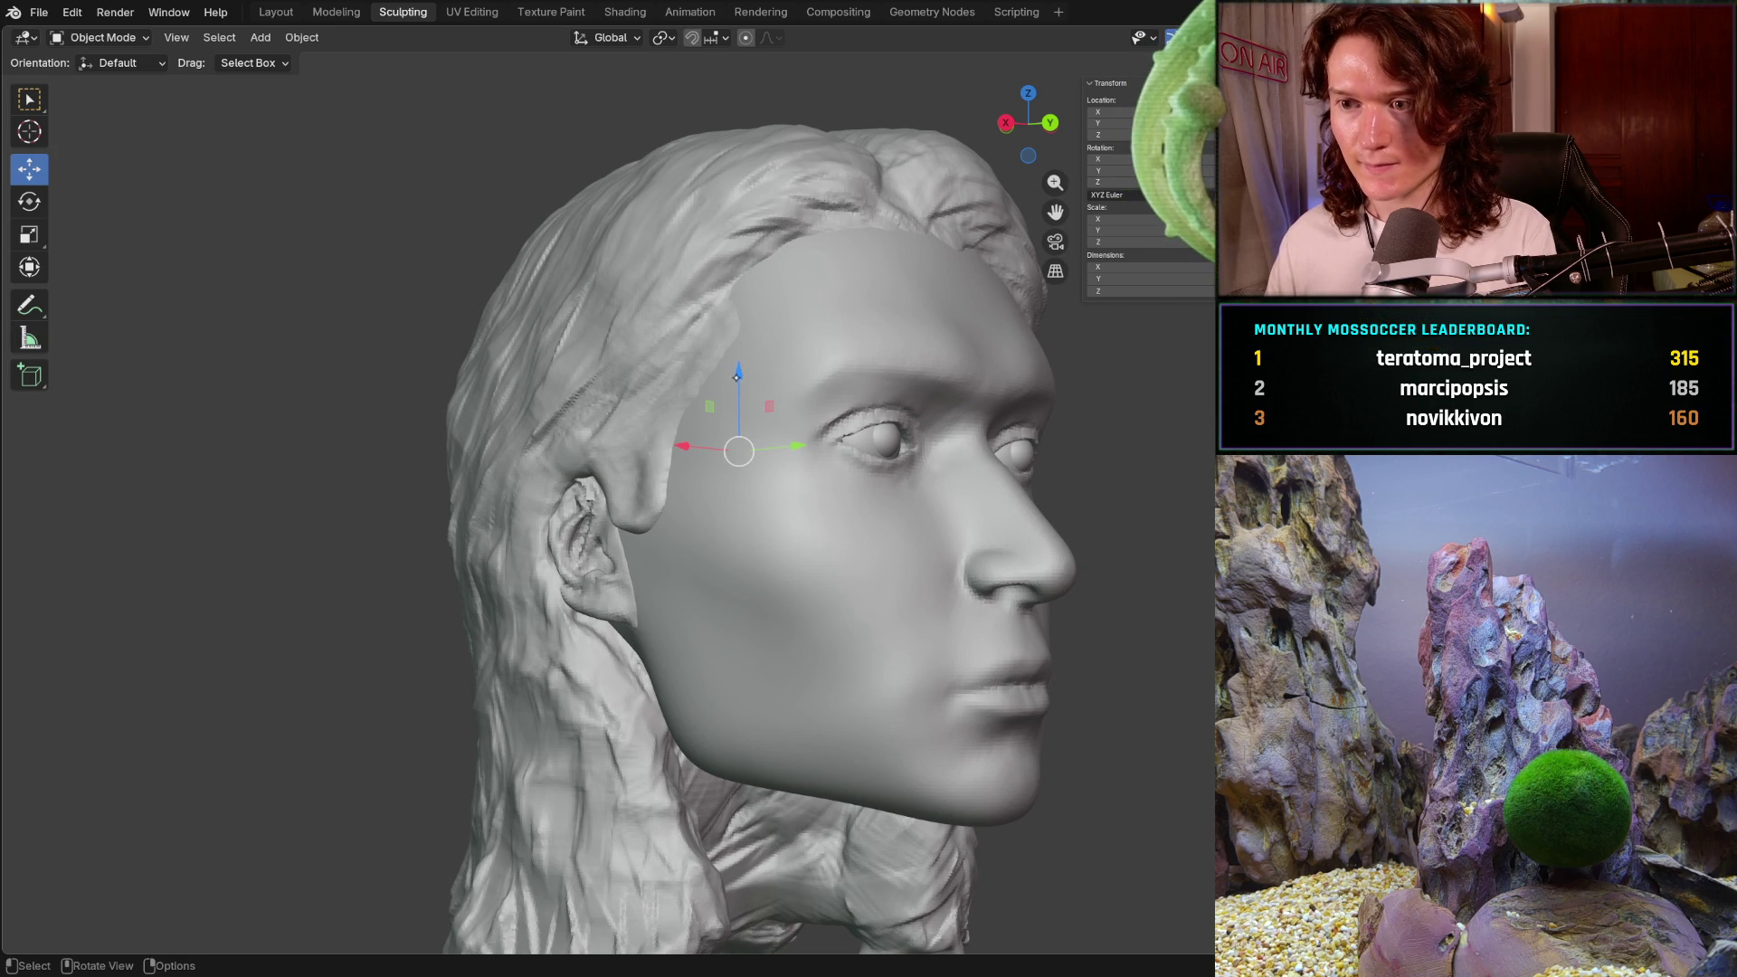
- Try raising the hair with the Move gizmo, then undo the trial moves
drag(737, 376, 725, 353)
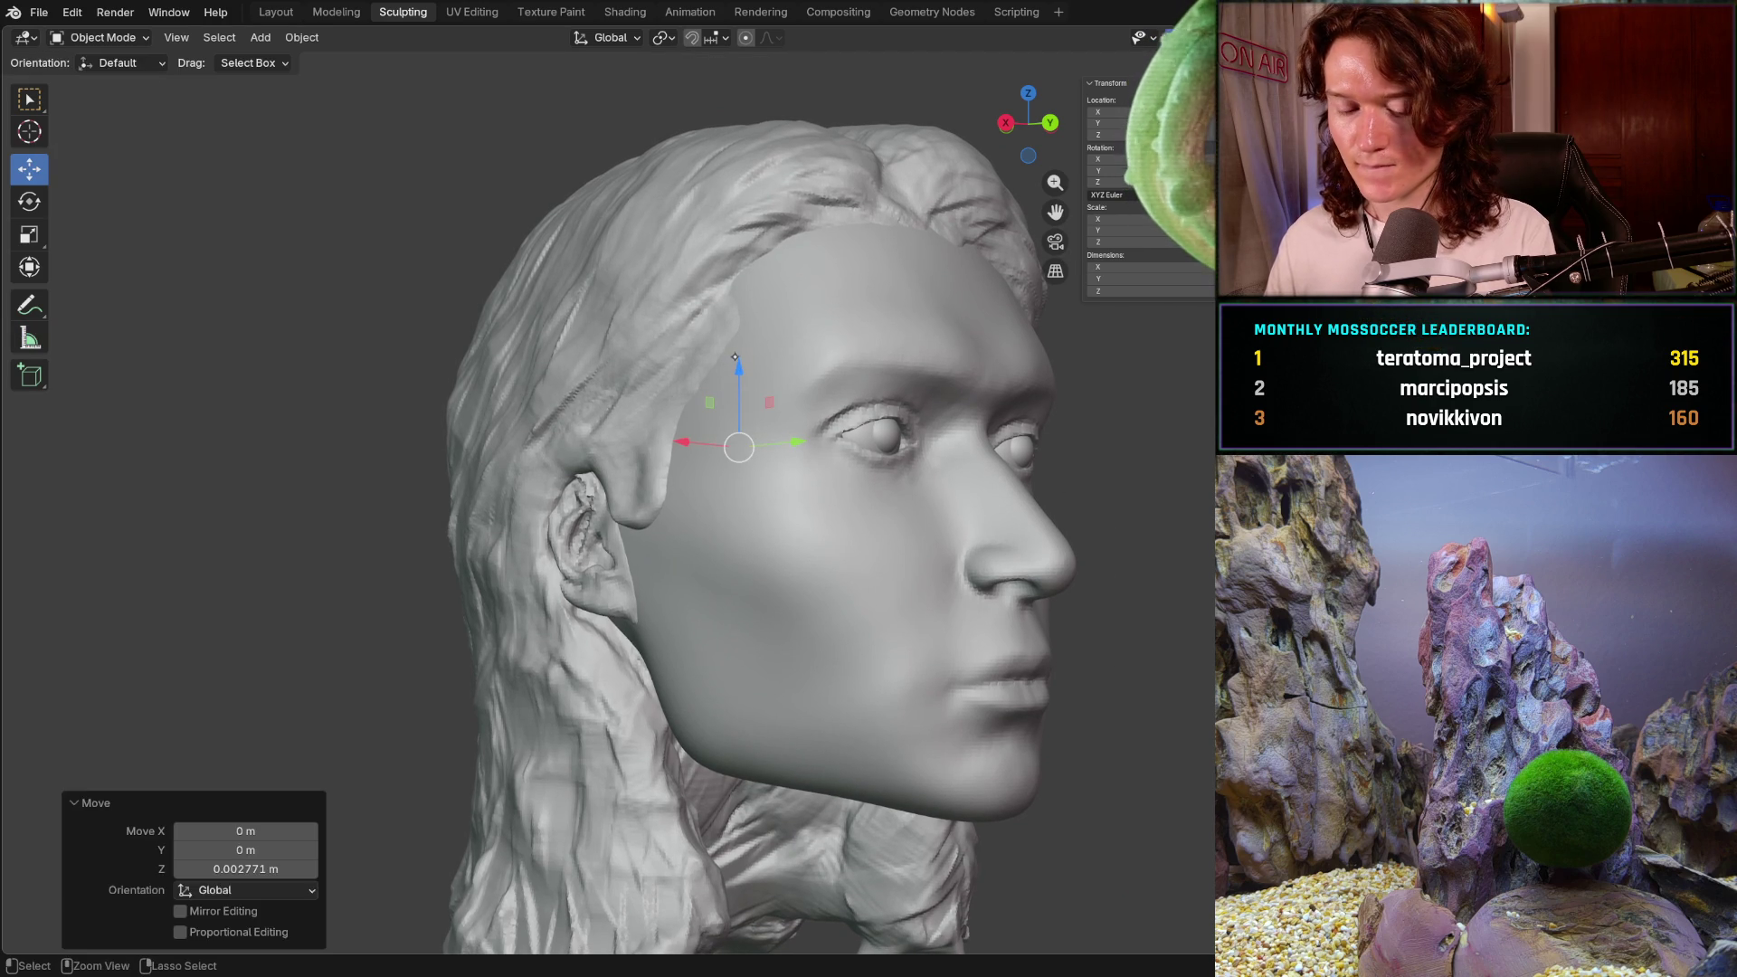
key(ctrl+z)
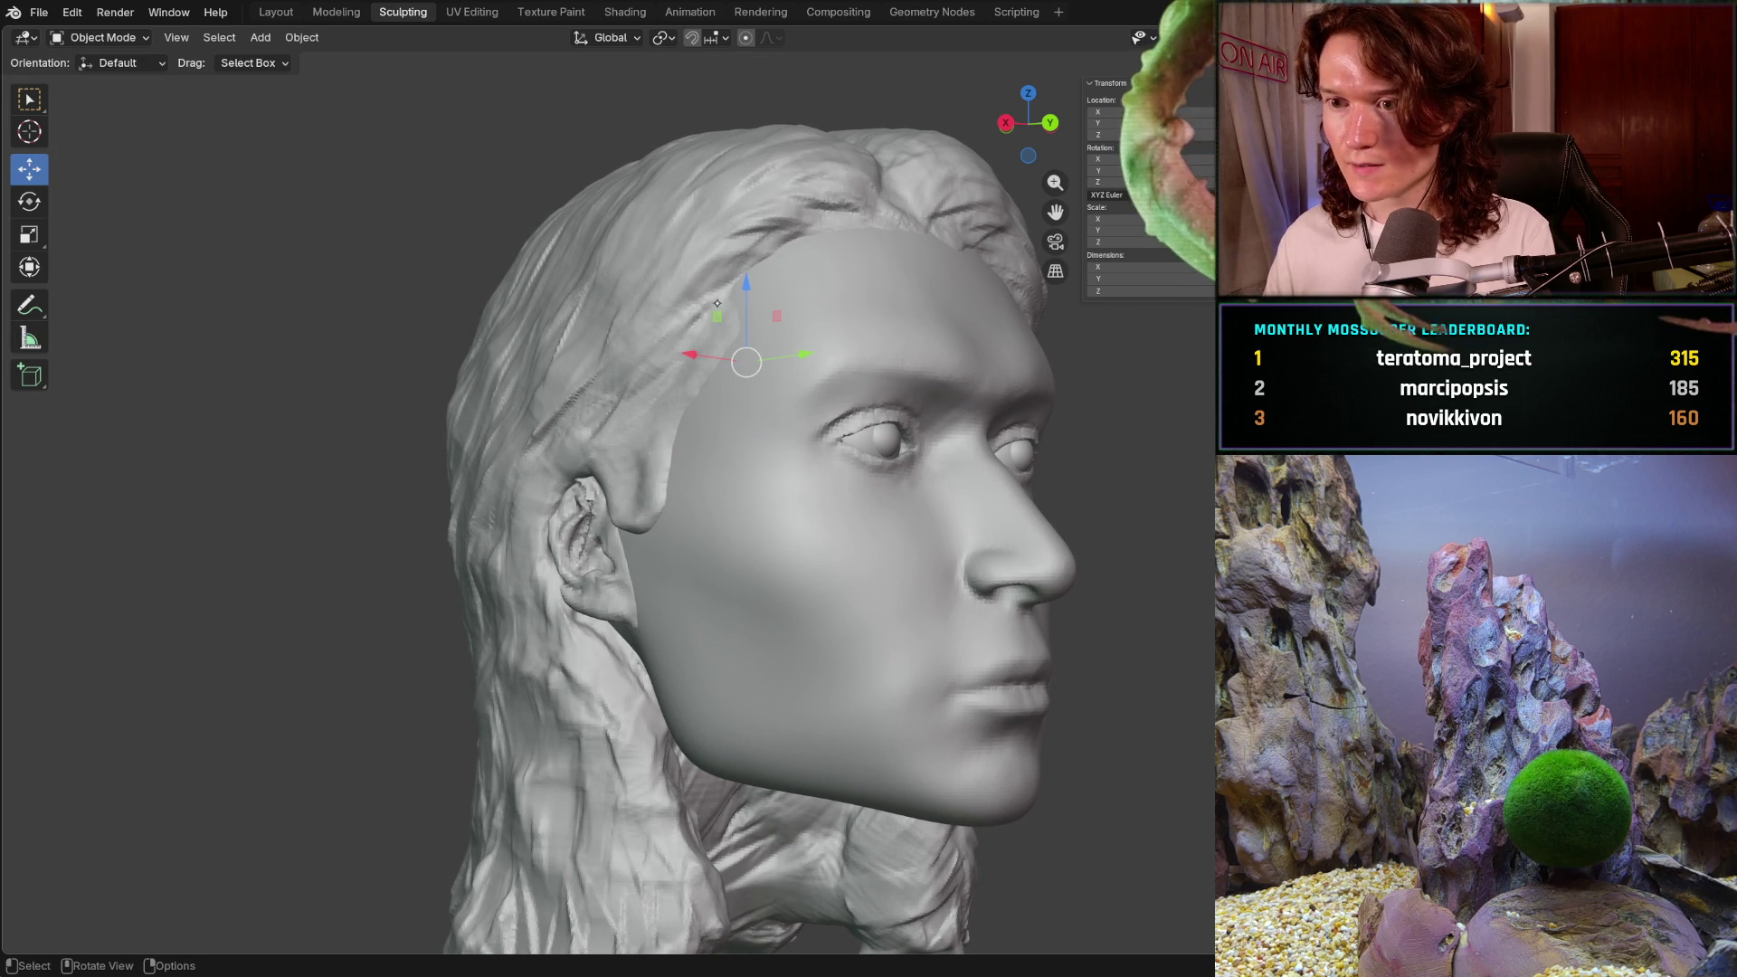
drag(740, 286, 778, 353)
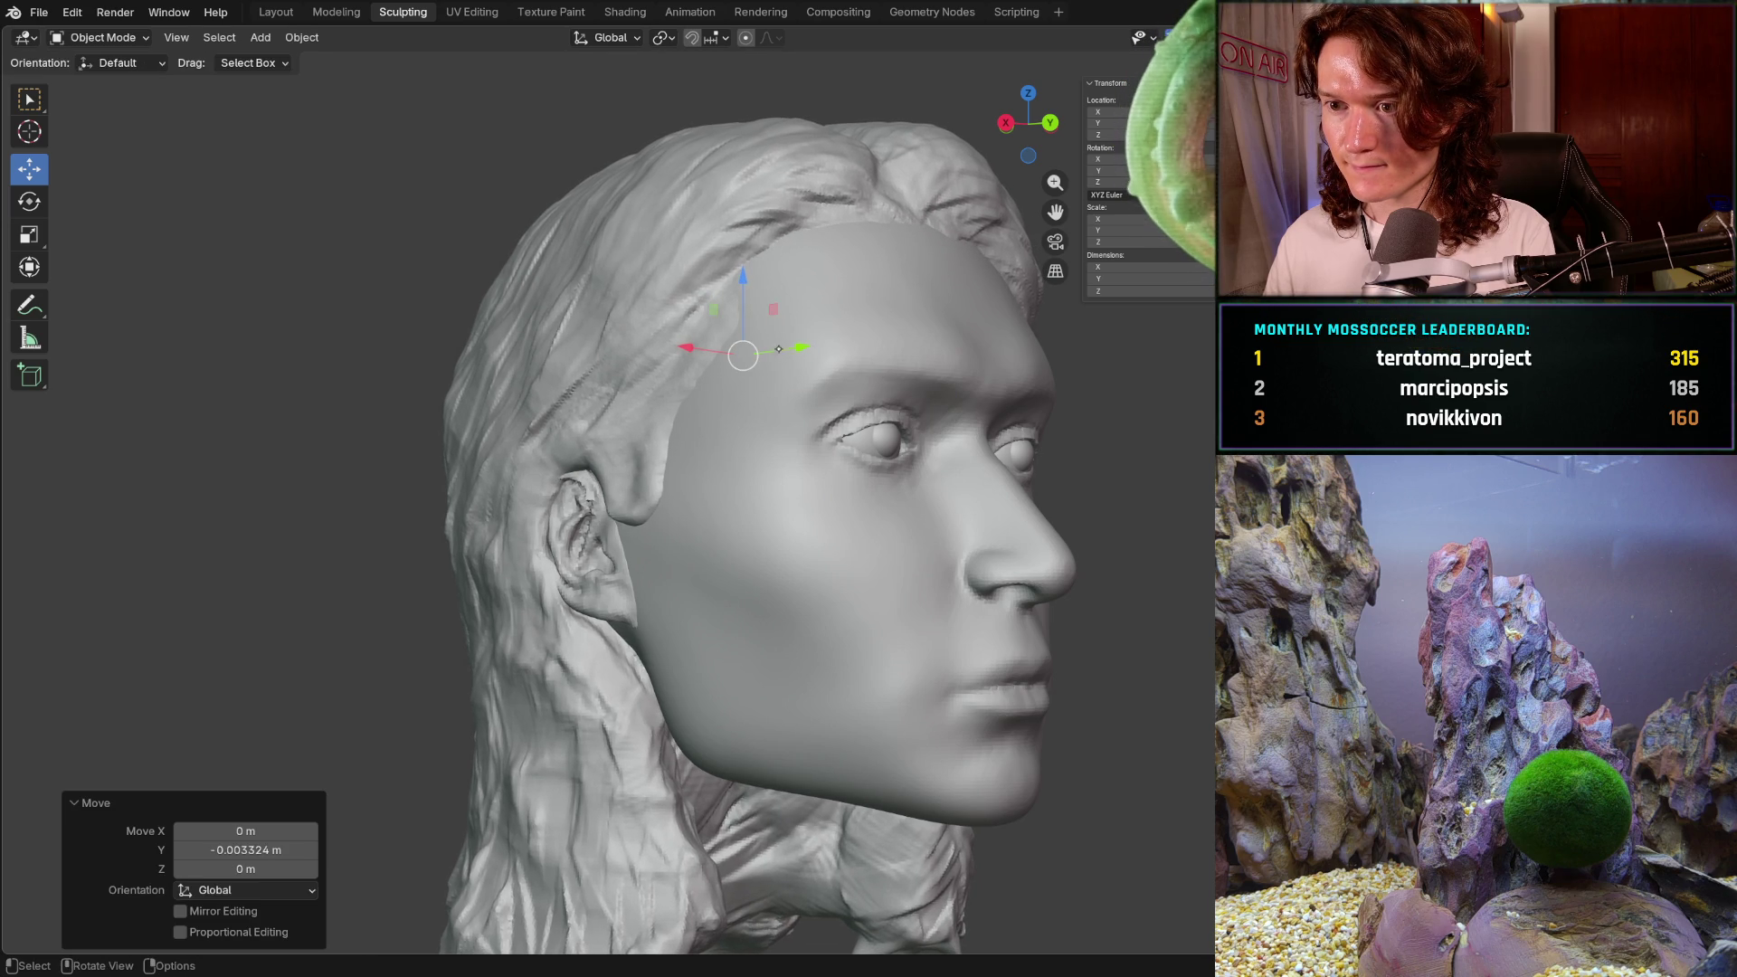
drag(741, 276, 740, 273)
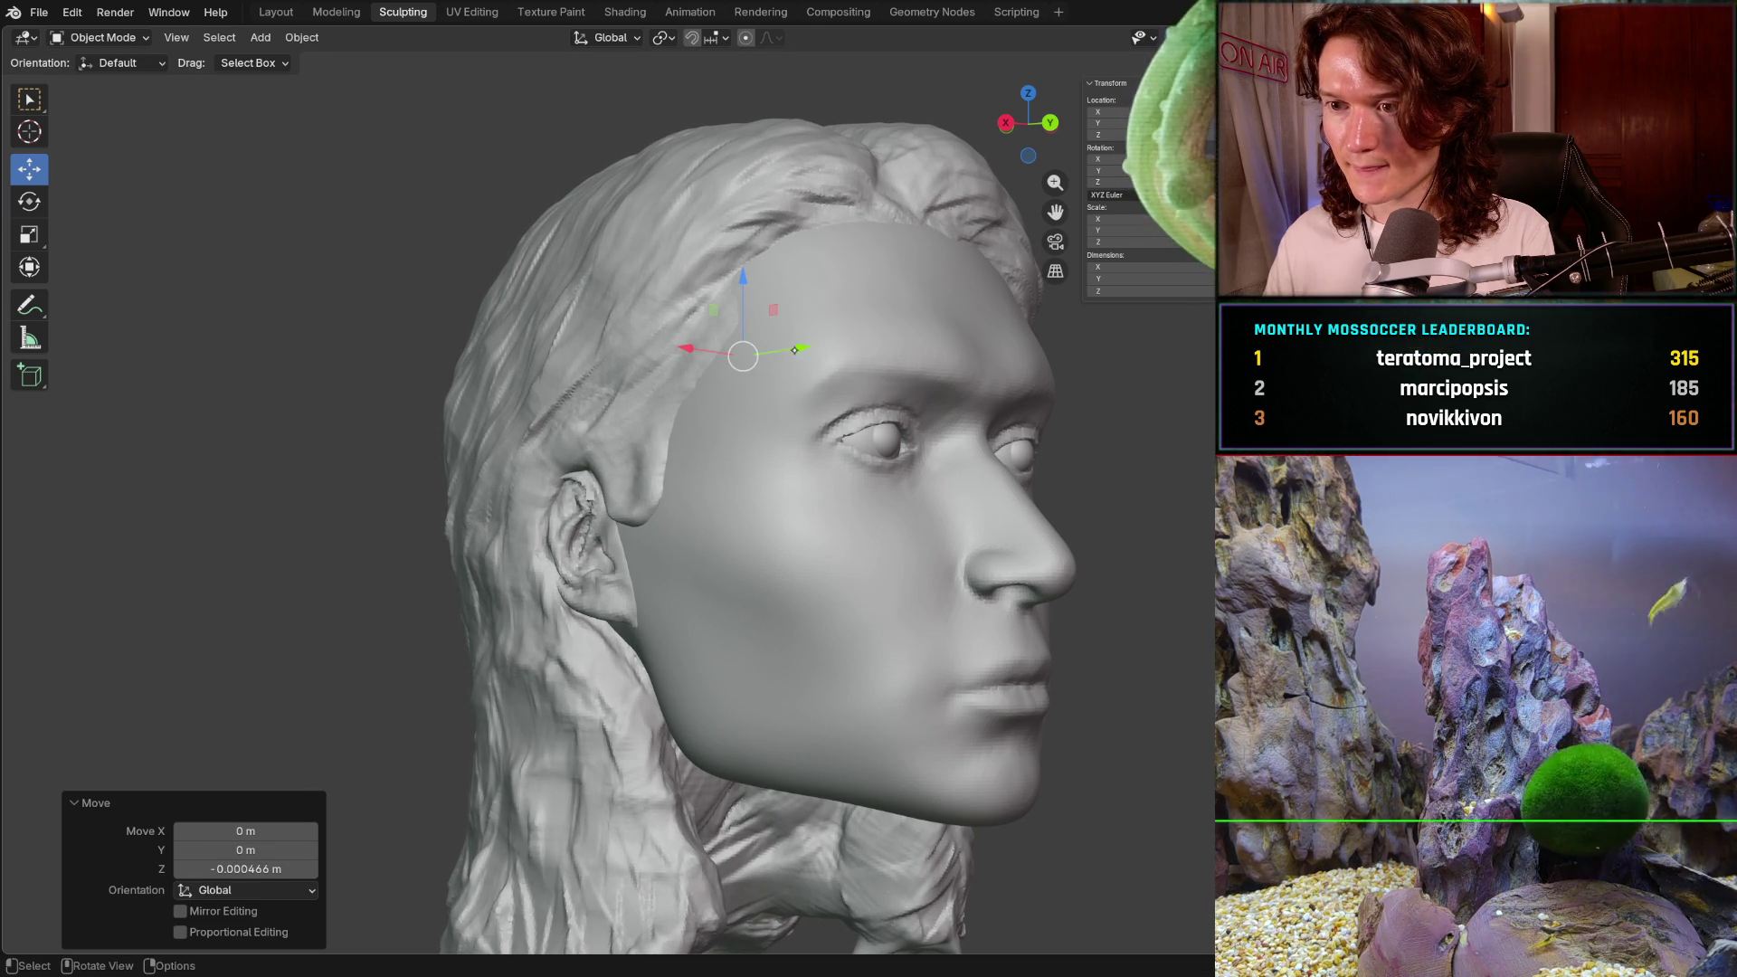
key(ctrl+z)
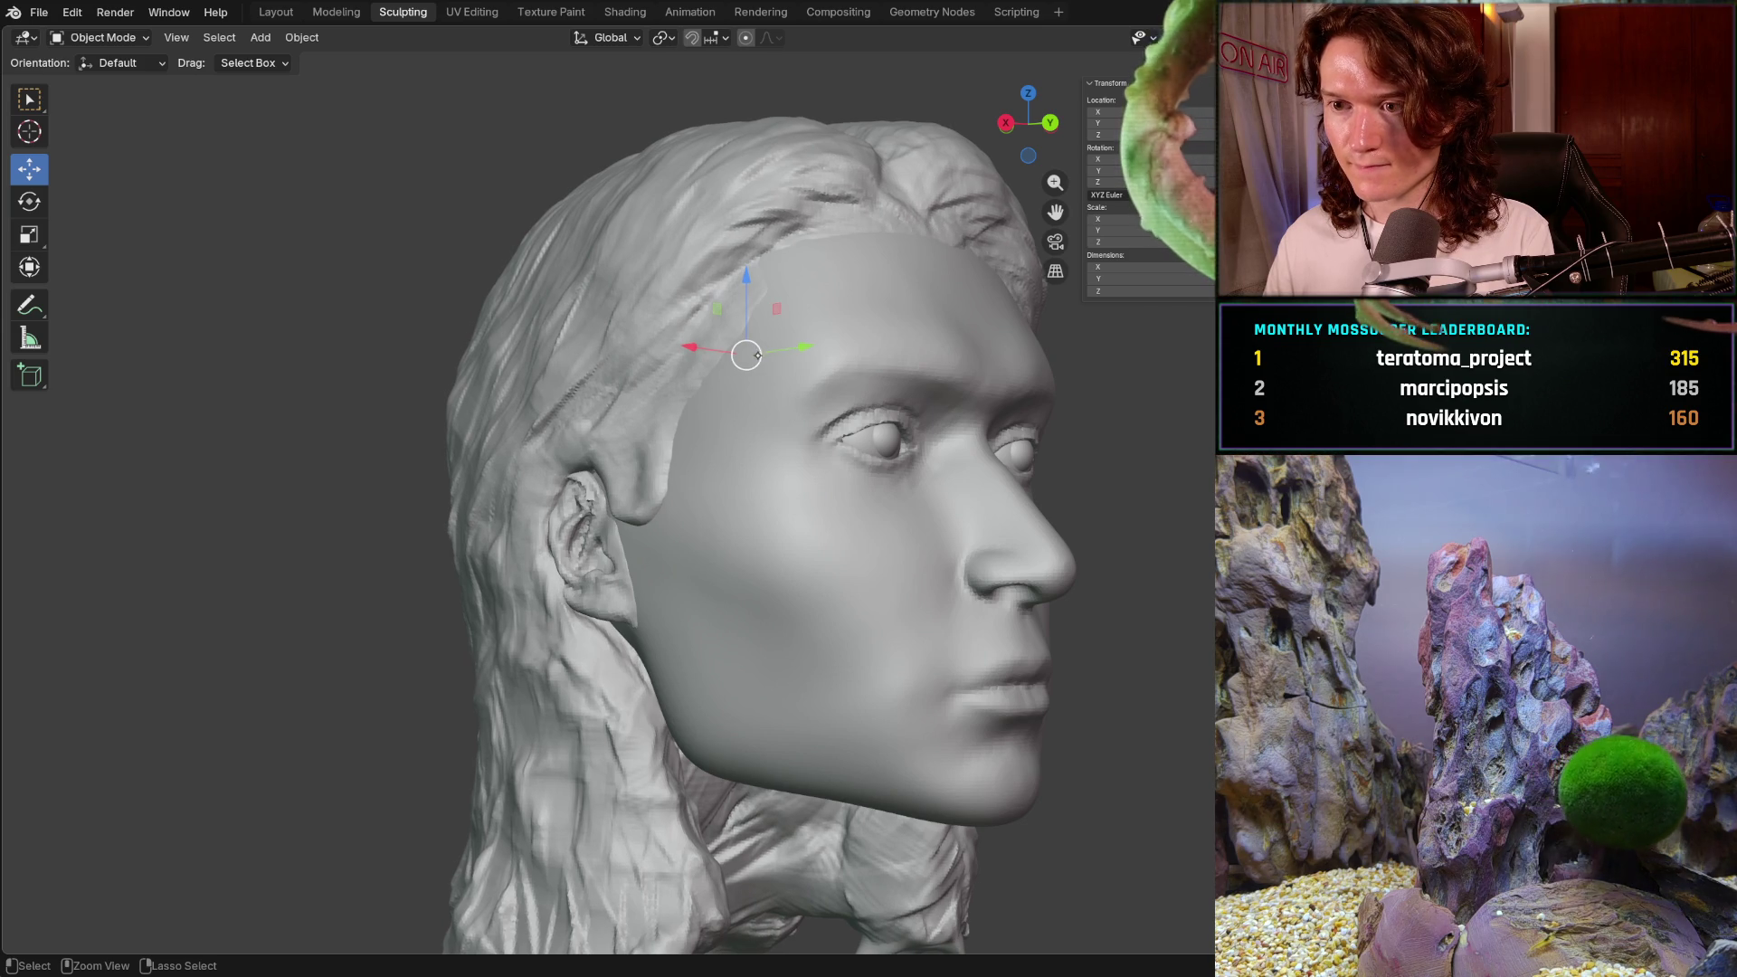
key(ctrl+z)
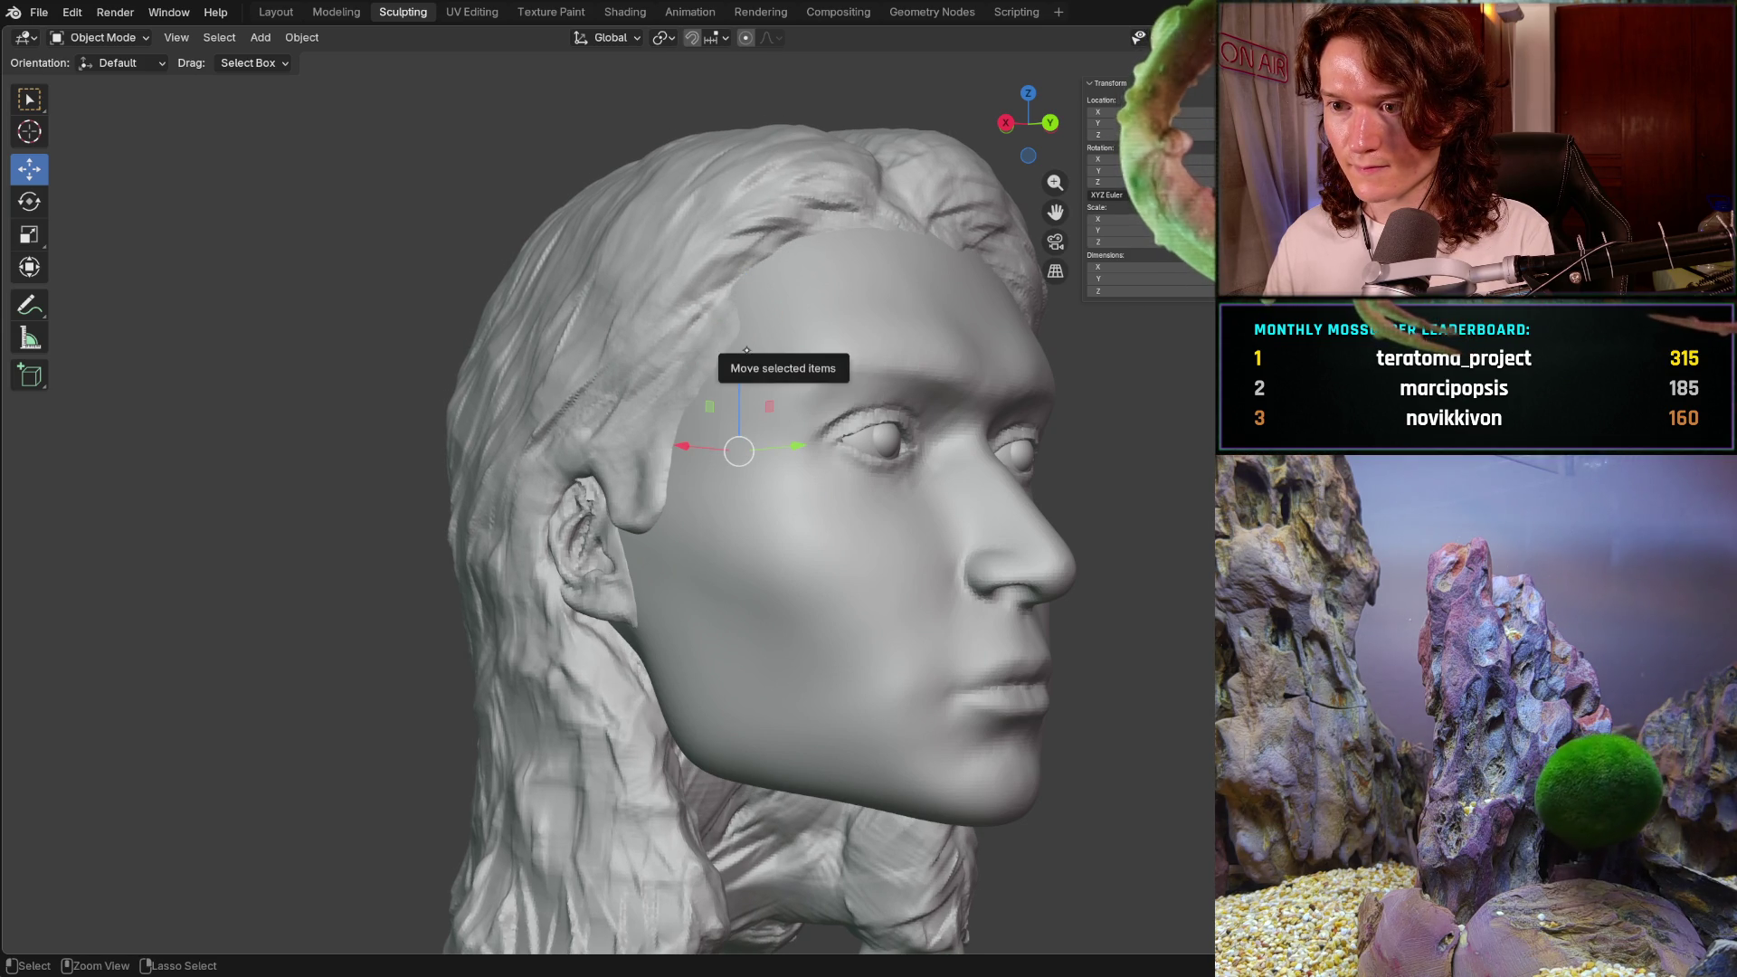
key(ctrl+z)
- Shift the hair up and back (Y −0.010266 m, Z 0.012777 m), comparing before and after
drag(775, 317, 760, 286)
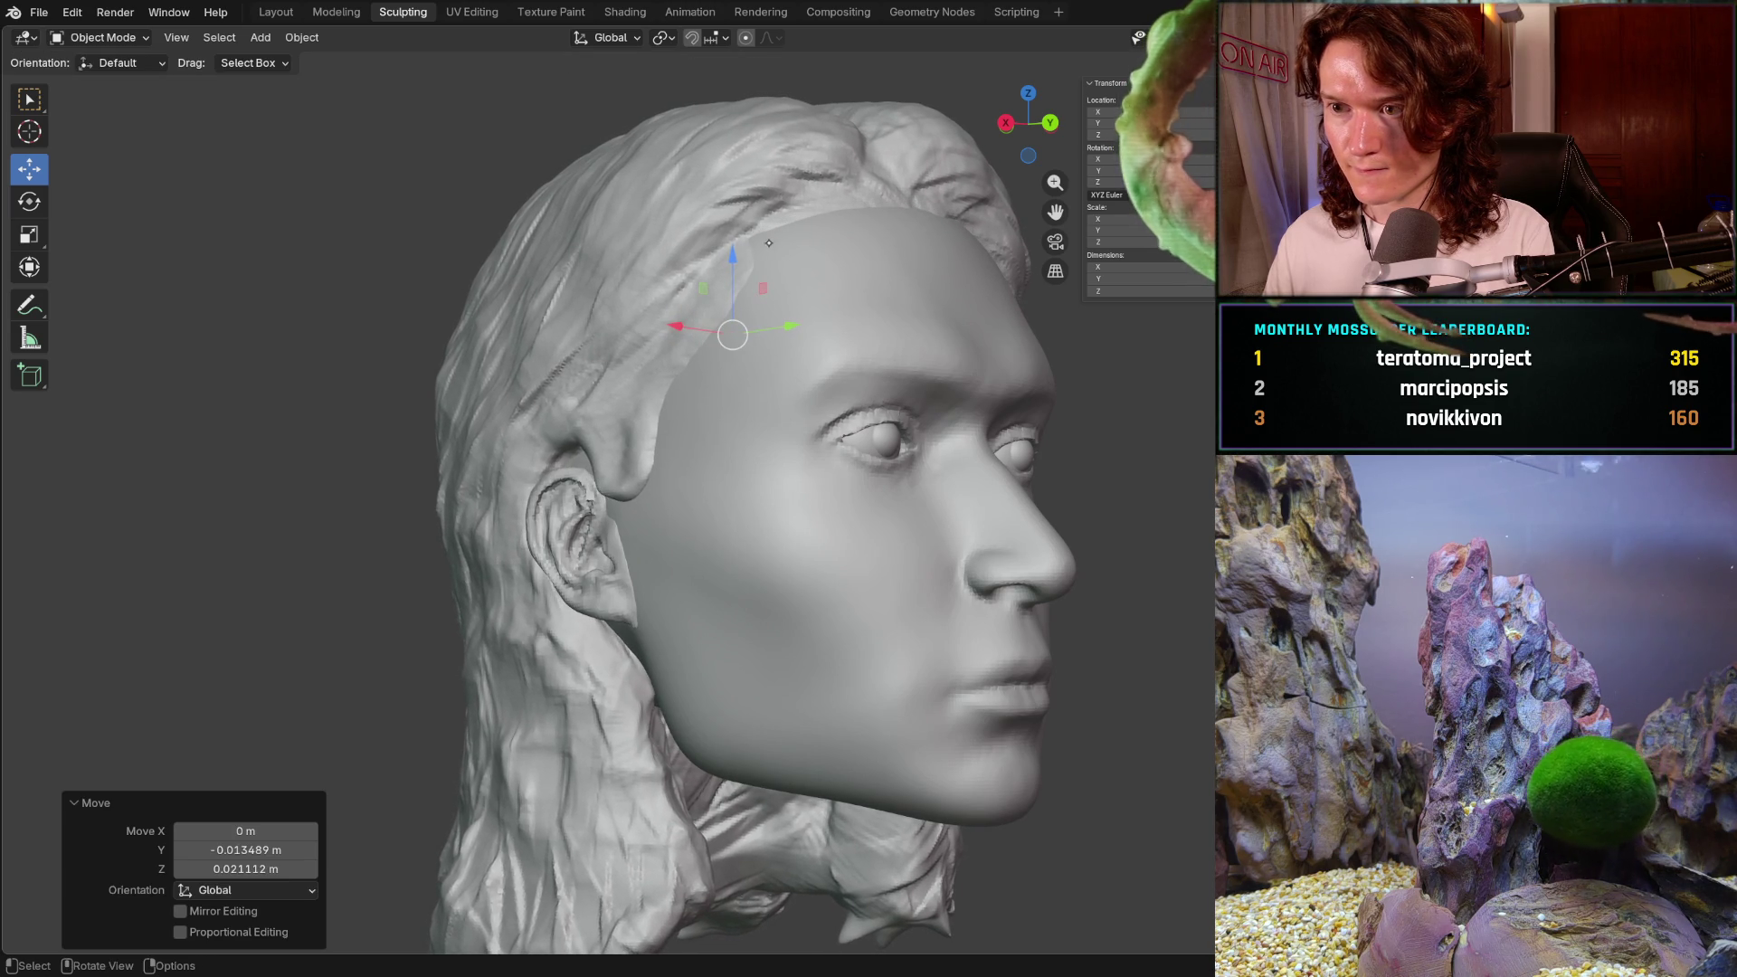
key(ctrl+z)
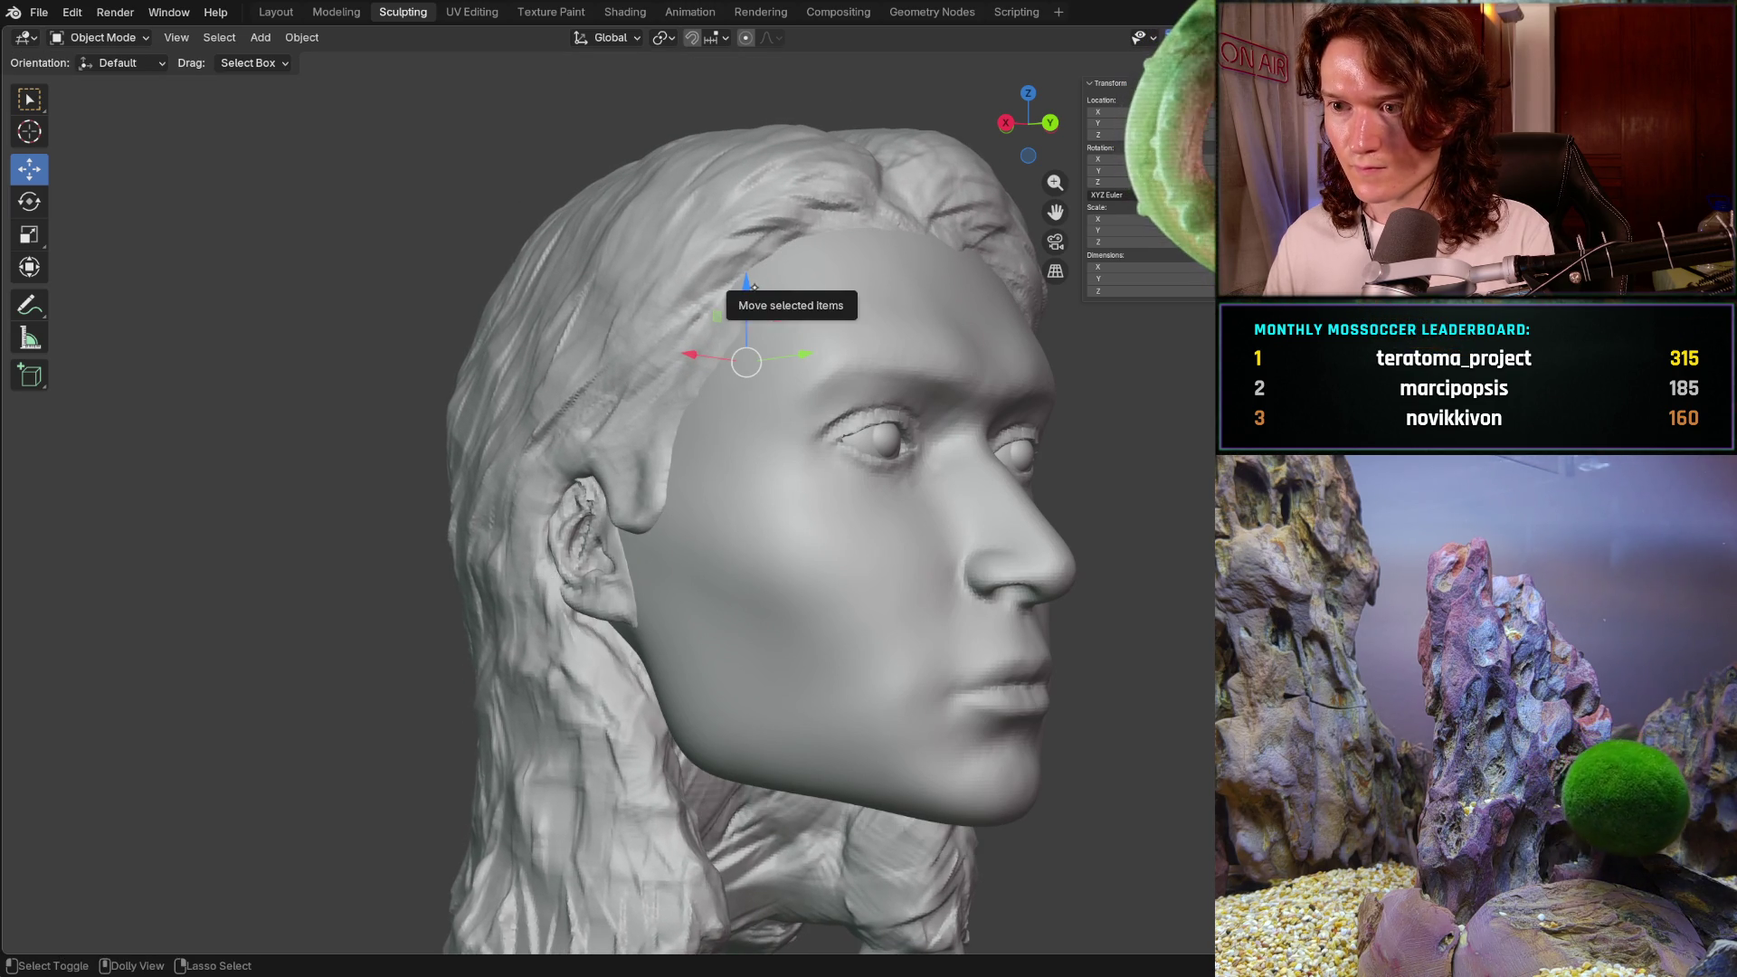
key(ctrl+shift+z)
key(ctrl+z)
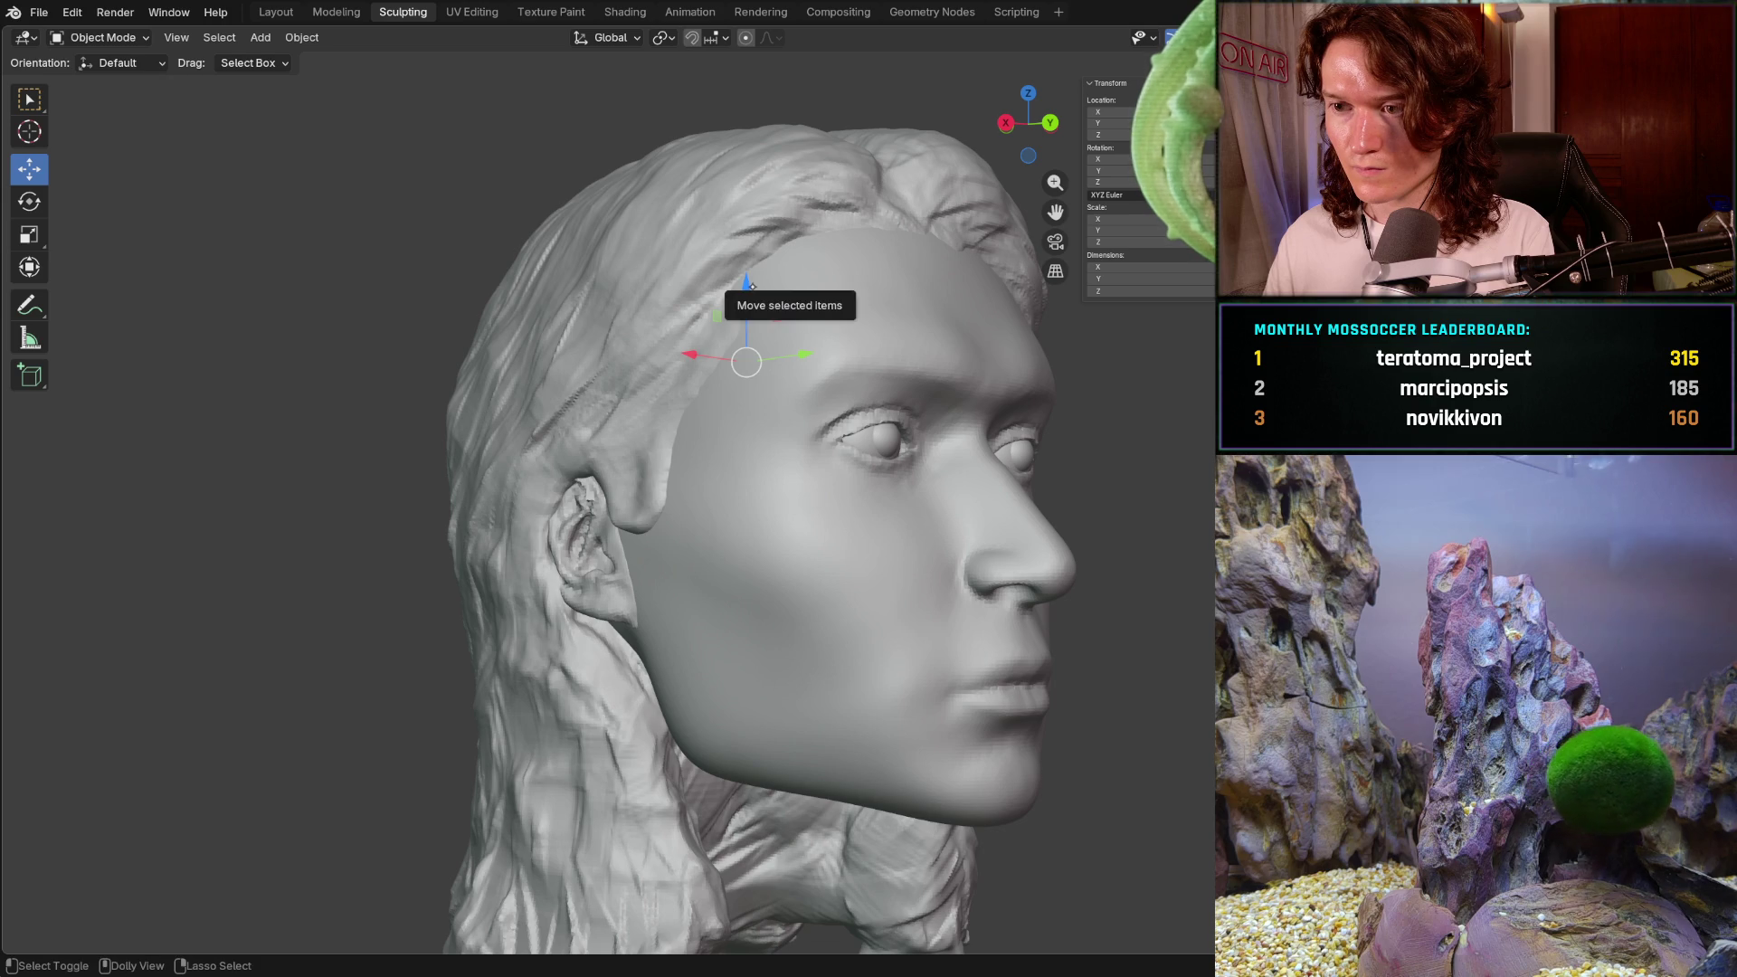
key(ctrl+shift+z)
key(ctrl+z)
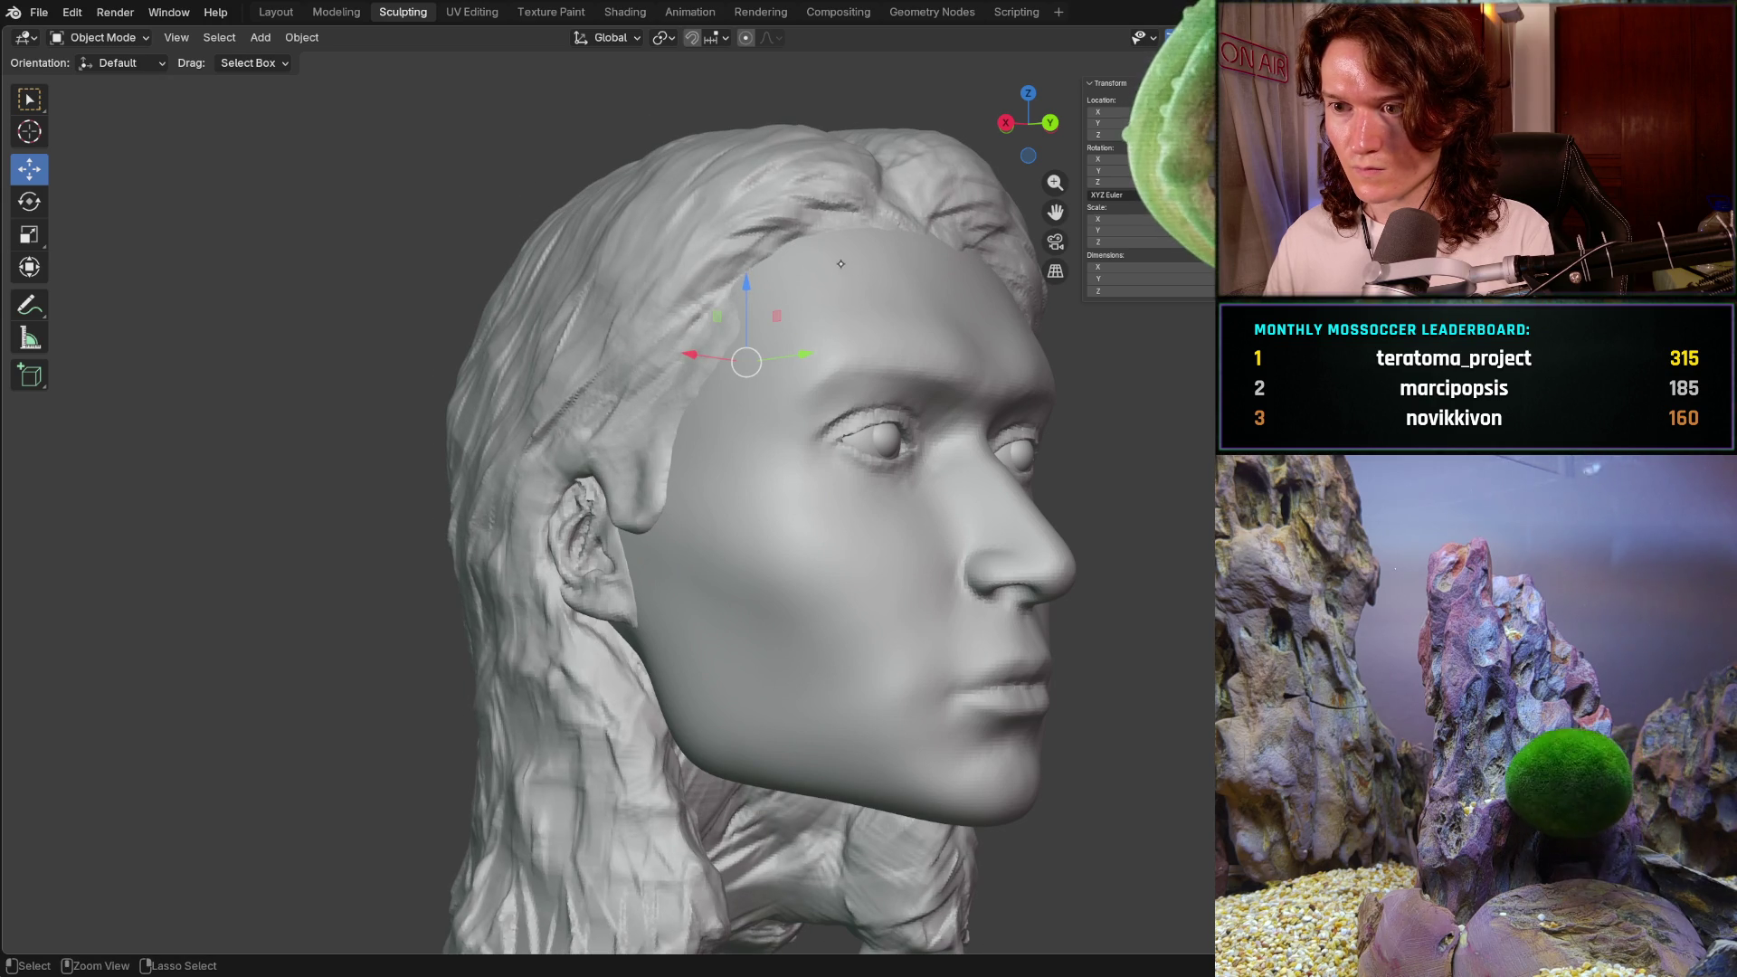
key(ctrl+shift+z)
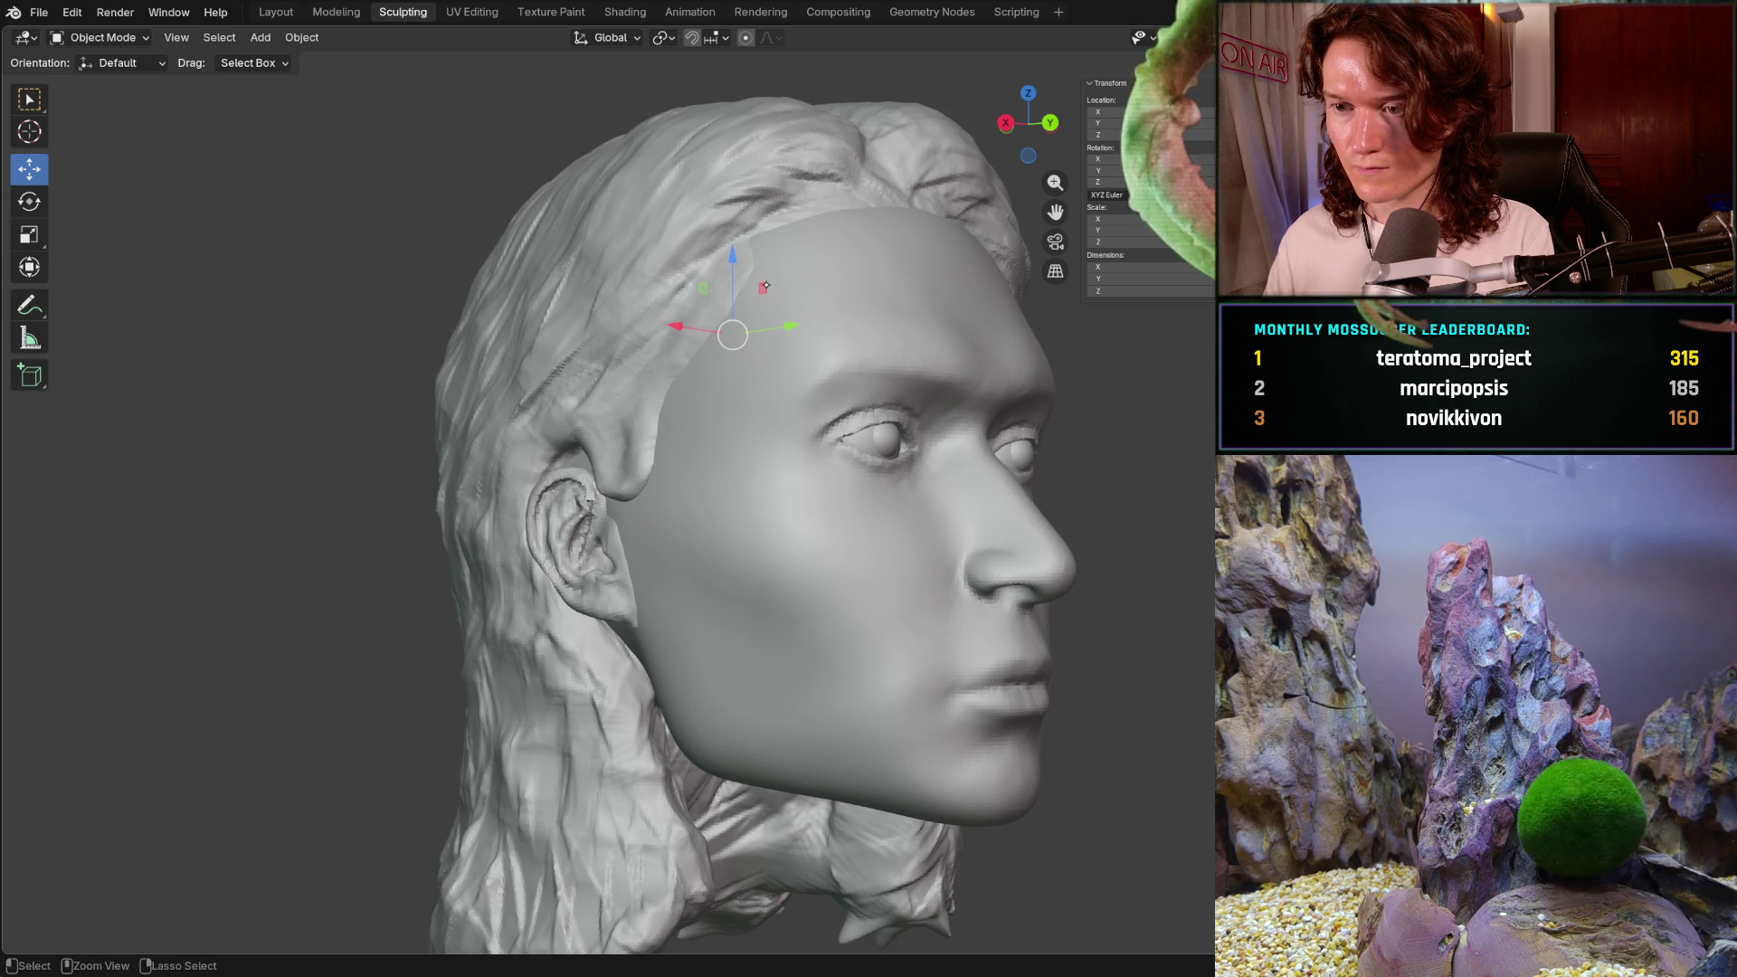
key(ctrl+z)
drag(776, 314, 759, 288)
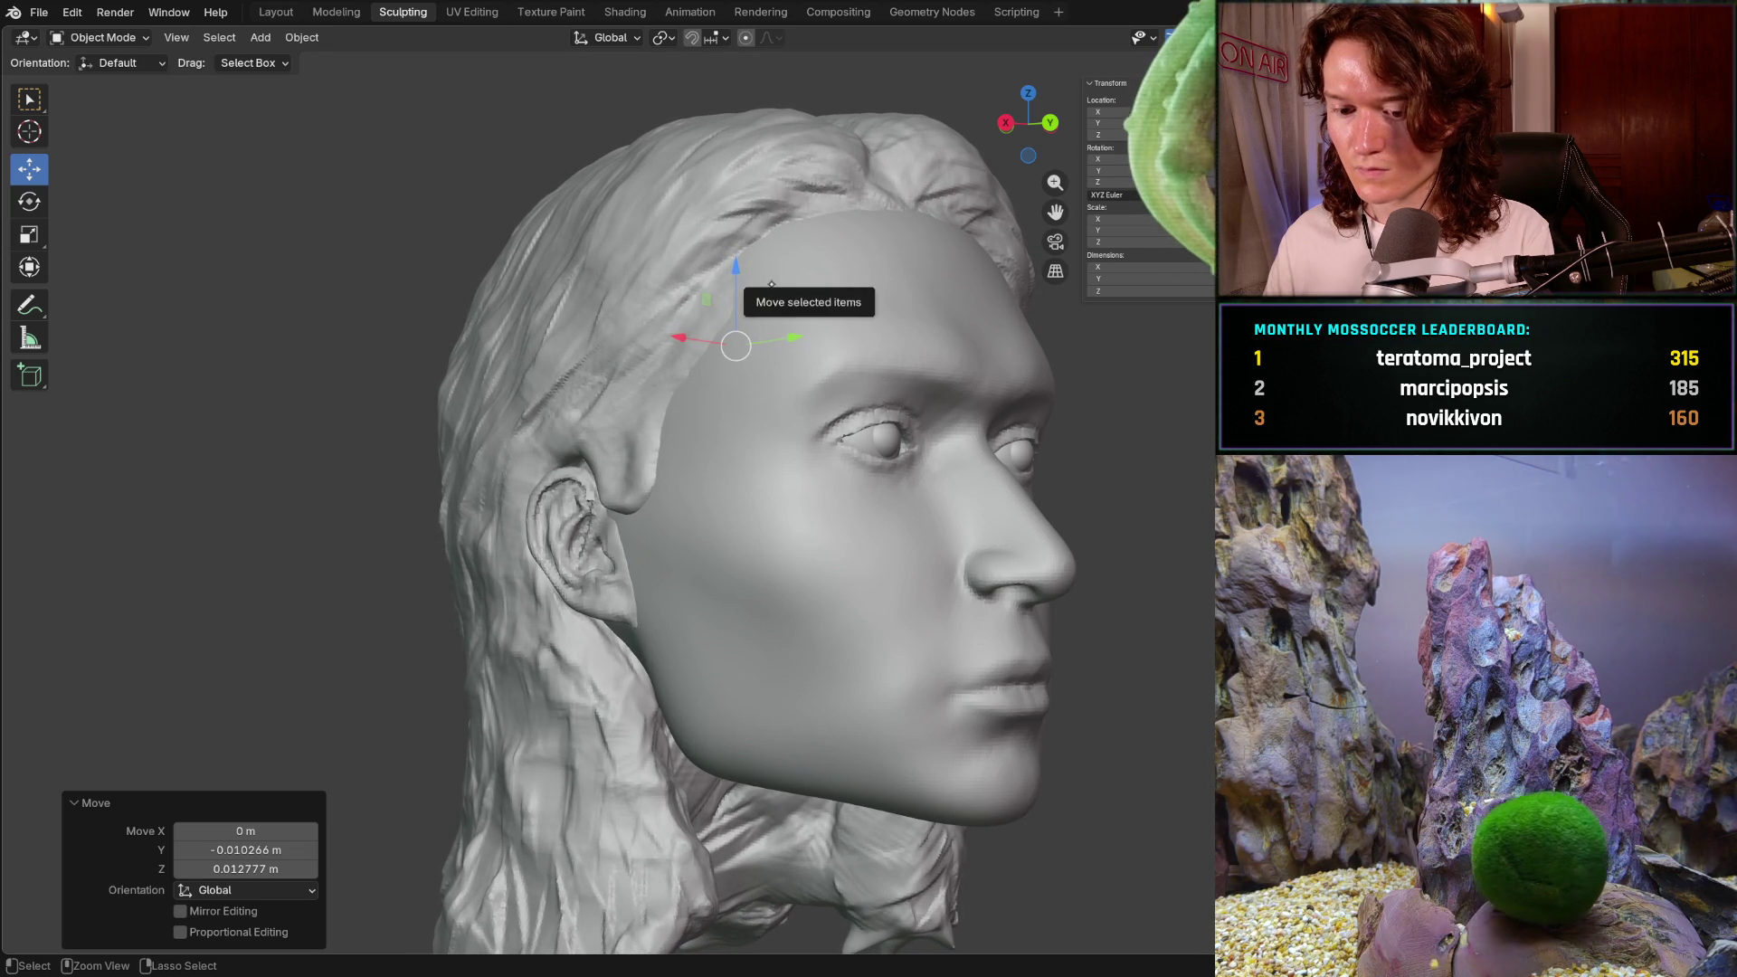
key(ctrl+z)
key(ctrl+shift+z)
- Orbit back to the front and bring the facial-thirds rulers back up
mouse_move(771, 286)
middle_down()
mouse_move(732, 394)
mouse_move(686, 352)
middle_up()
scroll(737, 380, down, 3)
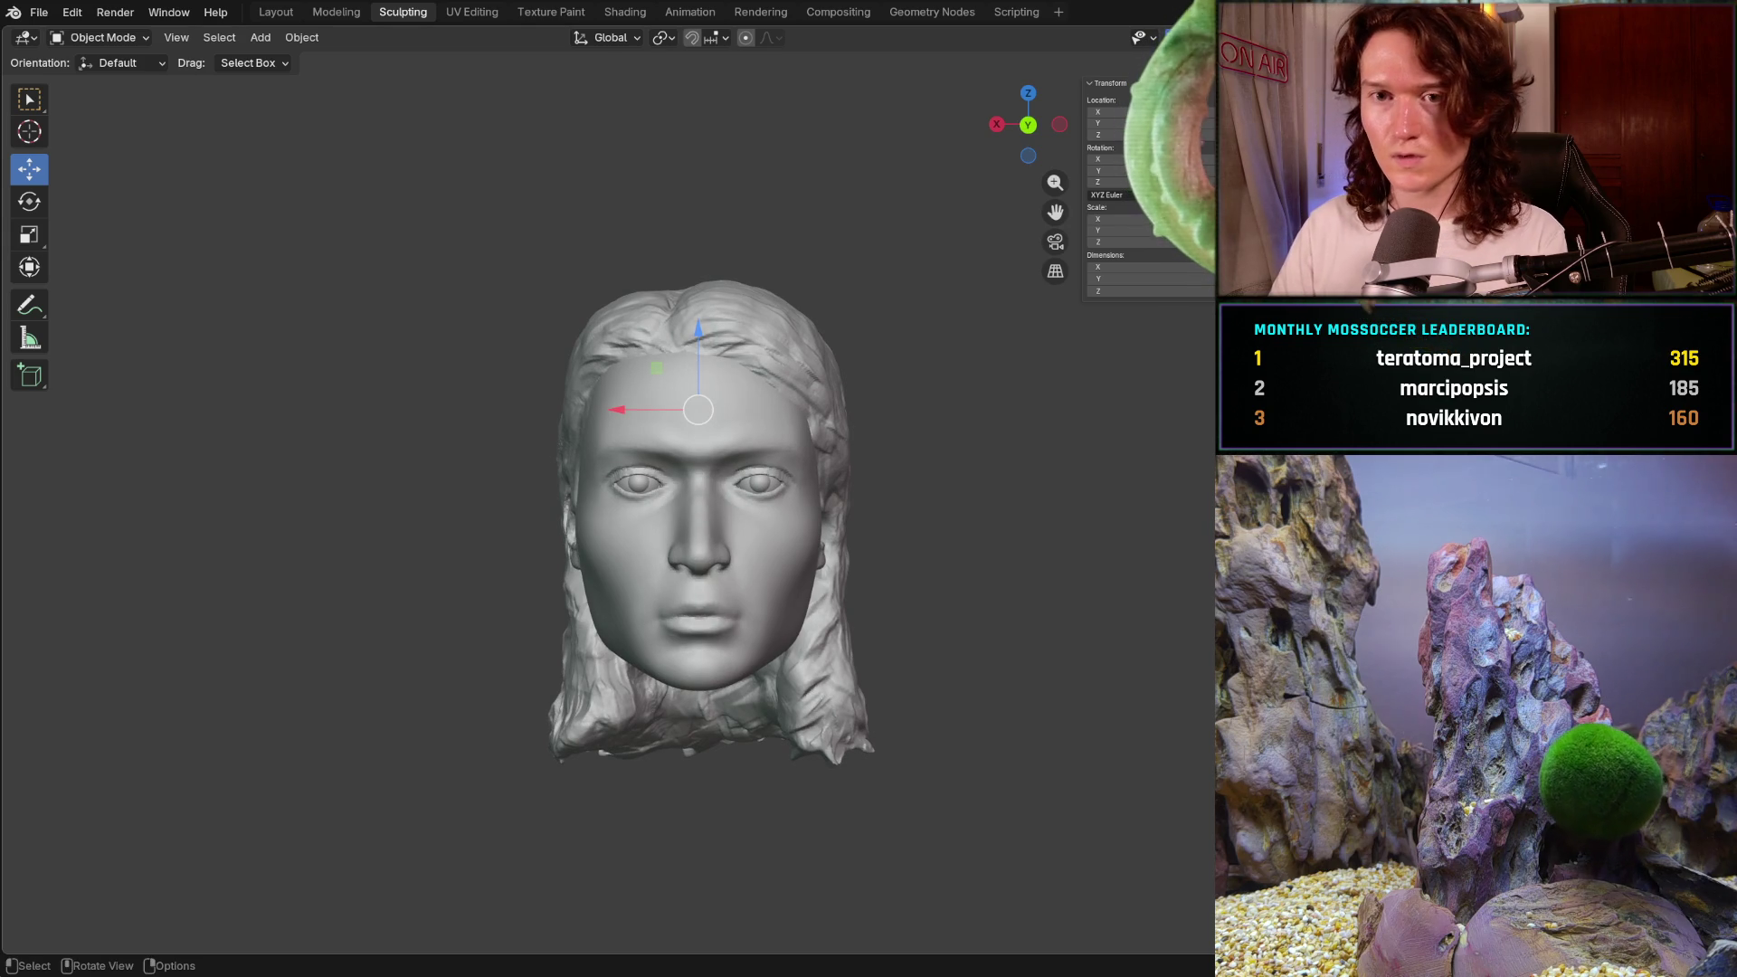
click(33, 351)
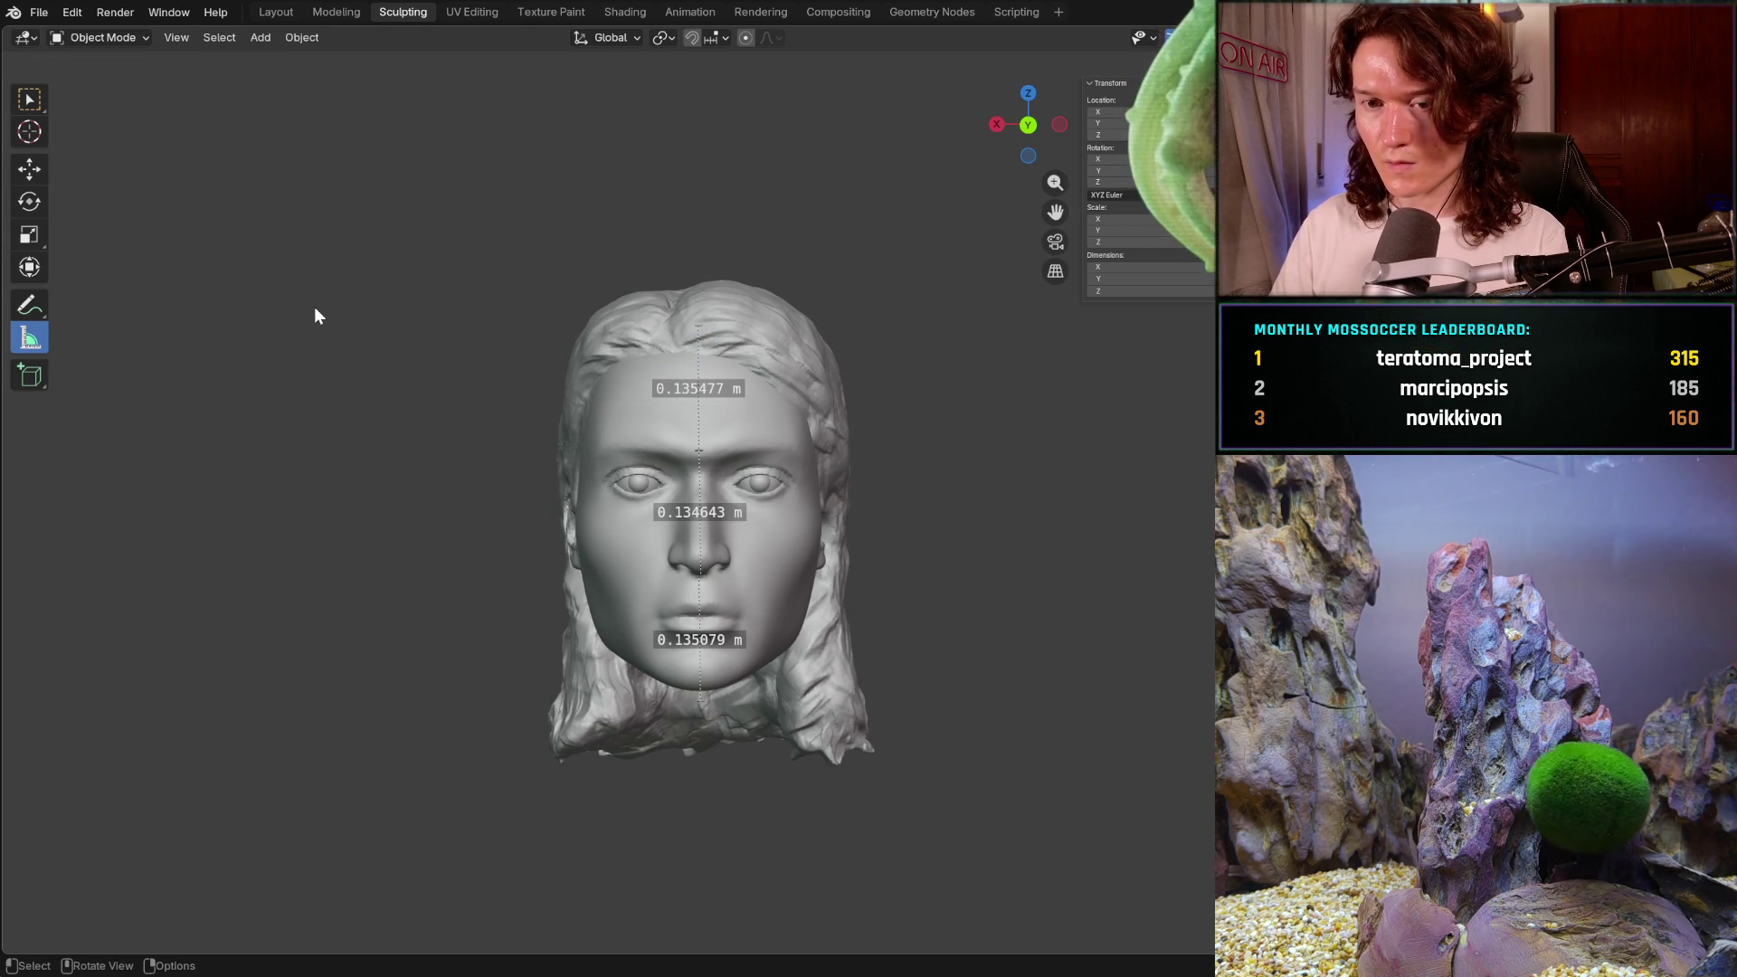
- Revert the last change and move the hair to Y −0.022671 m, Z 0.020946 m
key(ctrl+z)
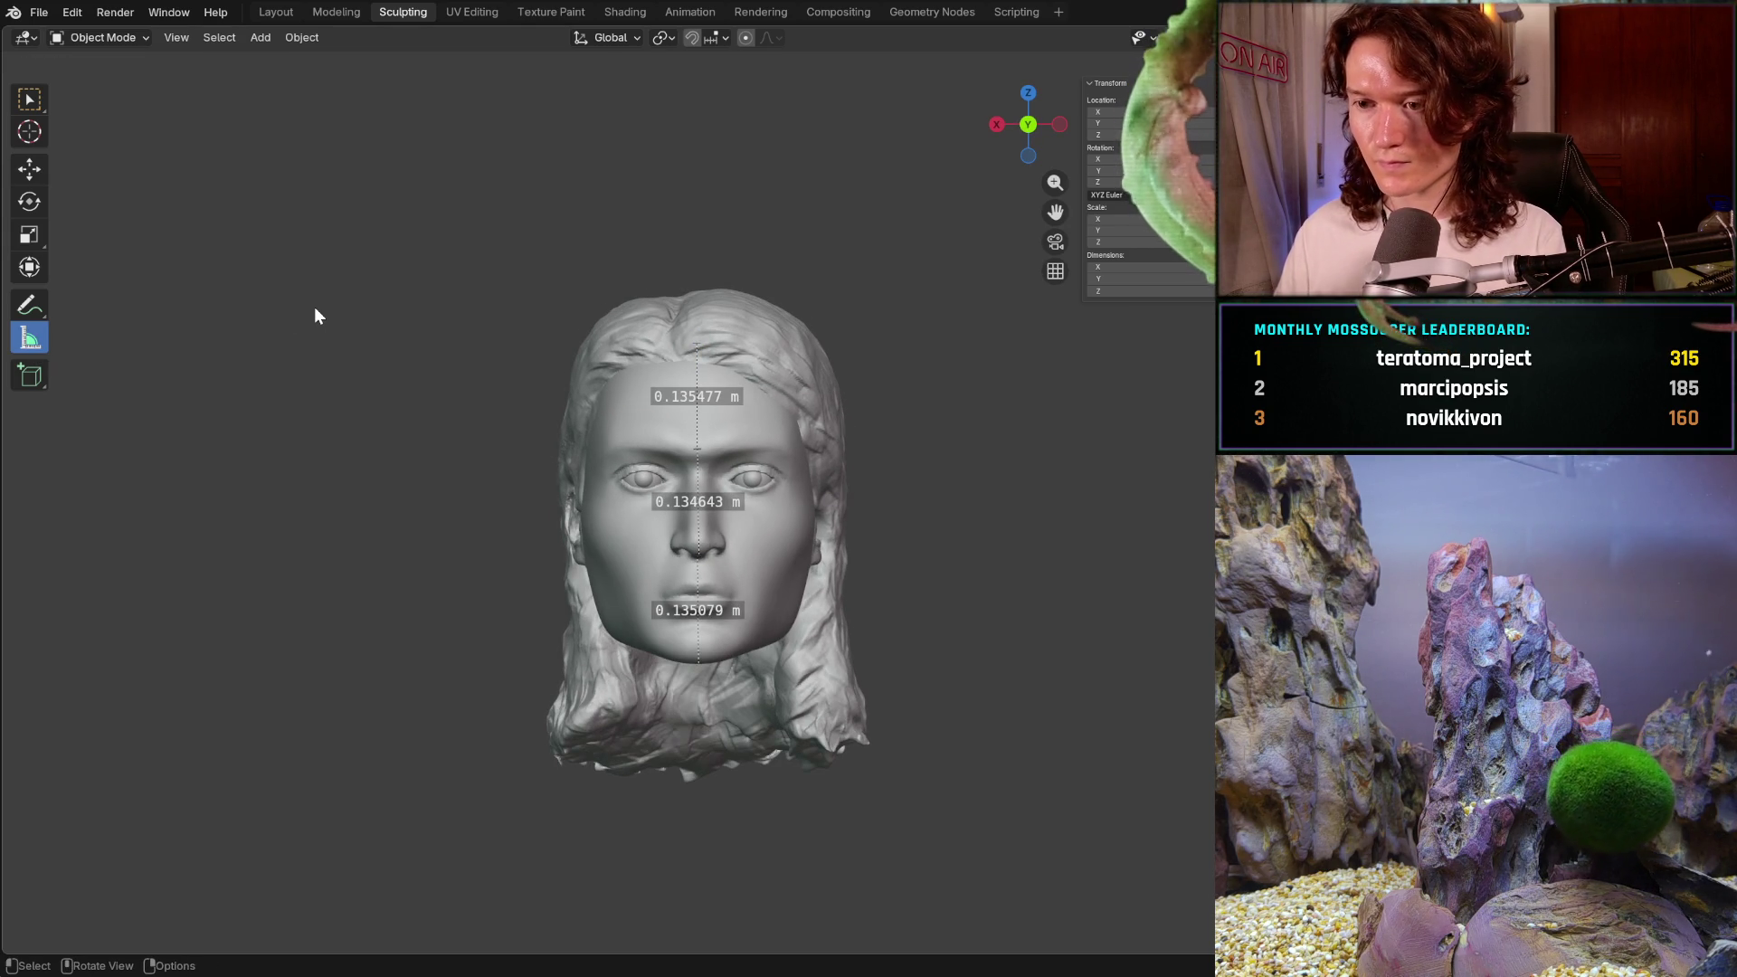
mouse_move(633, 508)
middle_down()
mouse_move(835, 507)
mouse_move(812, 504)
middle_up()
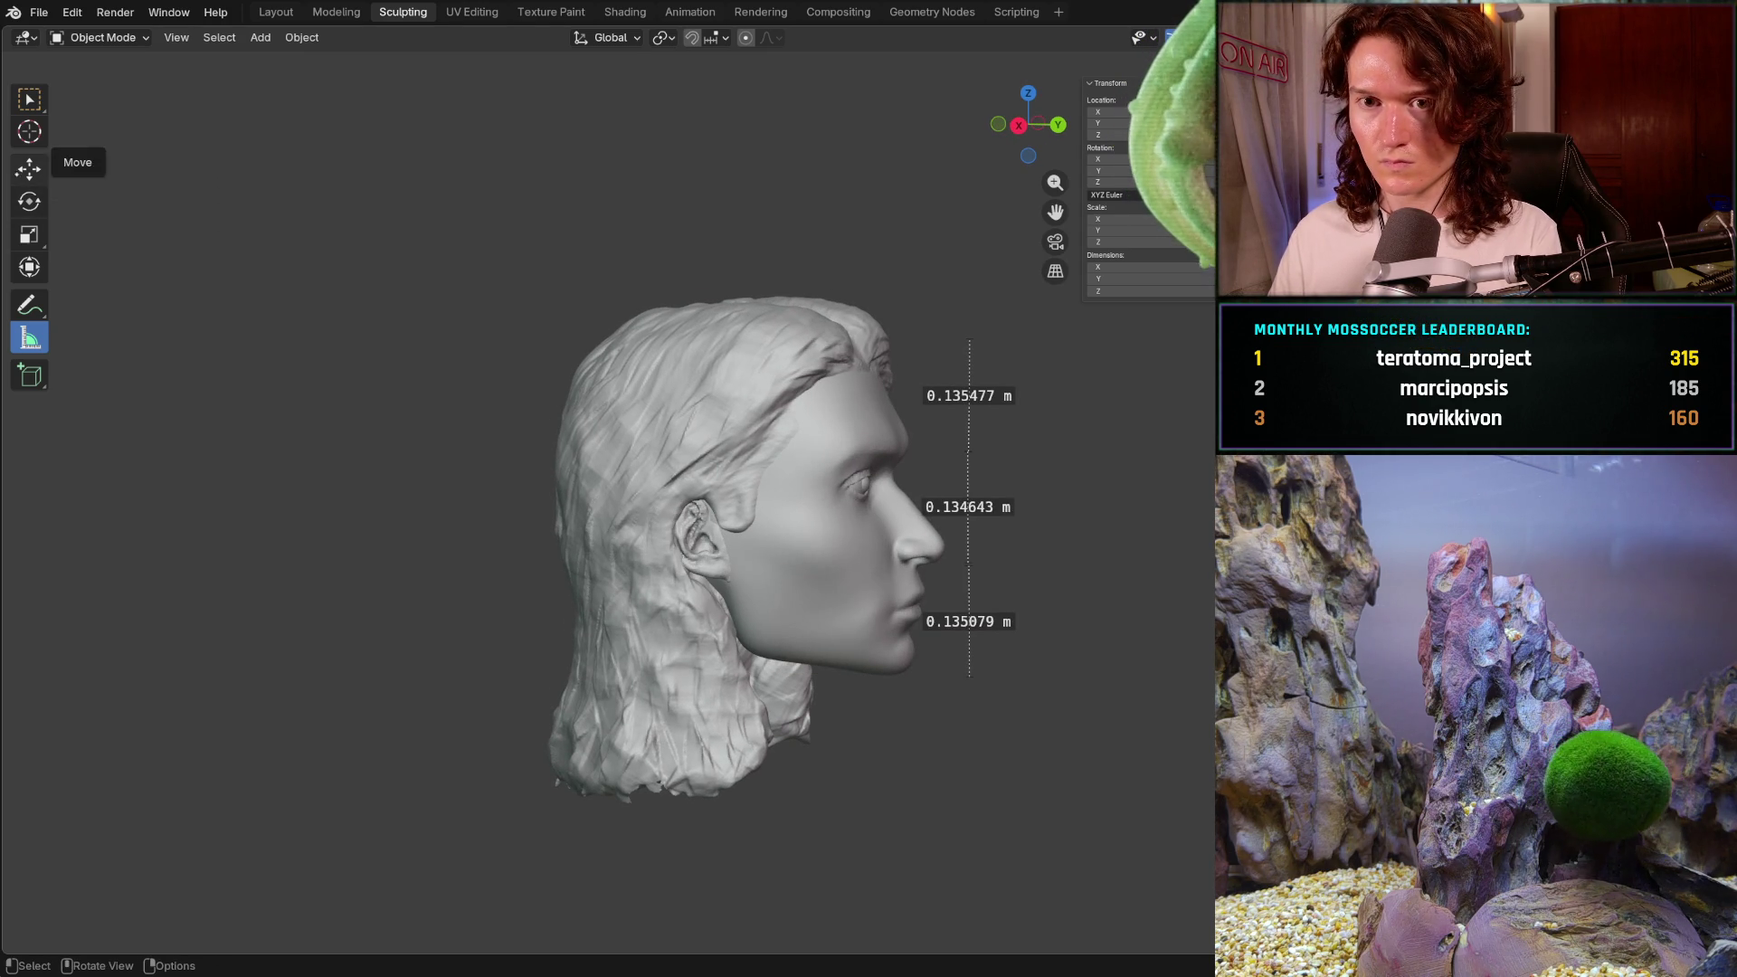
click(29, 169)
middle_drag(733, 424, 787, 304)
scroll(788, 304, up, 5)
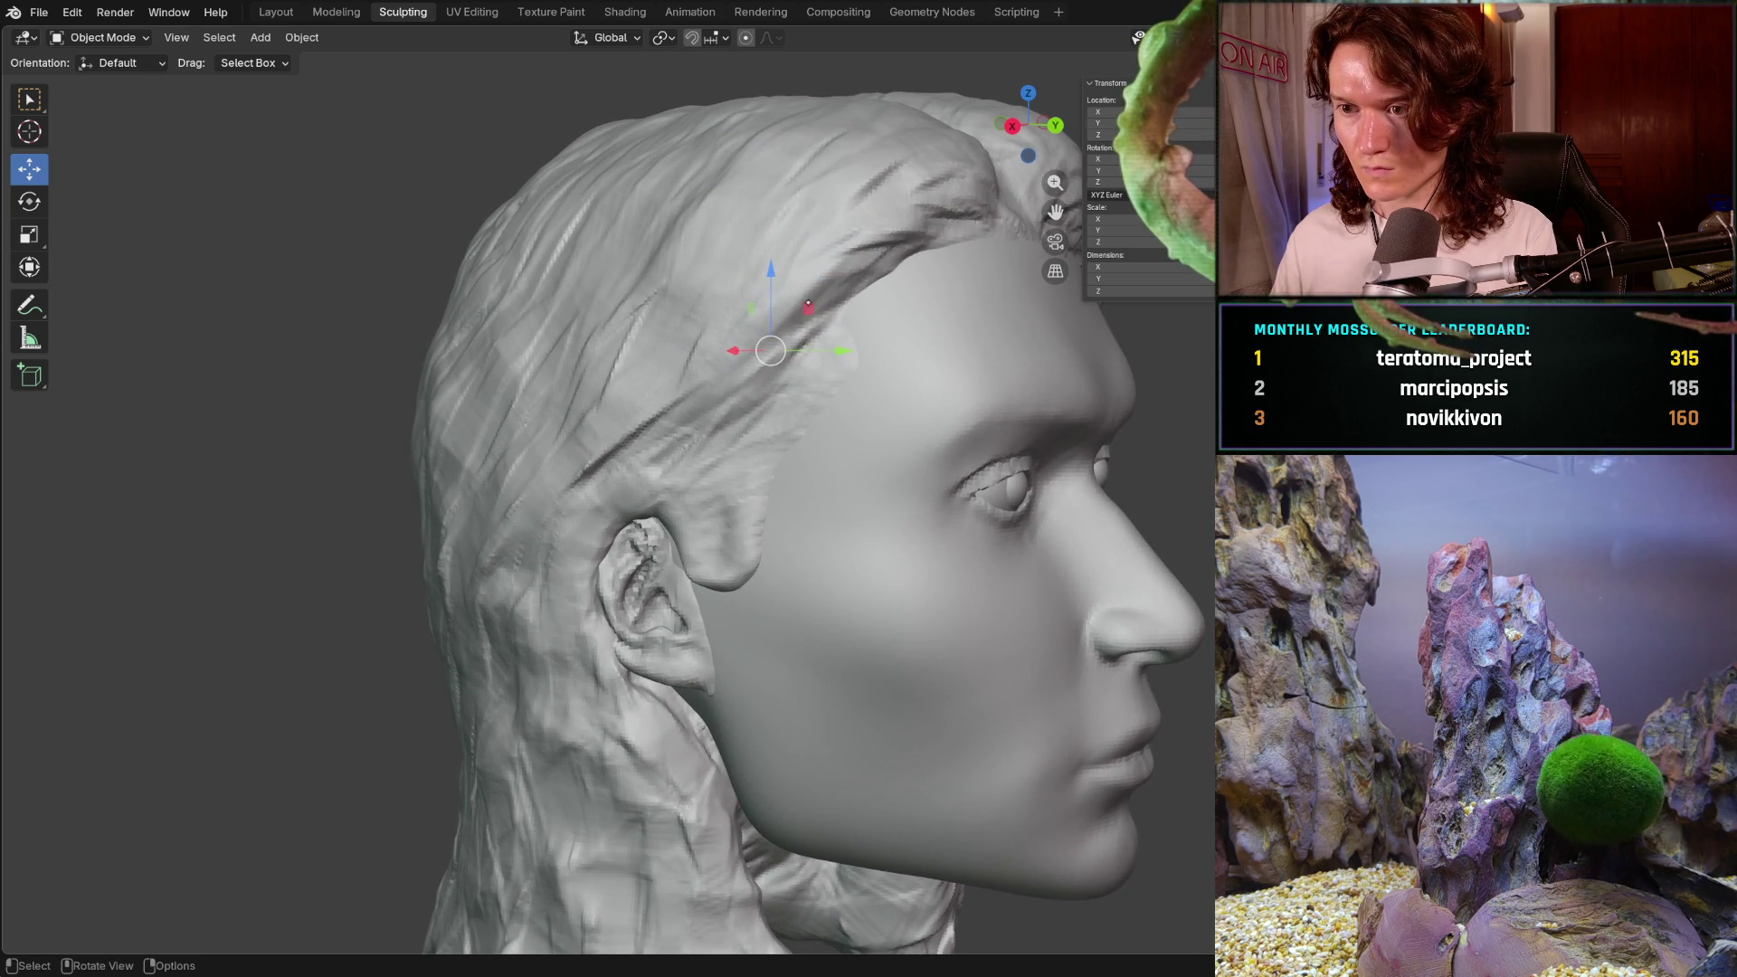
drag(801, 300, 525, 18)
drag(854, 339, 855, 335)
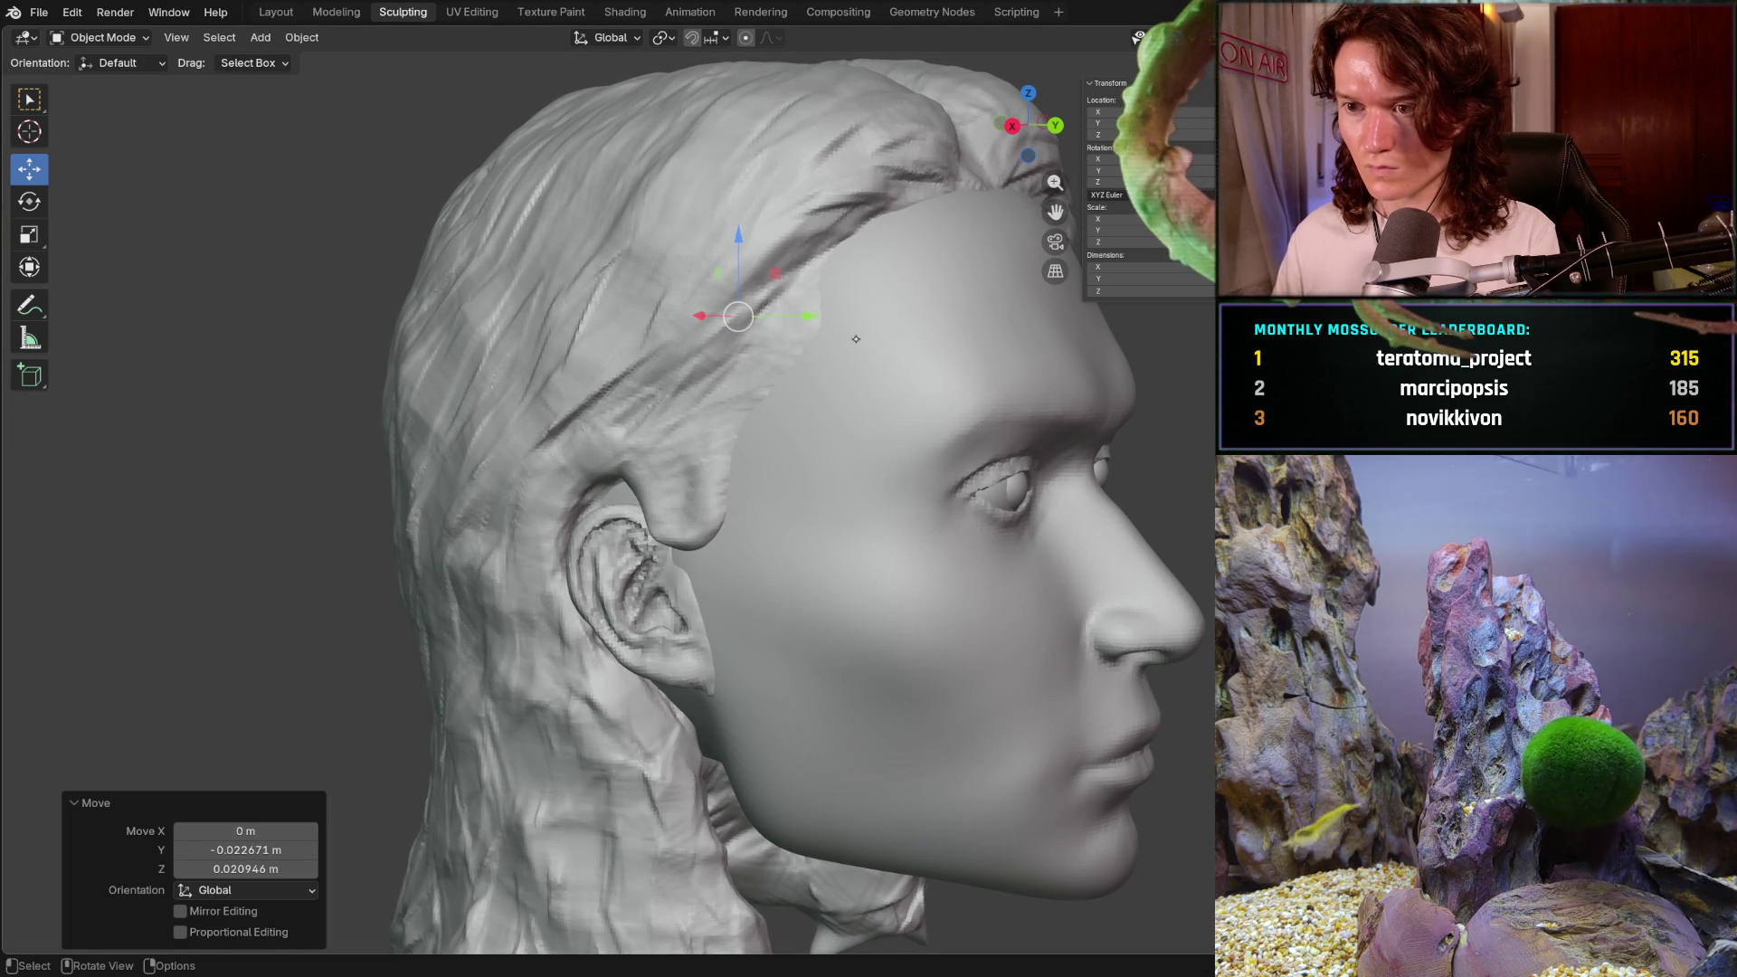
- Check the new hair position from the front and both profiles, then show the thirds rulers
mouse_move(855, 335)
middle_down()
mouse_move(745, 333)
mouse_move(643, 416)
middle_up()
scroll(643, 416, down, 2)
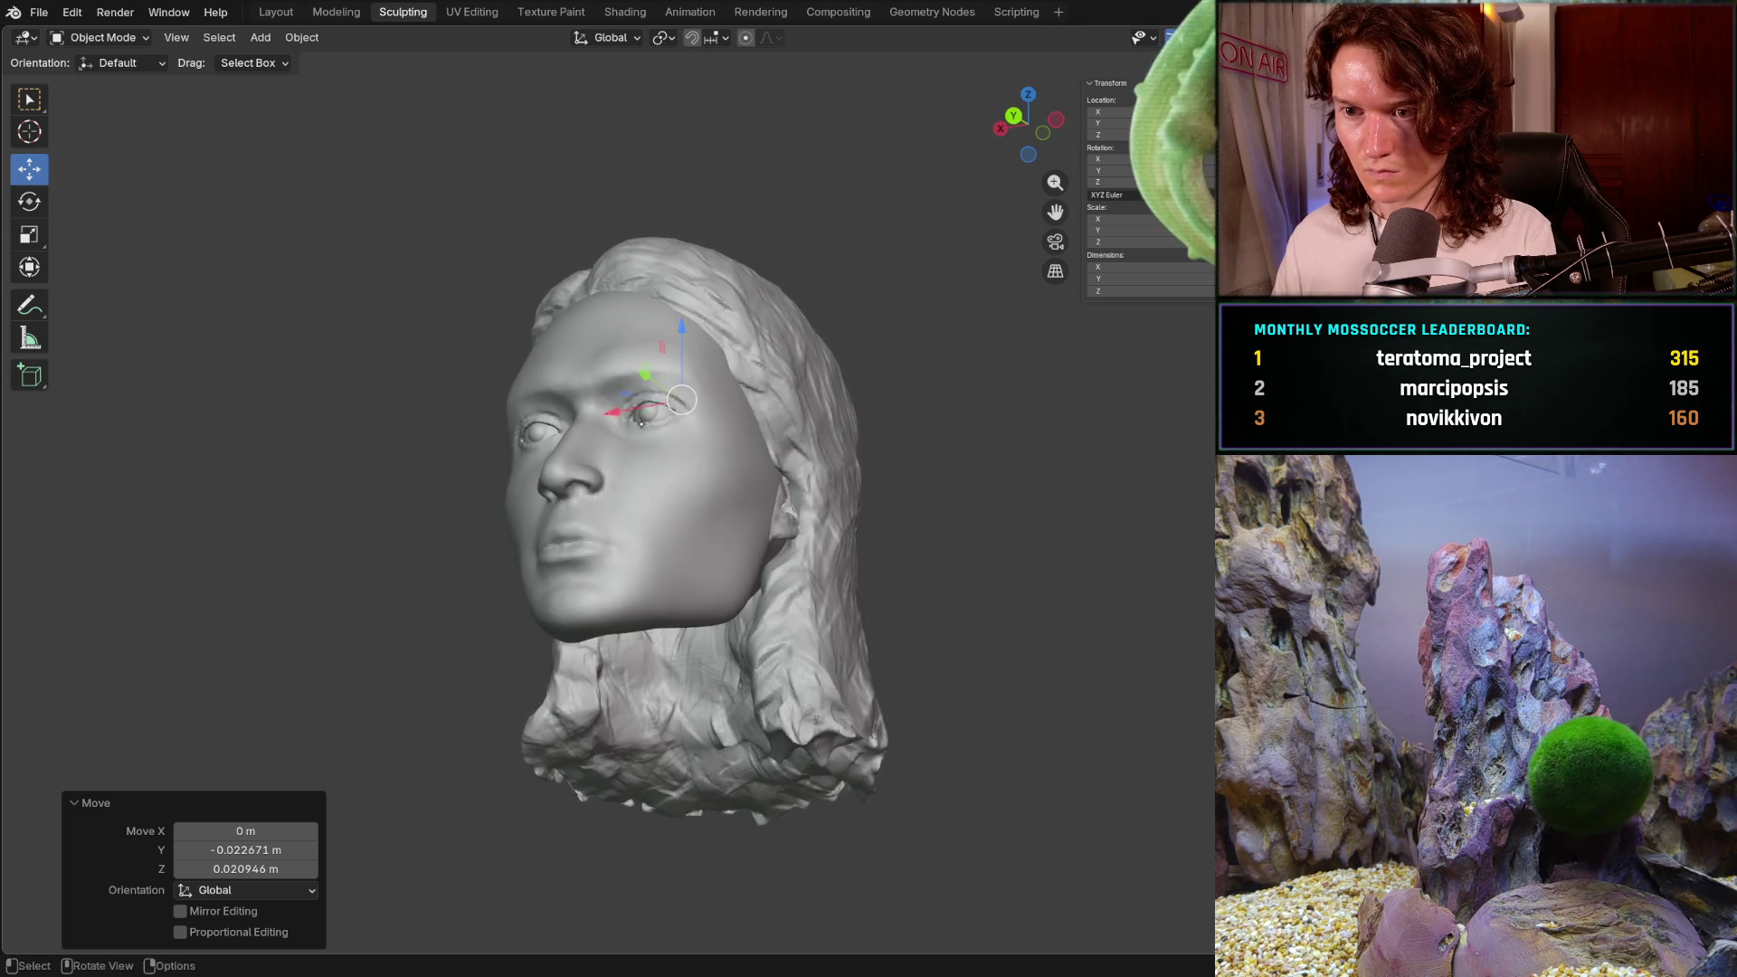
key(ctrl+KP_3)
middle_drag(527, 477, 827, 423)
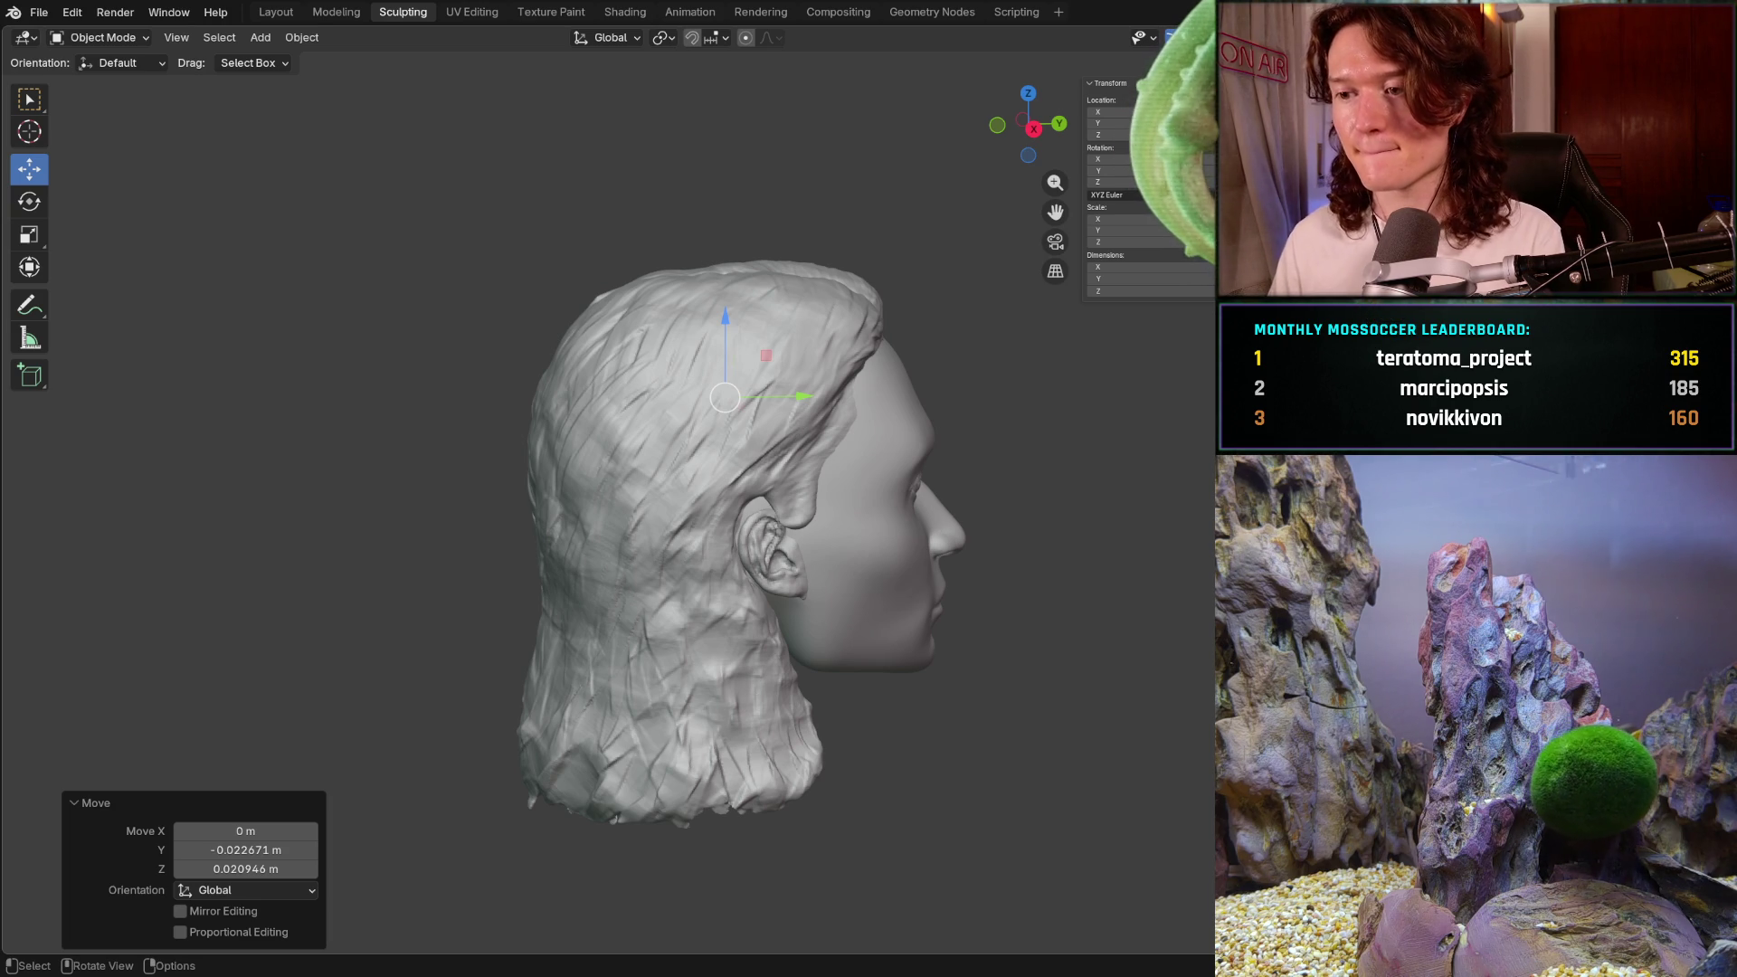
mouse_move(819, 429)
middle_down()
mouse_move(610, 477)
mouse_move(839, 423)
mouse_move(869, 435)
mouse_move(800, 460)
middle_up()
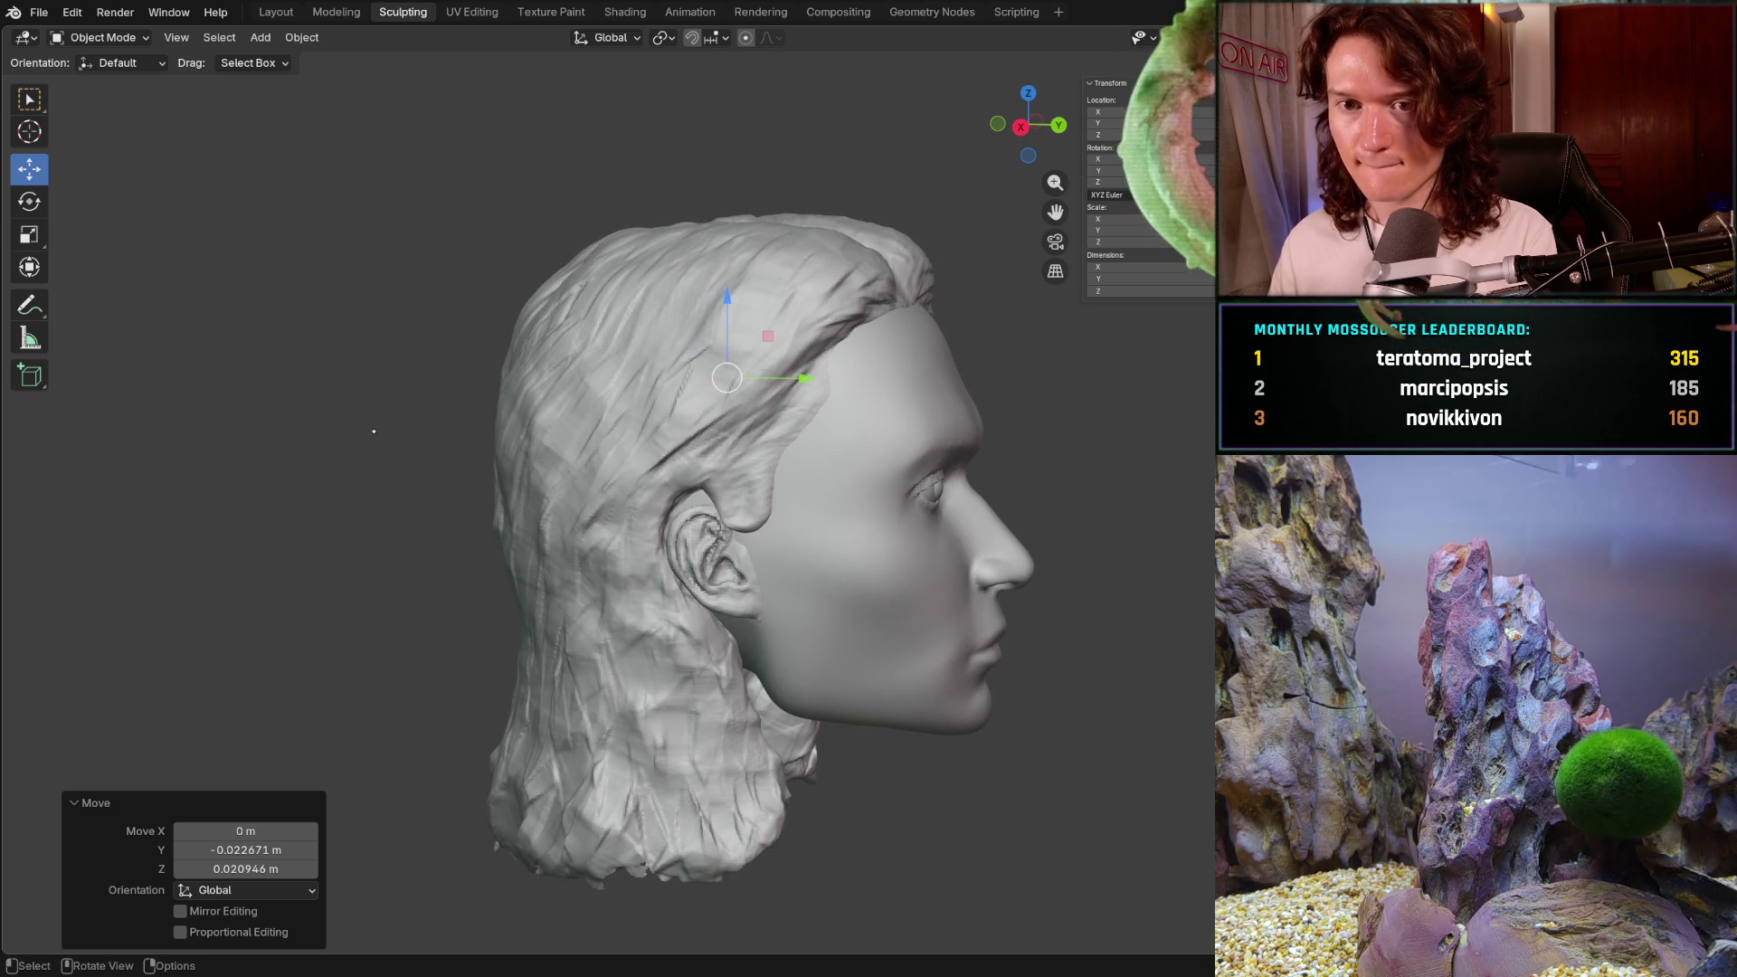
click(30, 339)
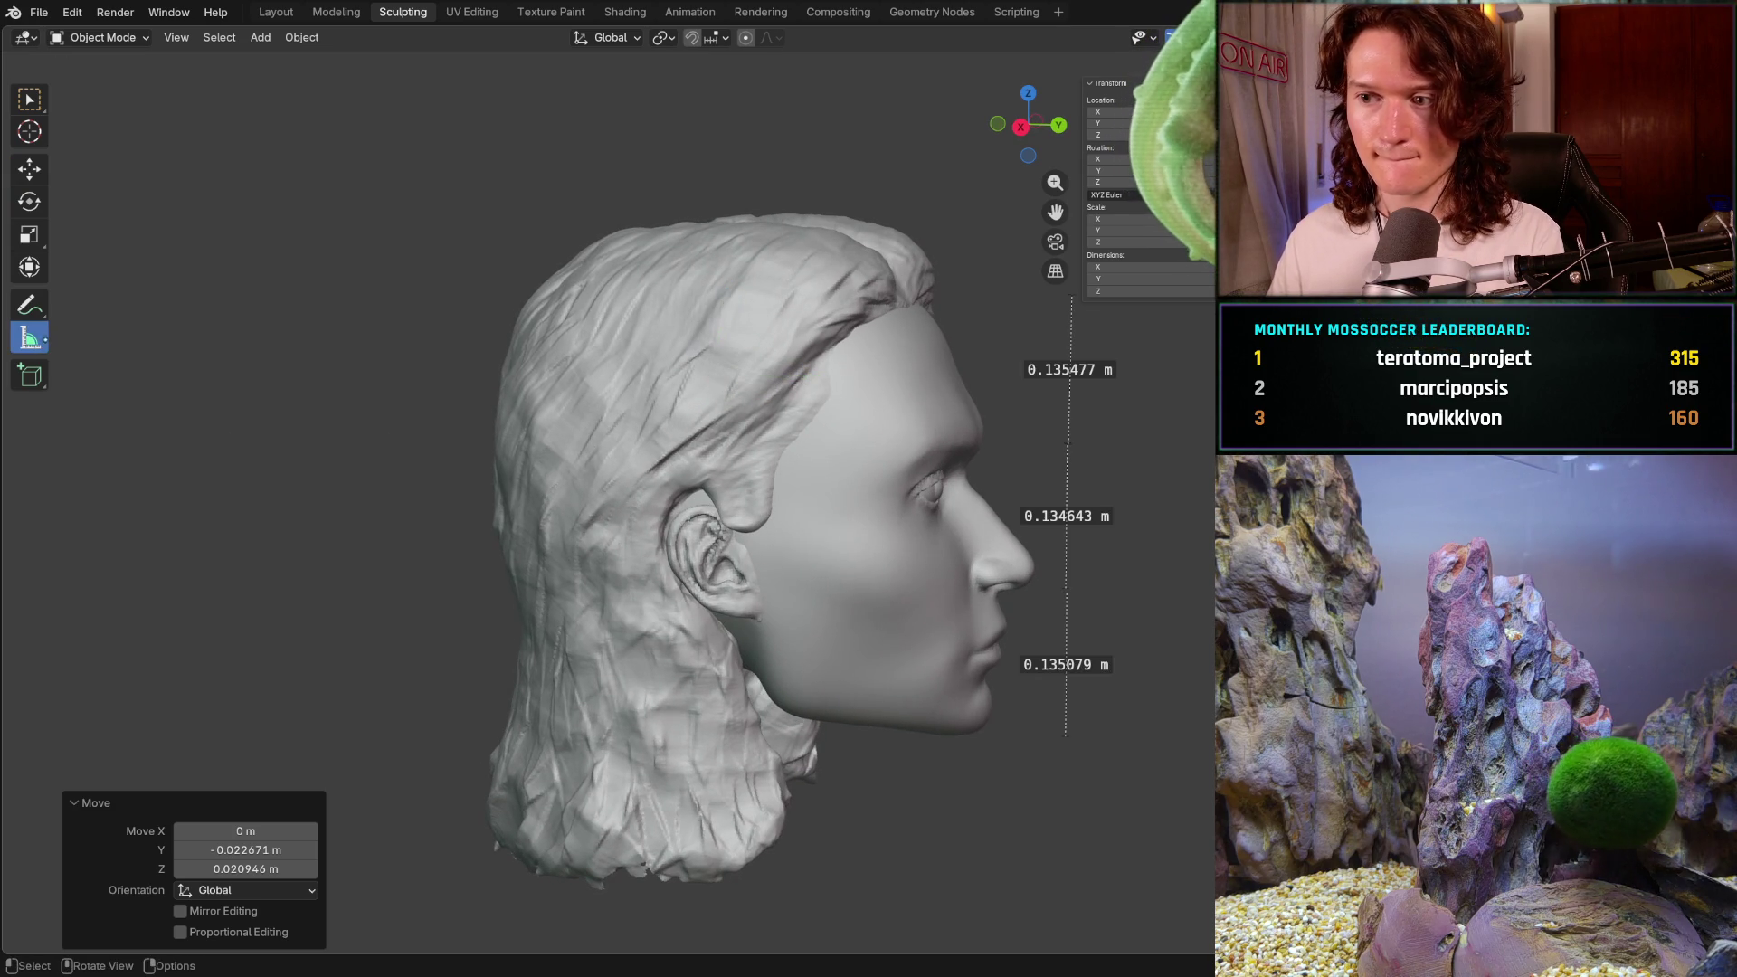
- Undo the previous hair shift, comparing the head with and without it
key(ctrl+KP_1)
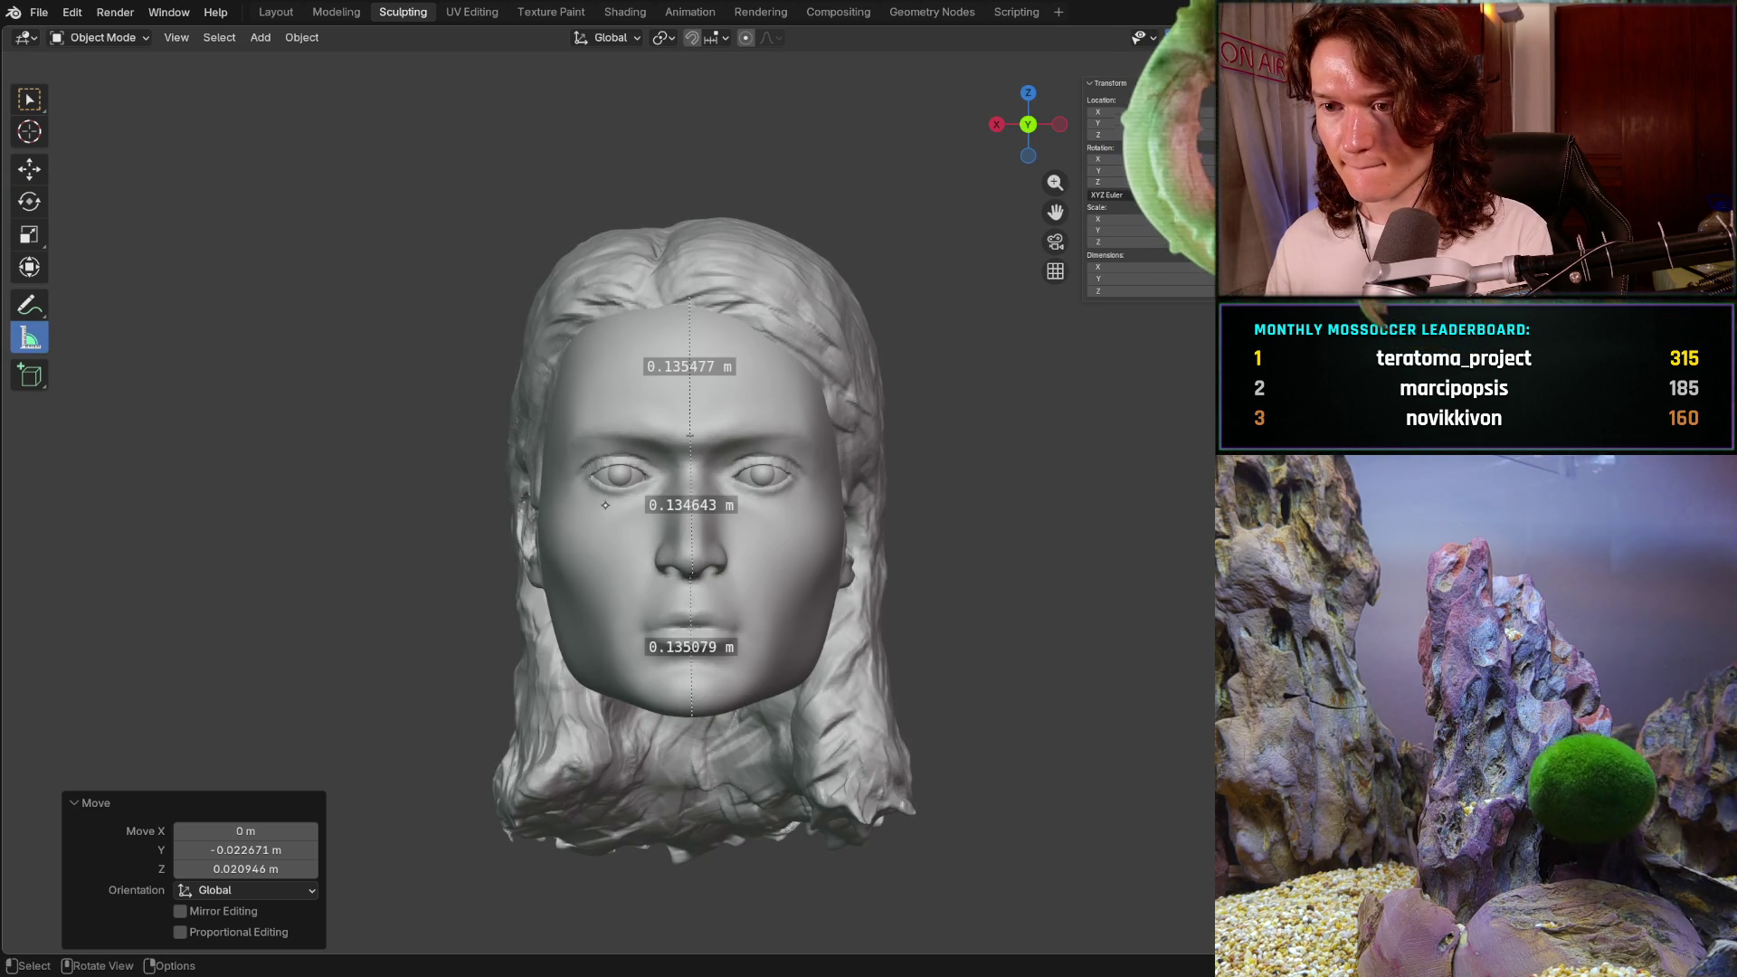
middle_drag(604, 507, 724, 517)
key(ctrl+z)
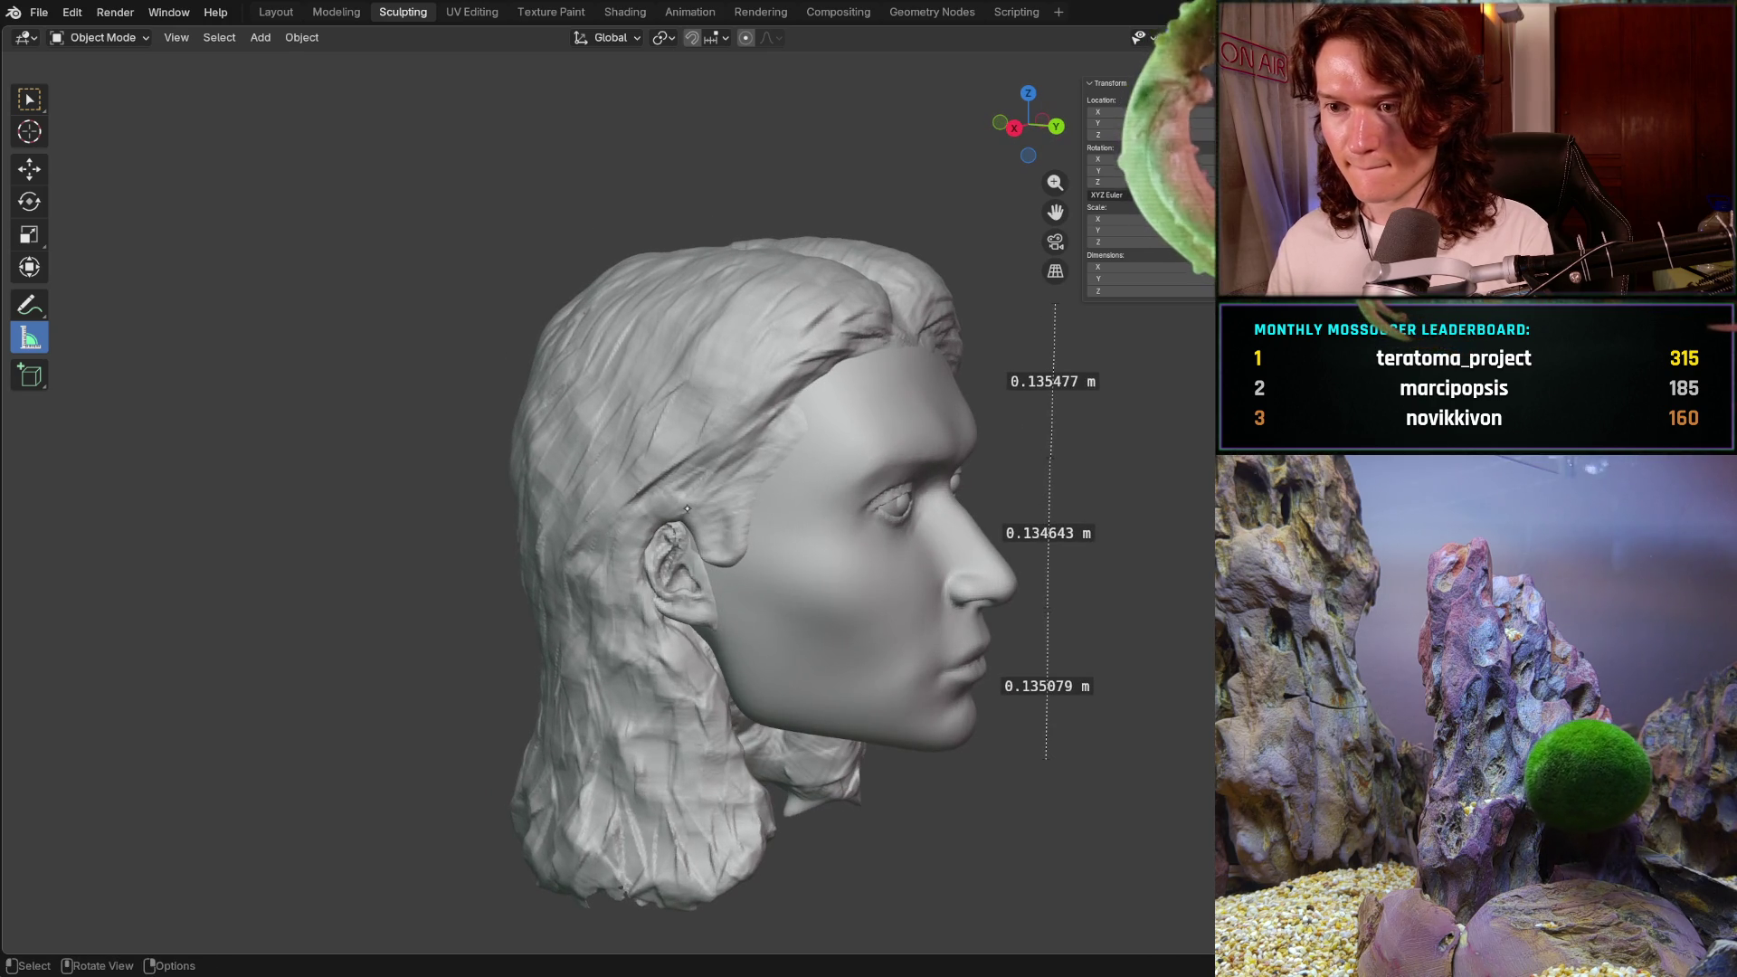
key(ctrl+shift+z)
key(ctrl+z)
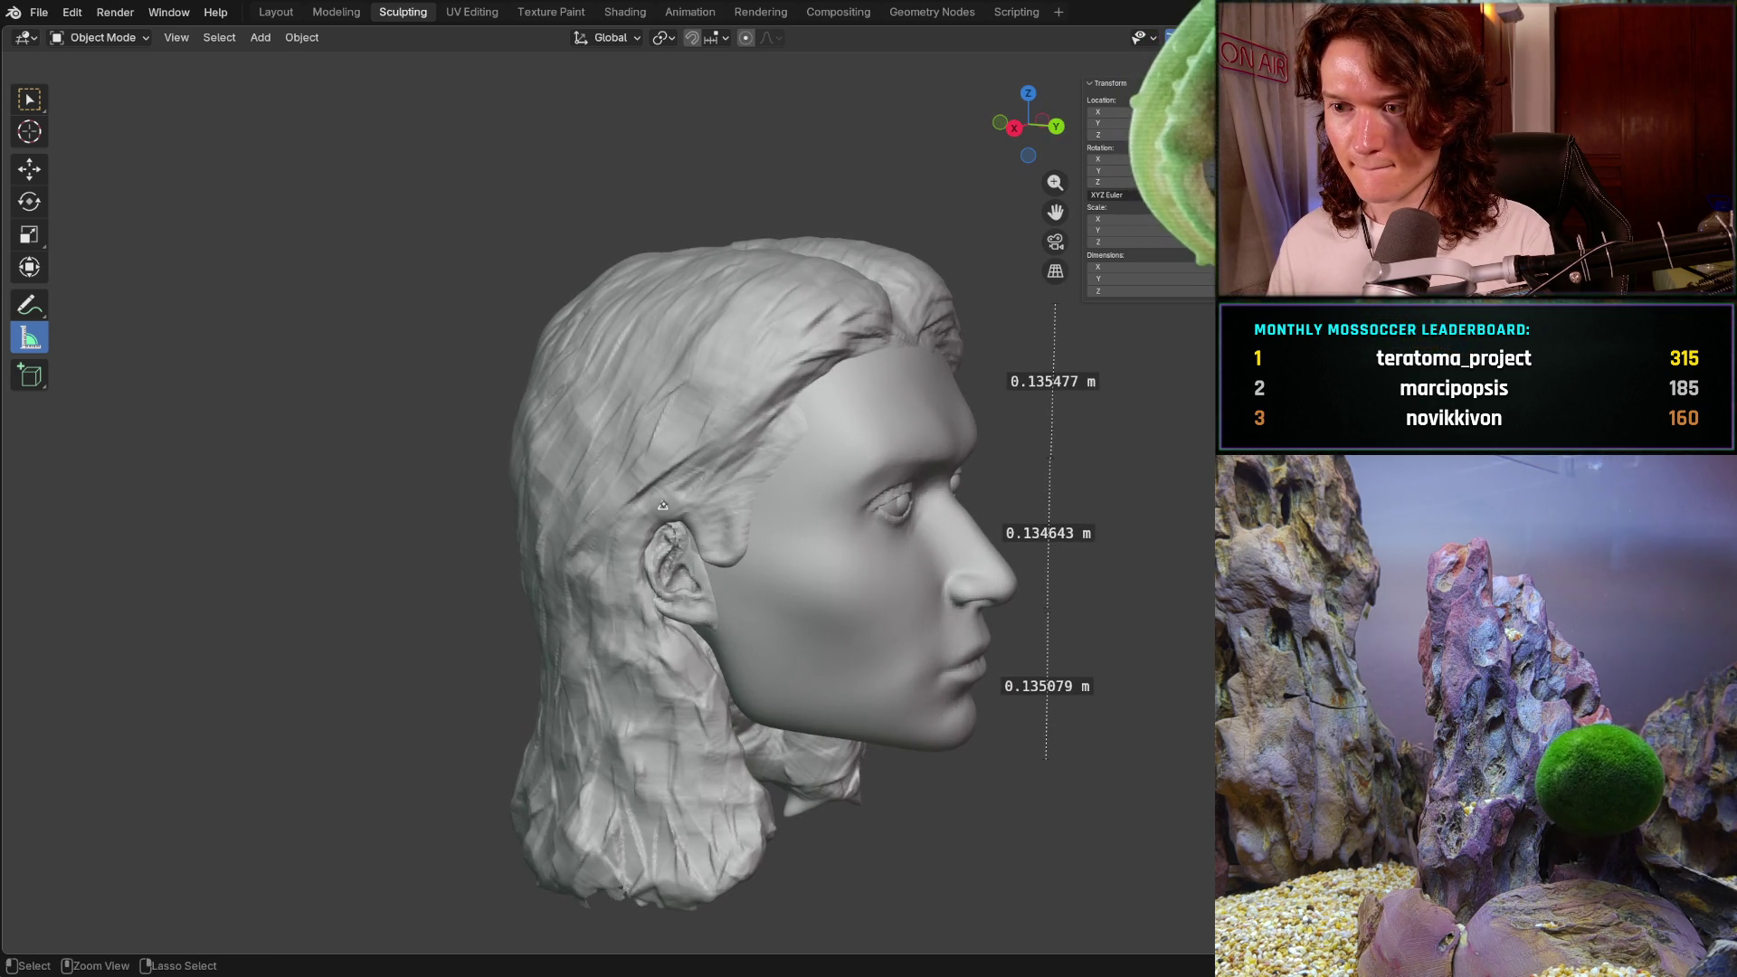
key(ctrl+shift+z)
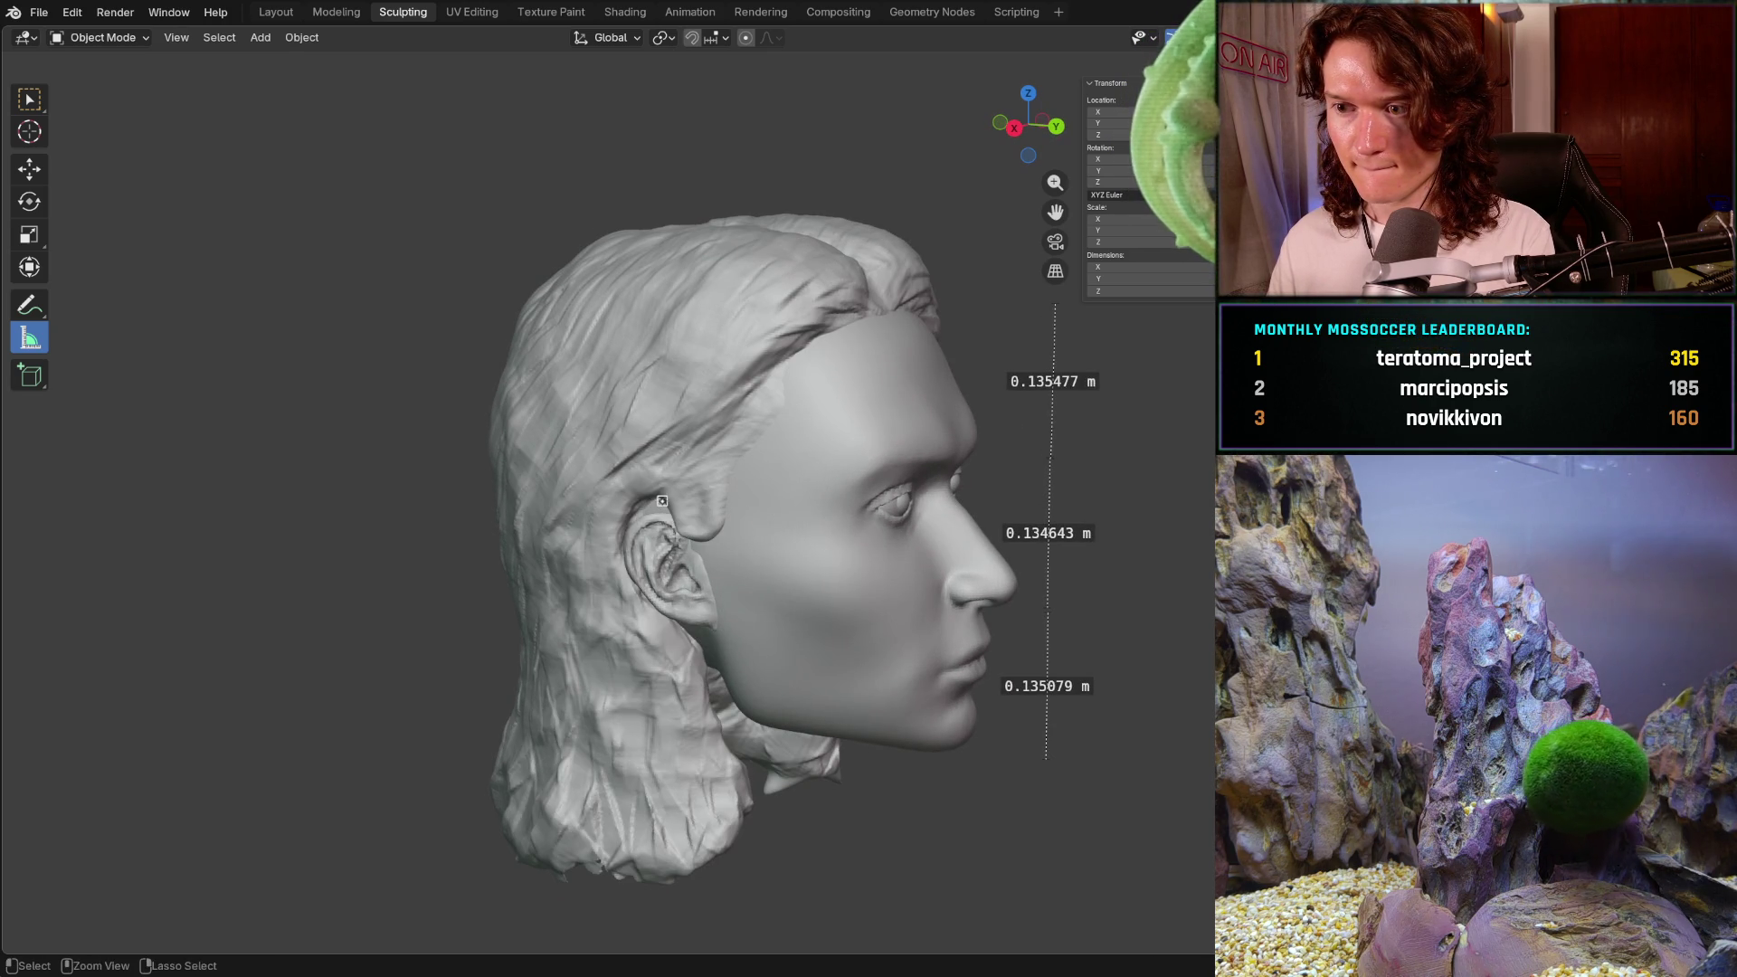
key(ctrl+z)
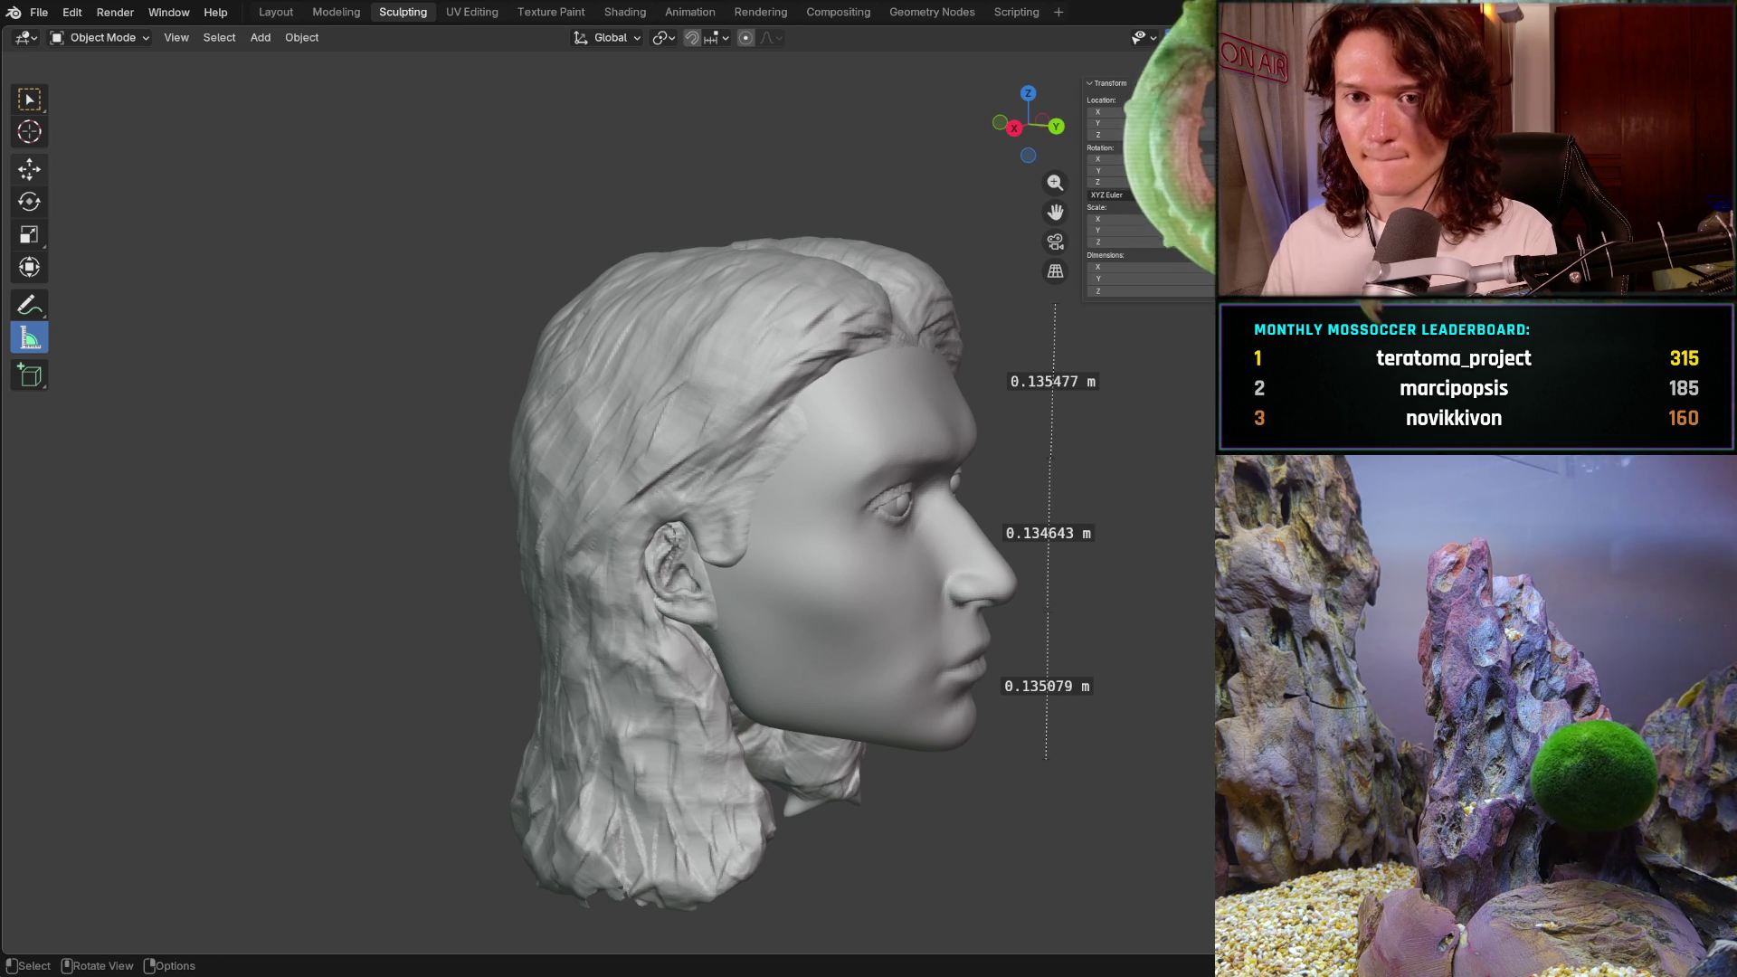
- Apply a smaller hair shift of Y −0.014858 m and Z 0.012468 m, then compare
click(29, 169)
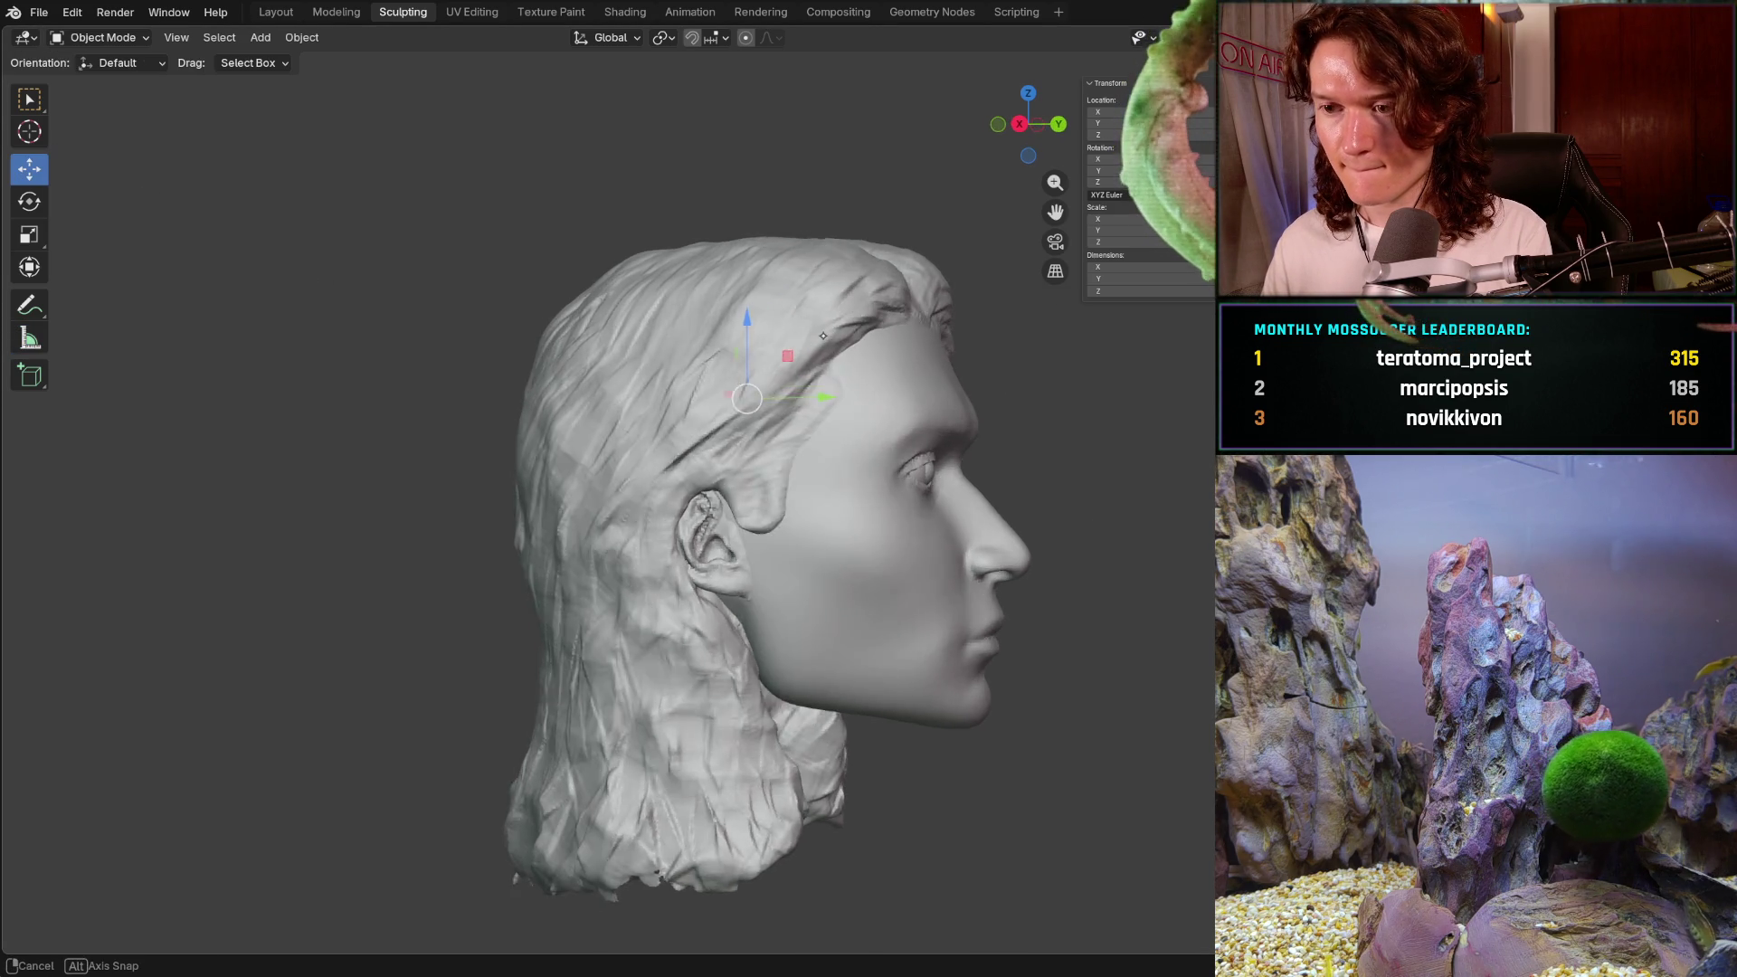
mouse_move(782, 366)
ctrl+middle_down()
mouse_move(859, 319)
mouse_move(807, 311)
ctrl+middle_up()
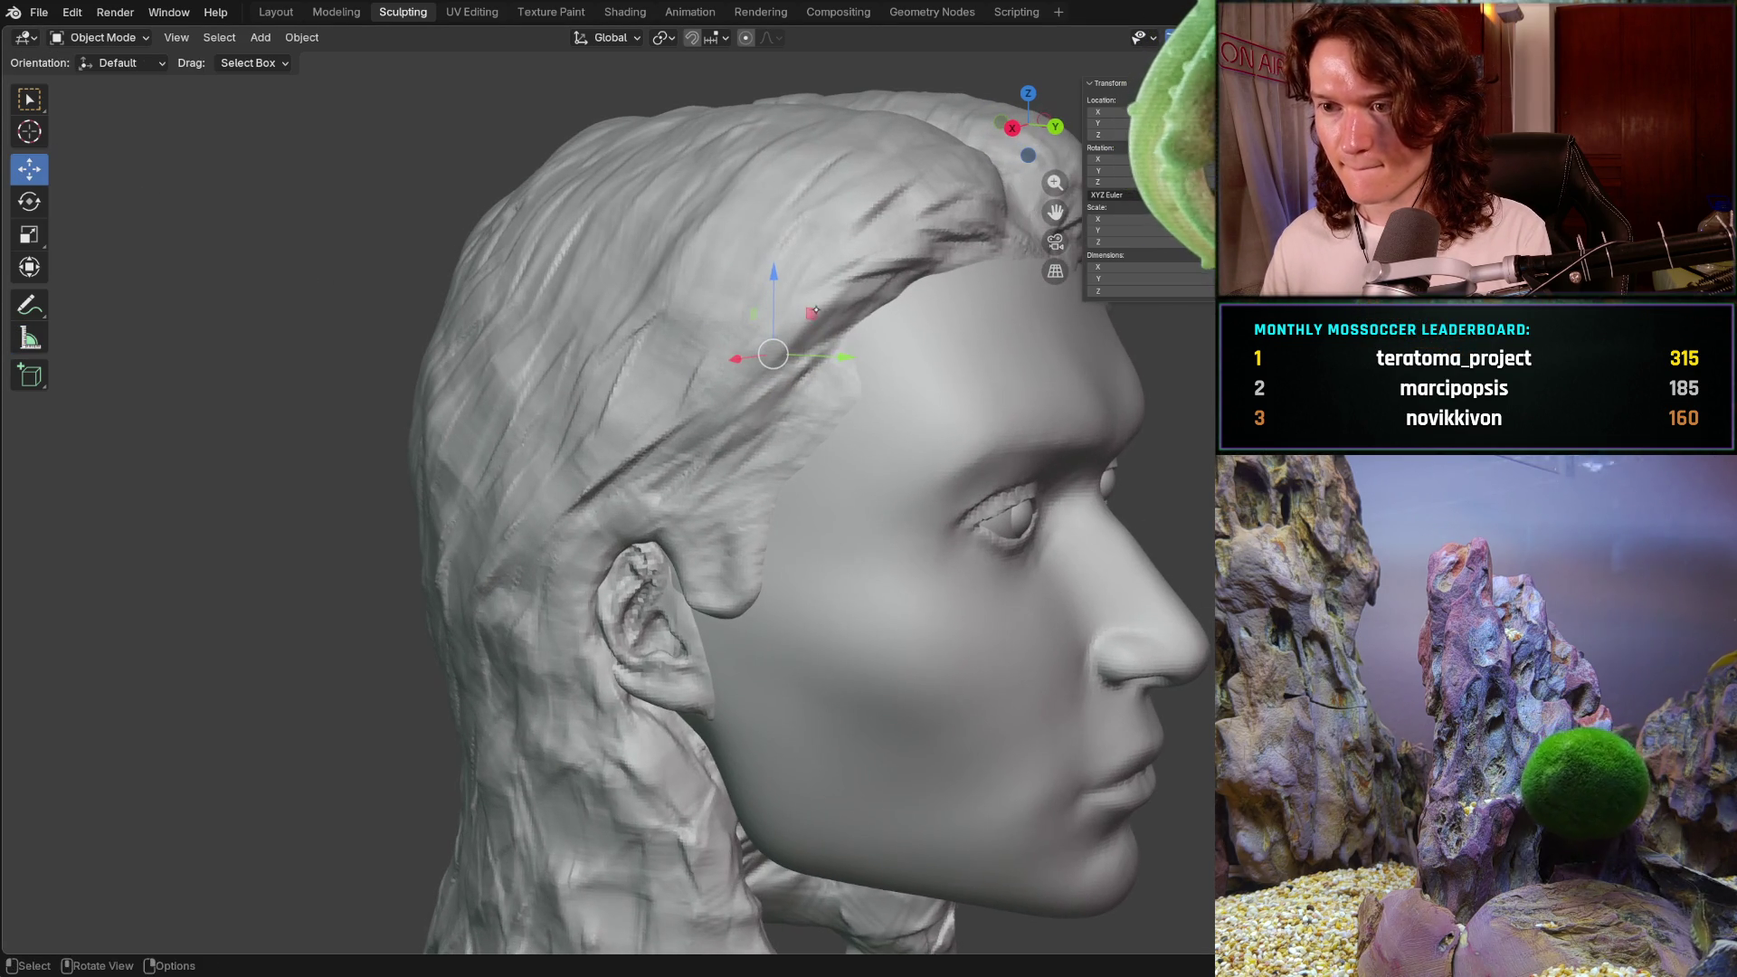
drag(808, 312, 781, 282)
key(ctrl+KP_1)
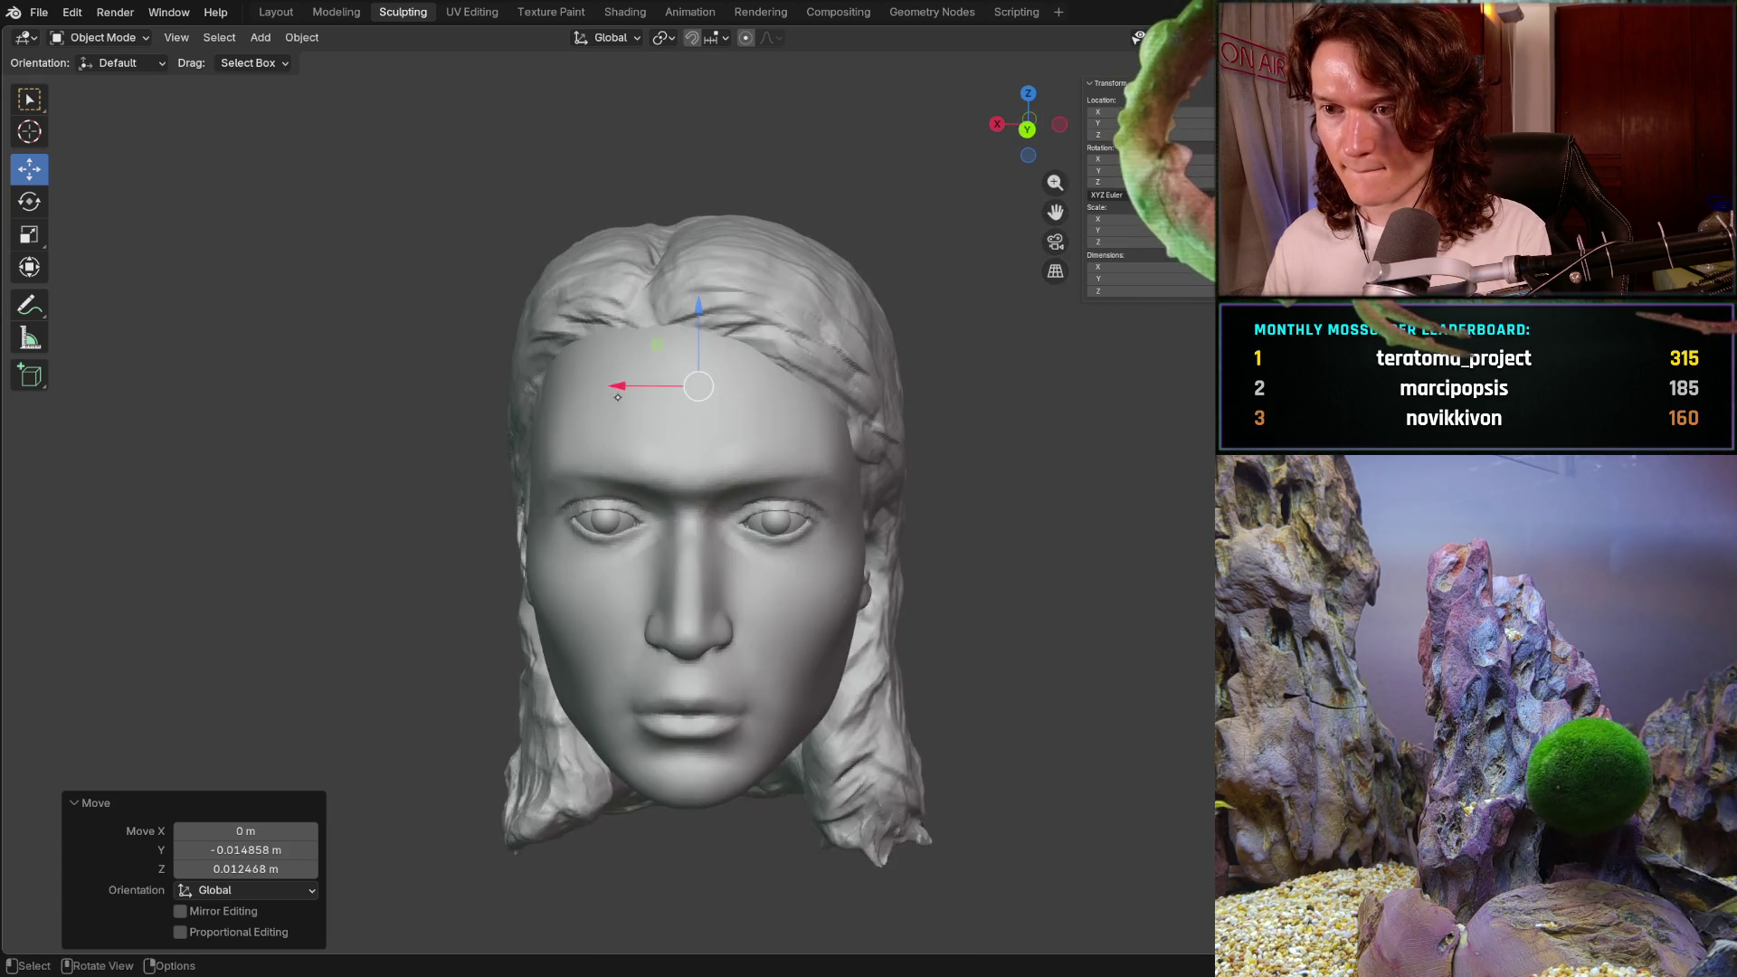
middle_drag(606, 398, 634, 396)
key(ctrl+z)
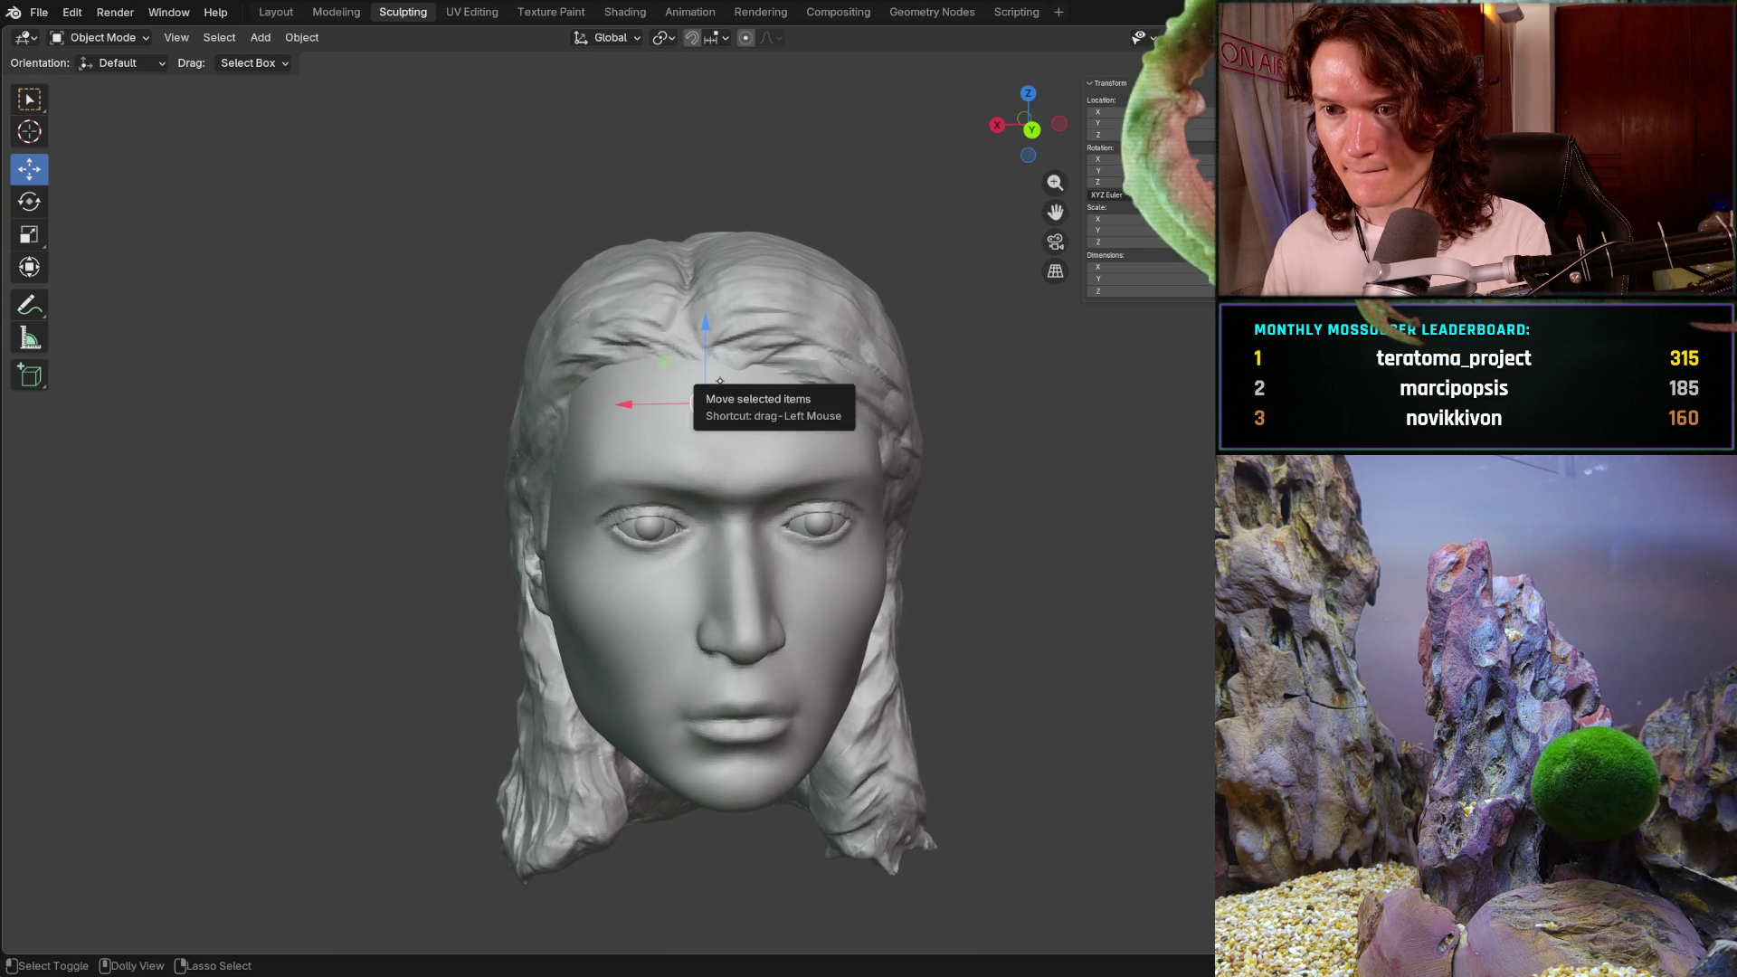
key(ctrl+shift+z)
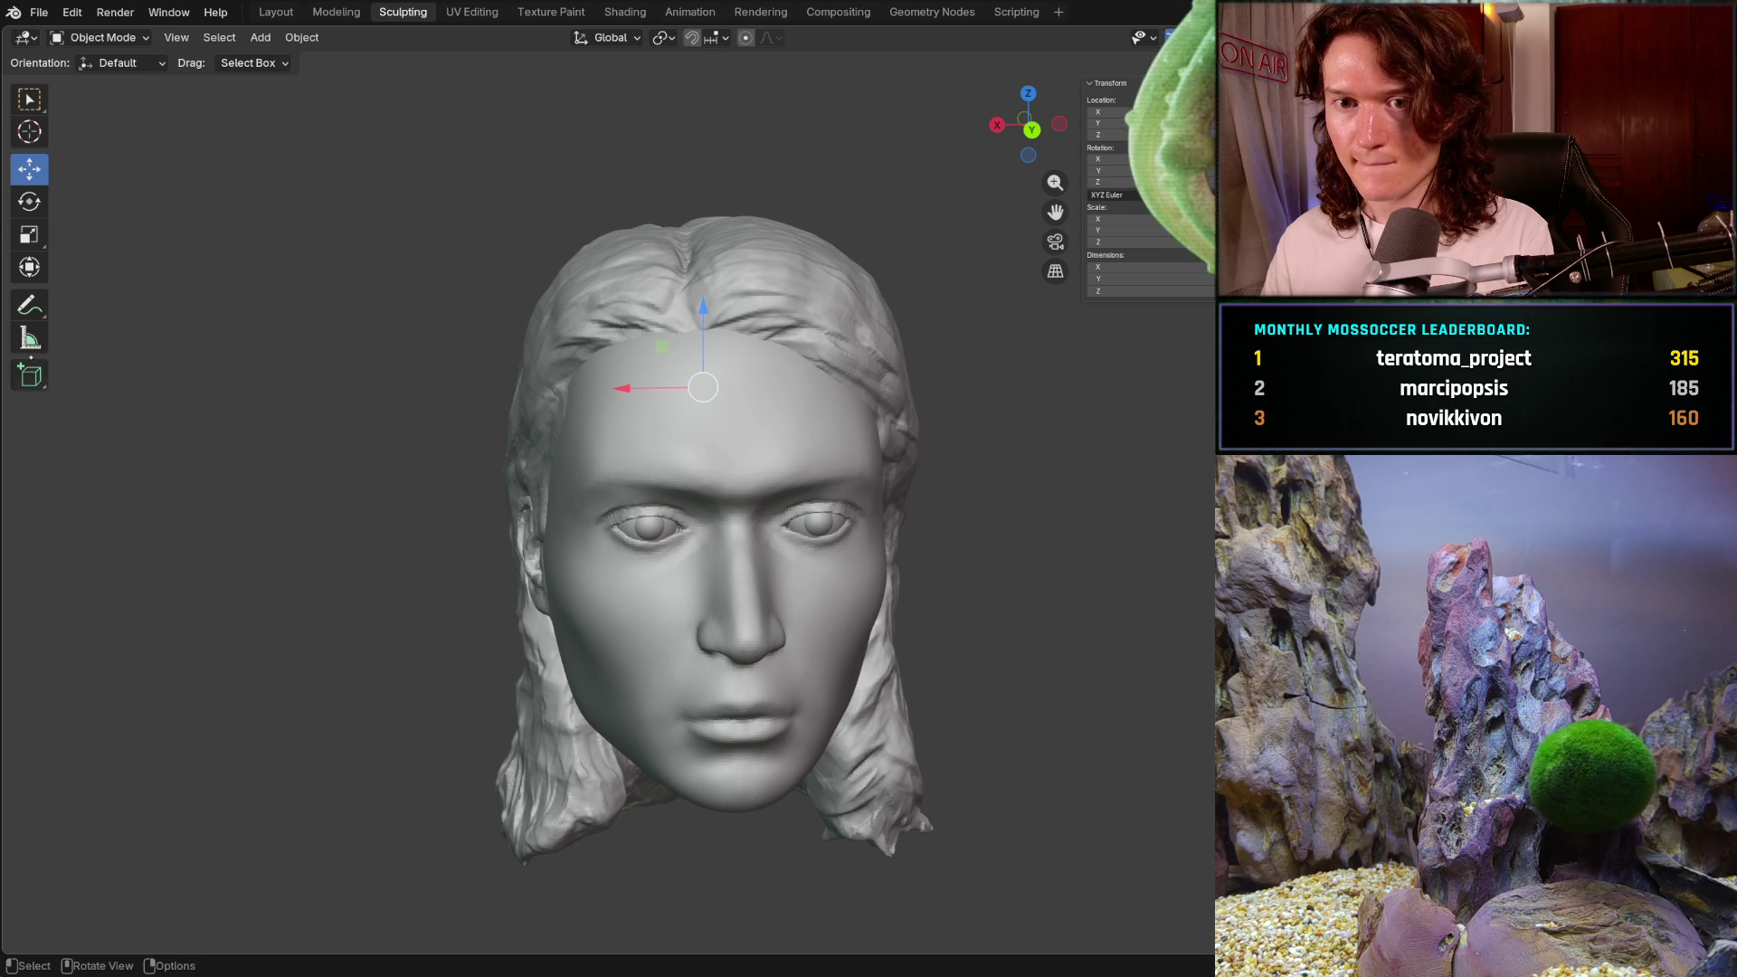
click(30, 337)
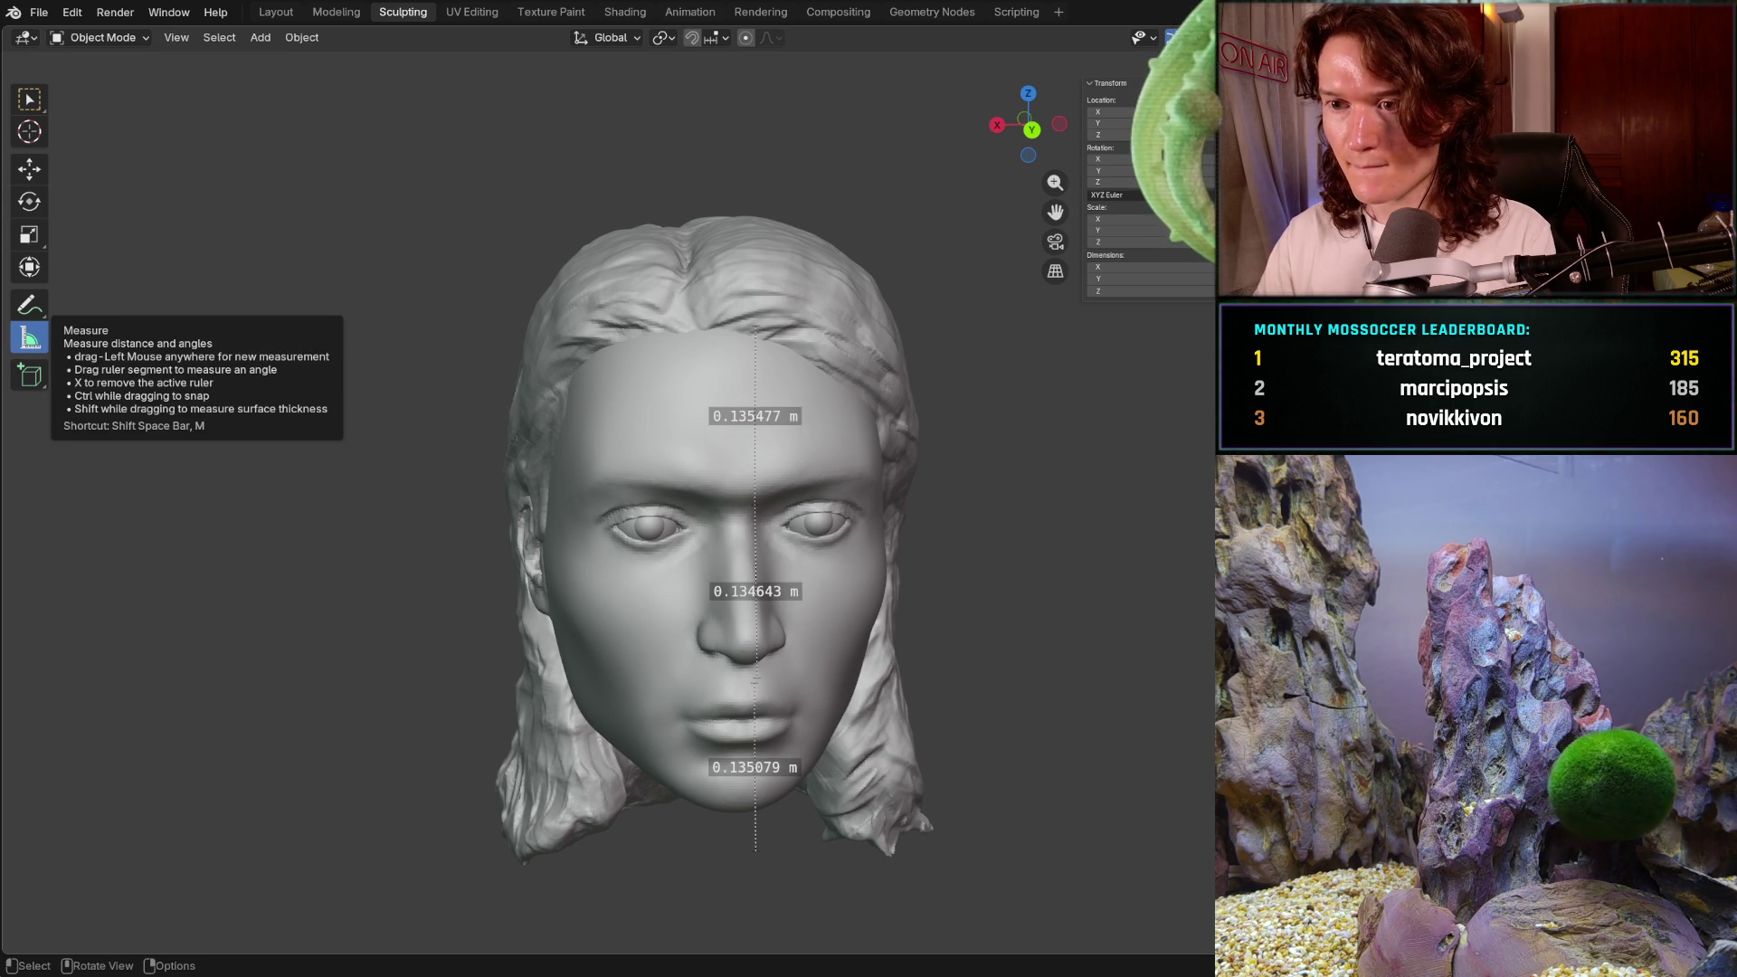
- Check the 0.135 m facial-thirds rulers from straight front and right-profile views
key(KP_1)
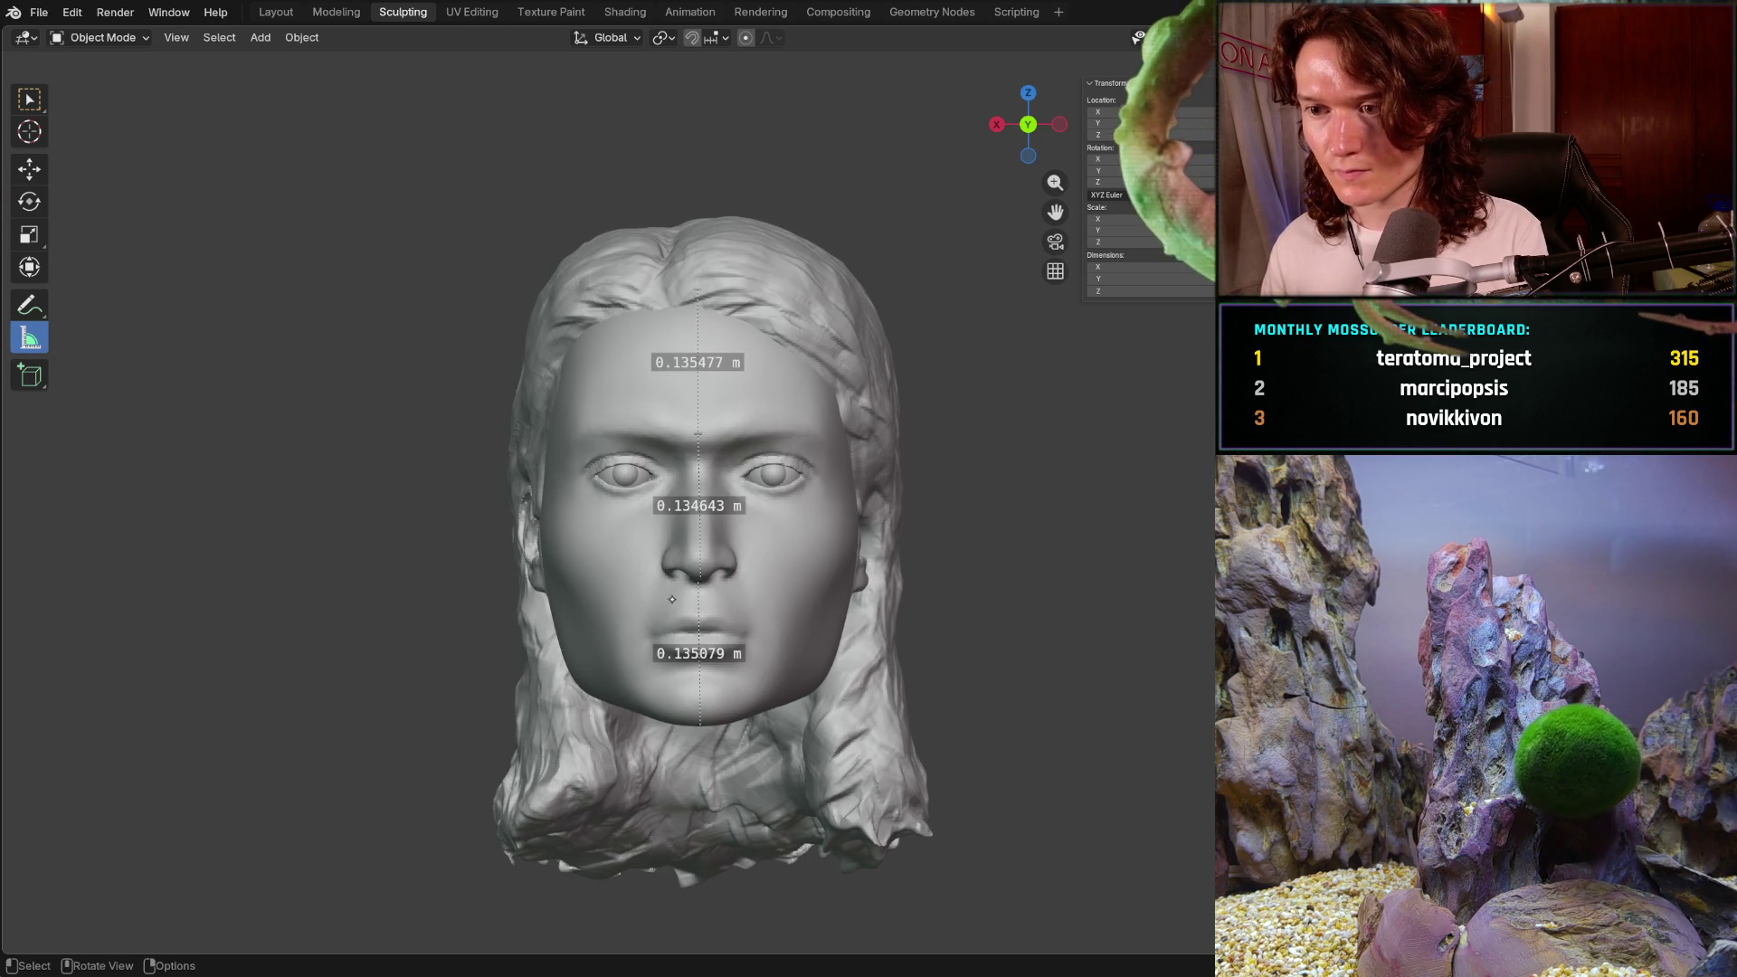
mouse_move(588, 457)
middle_down()
mouse_move(734, 459)
mouse_move(638, 459)
middle_up()
middle_drag(715, 572, 580, 550)
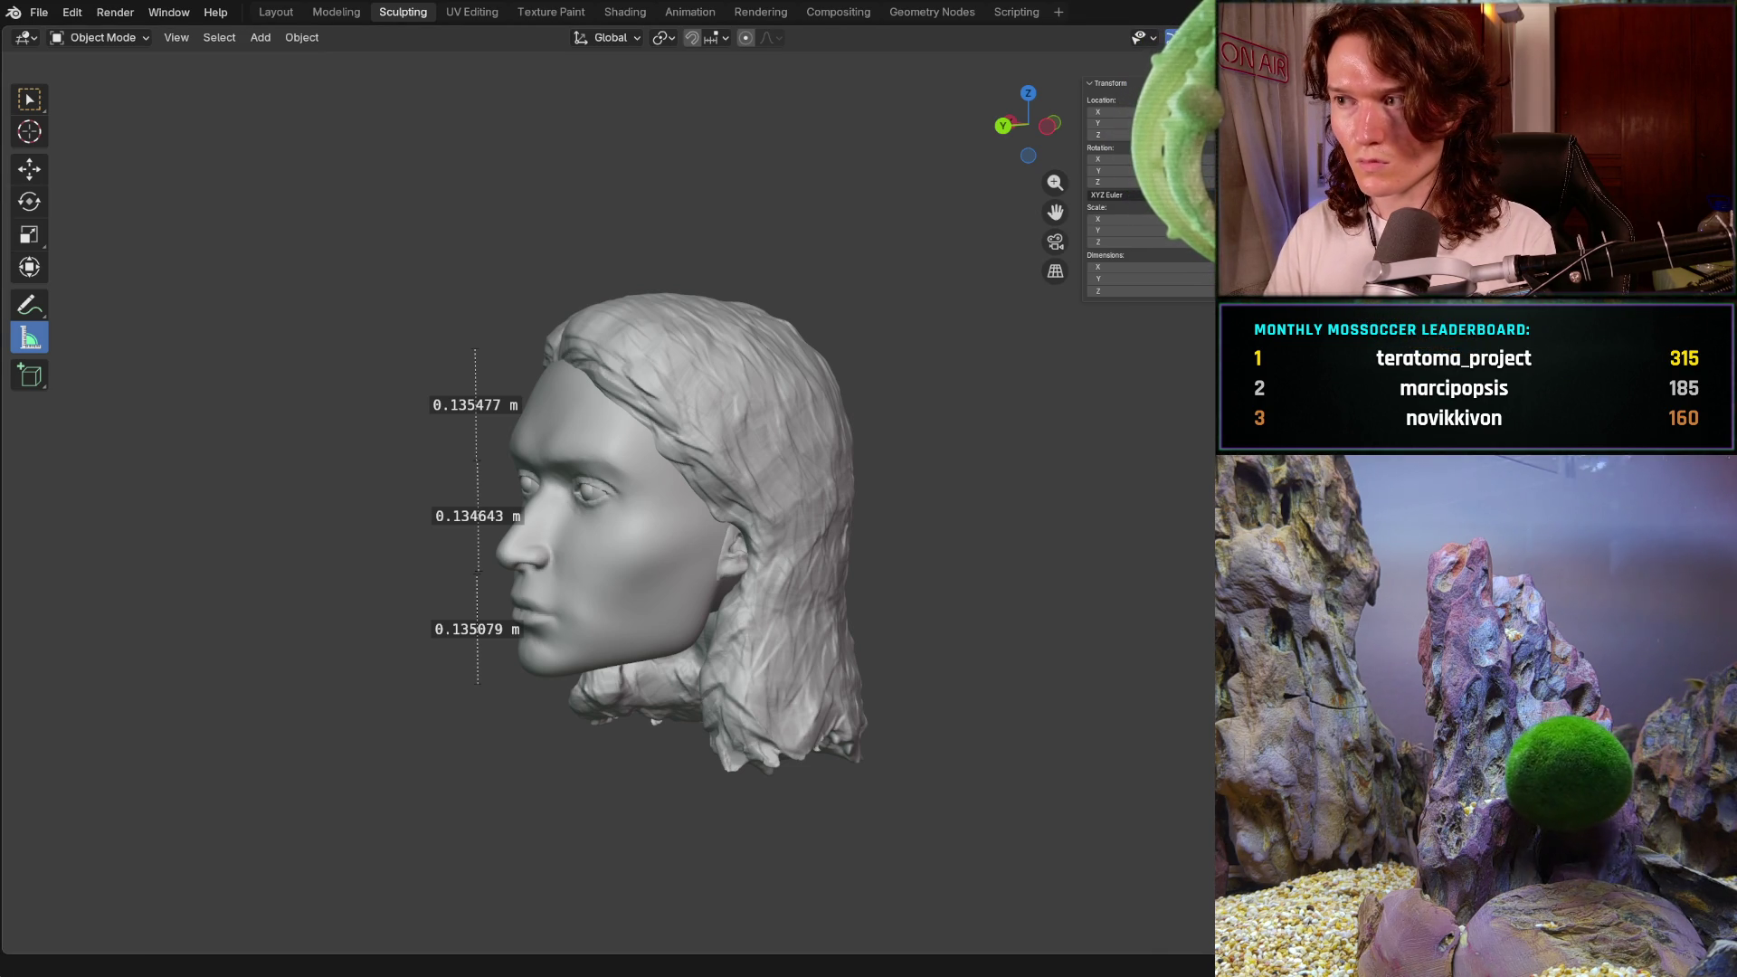
key(ctrl+KP_1)
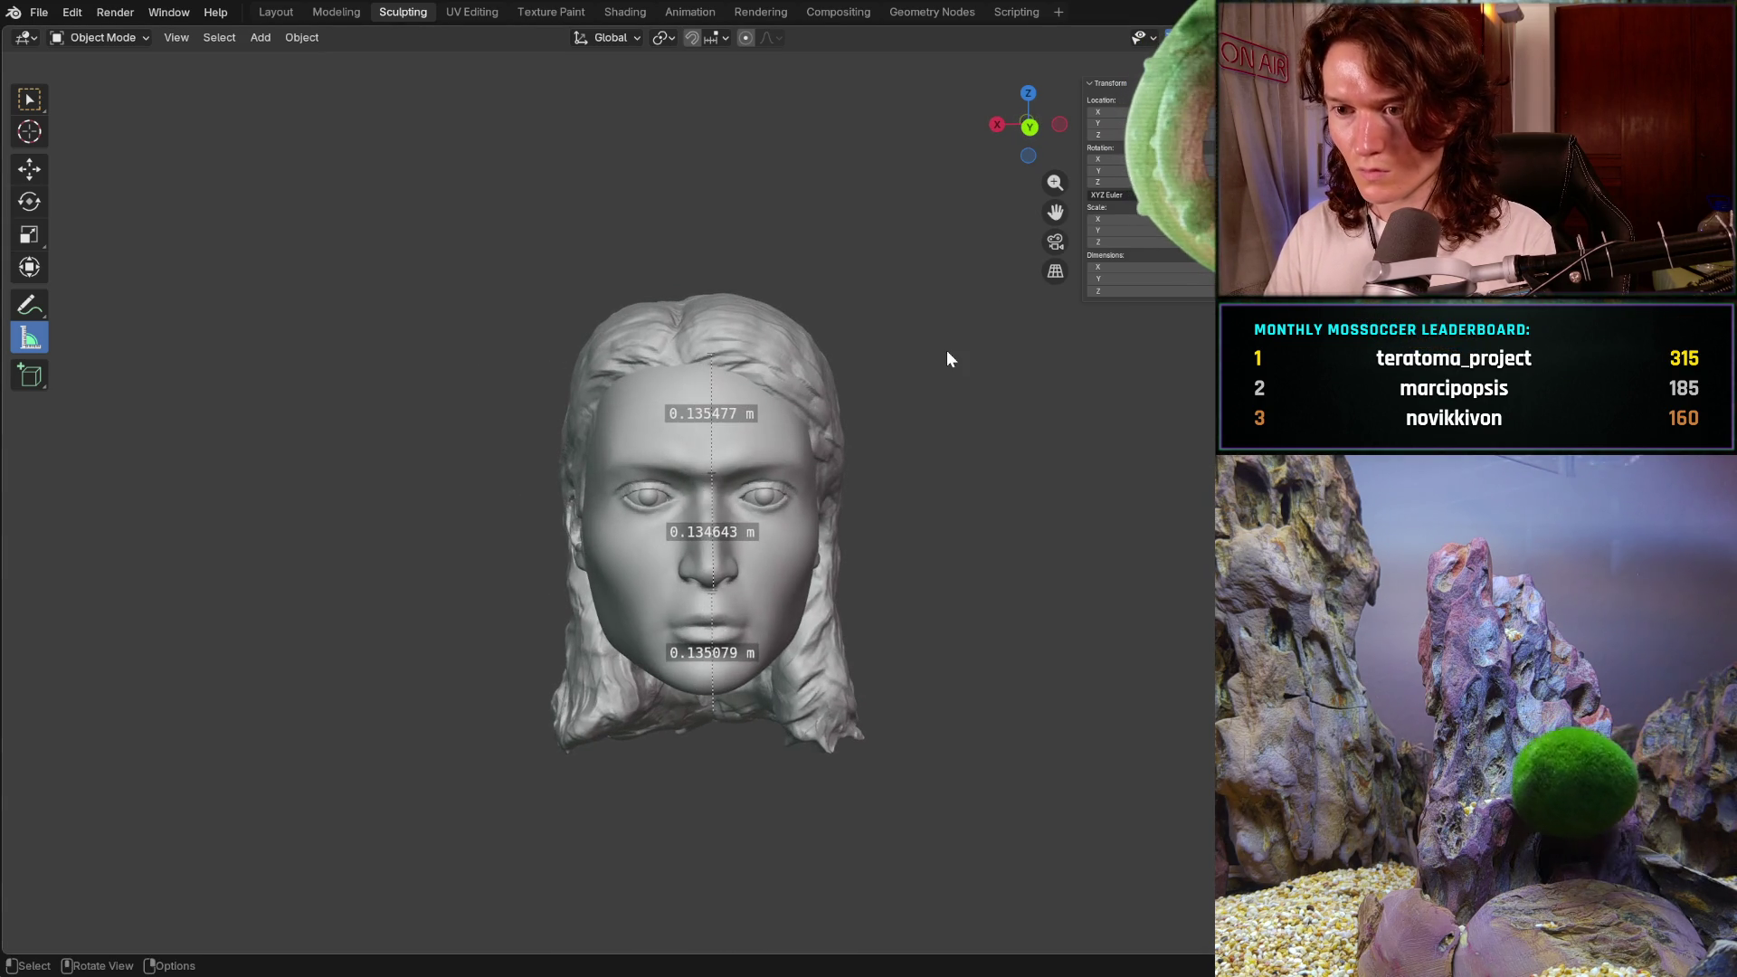
key(KP_8)
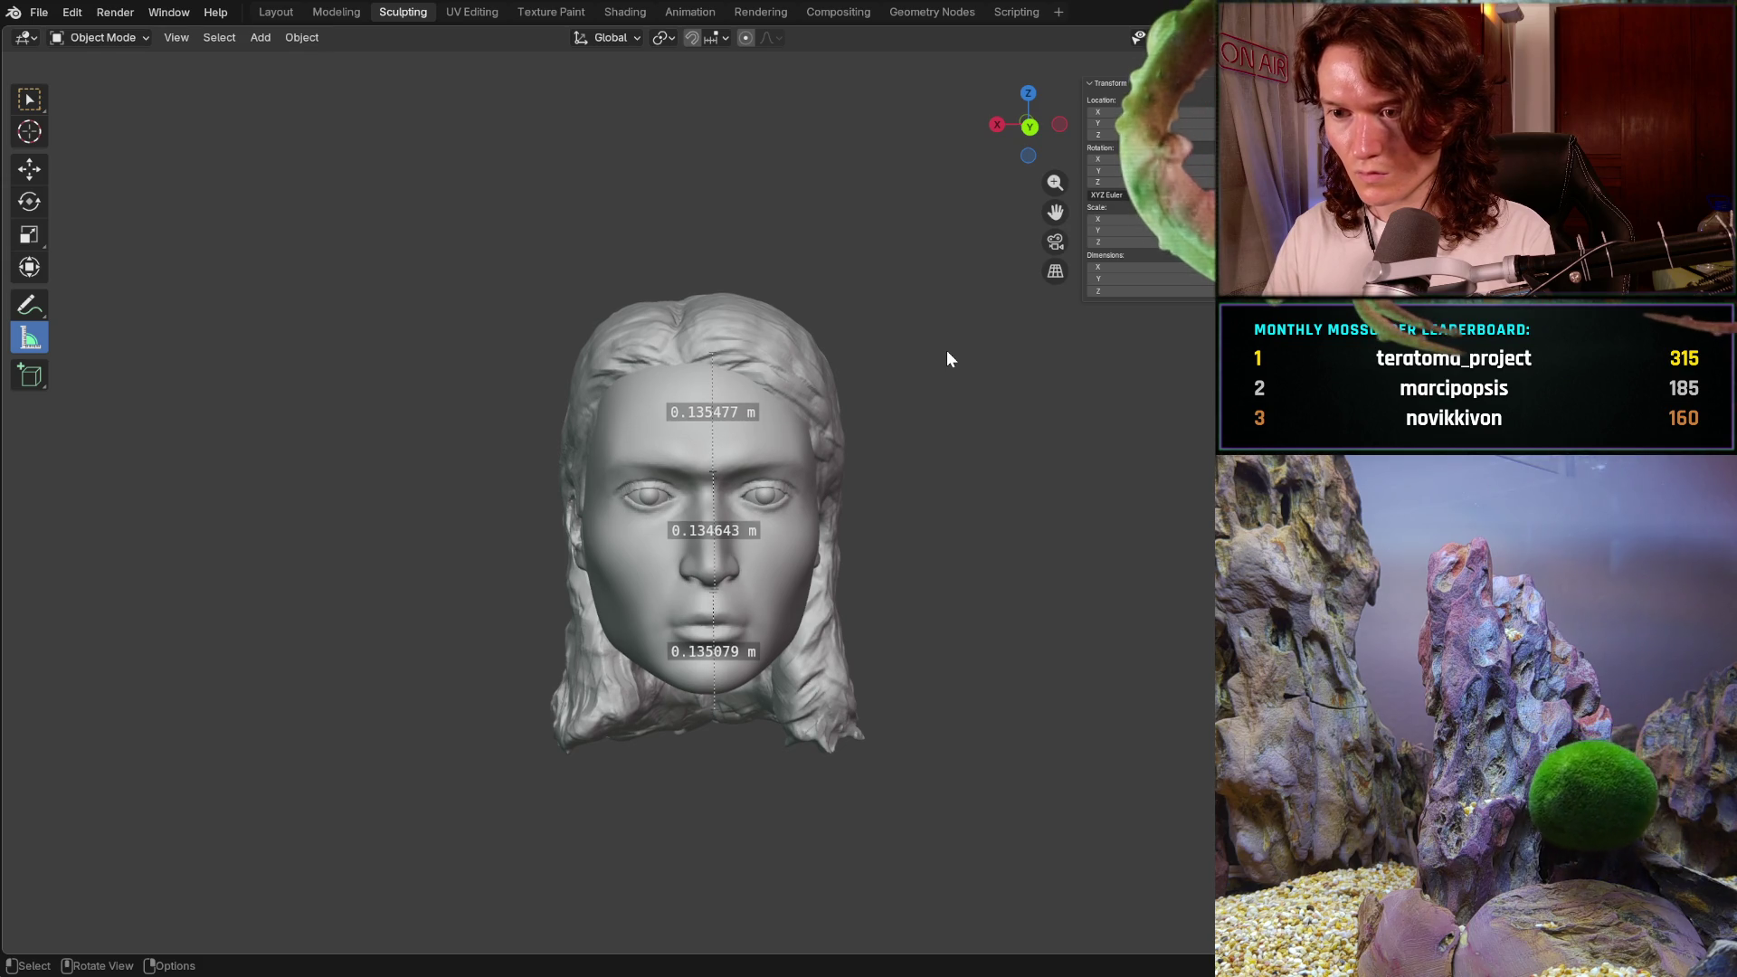
key(KP_6)
key(KP_6)
key(KP_6)
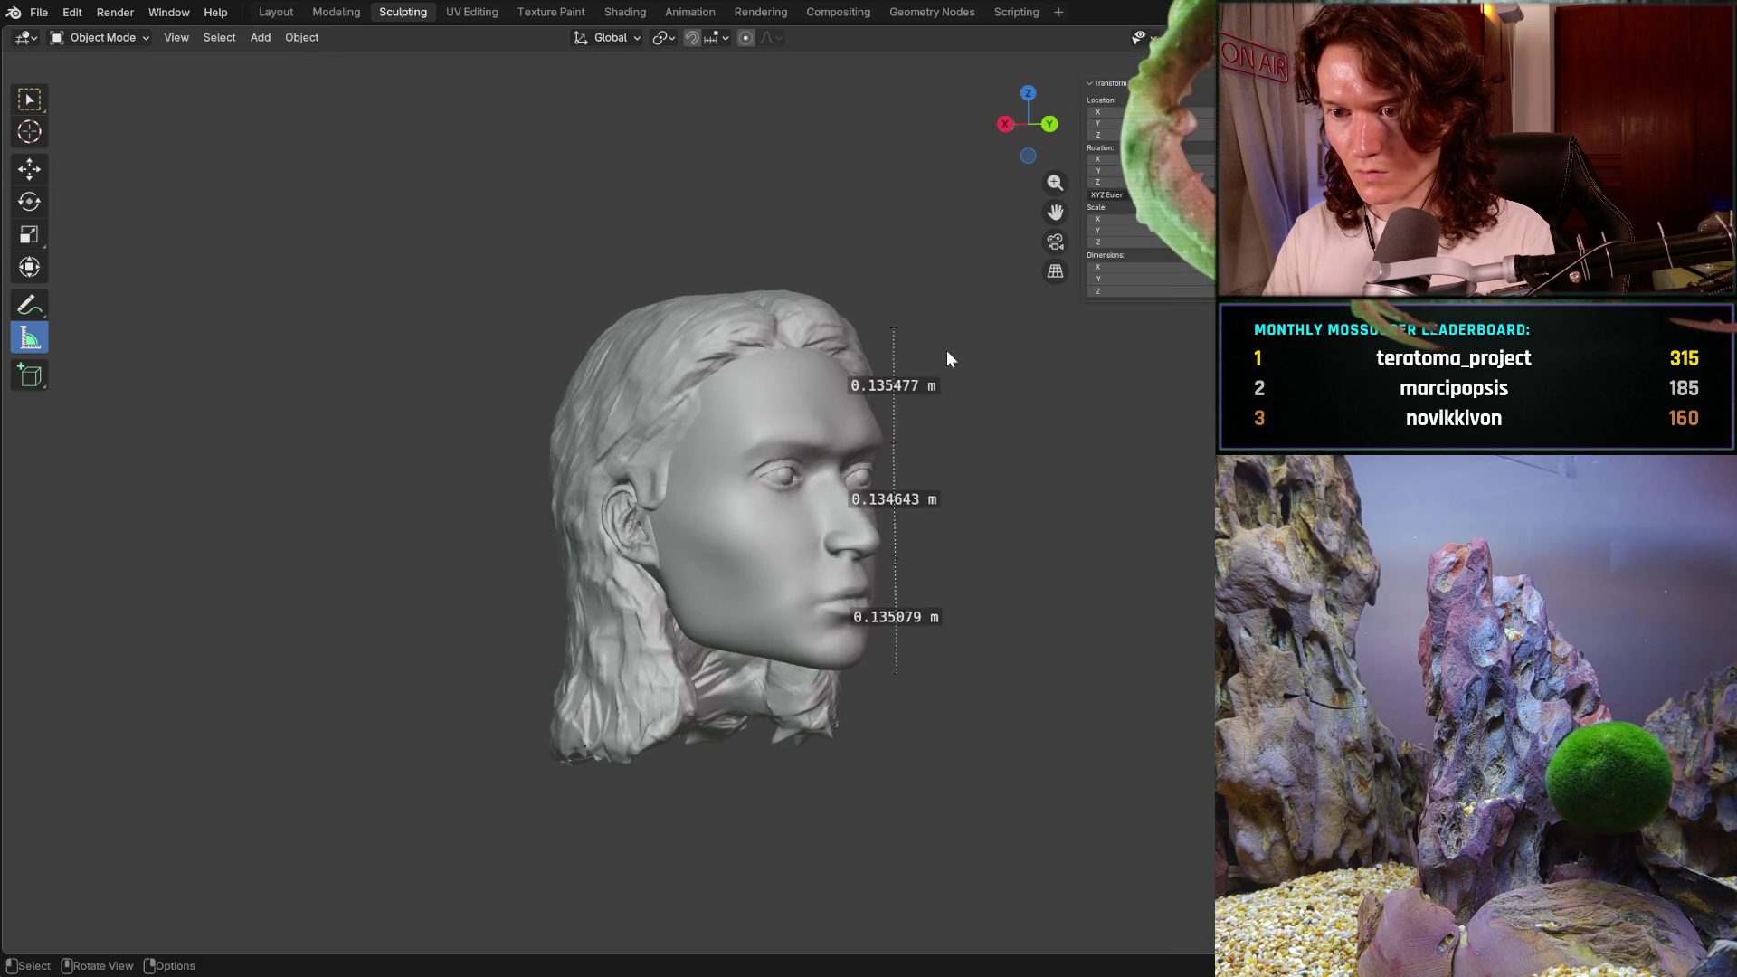
key(KP_4)
key(KP_4)
key(KP_4)
- Draw a short test ruler of about 0.055 m, then delete it
key(KP_2)
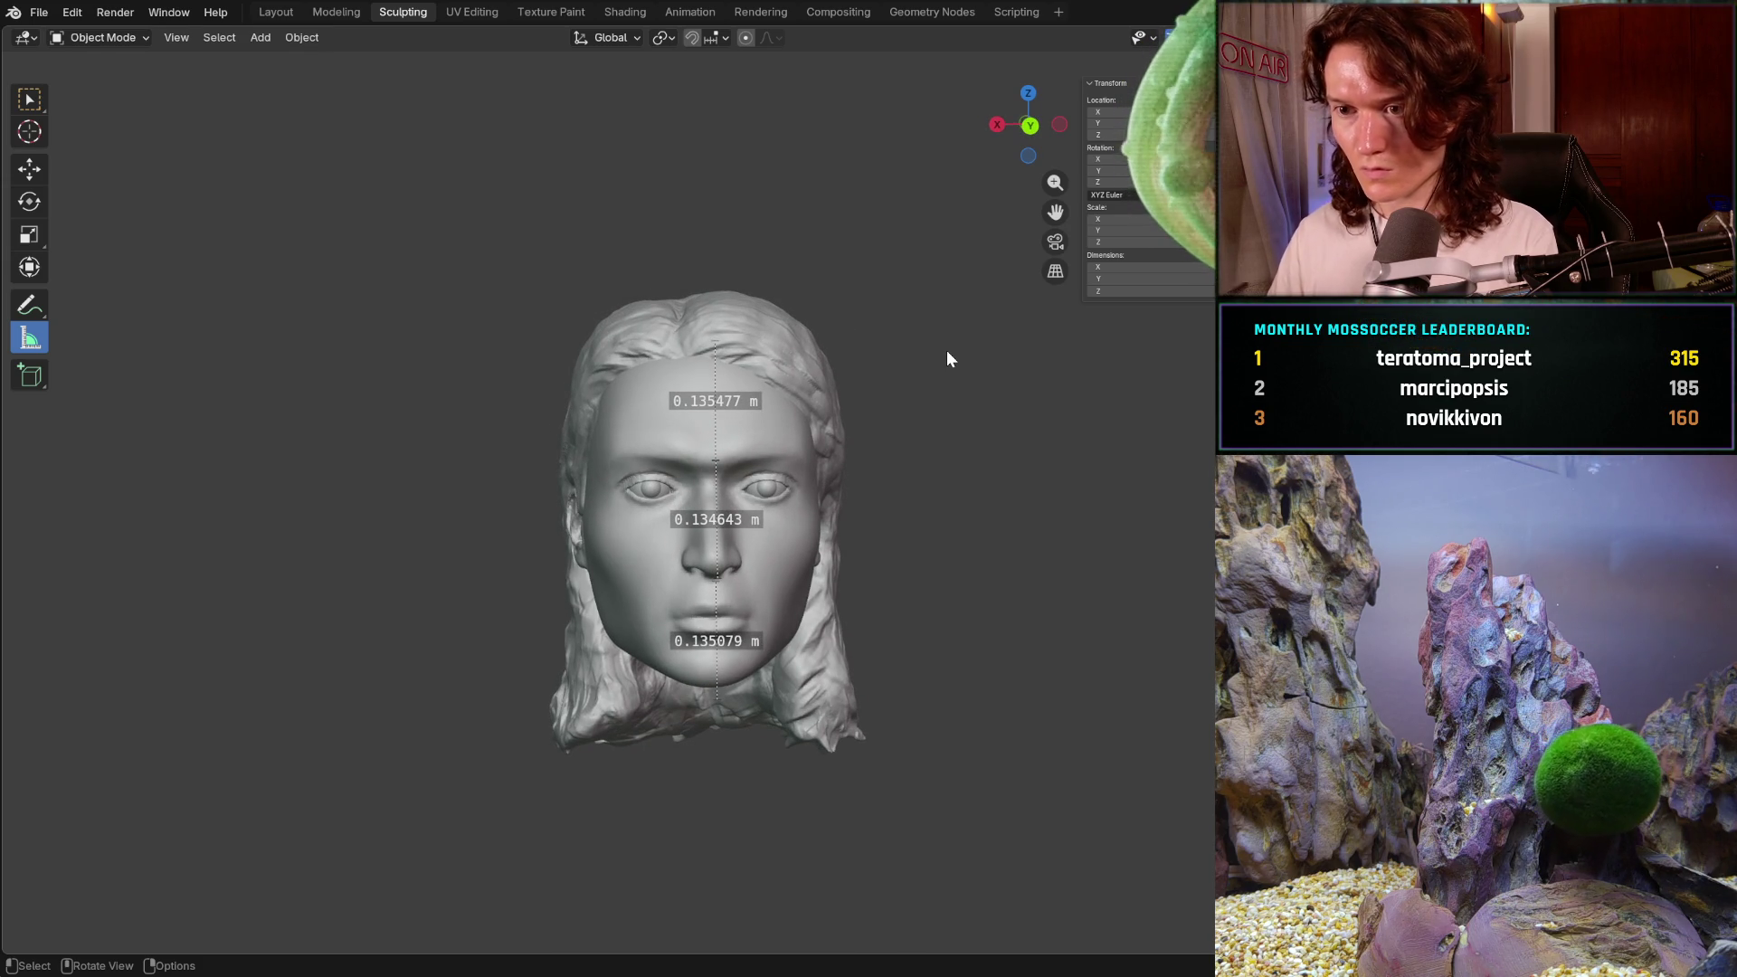
drag(522, 240, 486, 262)
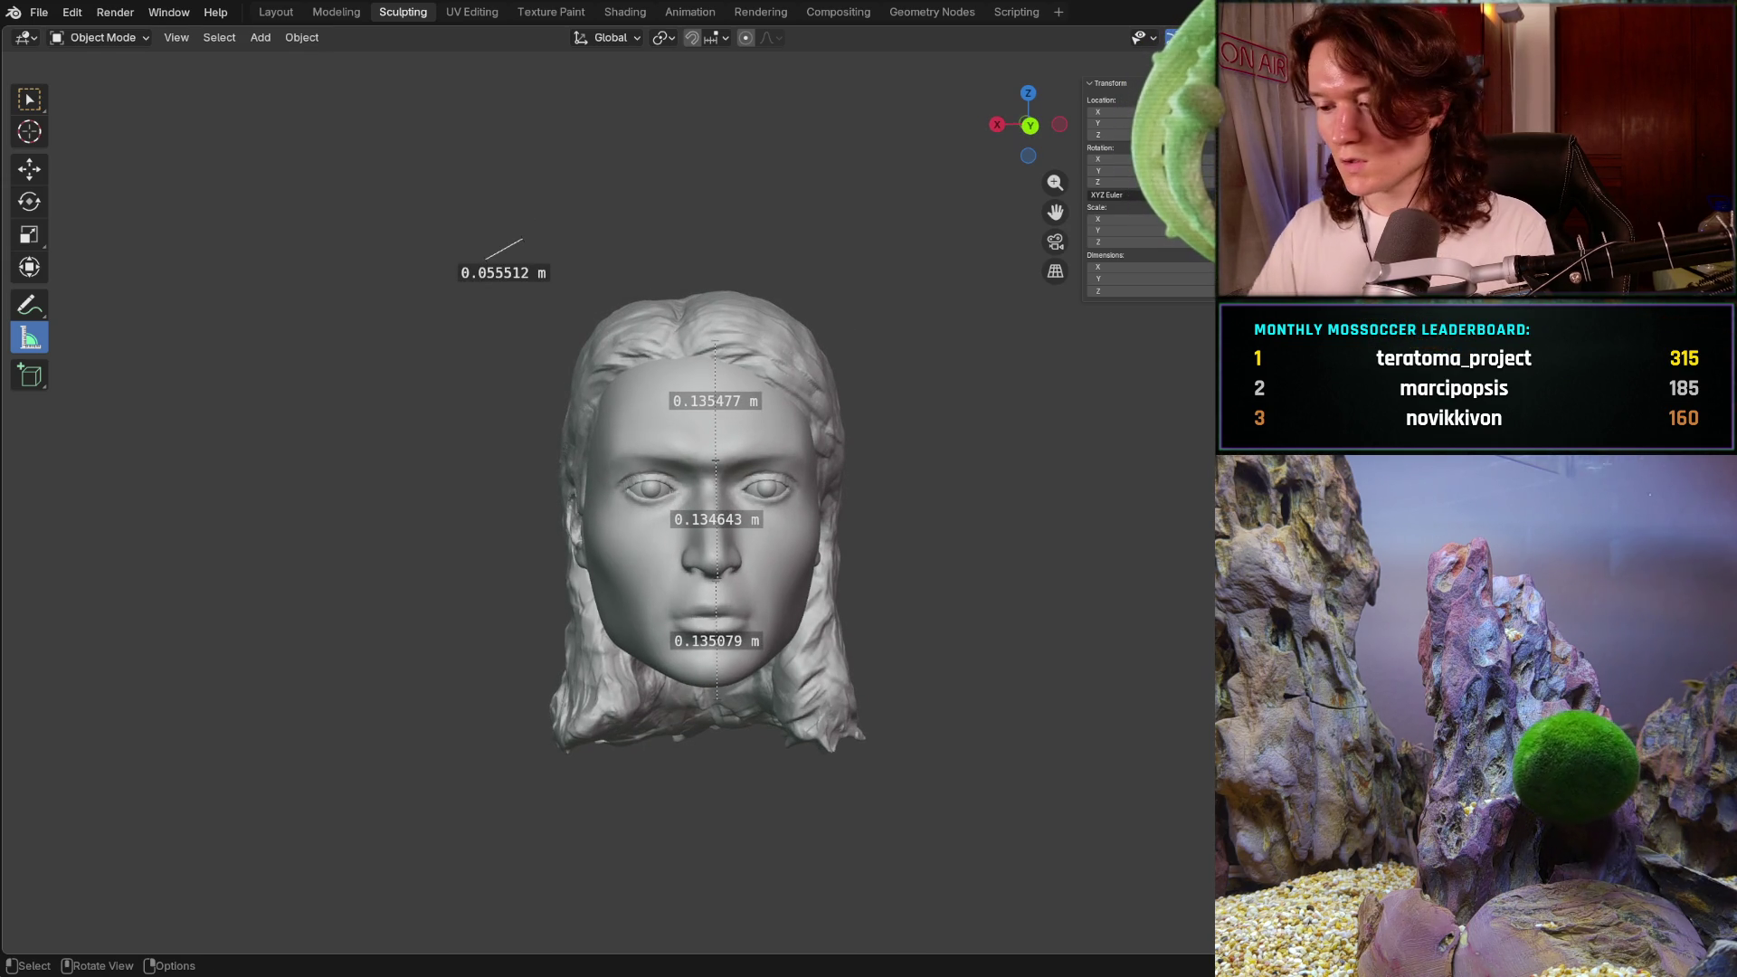
key(Delete)
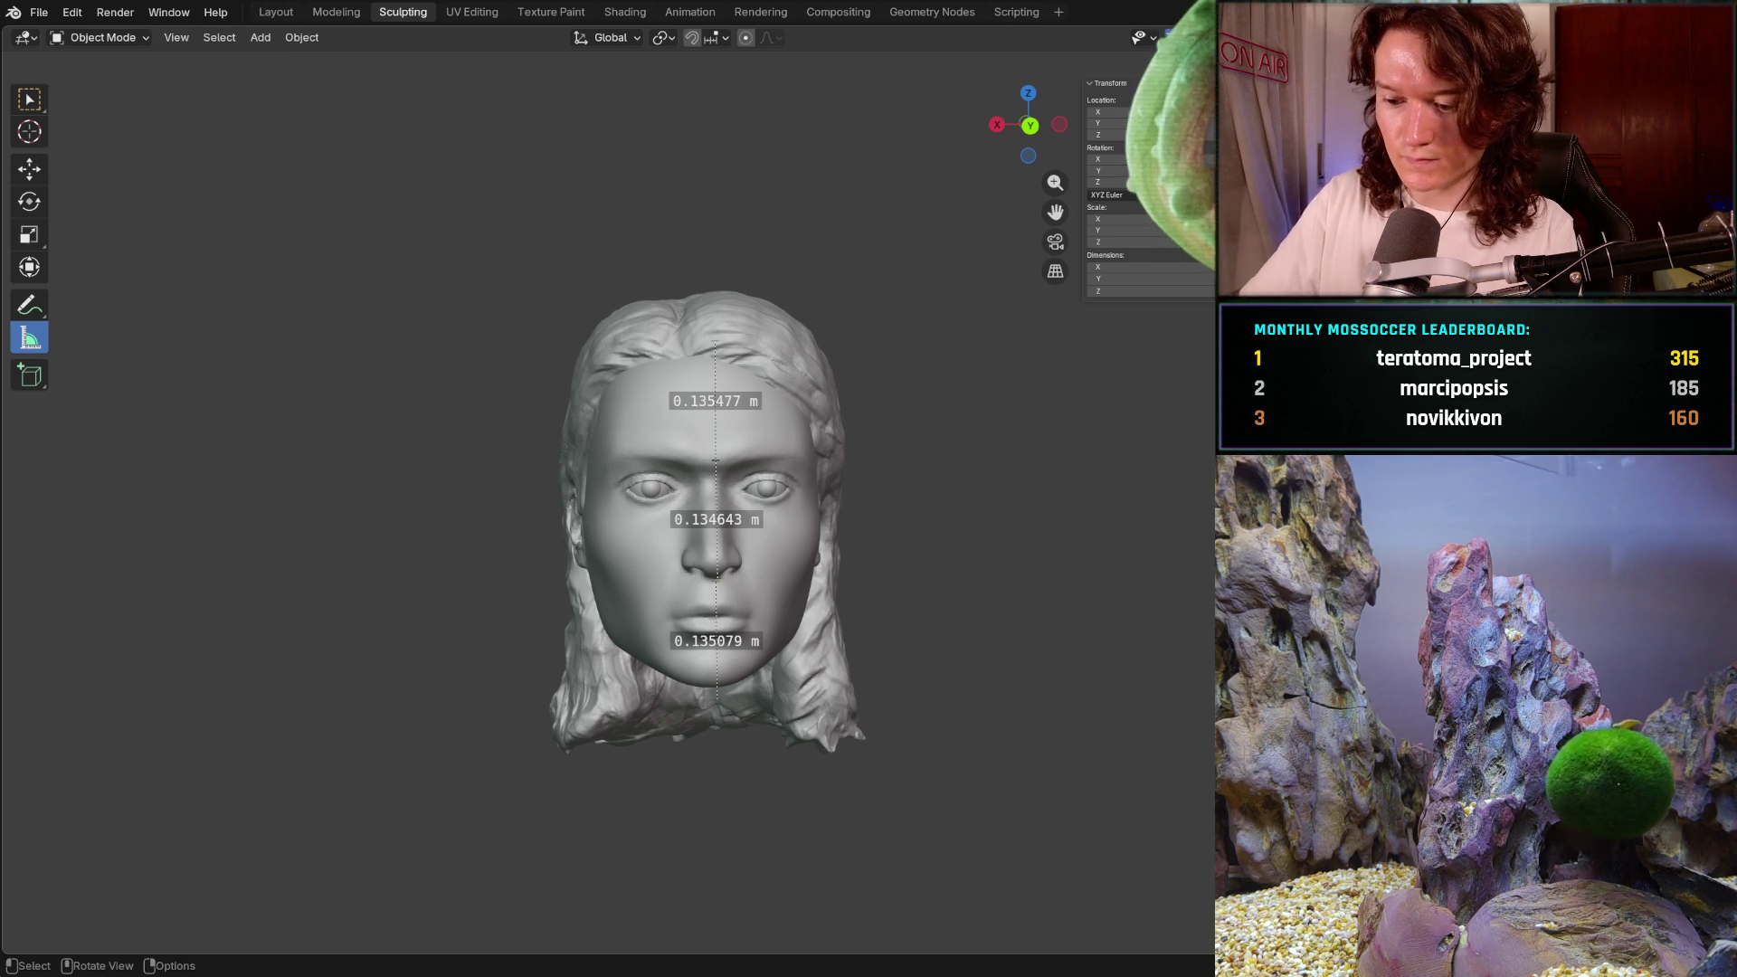
key(shift)
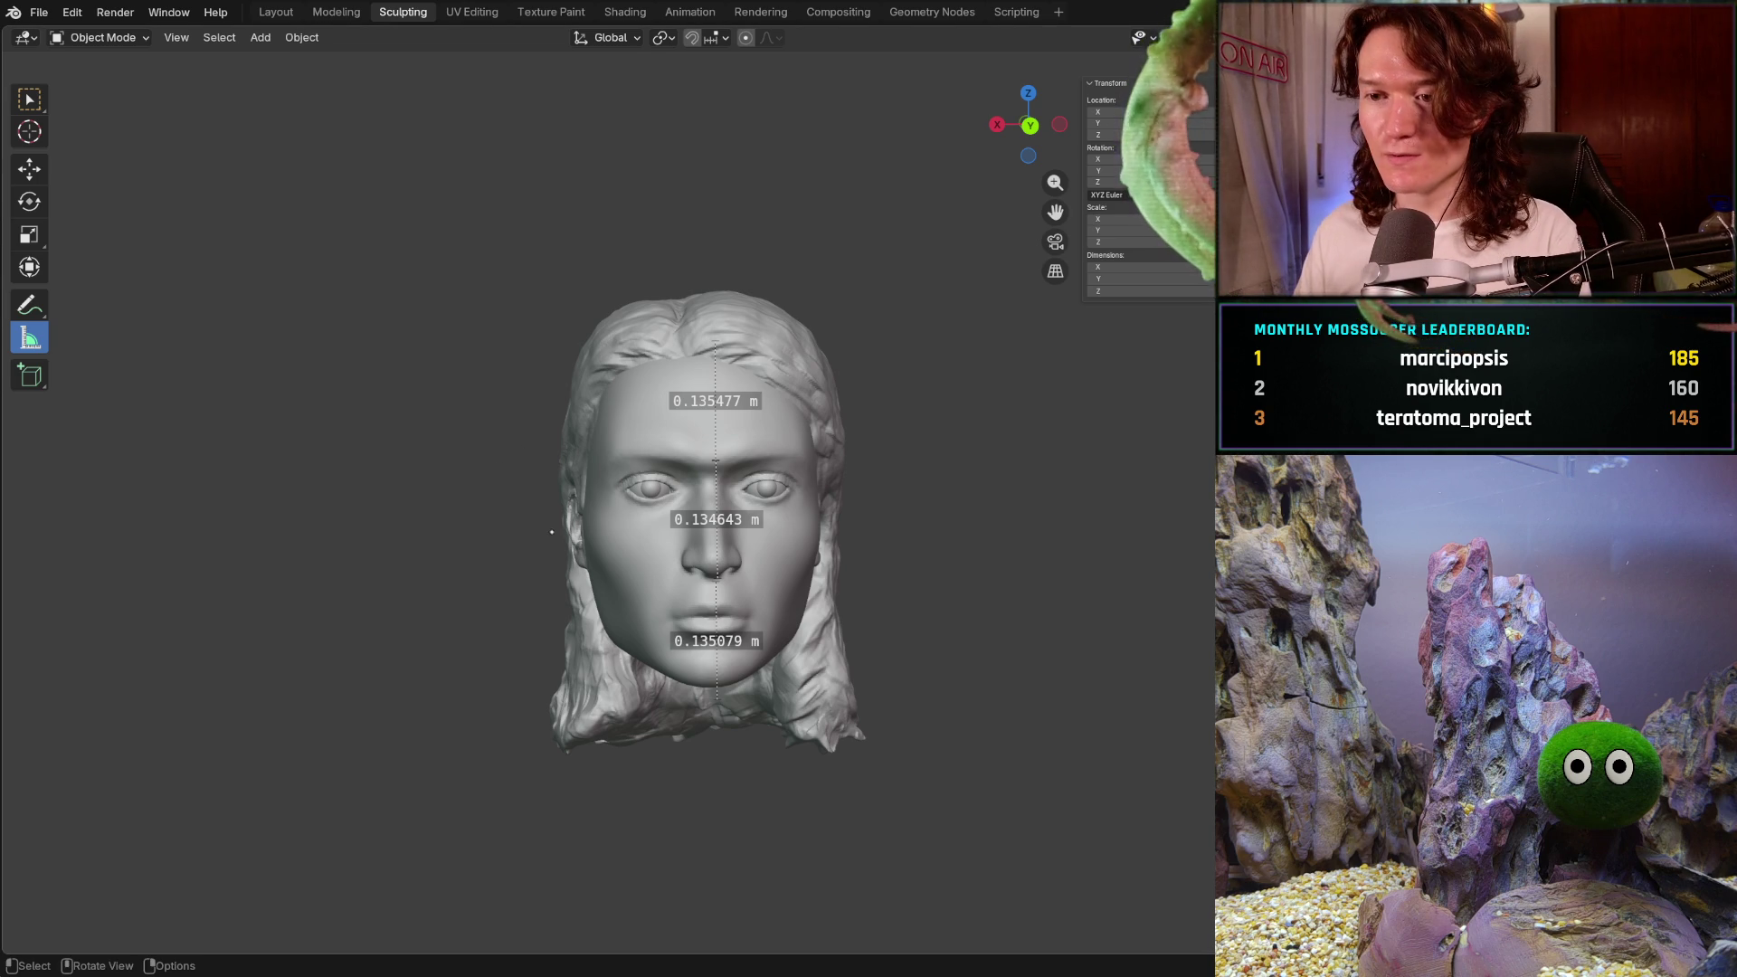
- Zoom in on the right profile, measure and delete a short test ruler, then open the mode list
key(KP_3)
scroll(761, 477, up, 5)
middle_drag(761, 476, 693, 298)
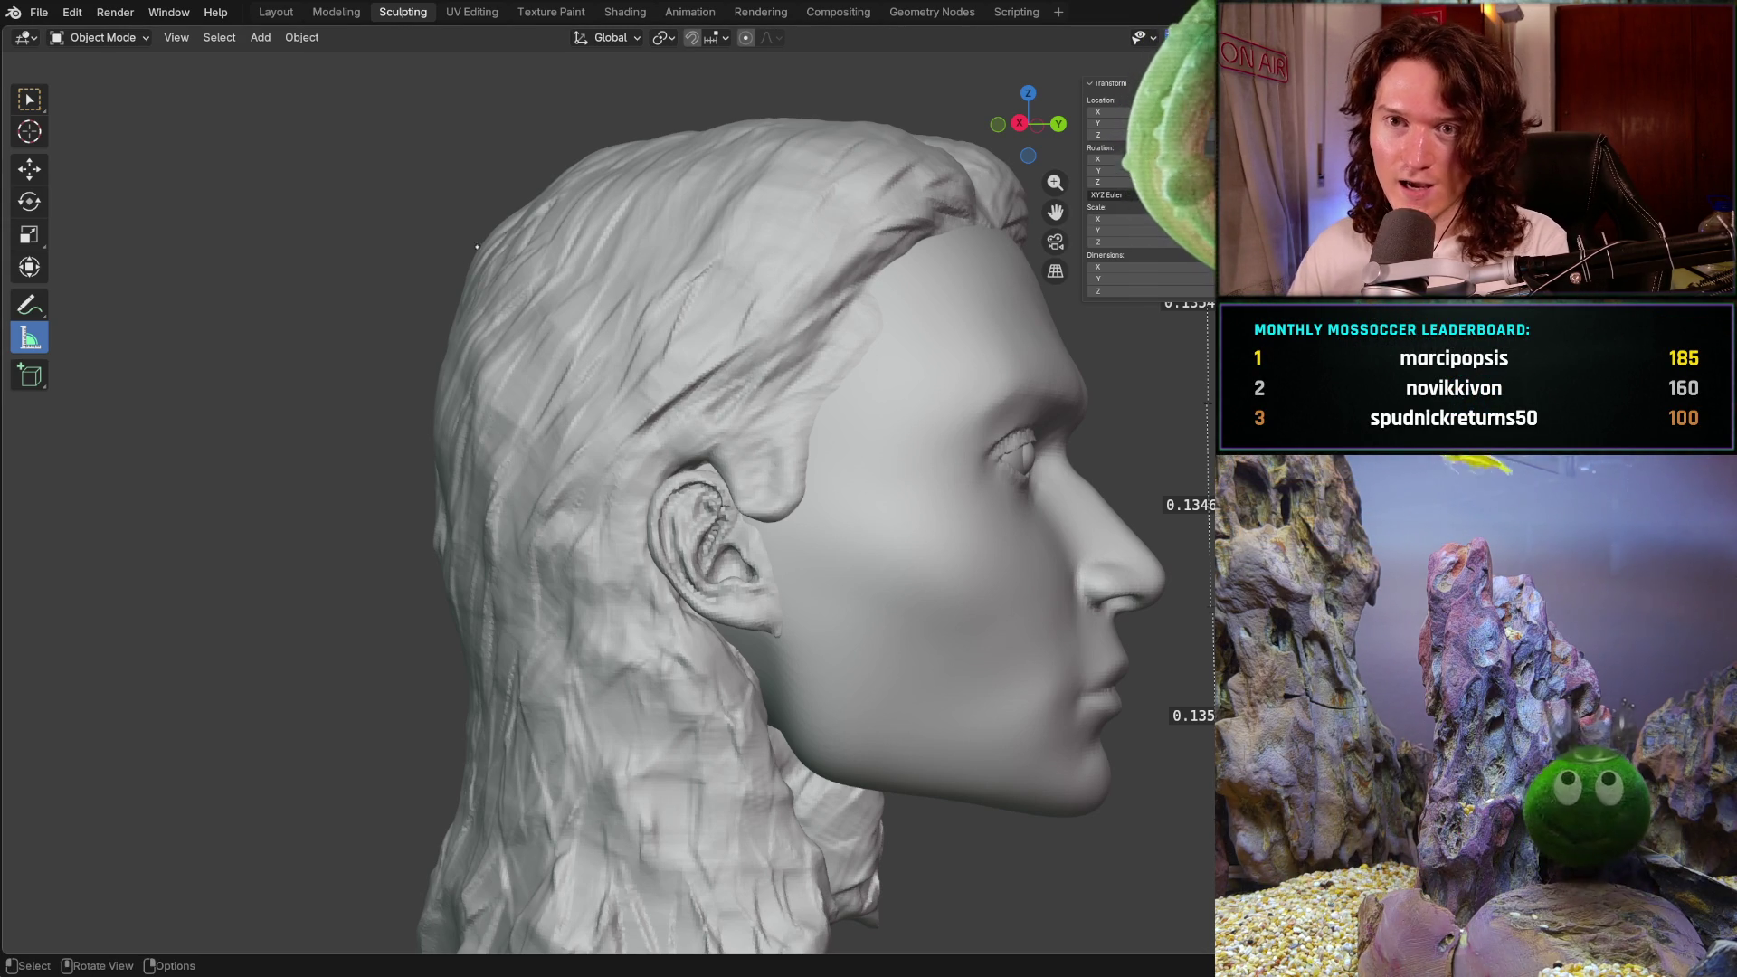
drag(355, 235, 405, 291)
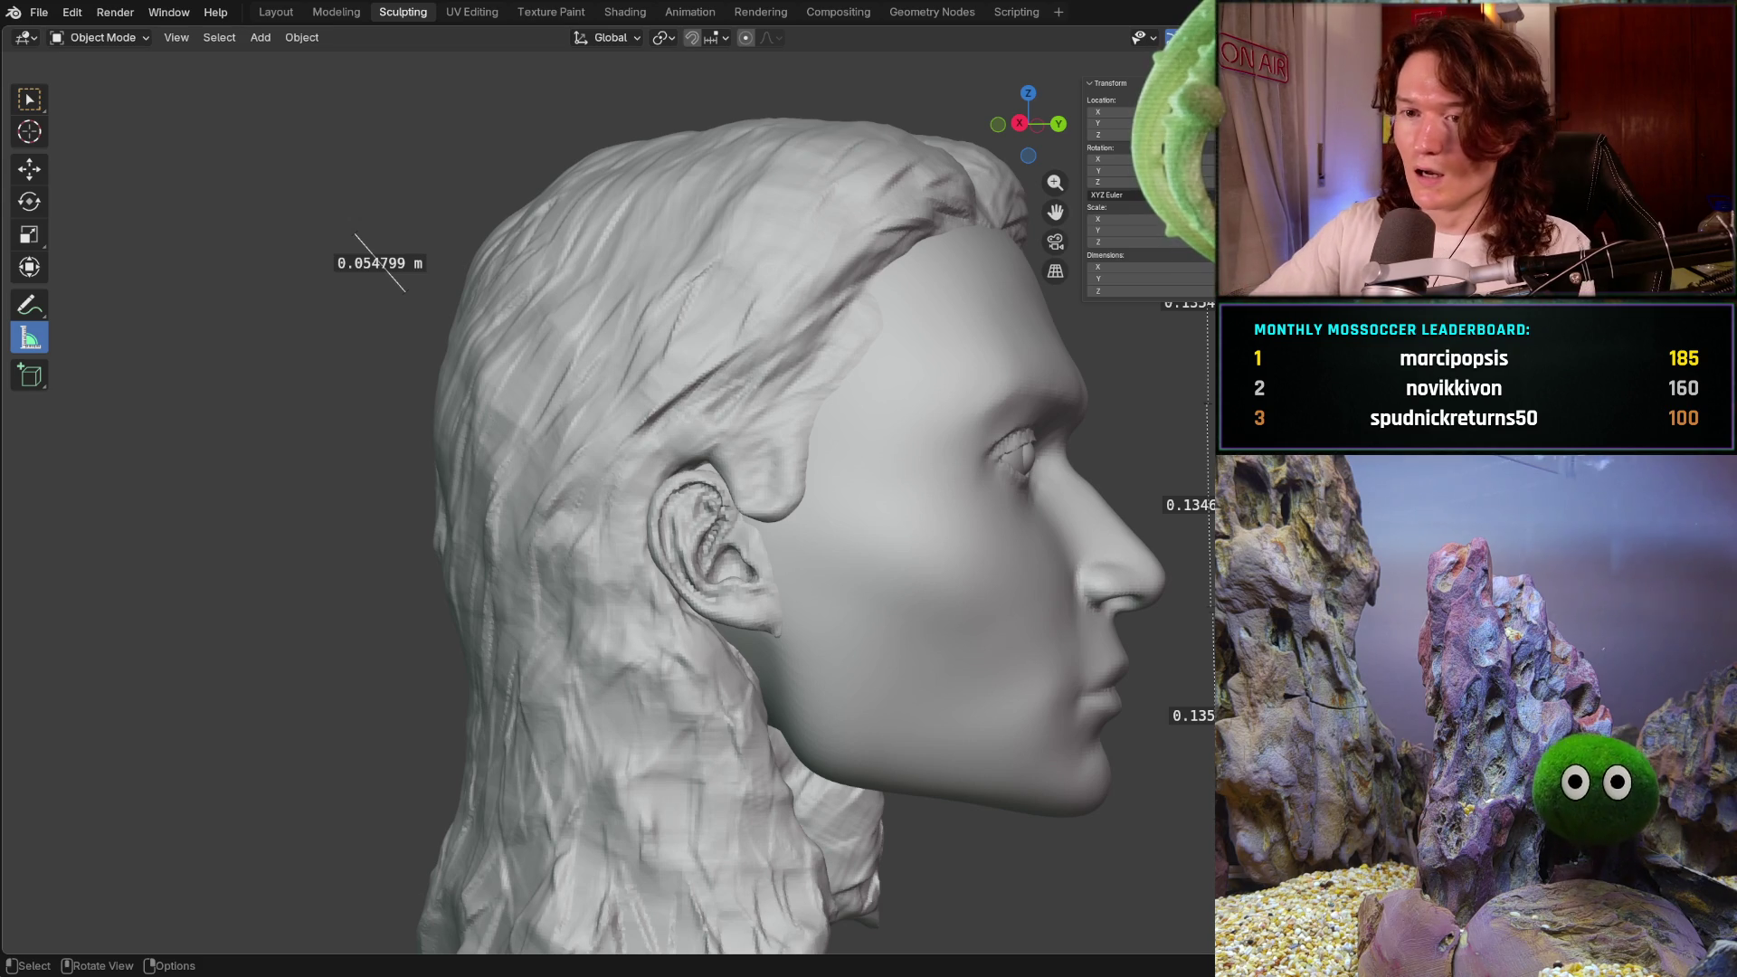
key(Delete)
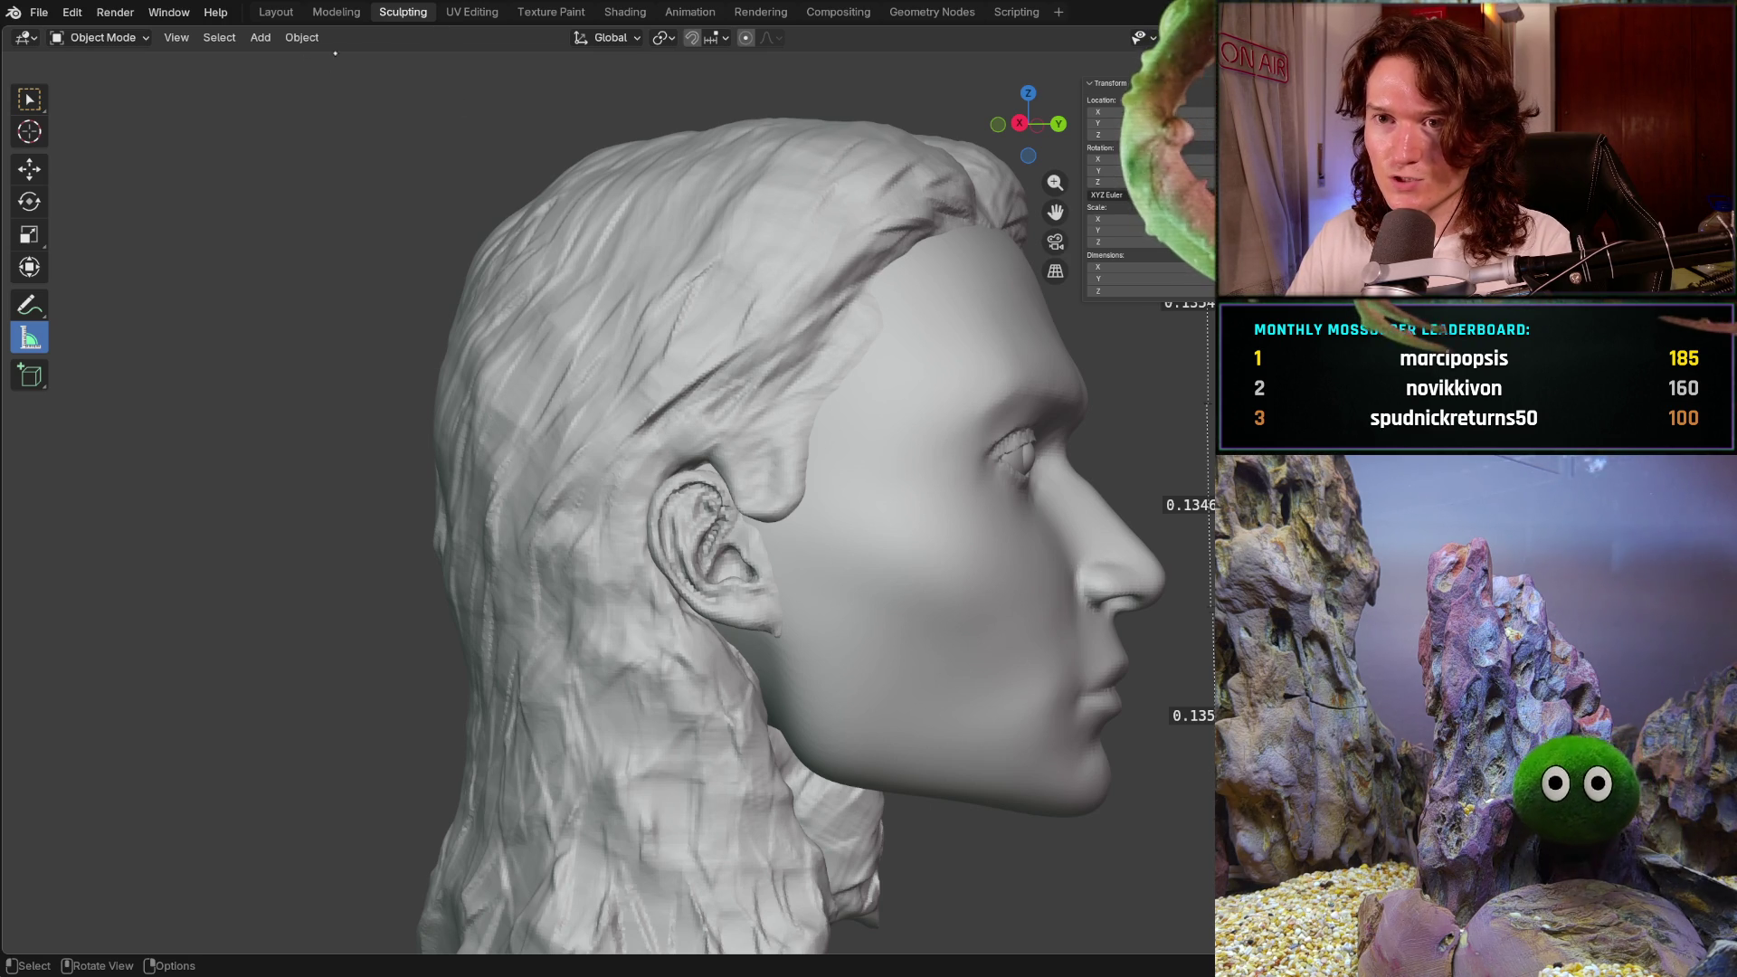
click(103, 45)
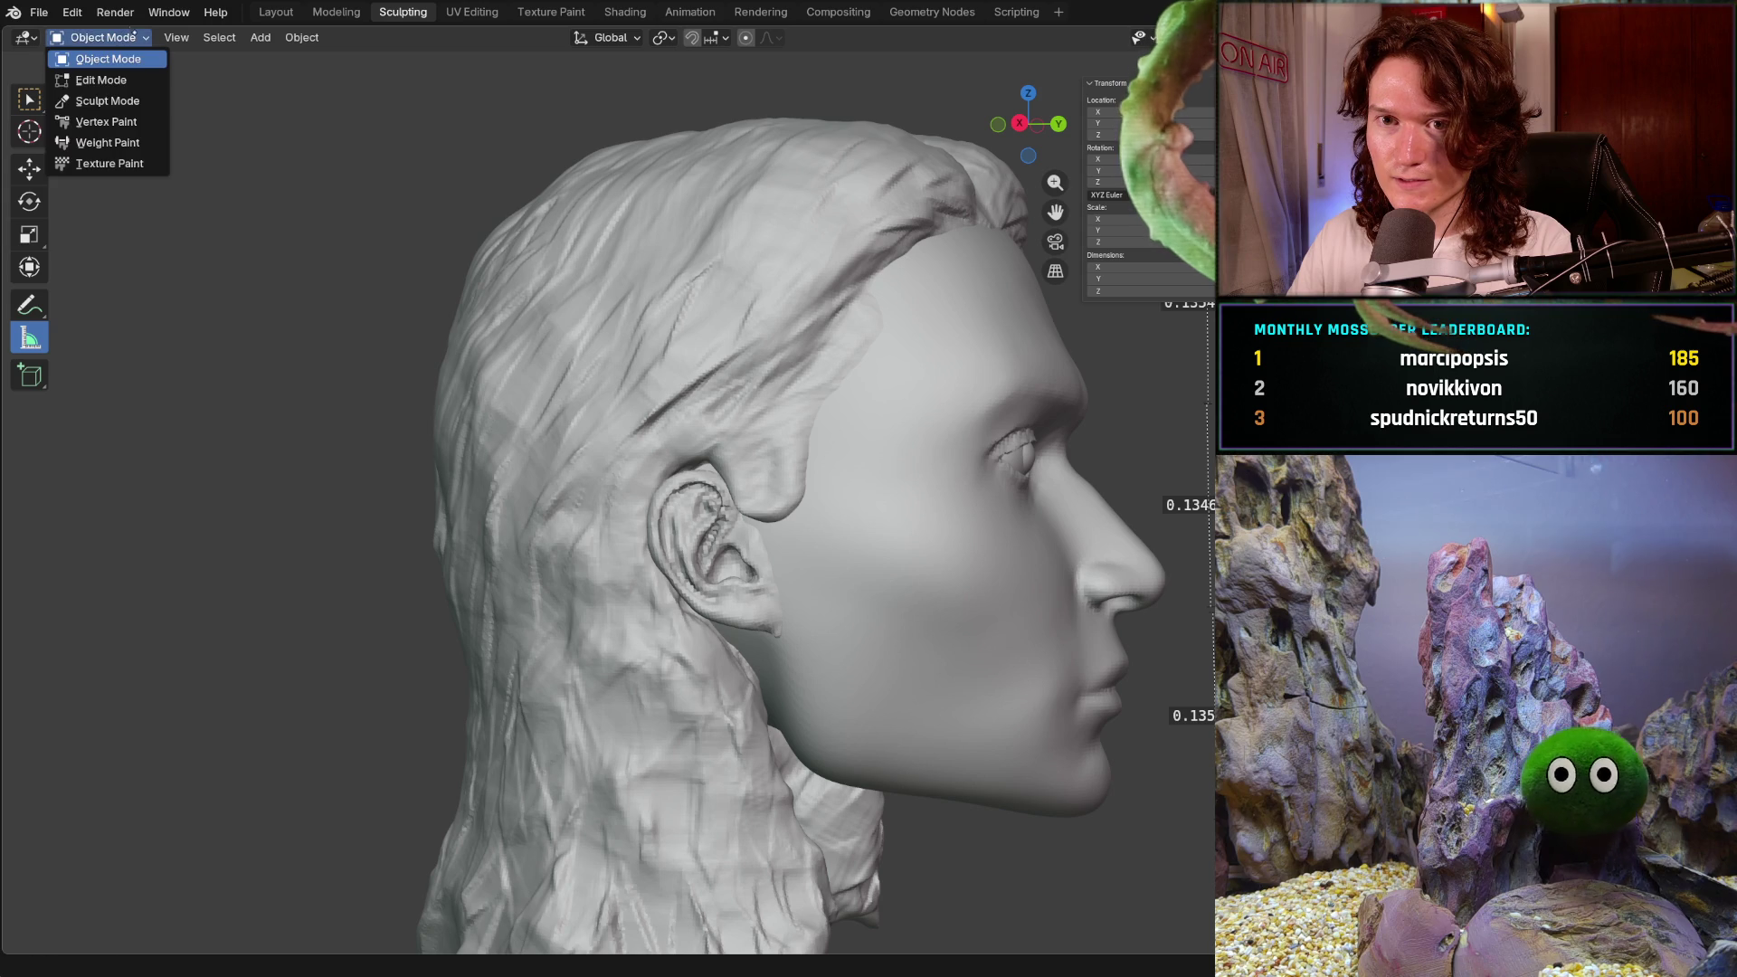
click(143, 96)
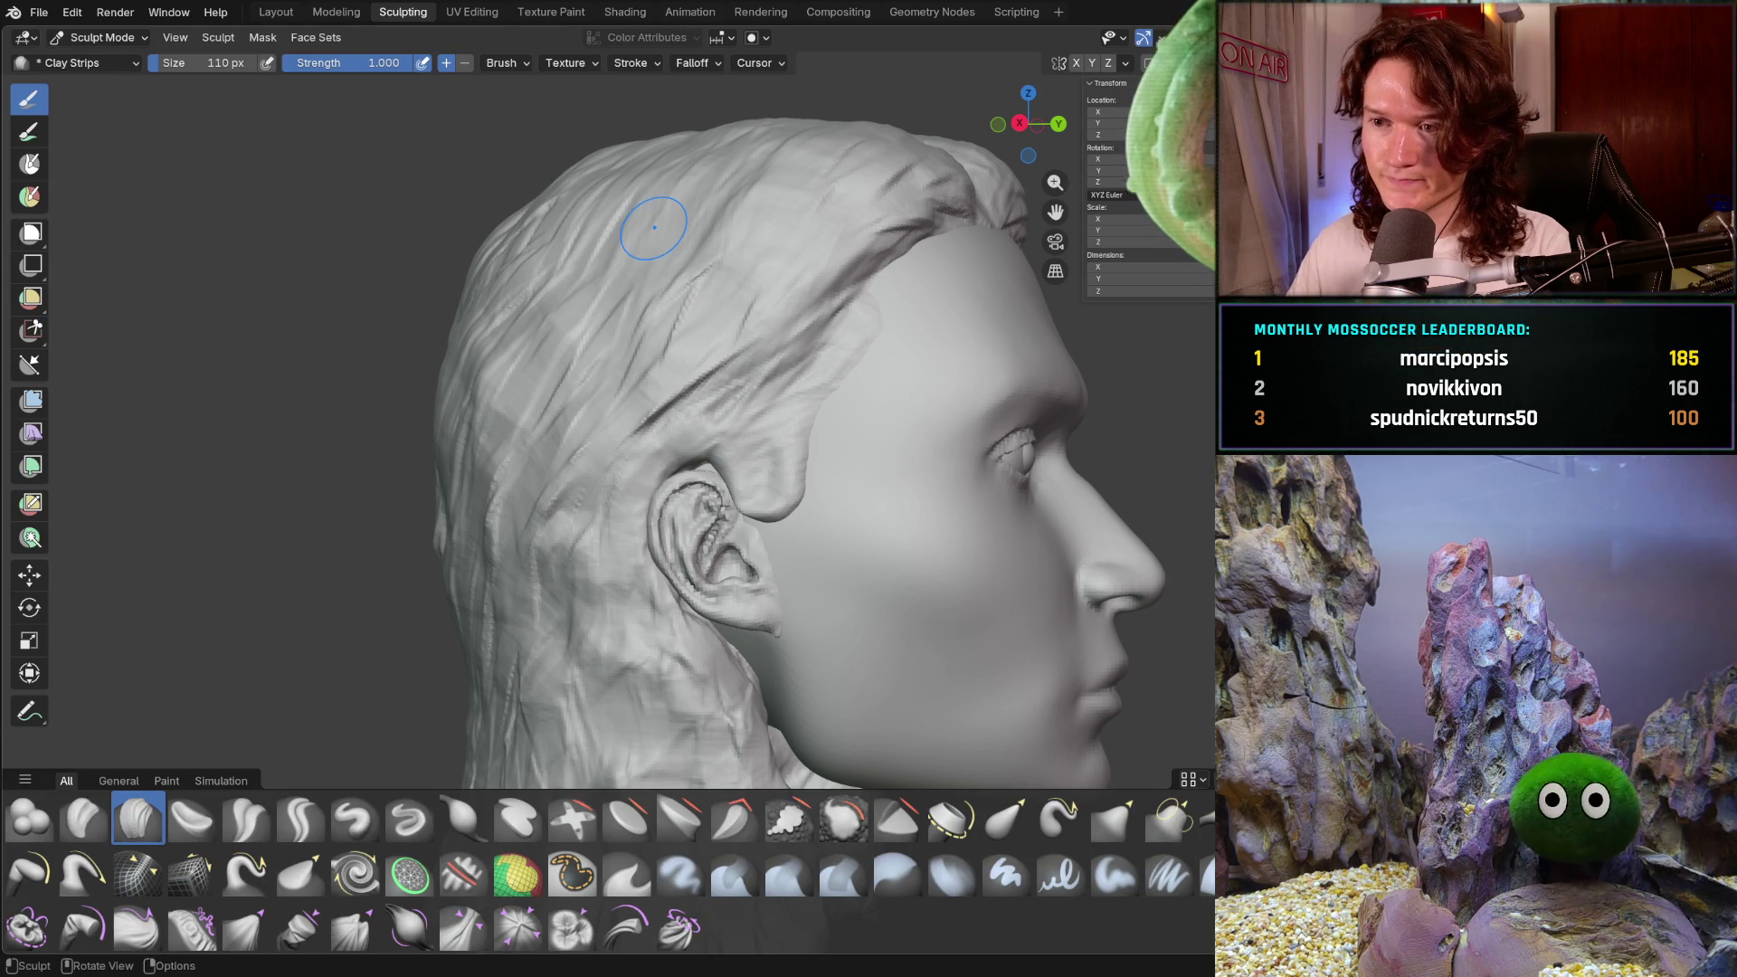
key(alt+a)
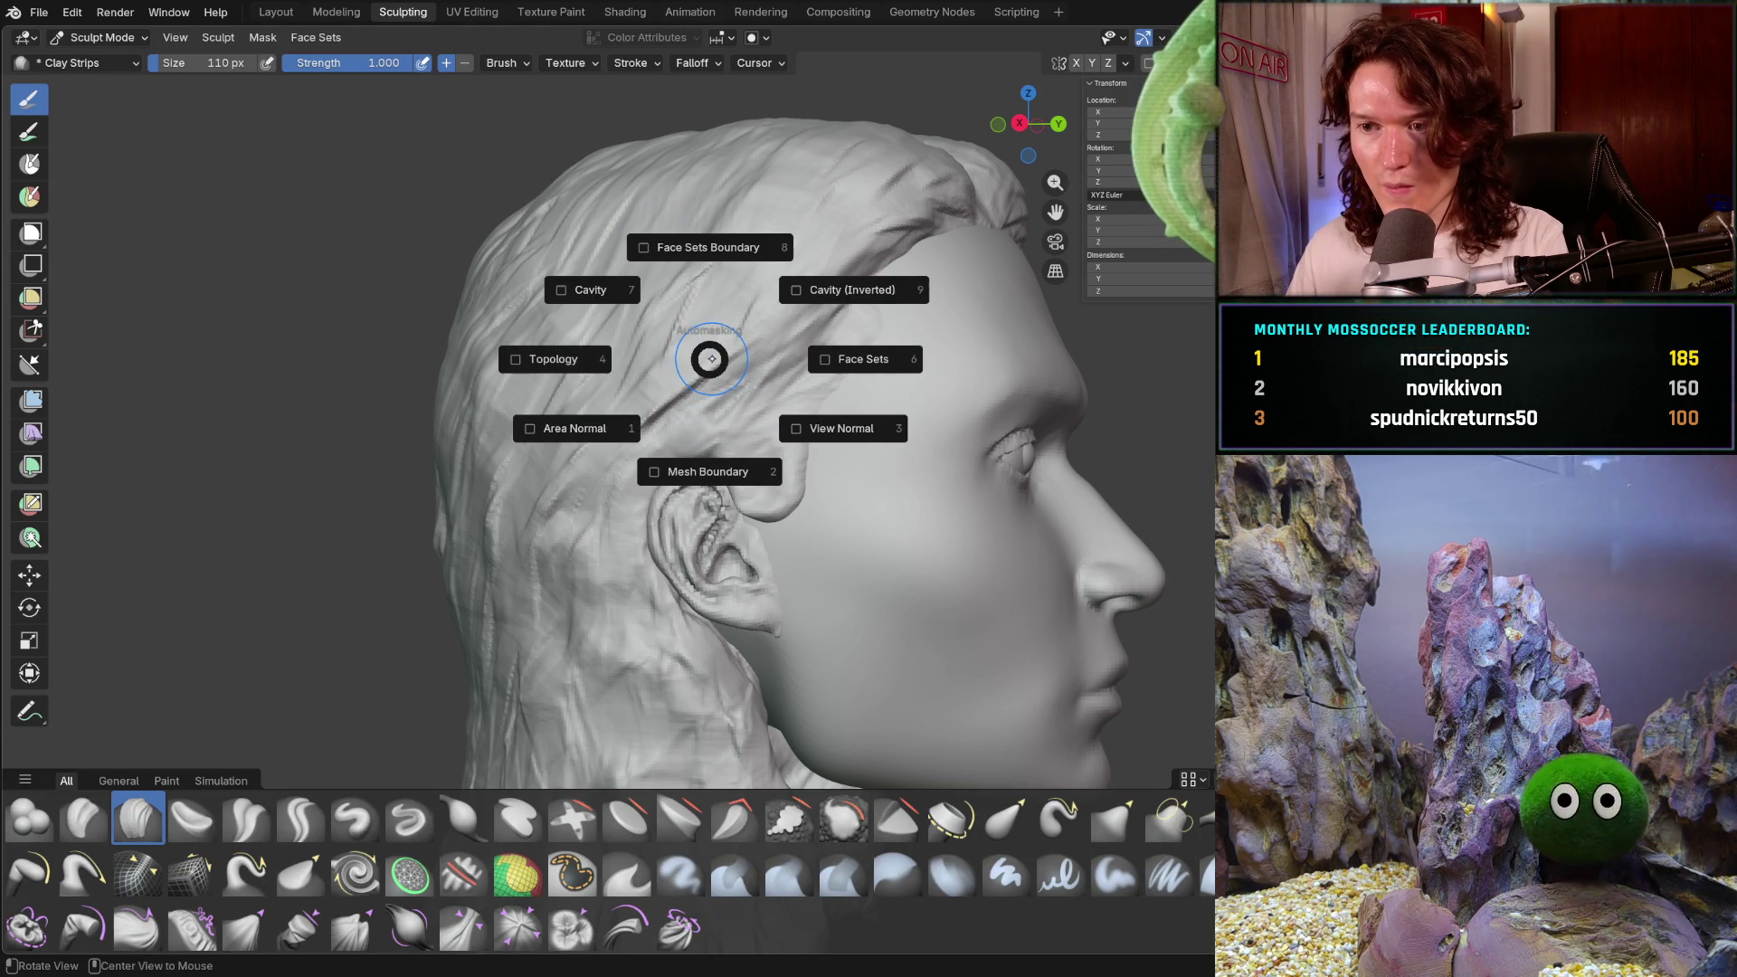
click(711, 359)
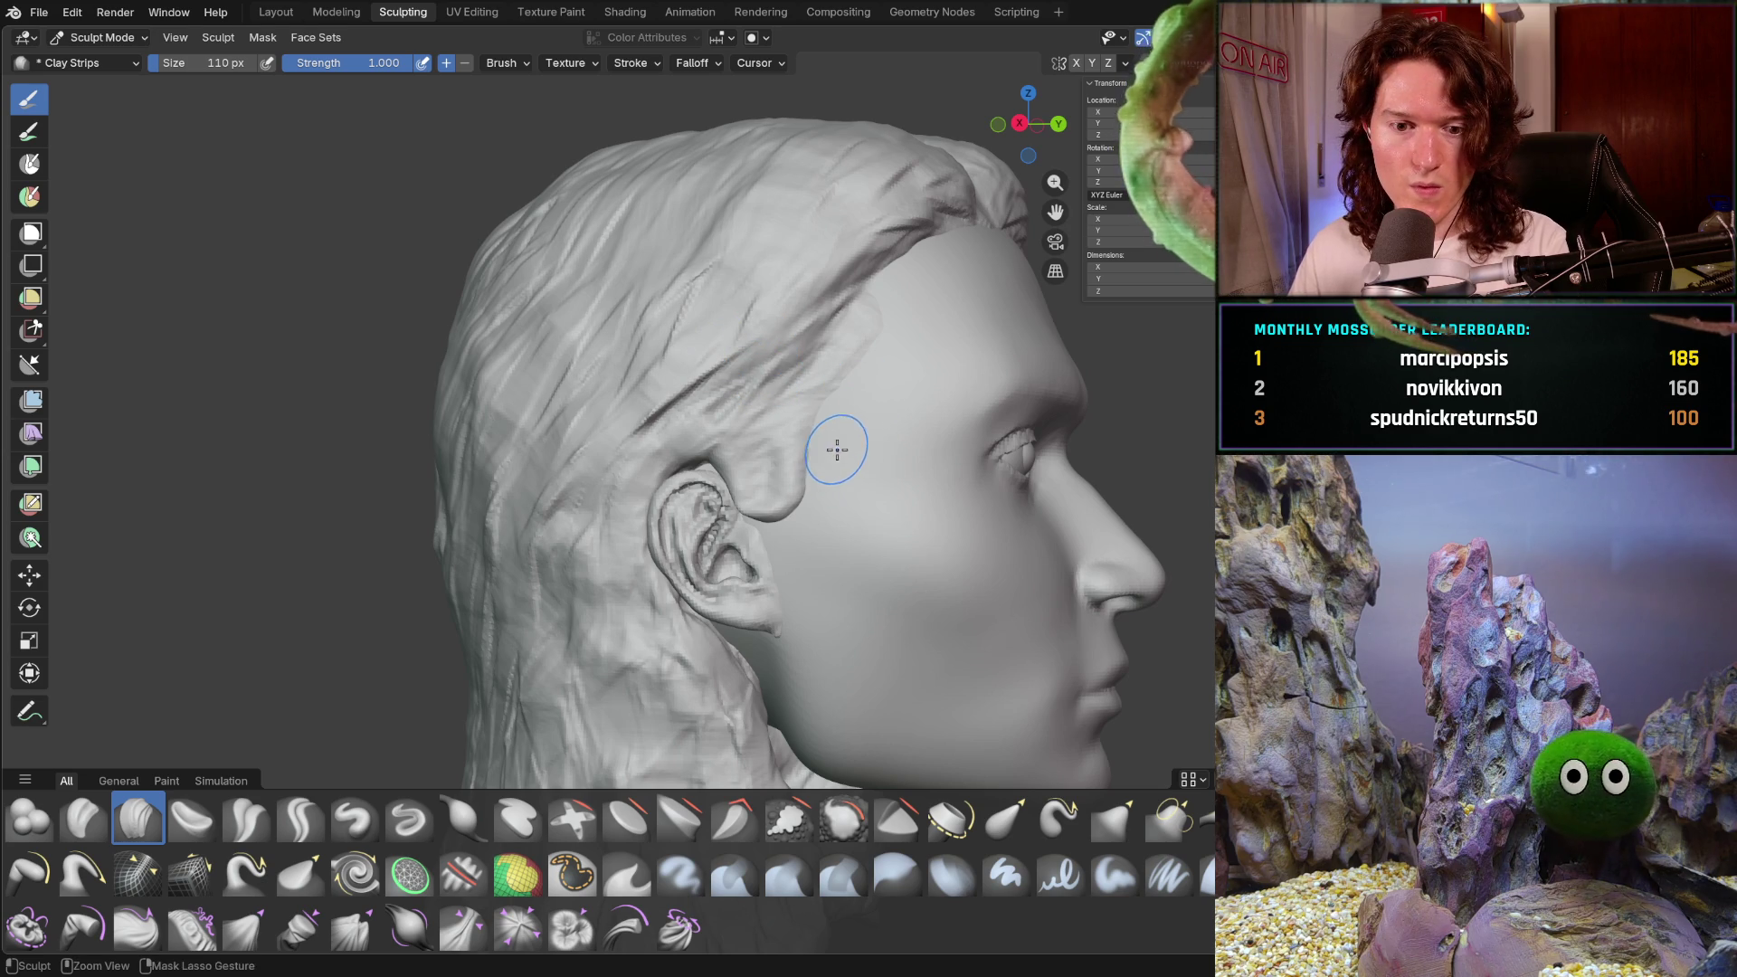
middle_drag(866, 430, 860, 458)
scroll(868, 443, up, 2)
scroll(884, 426, up, 2)
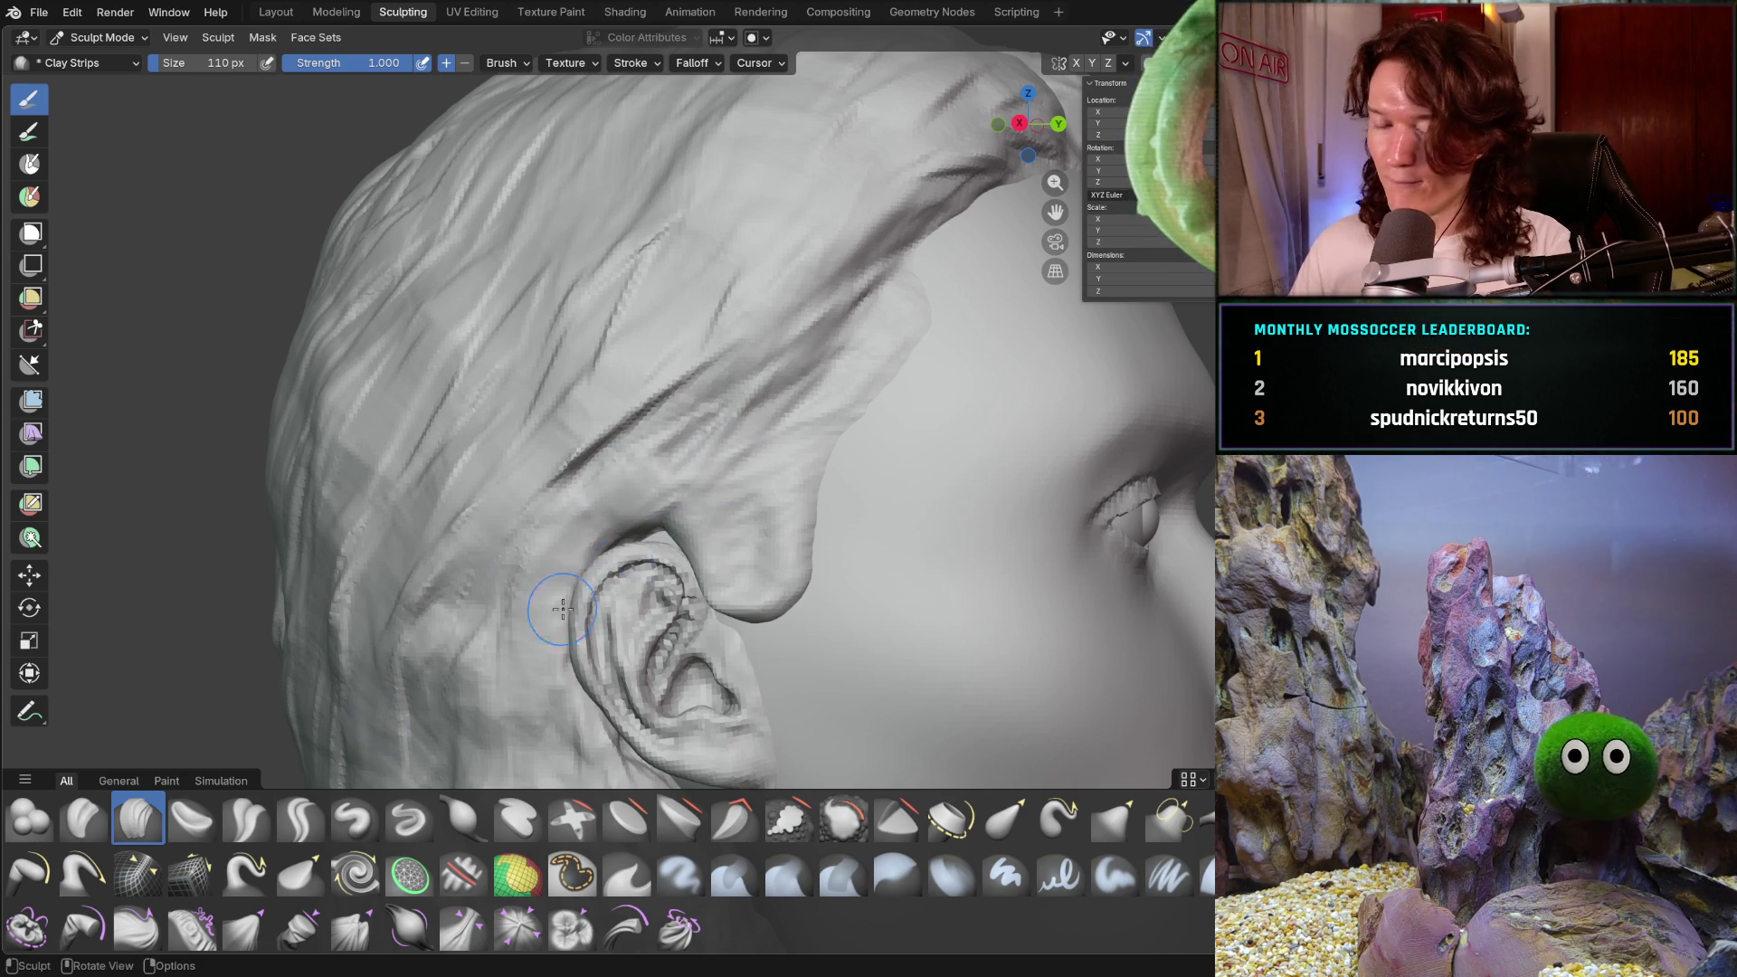
middle_drag(775, 463, 760, 438)
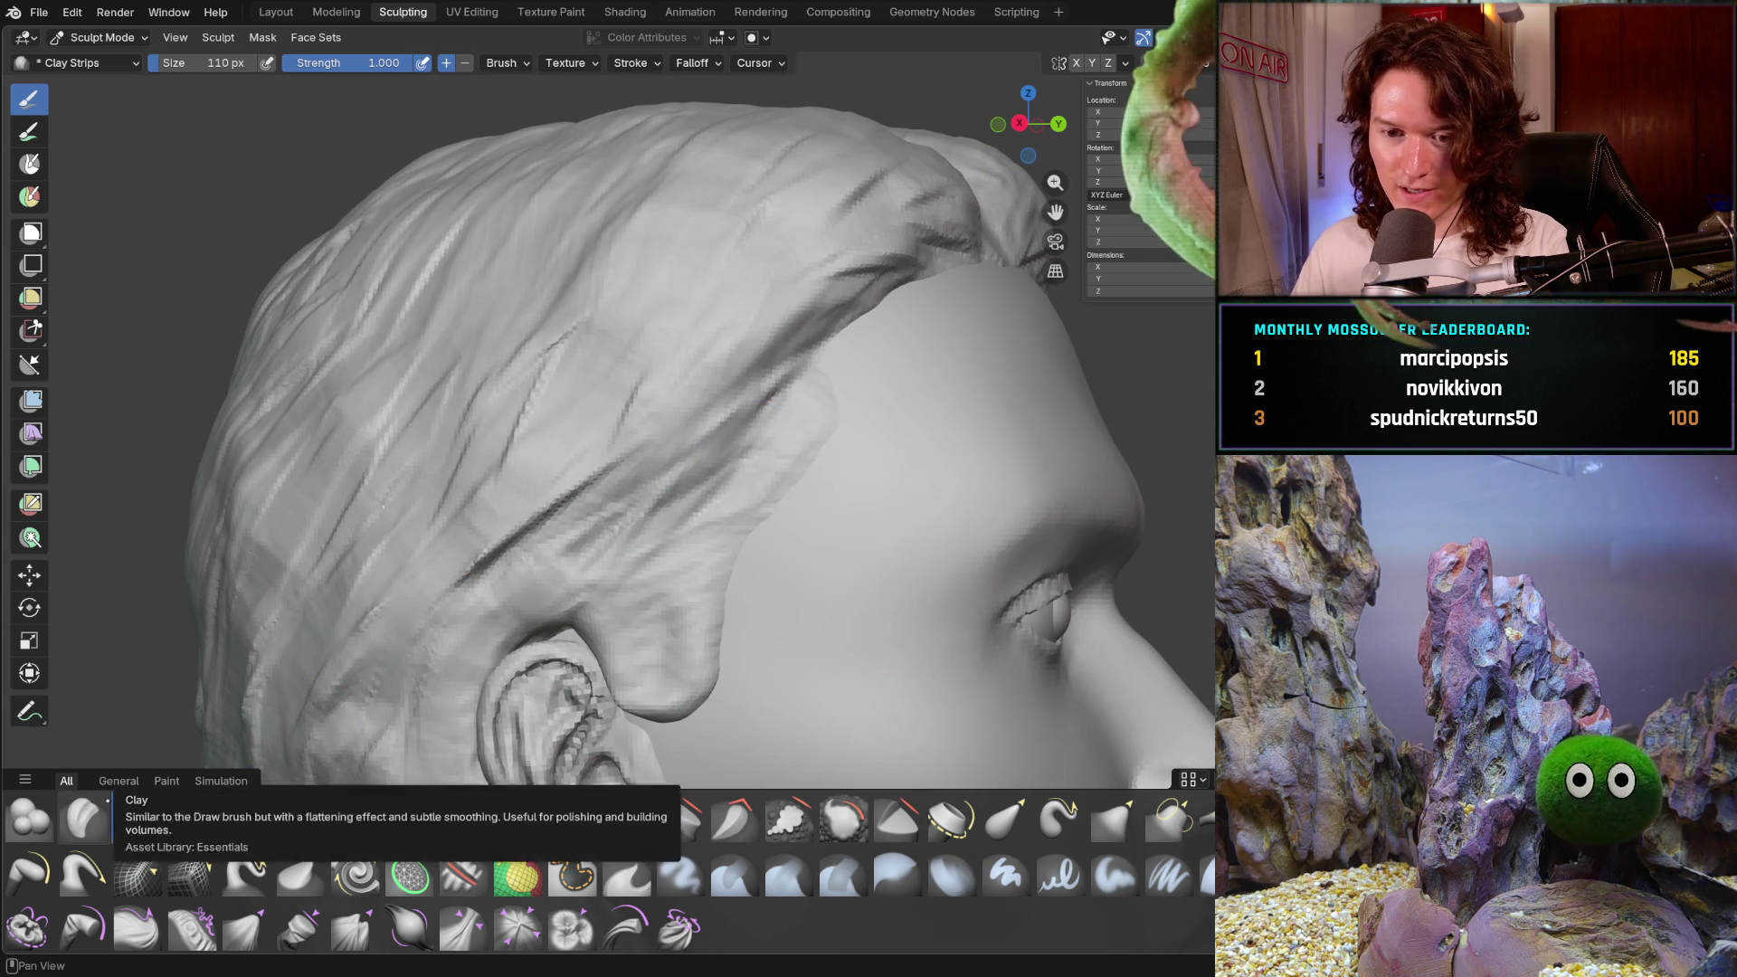
click(1115, 817)
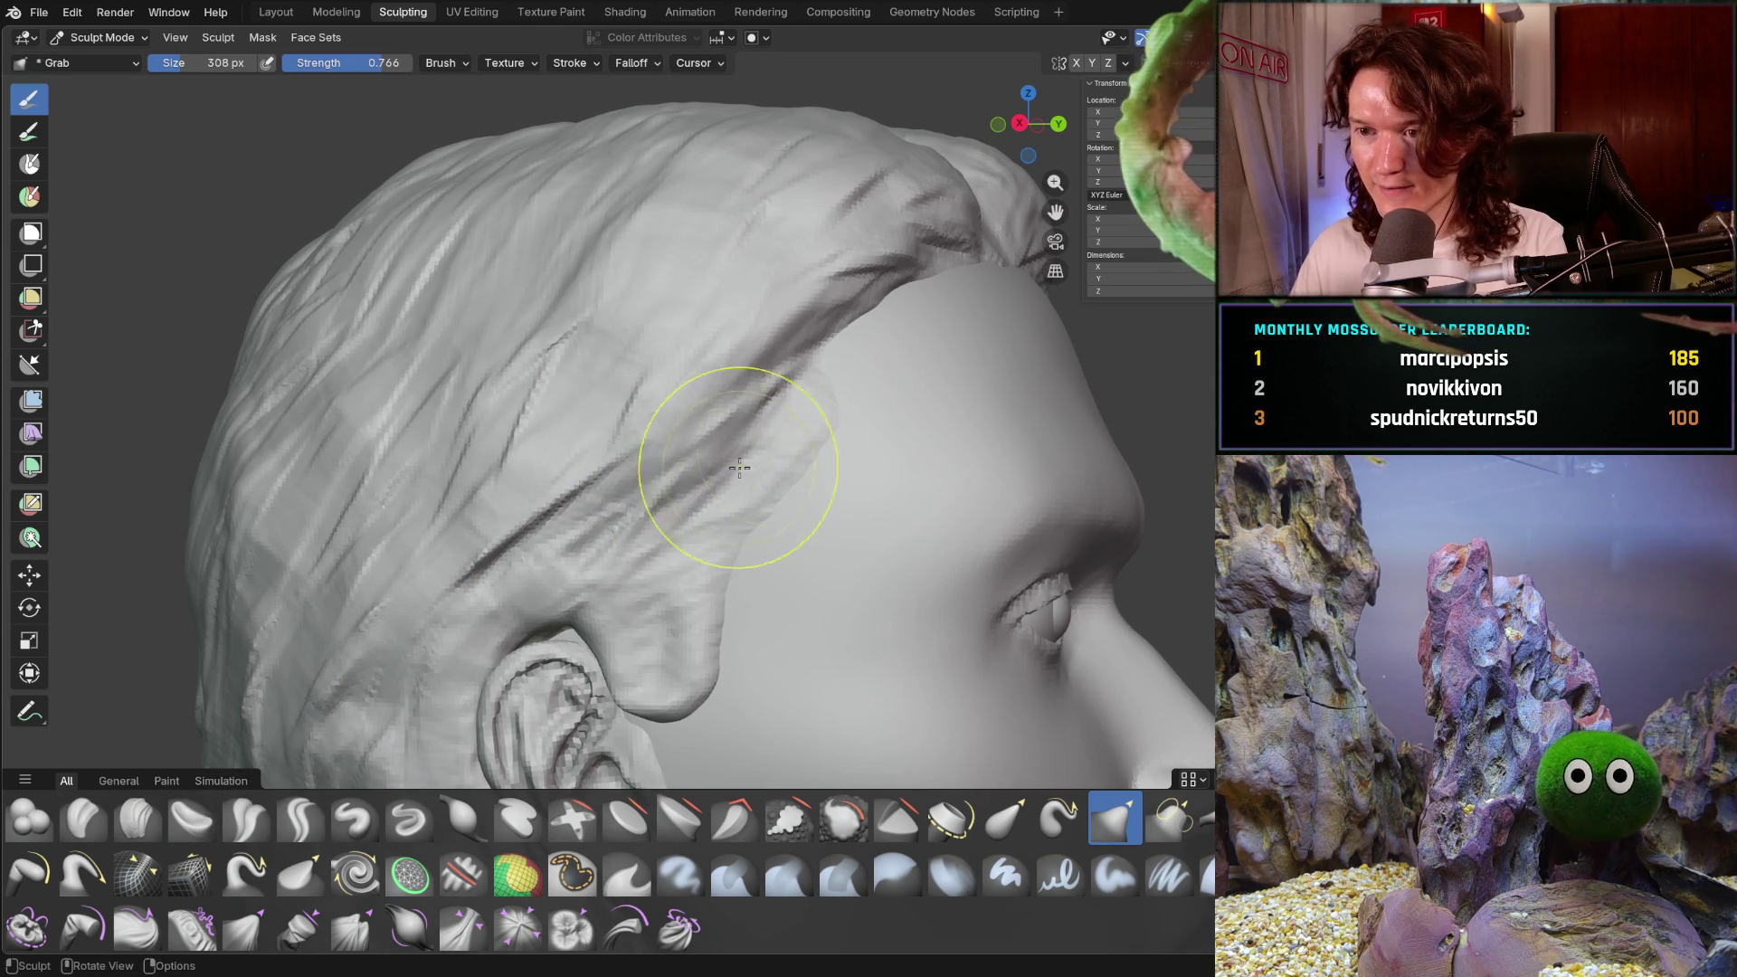
- Pull the forehead hairline into a new shape with the Grab brush
mouse_move(794, 407)
mouse_down()
mouse_move(843, 378)
mouse_move(835, 408)
mouse_up()
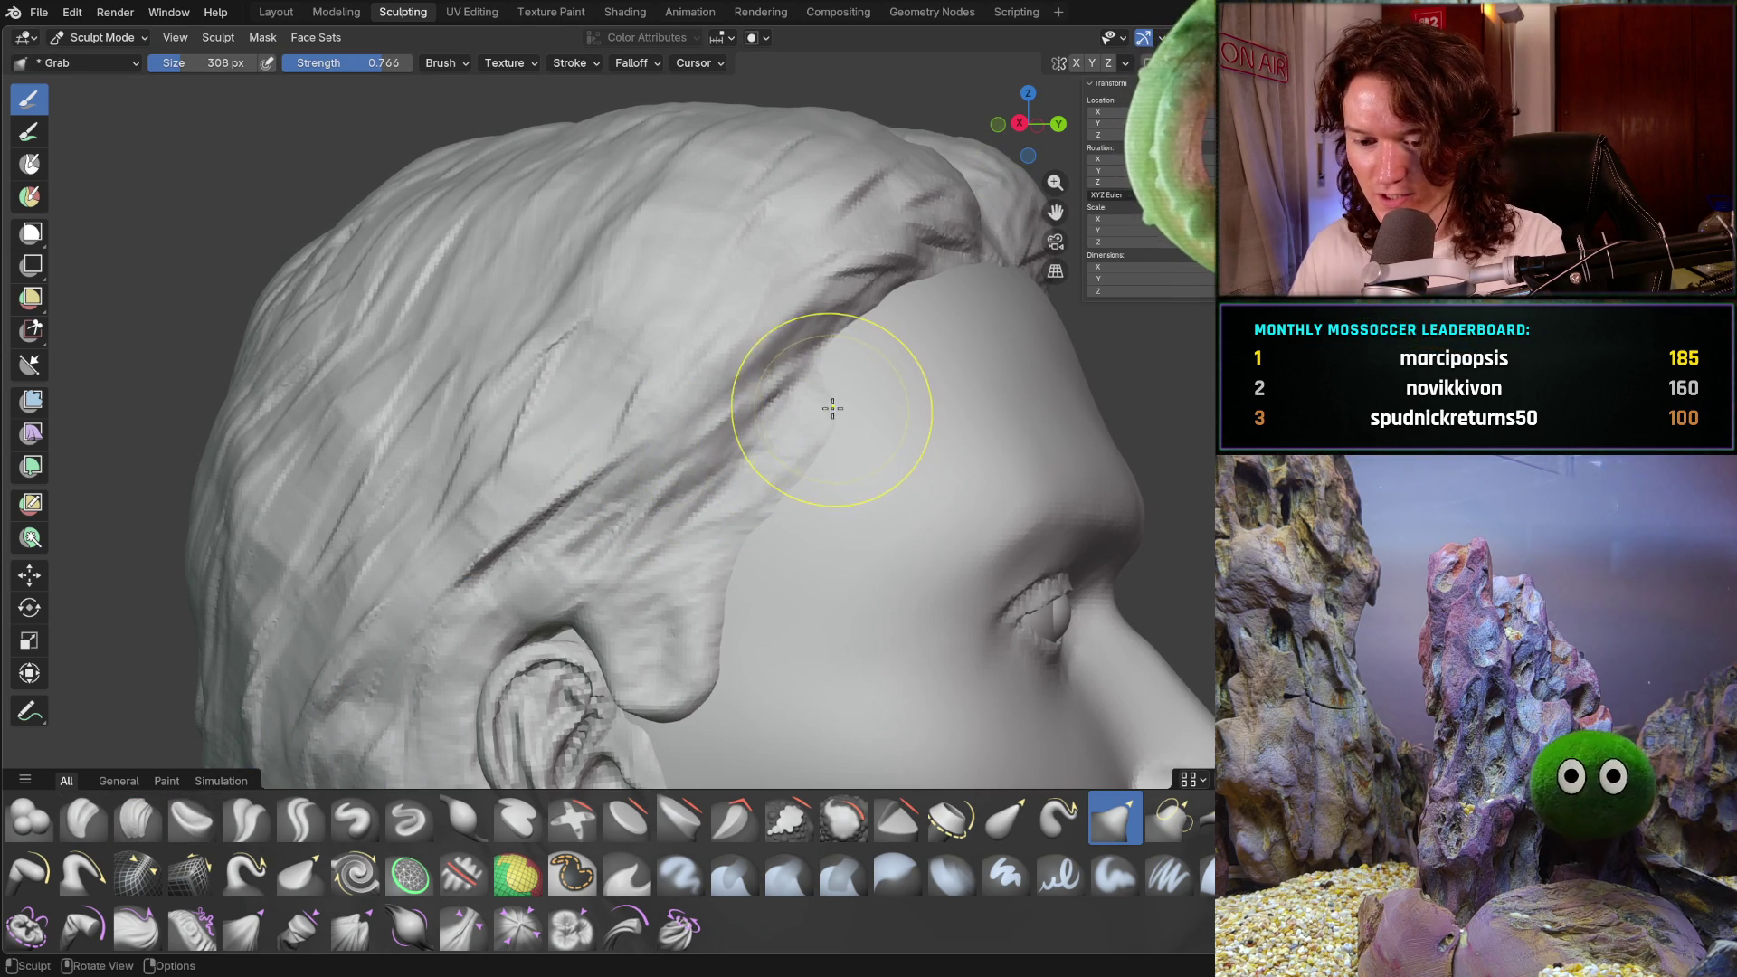
mouse_move(829, 484)
middle_down()
mouse_move(799, 431)
mouse_move(931, 392)
middle_up()
mouse_move(931, 392)
mouse_down()
mouse_move(853, 418)
mouse_move(884, 388)
mouse_up()
middle_drag(884, 387, 679, 543)
- Switch to Clay Strips and build up the hair edge before the ear into a smooth sideburn
click(138, 819)
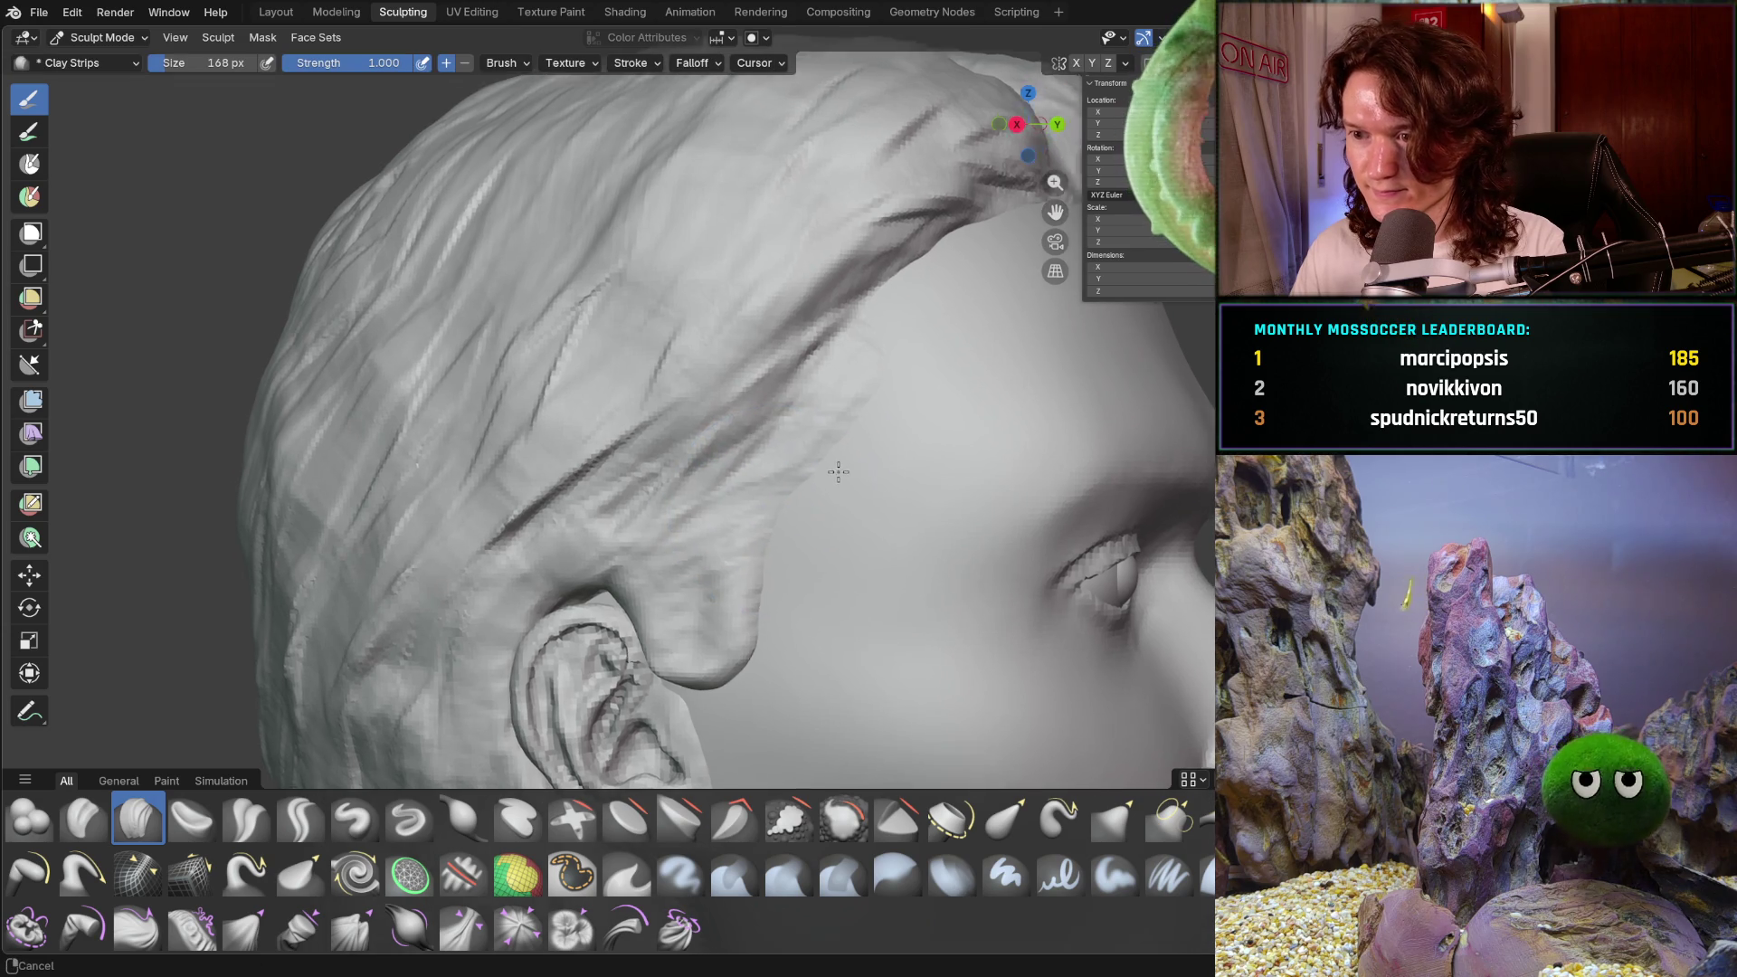
scroll(928, 386, up, 3)
mouse_move(928, 379)
mouse_down()
mouse_move(873, 440)
mouse_move(994, 364)
mouse_up()
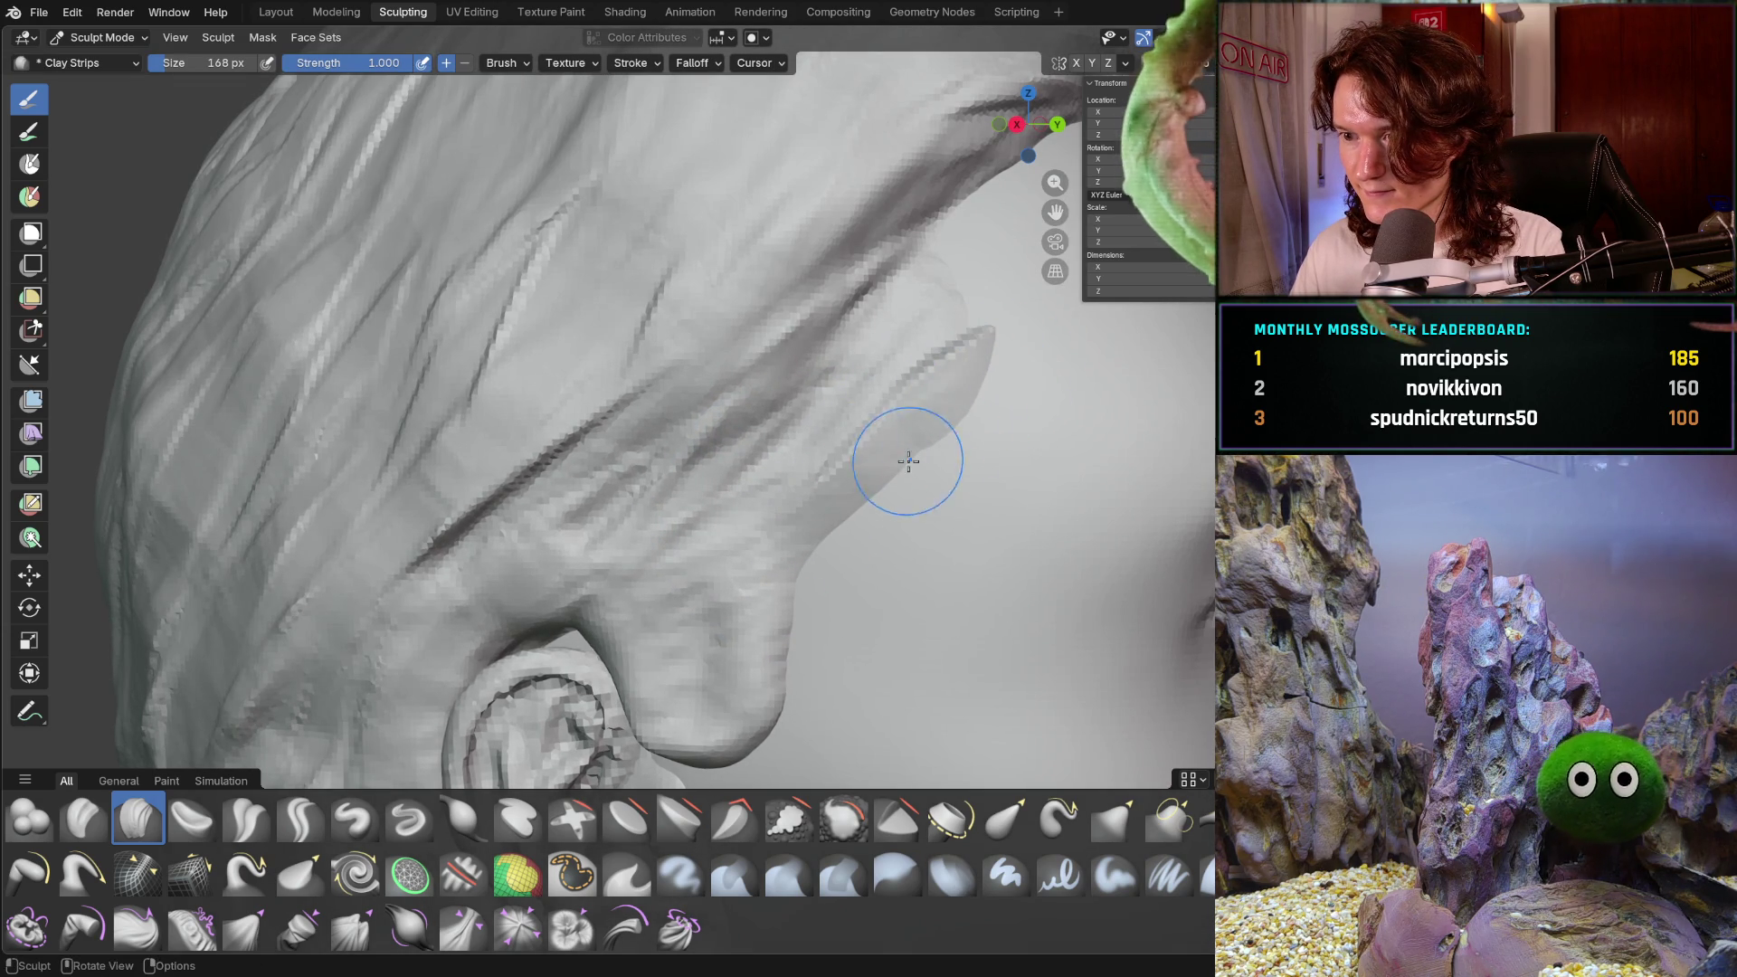
drag(812, 554, 923, 371)
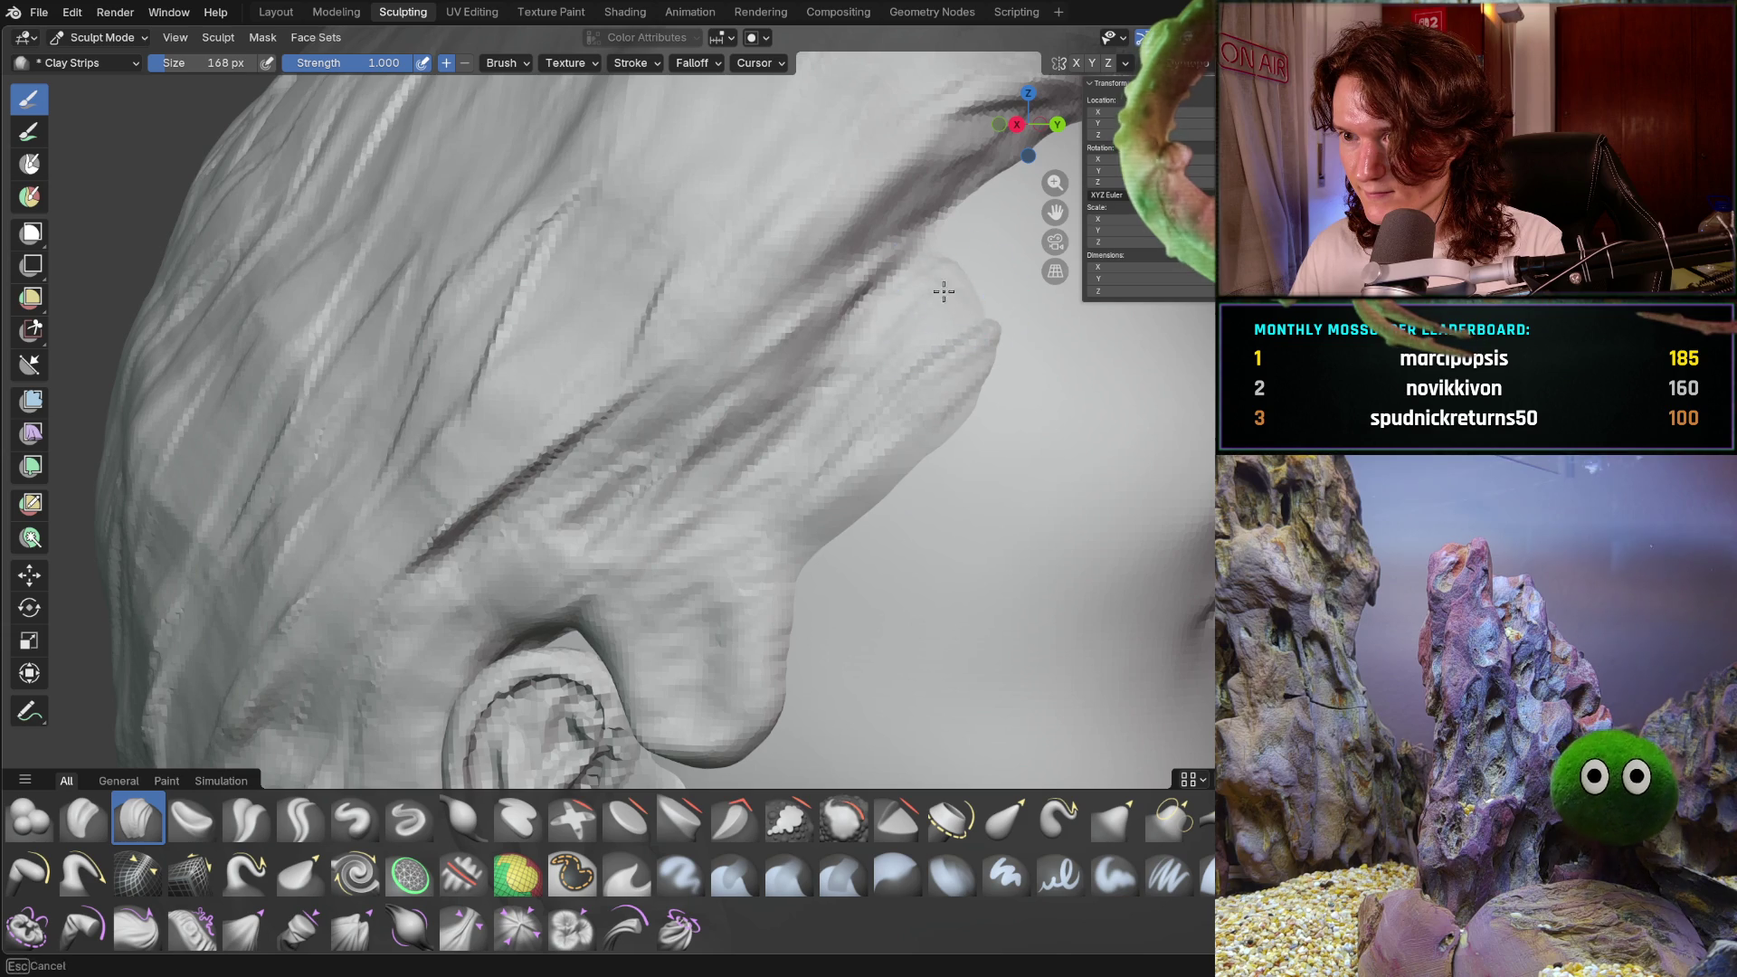
drag(923, 308, 915, 263)
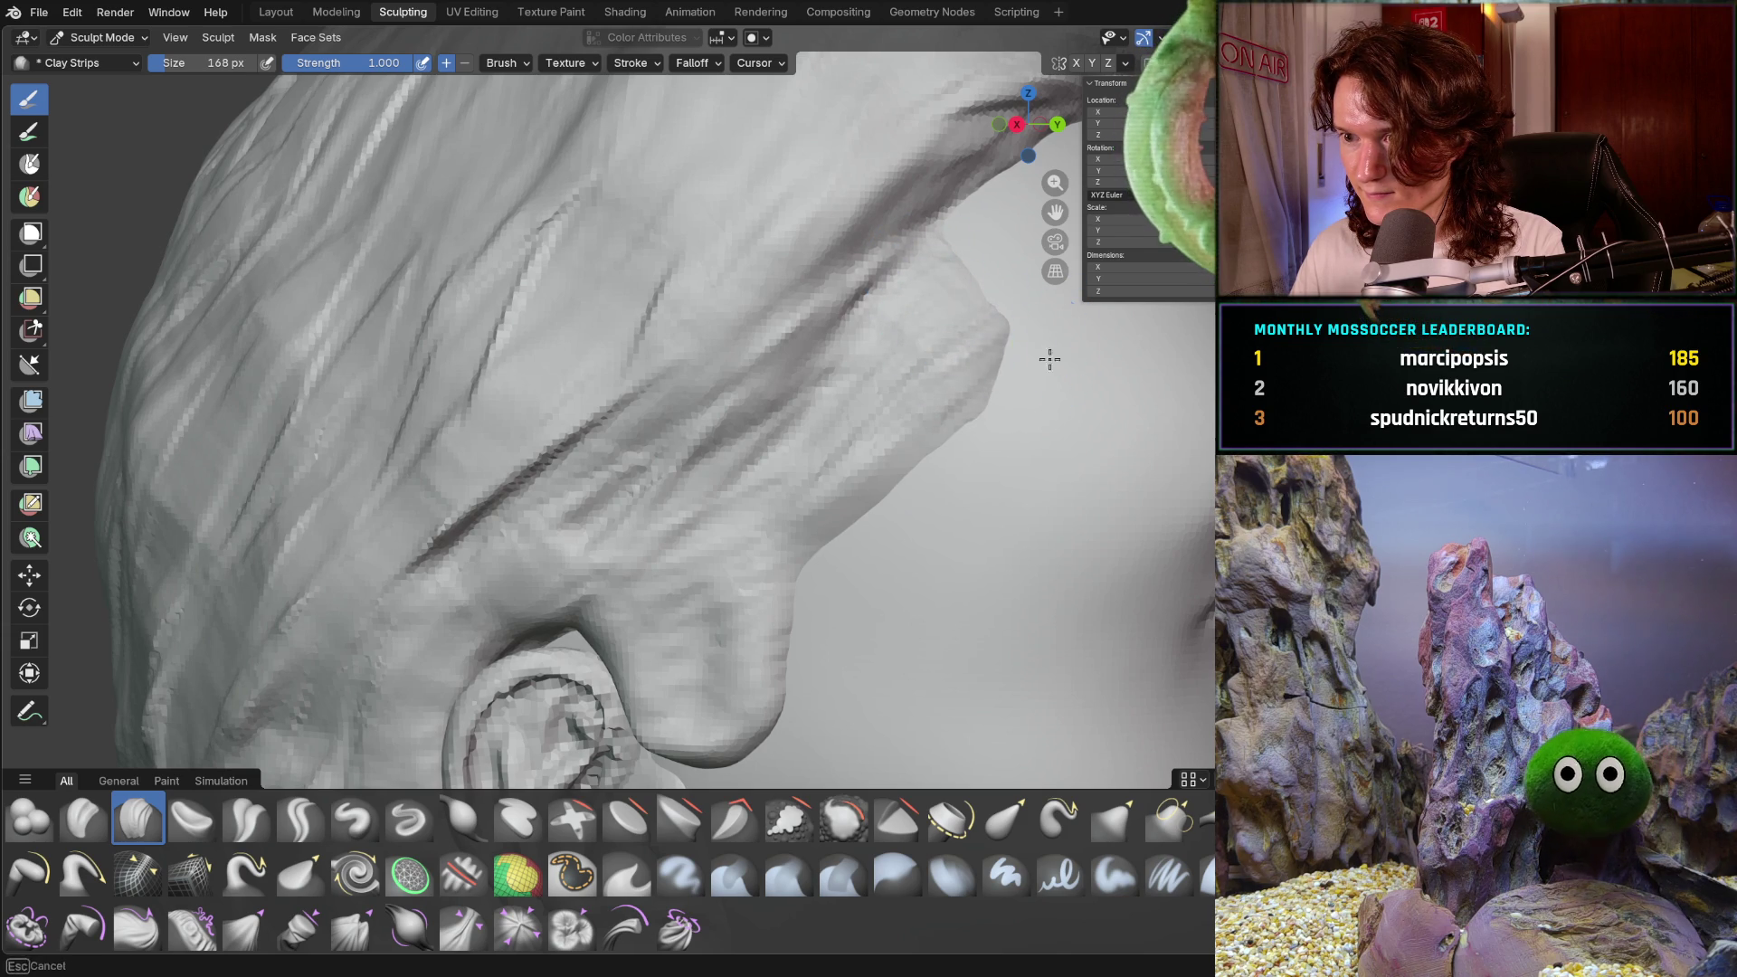
drag(970, 431, 840, 539)
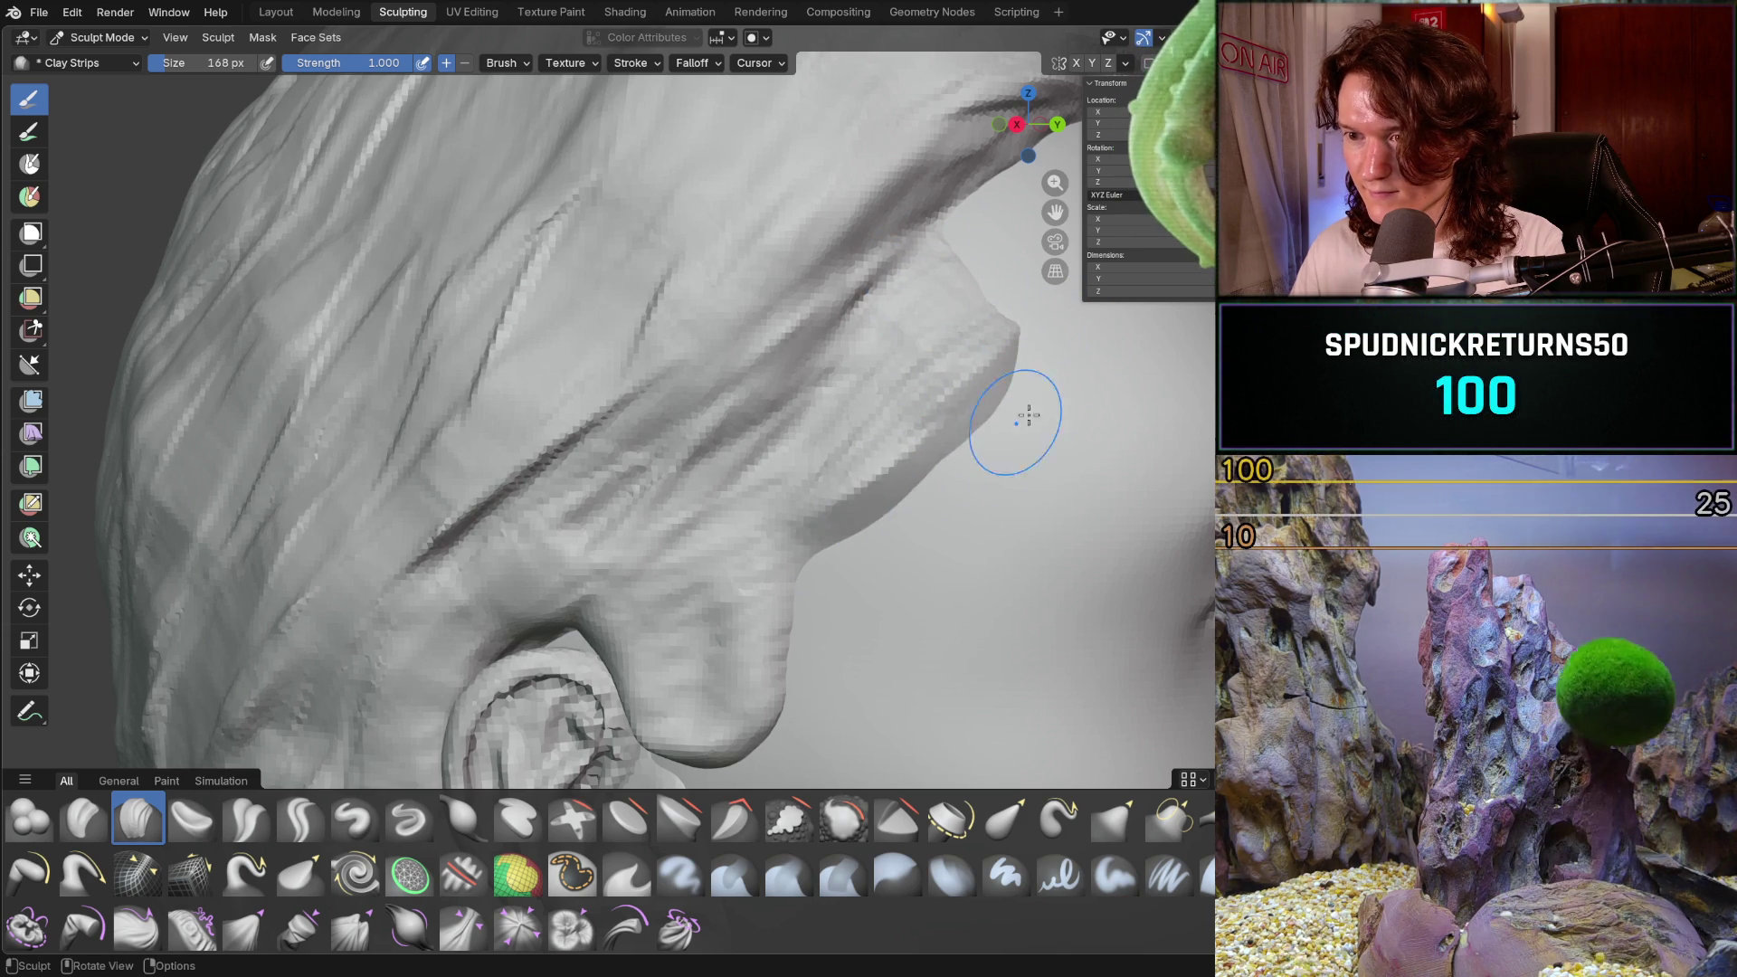
drag(1019, 415, 973, 444)
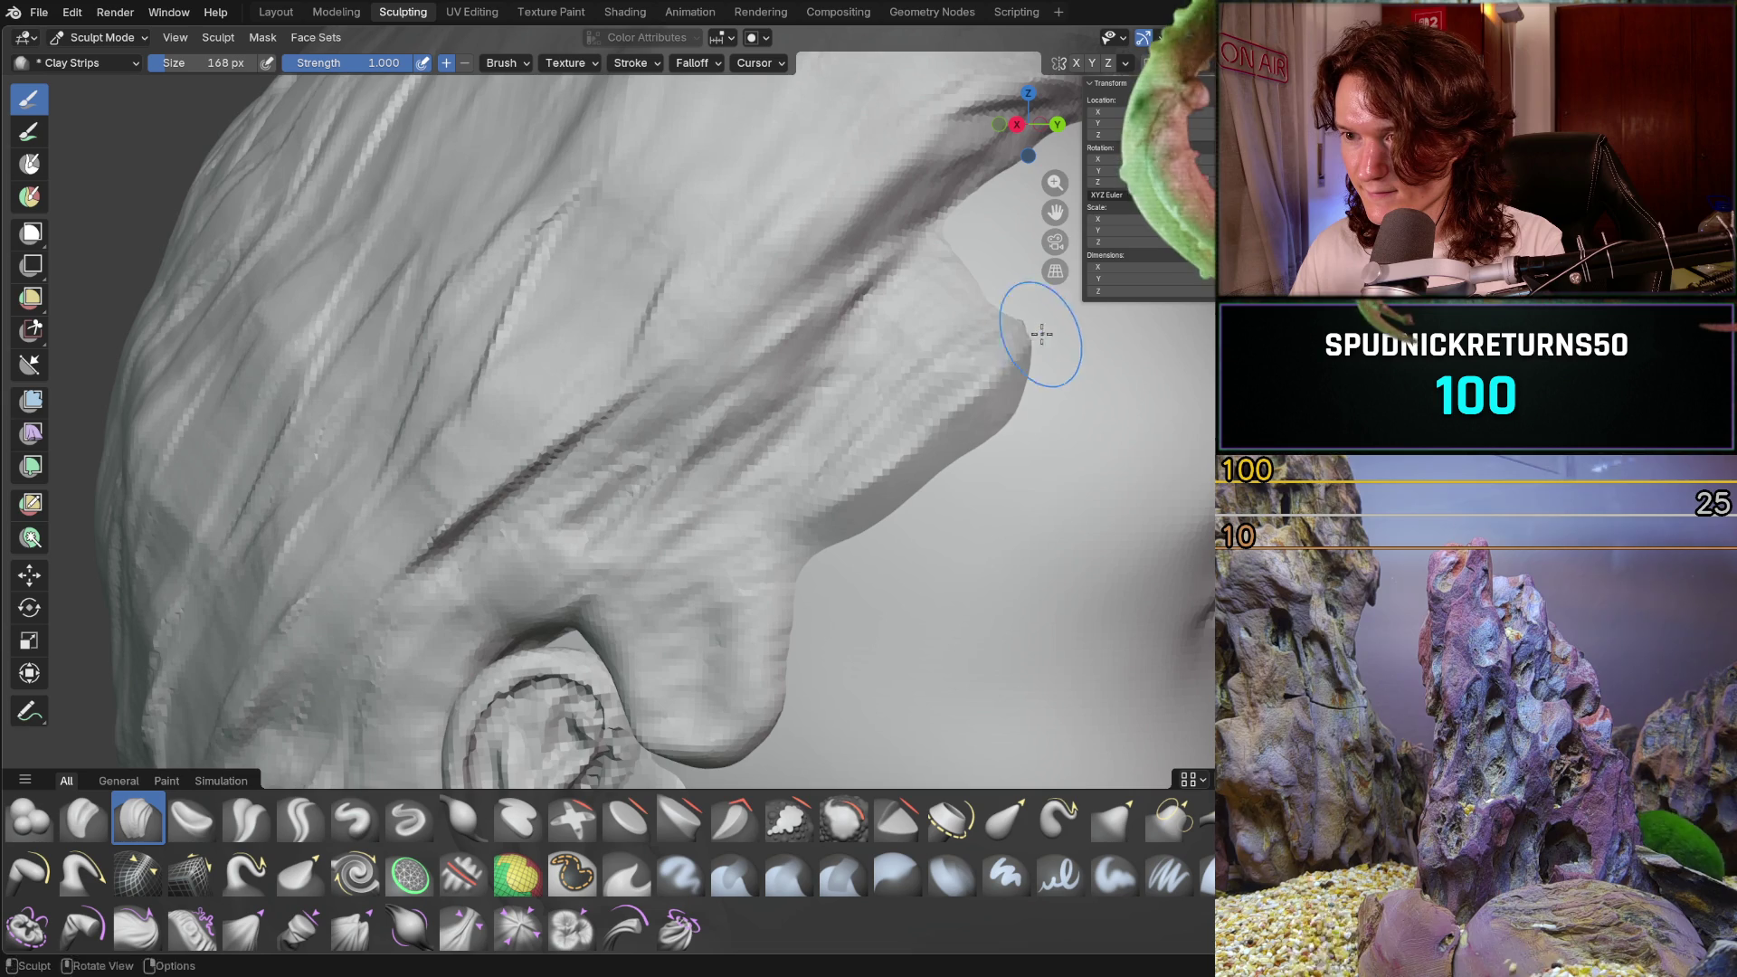
mouse_move(1018, 305)
mouse_down()
mouse_move(989, 310)
mouse_move(993, 327)
mouse_up()
mouse_move(969, 302)
middle_down()
mouse_move(977, 376)
mouse_move(941, 367)
mouse_move(850, 434)
mouse_move(892, 388)
mouse_move(795, 480)
mouse_move(687, 470)
mouse_move(894, 447)
mouse_move(941, 488)
mouse_move(994, 445)
middle_up()
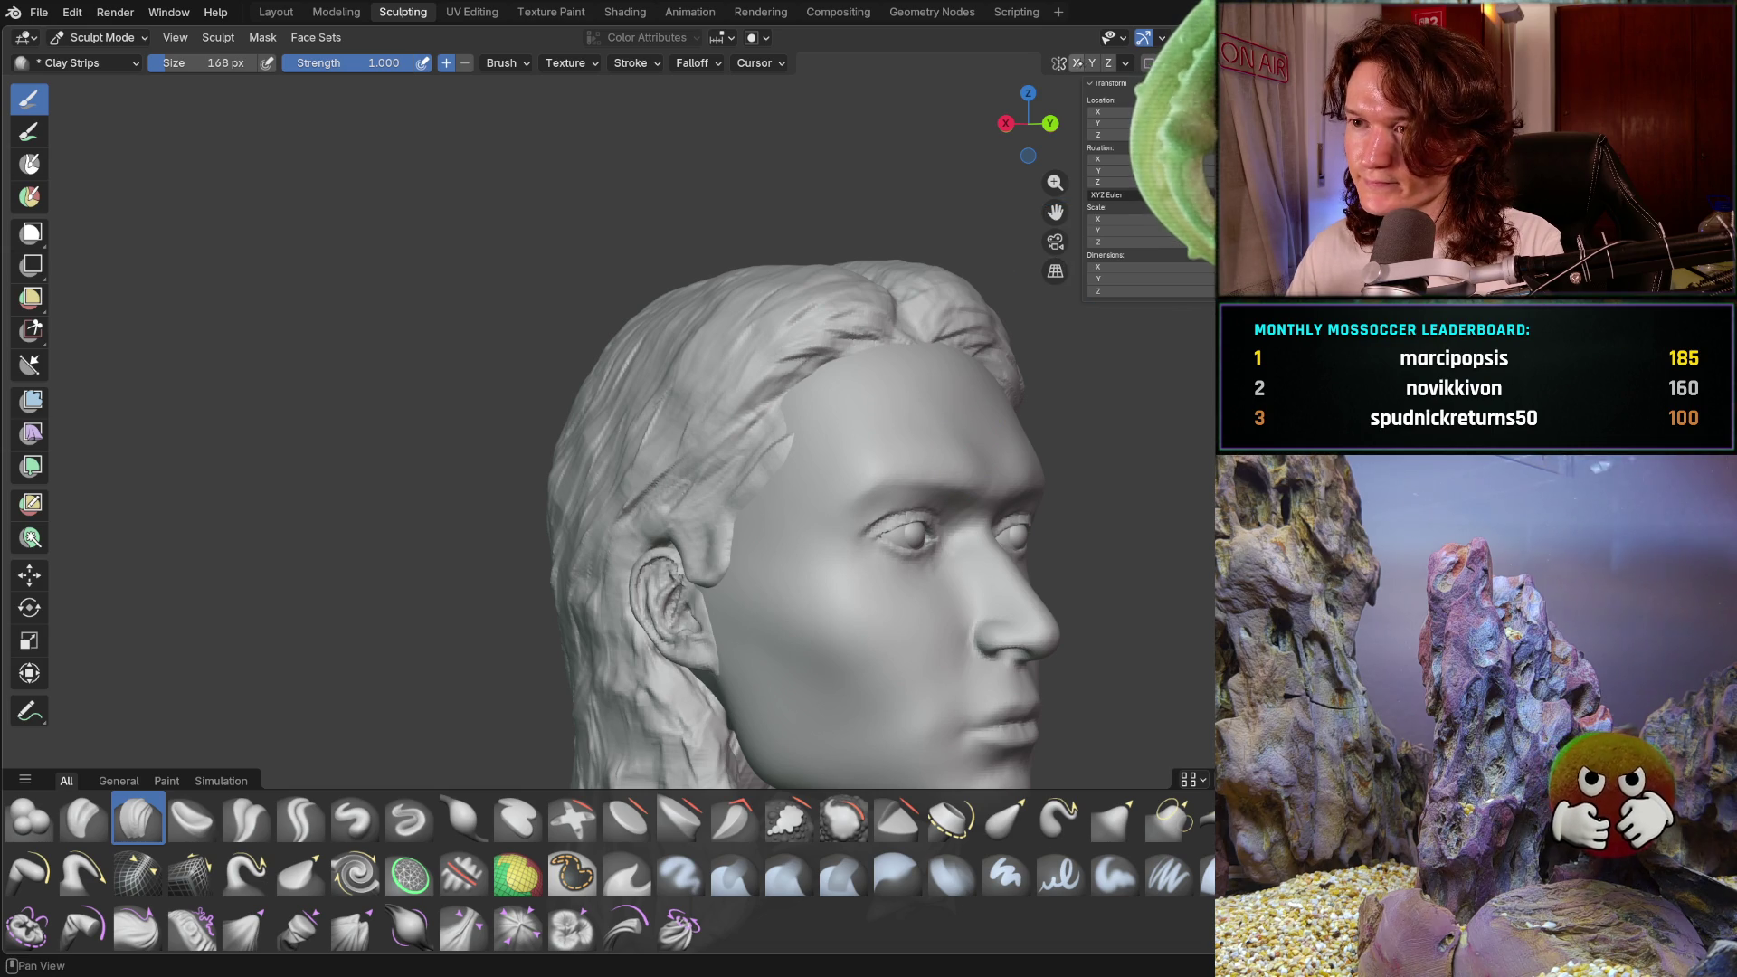
scroll(814, 448, up, 4)
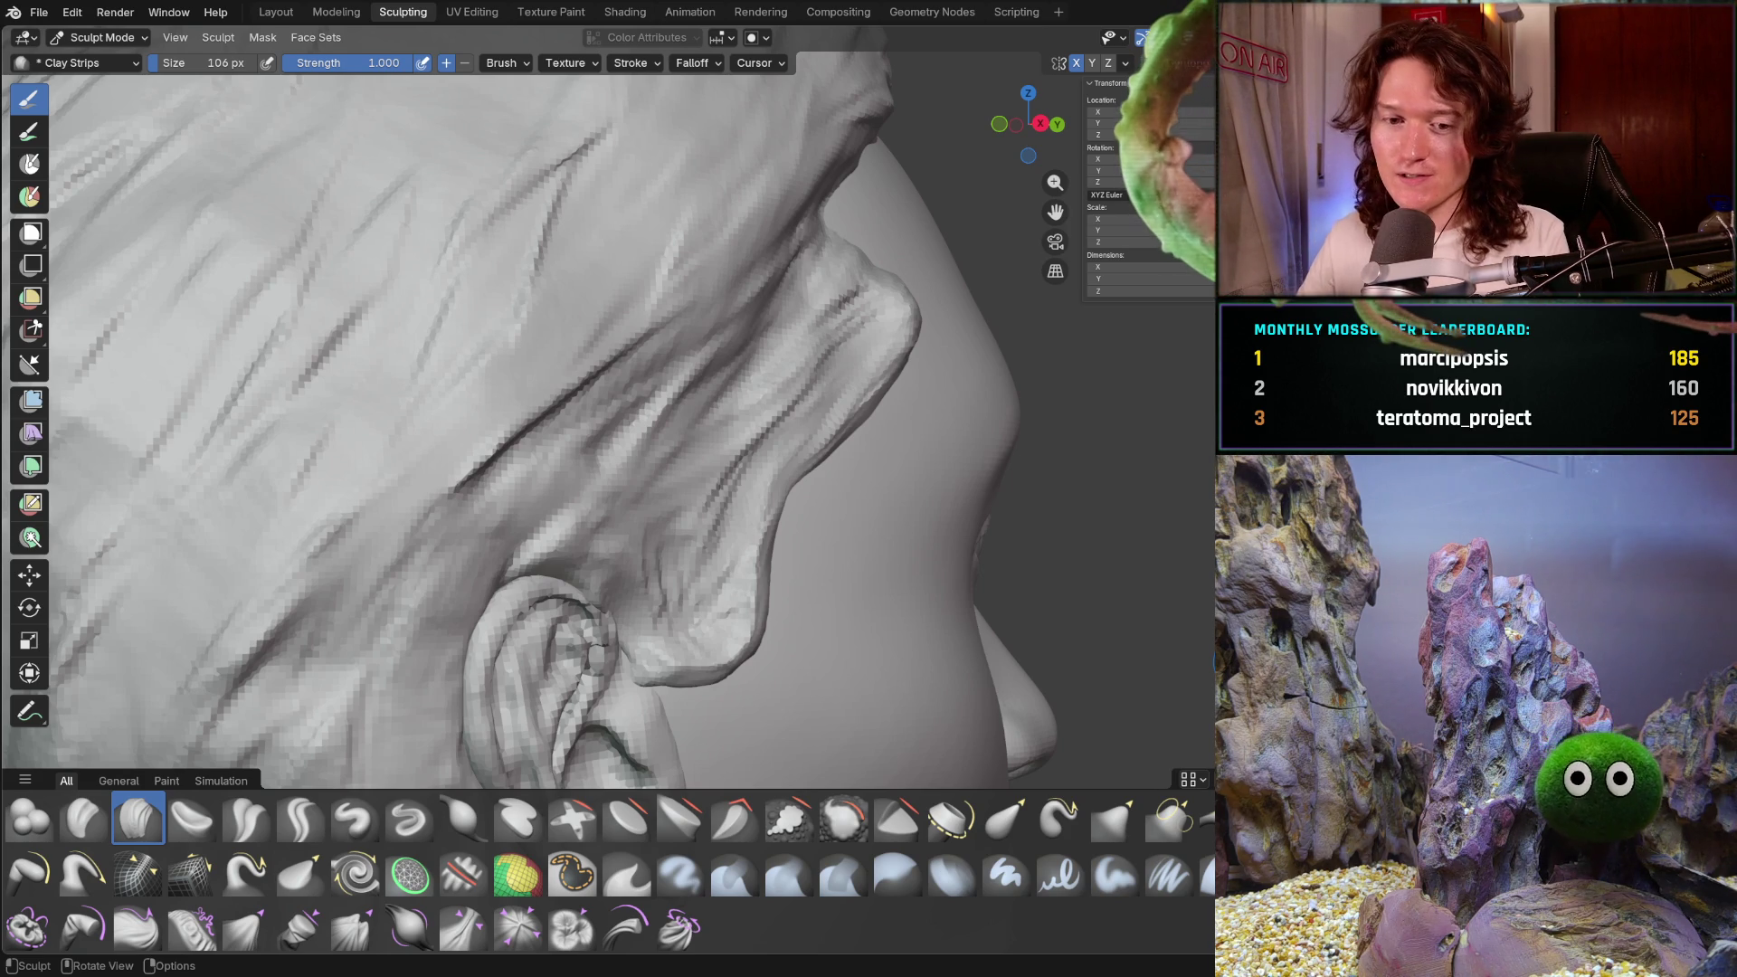
- Build up and smooth the sideburn's lower end and contour with Clay Strips strokes
mouse_move(875, 414)
middle_down()
mouse_move(904, 362)
mouse_move(803, 496)
middle_up()
shift+middle_drag(602, 660, 639, 566)
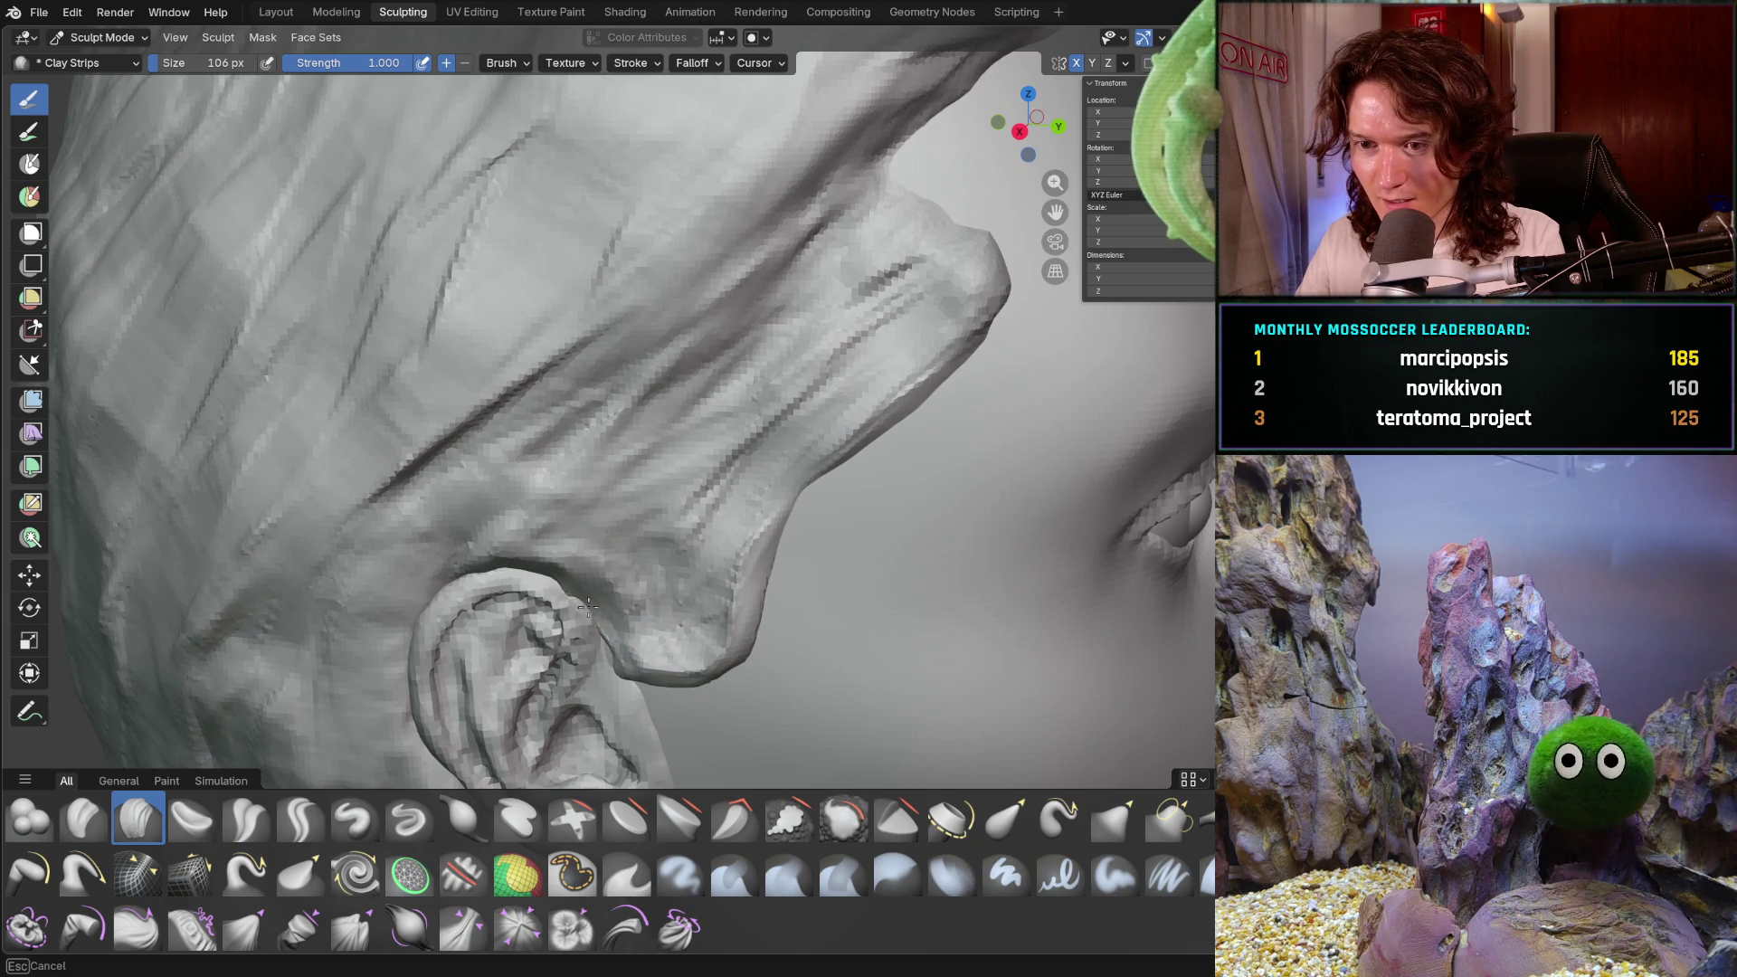
middle_drag(590, 620, 638, 624)
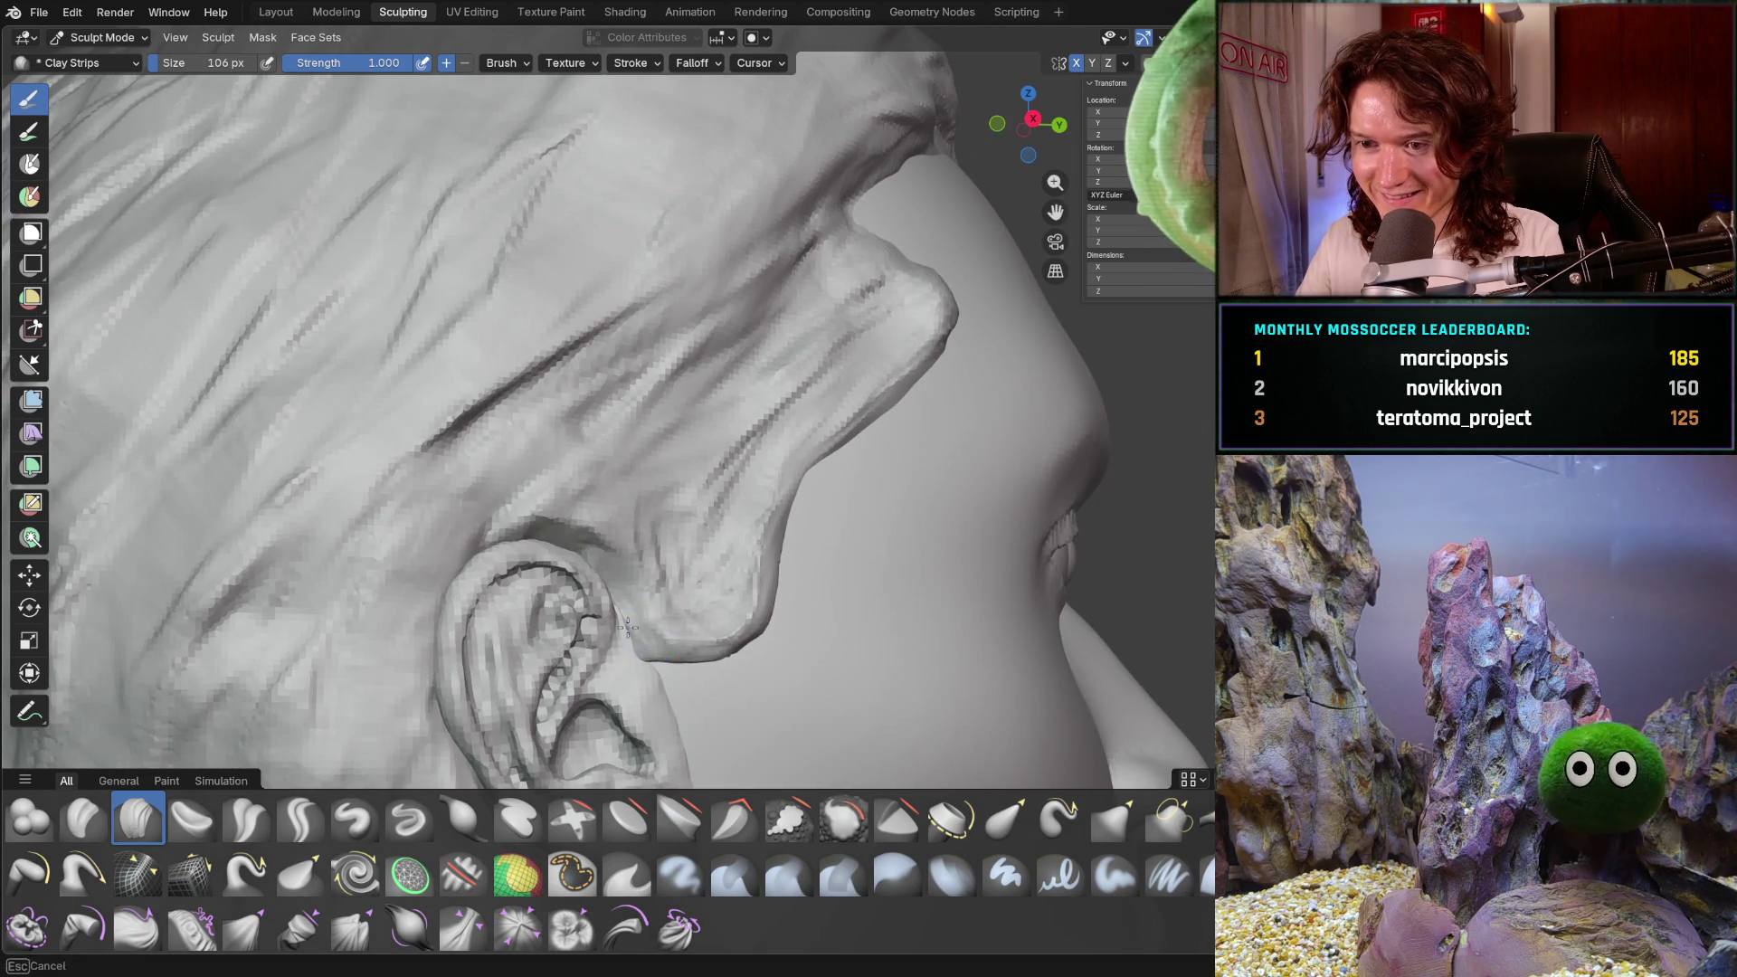
mouse_move(721, 666)
mouse_down()
mouse_move(705, 619)
mouse_move(735, 645)
mouse_up()
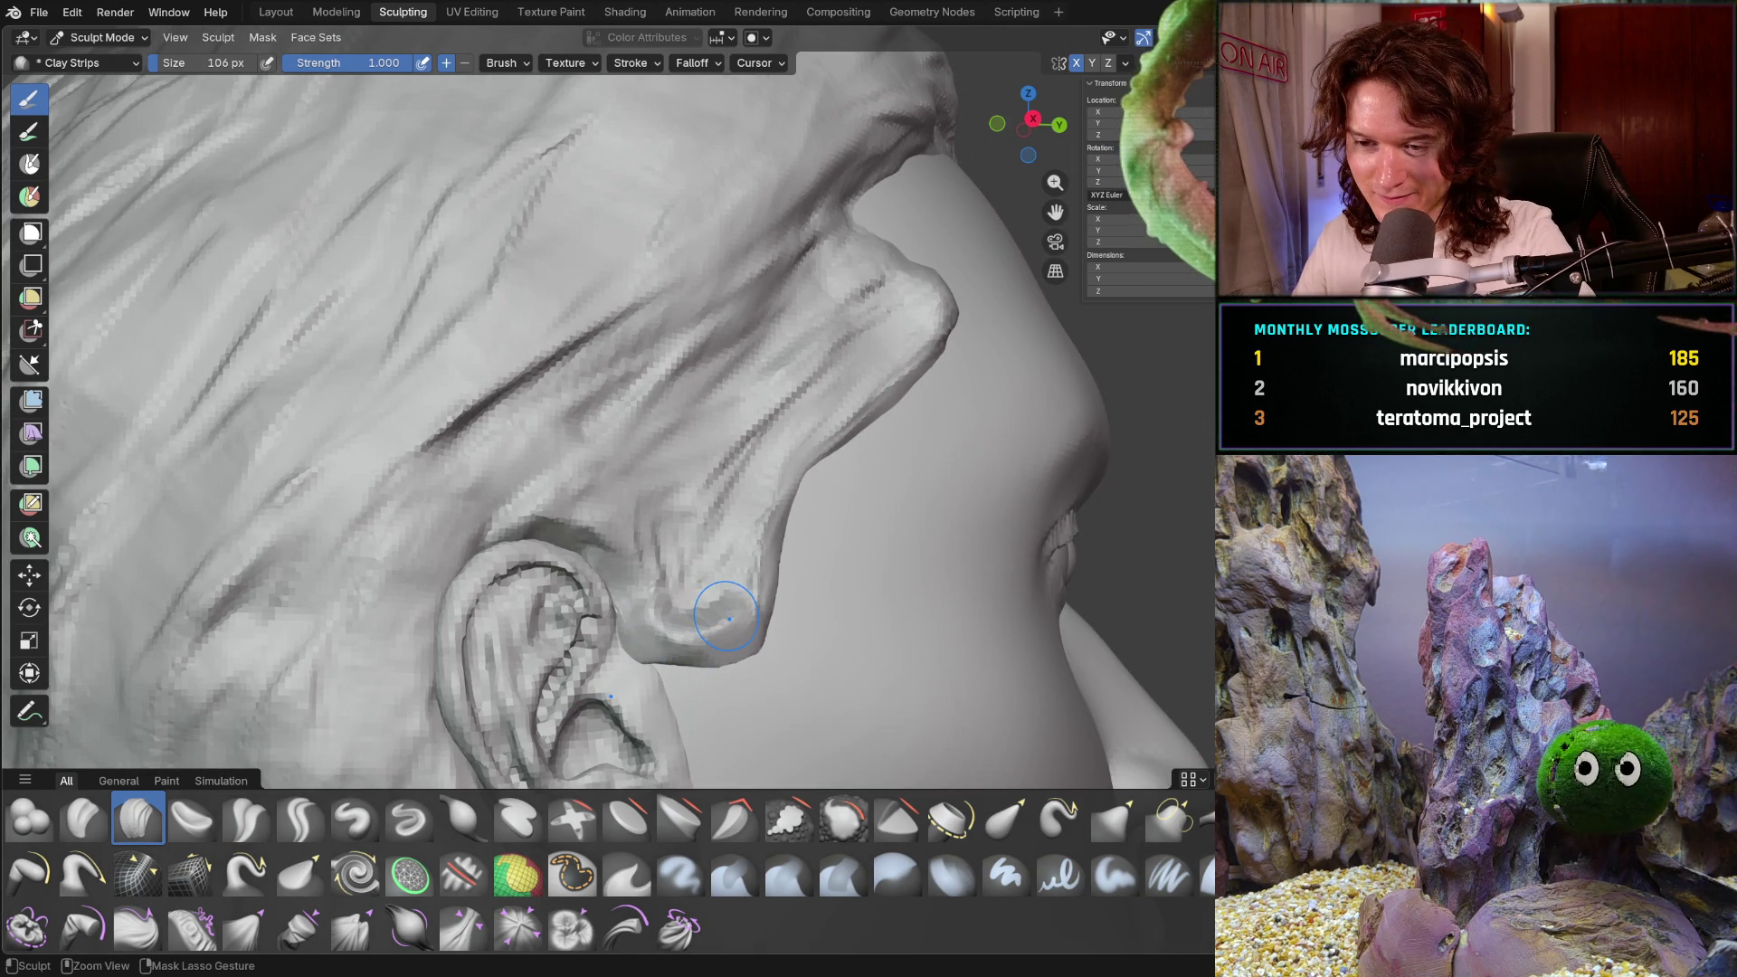
middle_drag(802, 434, 687, 621)
mouse_move(683, 641)
mouse_down()
mouse_move(633, 633)
mouse_move(688, 633)
mouse_move(784, 473)
mouse_up()
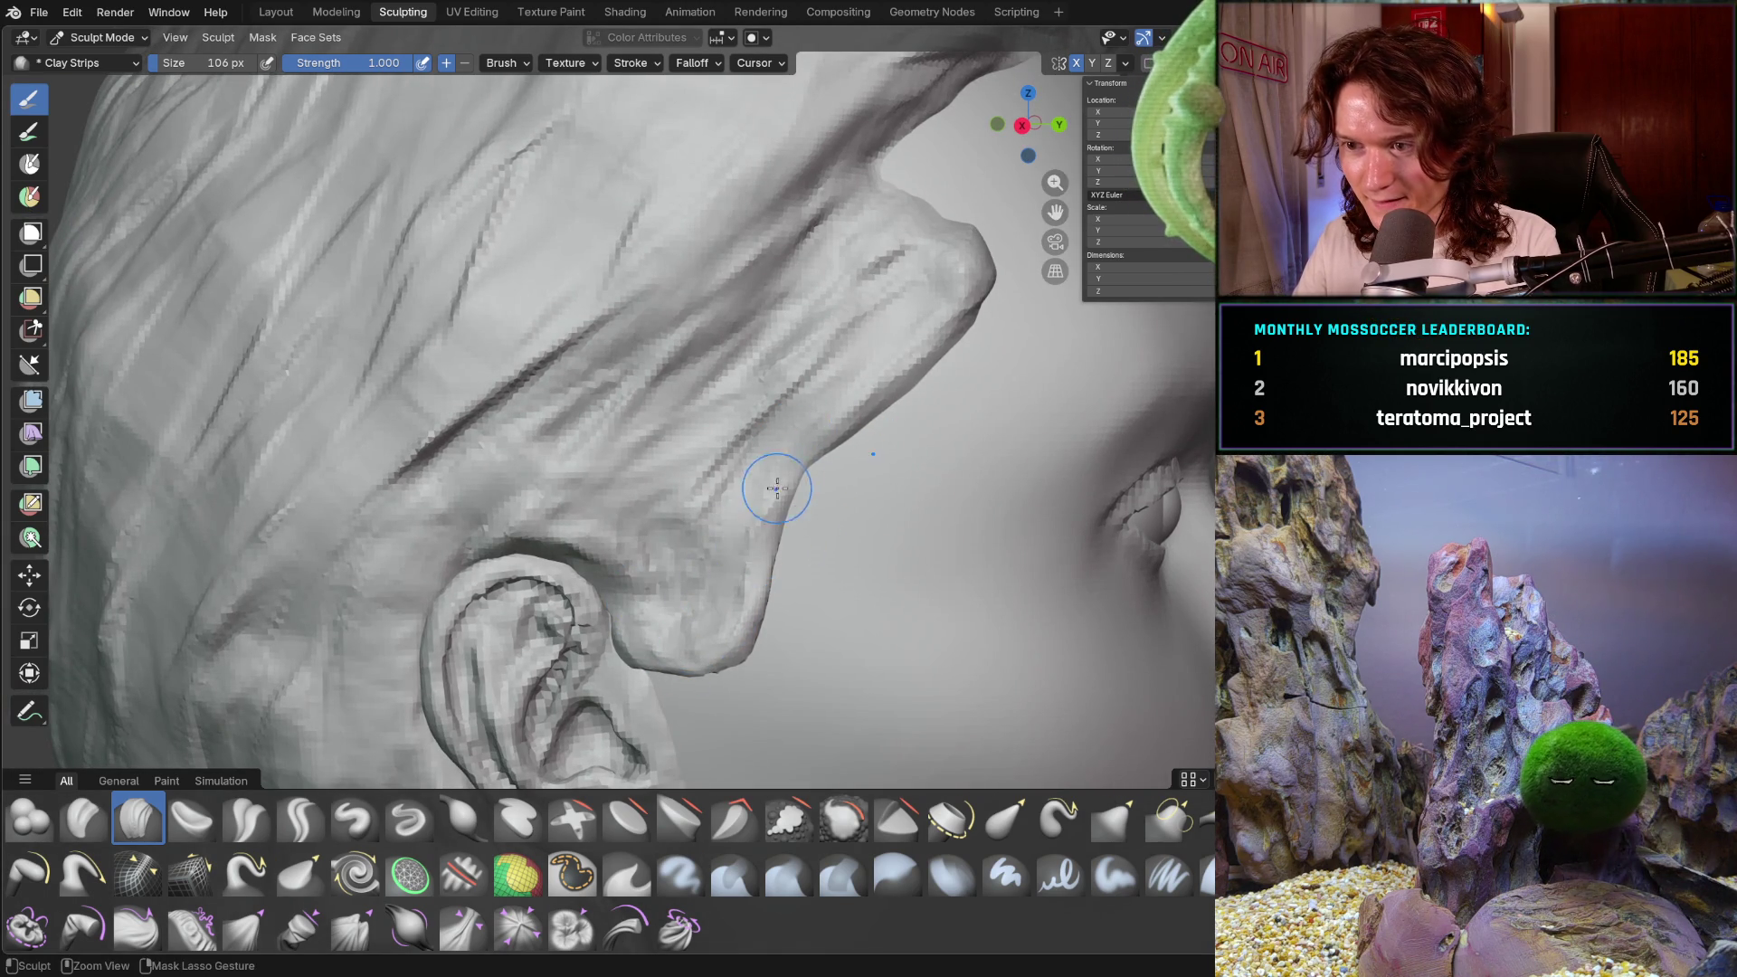
middle_drag(784, 473, 691, 476)
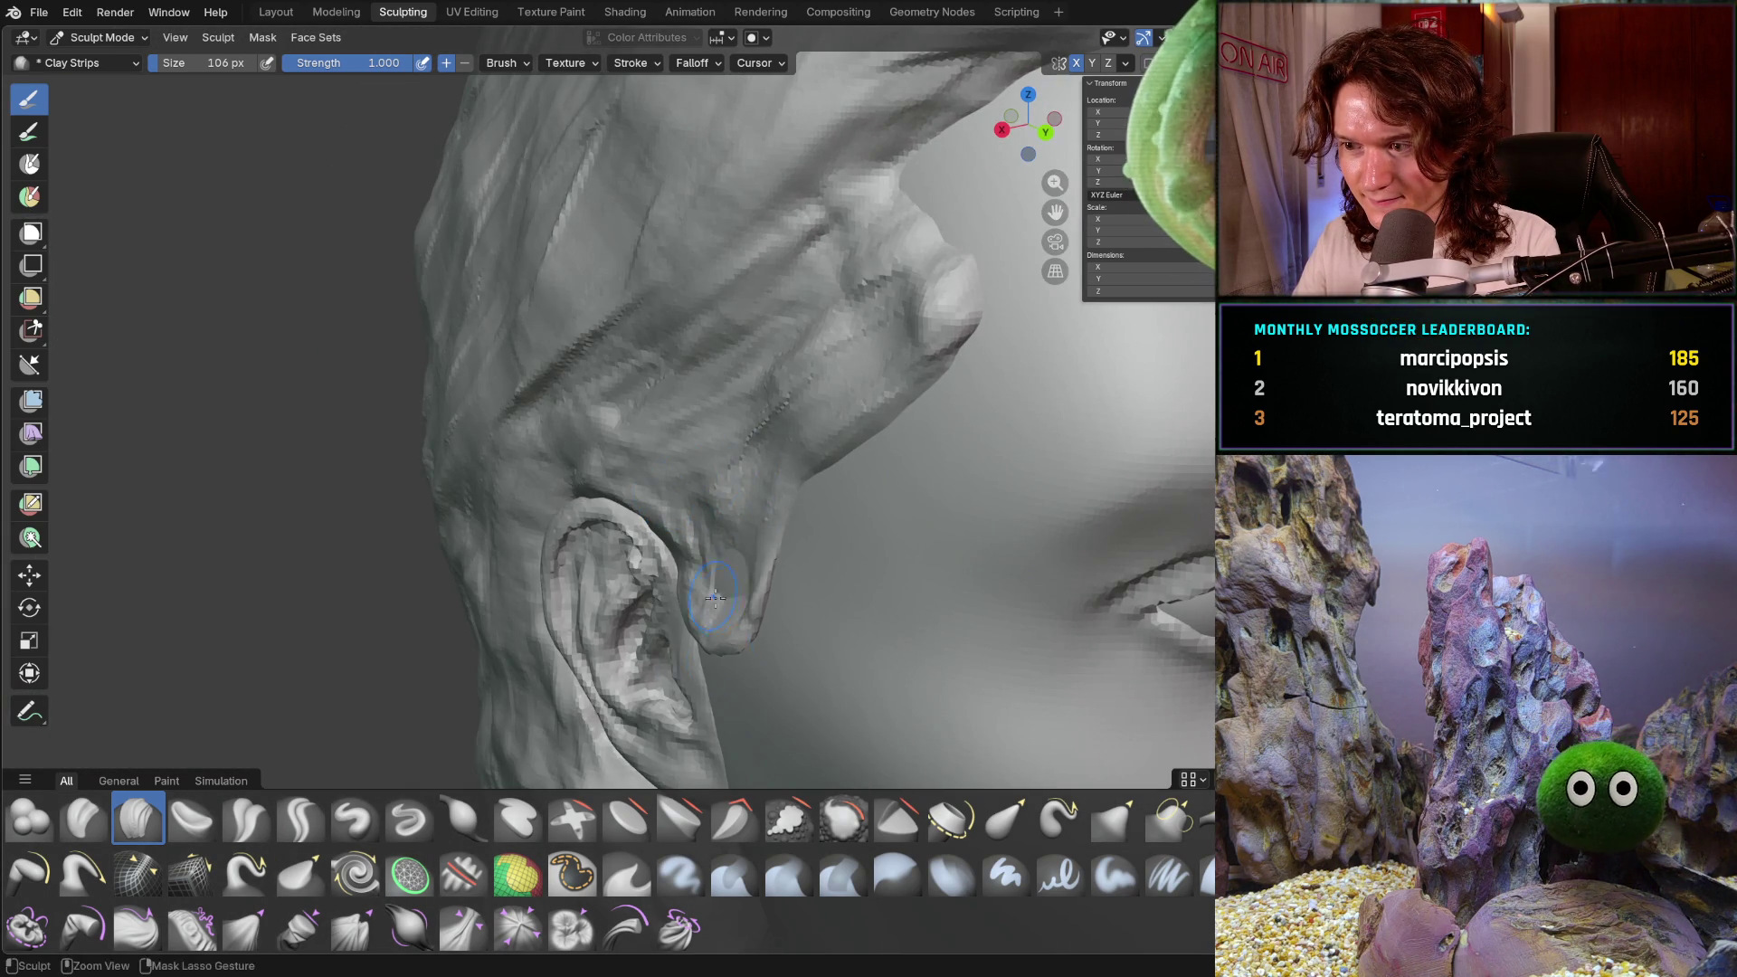
middle_drag(717, 600, 795, 508)
drag(795, 508, 697, 621)
mouse_move(698, 621)
middle_down()
mouse_move(672, 630)
mouse_move(691, 638)
mouse_move(621, 566)
middle_up()
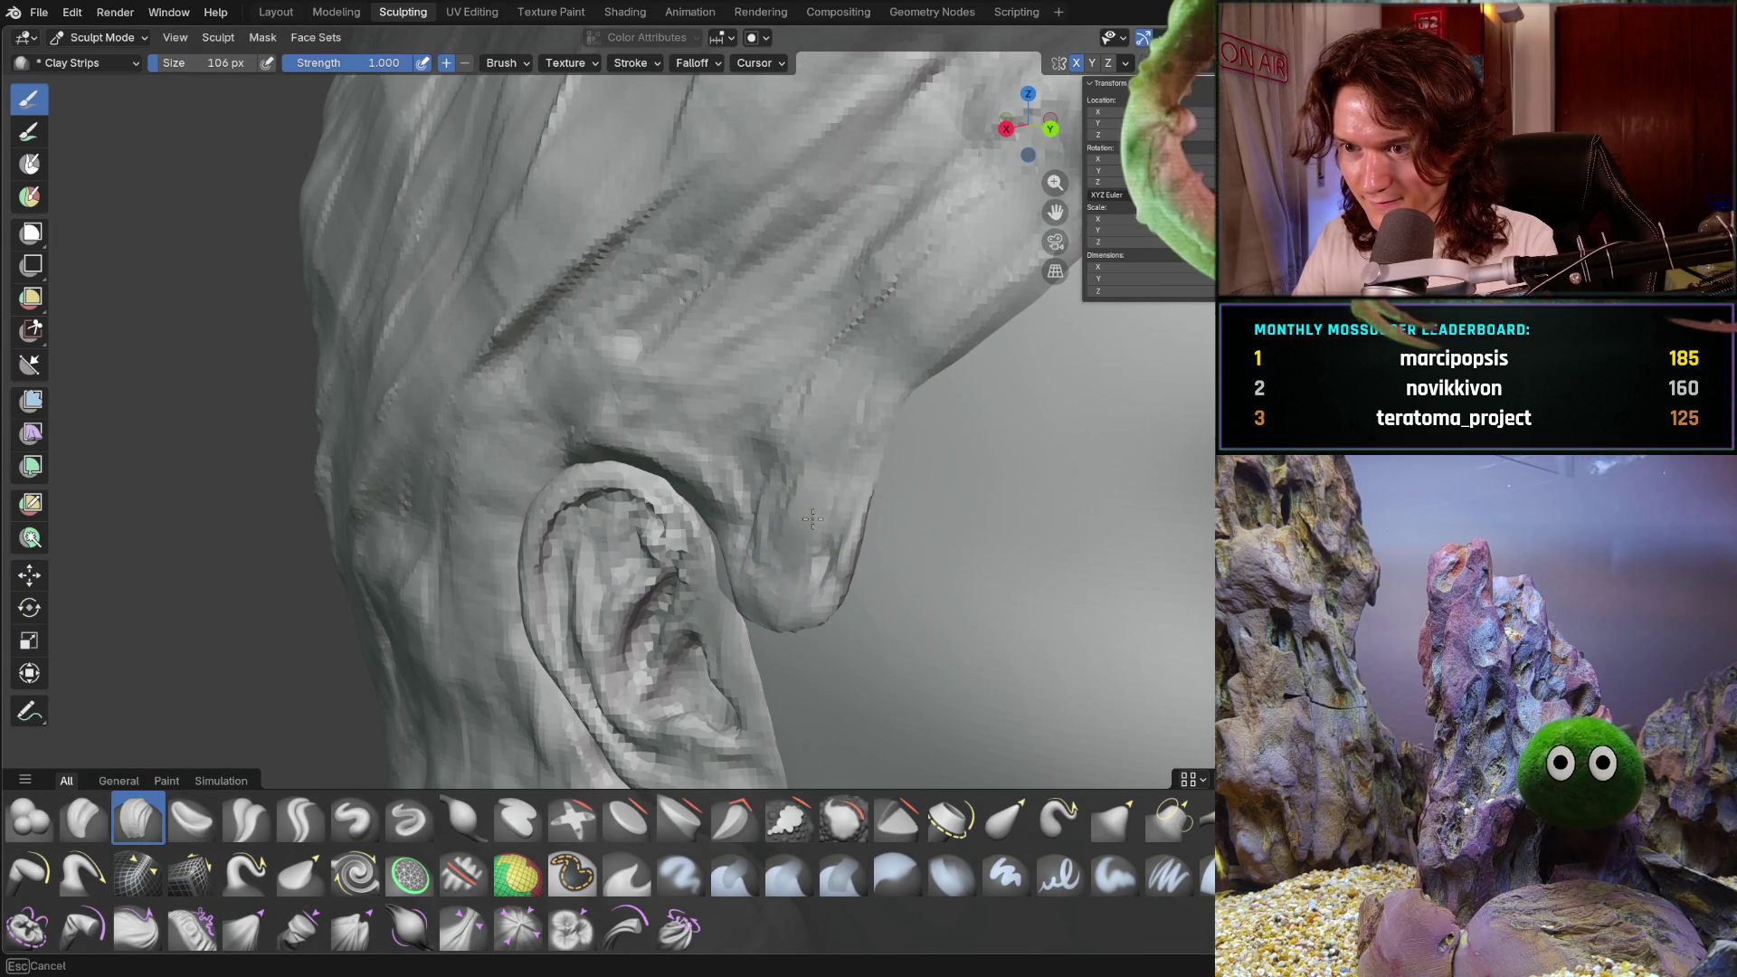
- Add strand ridges along the sideburn's tip from several angles
middle_drag(837, 441, 853, 446)
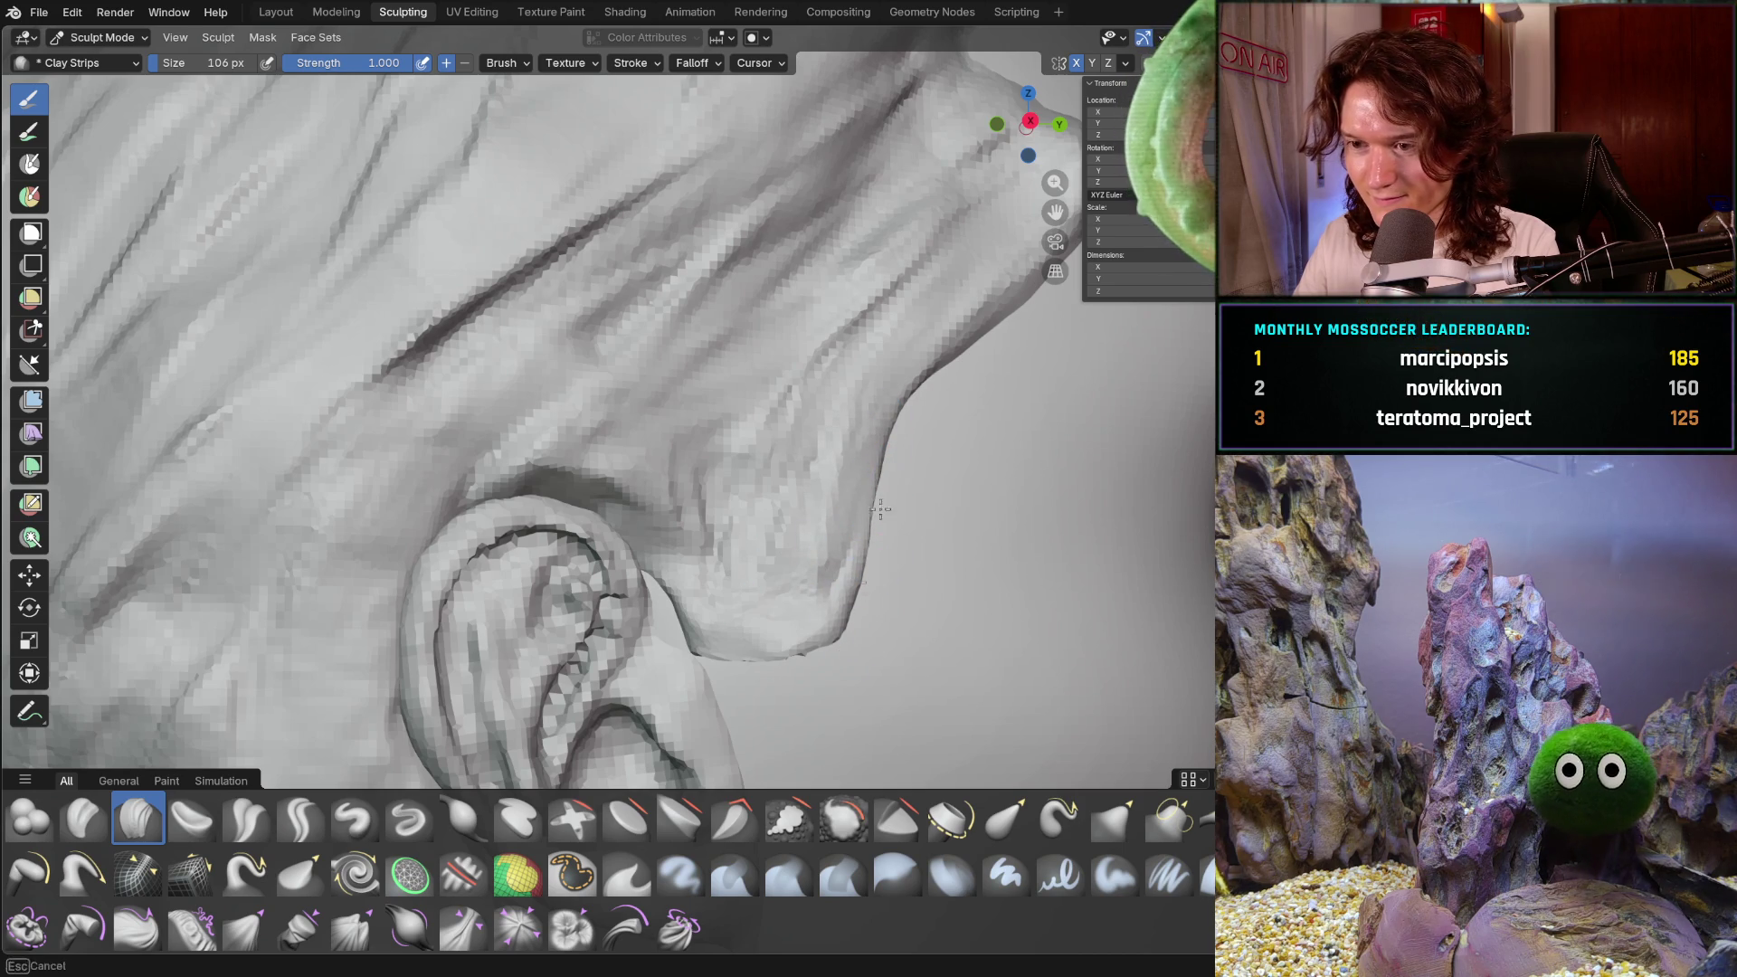
ctrl+middle_drag(837, 674, 858, 488)
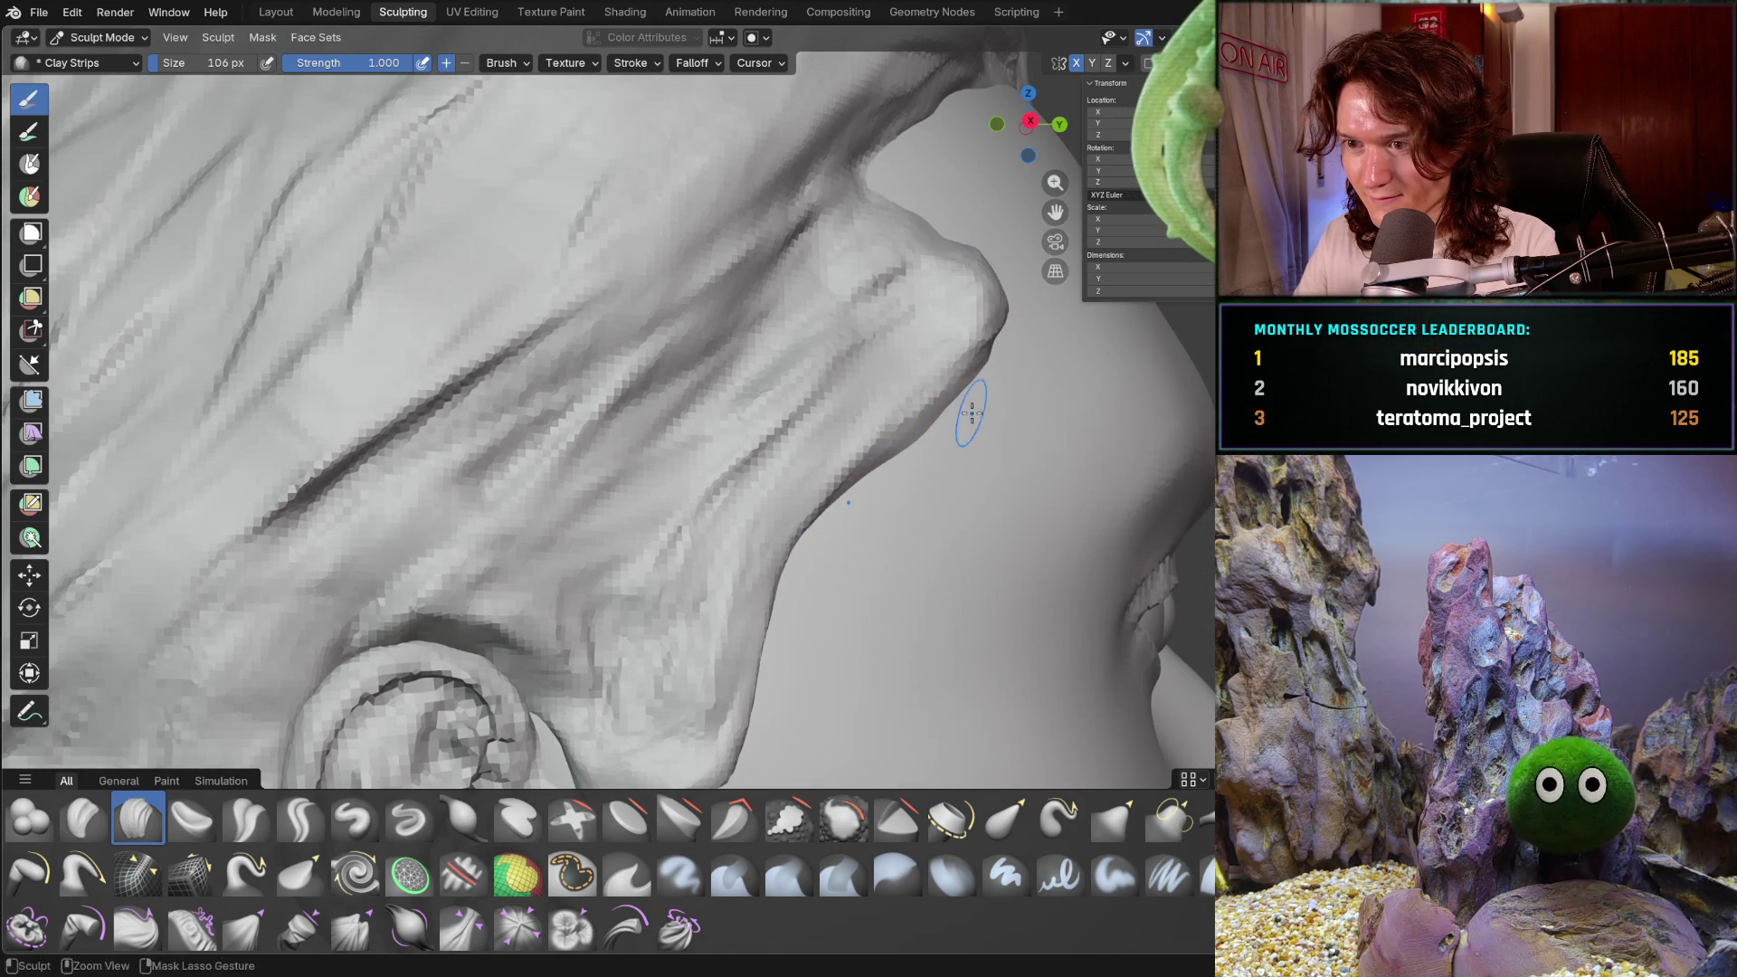
mouse_move(978, 384)
ctrl+middle_down()
mouse_move(884, 426)
mouse_move(787, 399)
mouse_move(775, 457)
mouse_move(915, 428)
mouse_move(961, 283)
ctrl+middle_up()
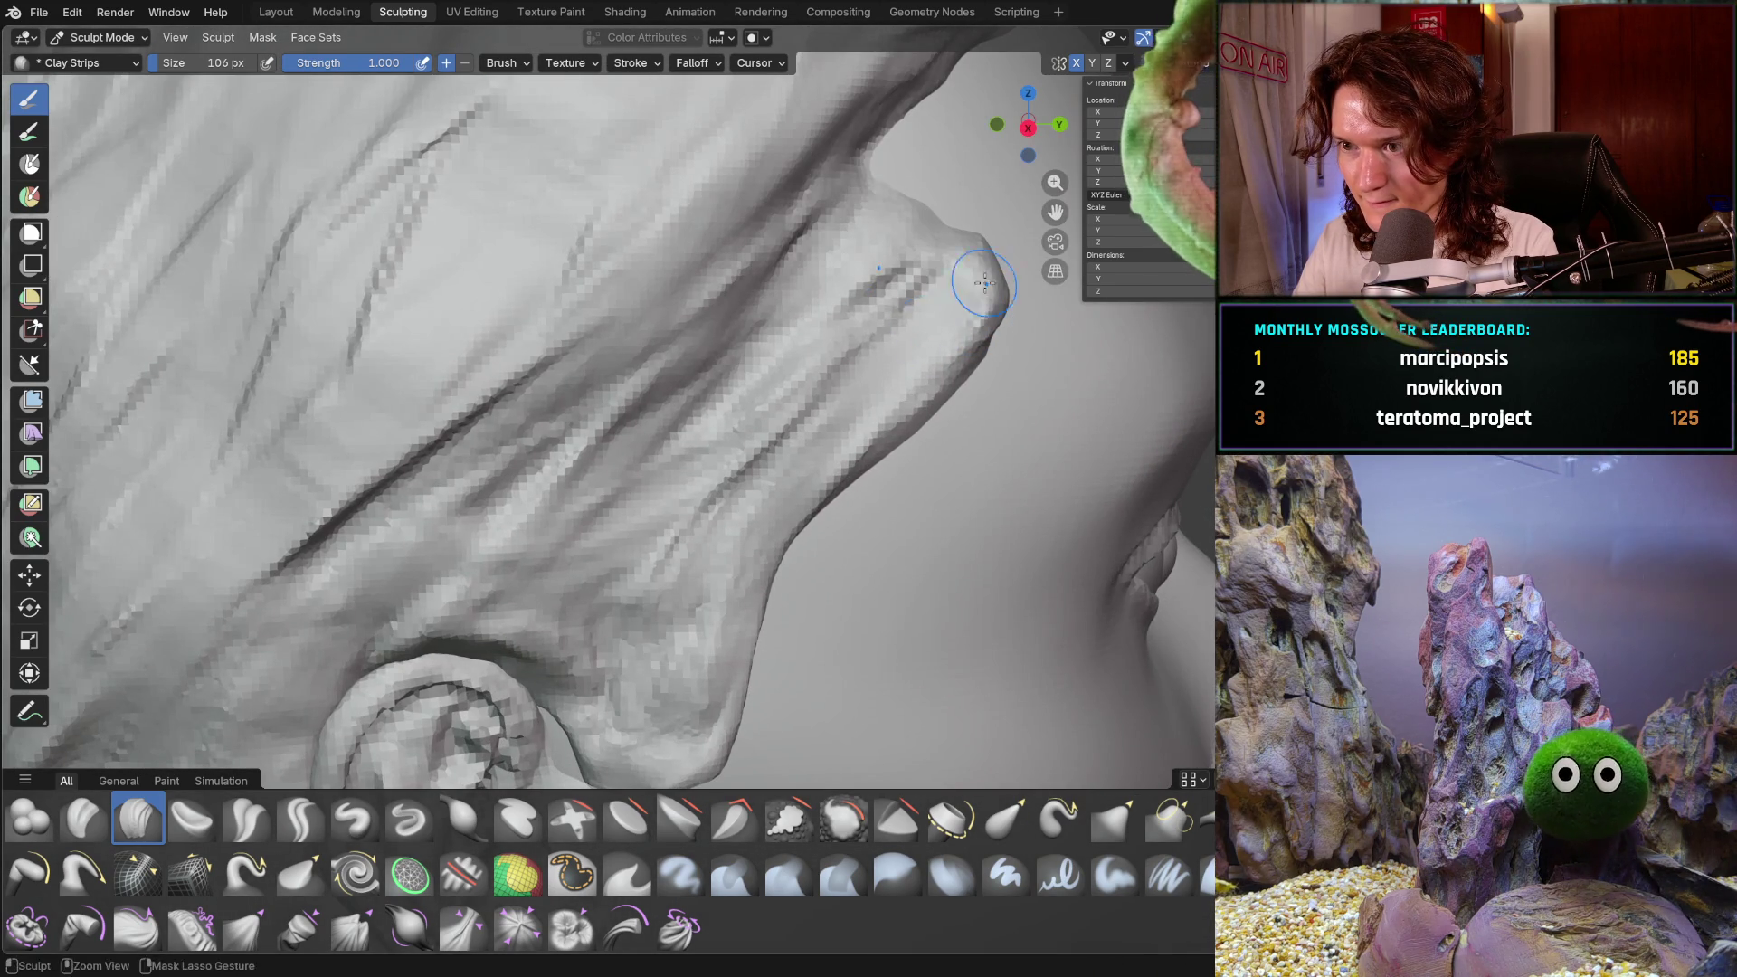
mouse_move(942, 283)
mouse_down()
mouse_move(869, 290)
mouse_move(818, 271)
mouse_move(887, 295)
mouse_move(886, 374)
mouse_move(742, 502)
mouse_move(814, 398)
mouse_move(687, 471)
mouse_move(547, 631)
mouse_move(775, 377)
mouse_up()
middle_drag(775, 376, 709, 299)
mouse_move(697, 341)
mouse_down()
mouse_move(750, 361)
mouse_move(778, 398)
mouse_move(717, 280)
mouse_move(768, 389)
mouse_move(677, 439)
mouse_up()
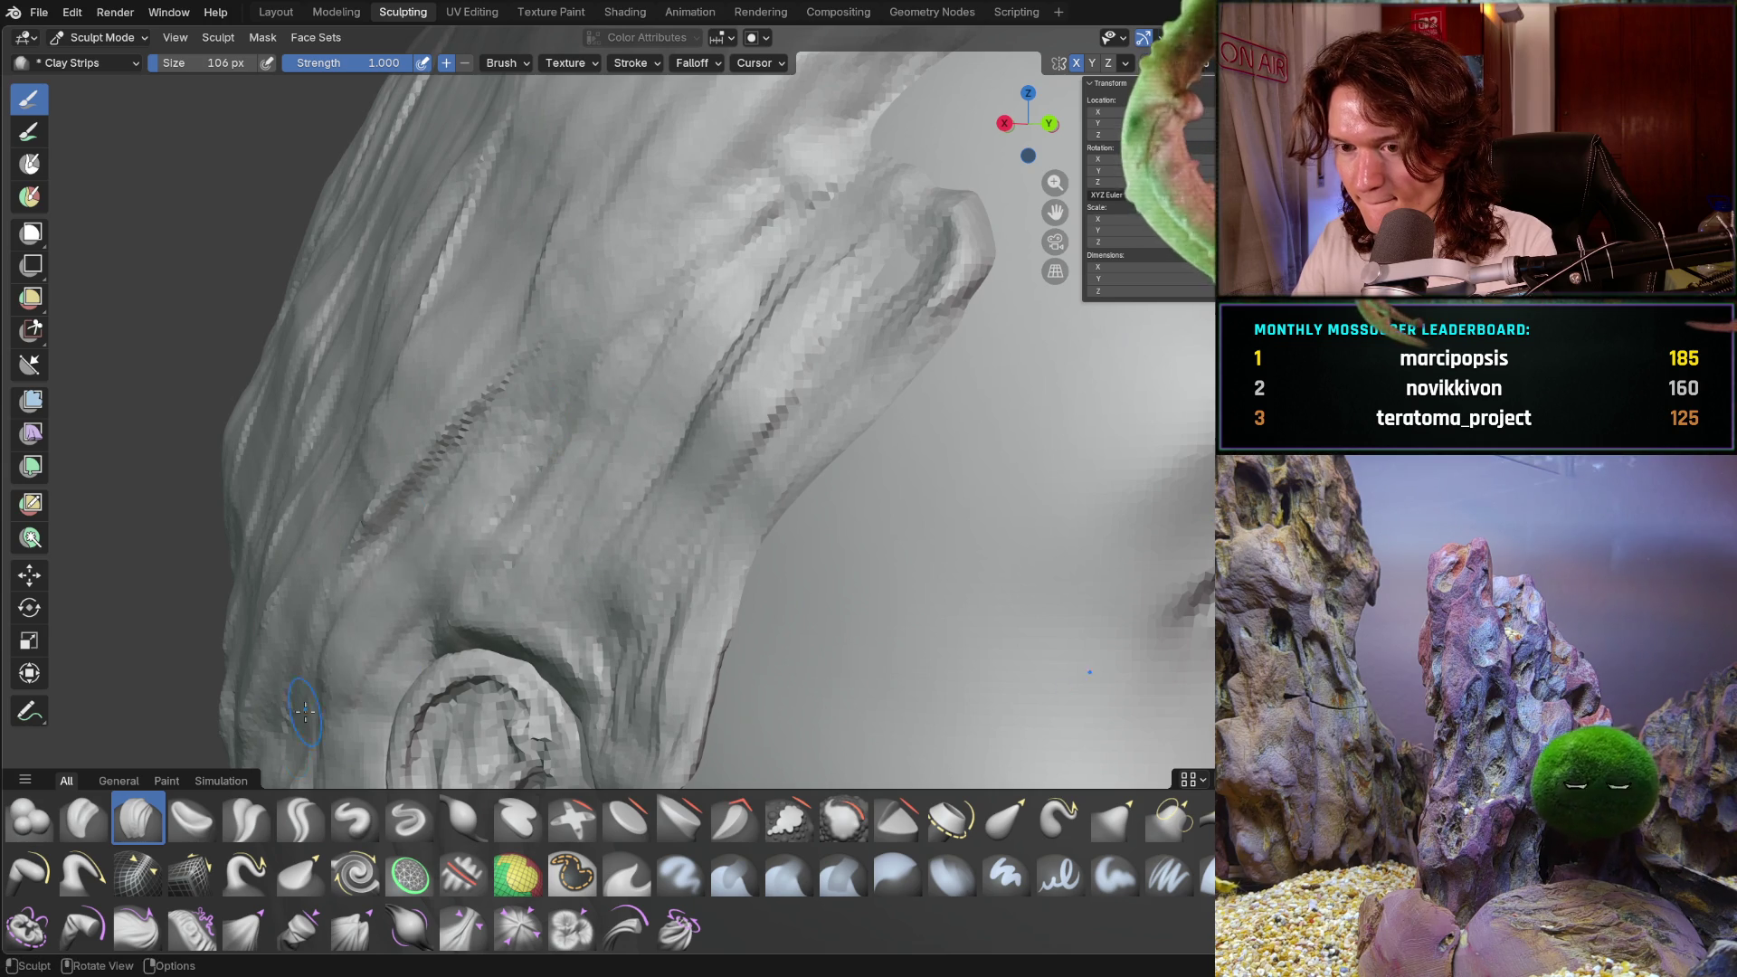
- Sculpt strand grooves into the hairline above the temple from a three-quarter view
scroll(392, 594, down, 5)
mouse_move(392, 594)
middle_down()
mouse_move(464, 543)
mouse_move(633, 480)
middle_up()
scroll(742, 489, up, 5)
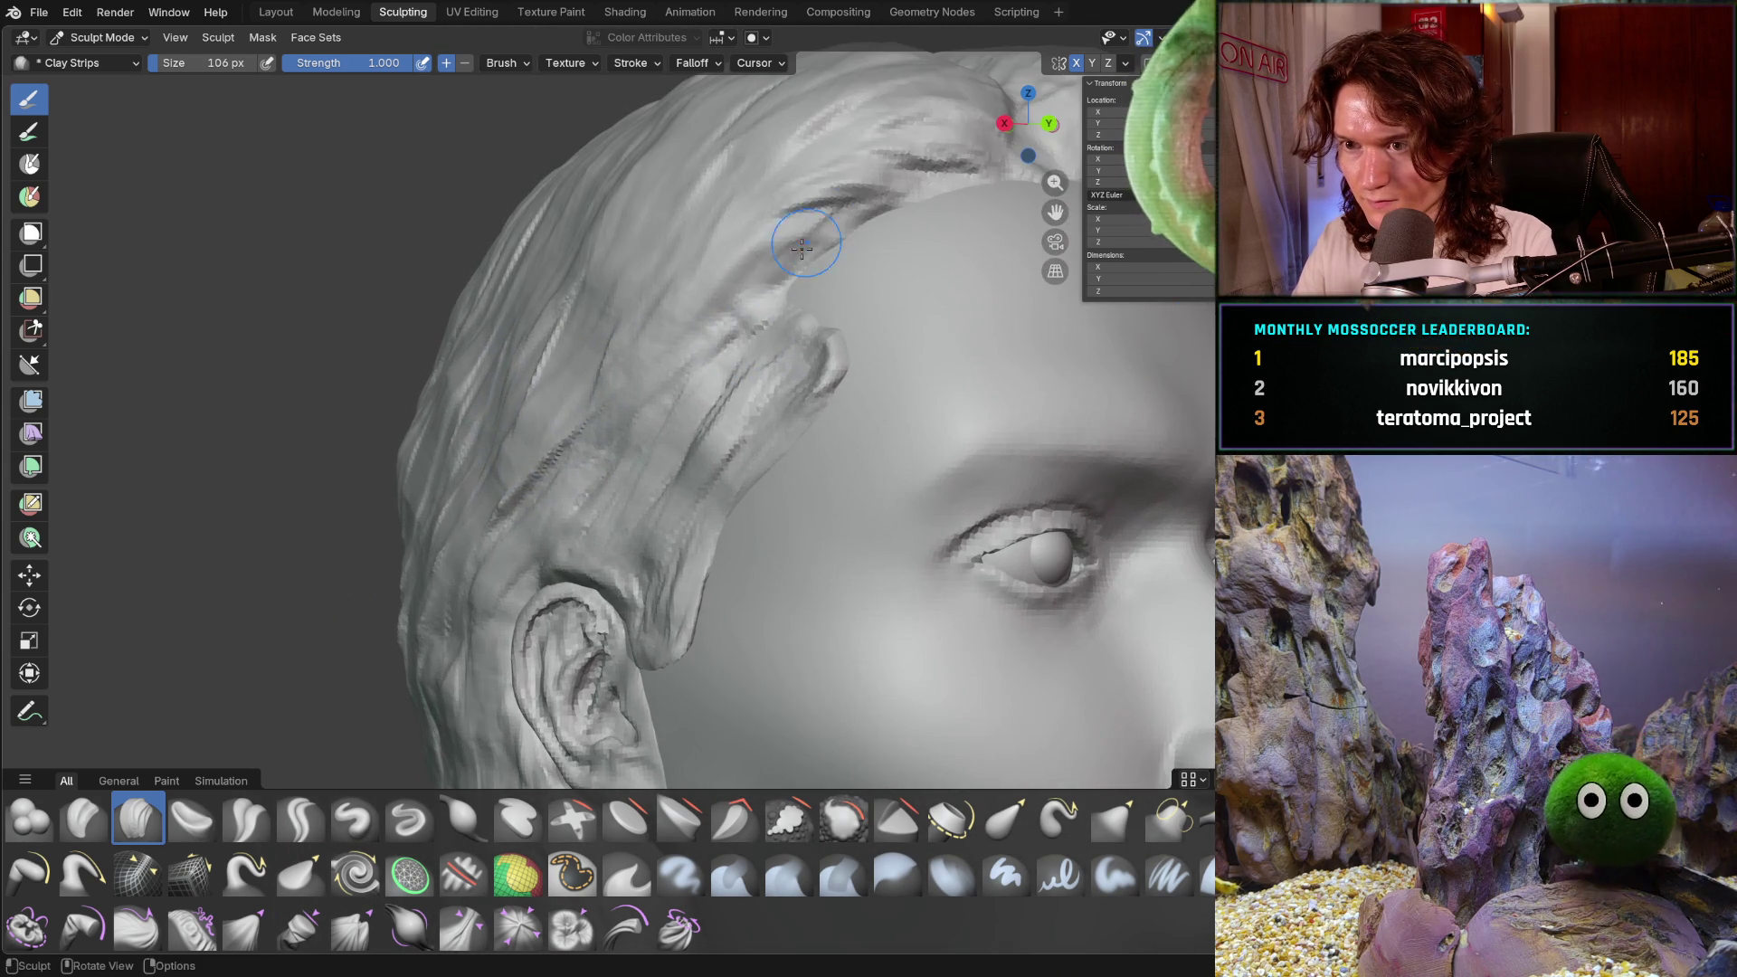
drag(833, 220, 887, 172)
mouse_move(787, 244)
mouse_down()
mouse_move(896, 171)
mouse_move(806, 263)
mouse_move(914, 158)
mouse_move(760, 380)
mouse_up()
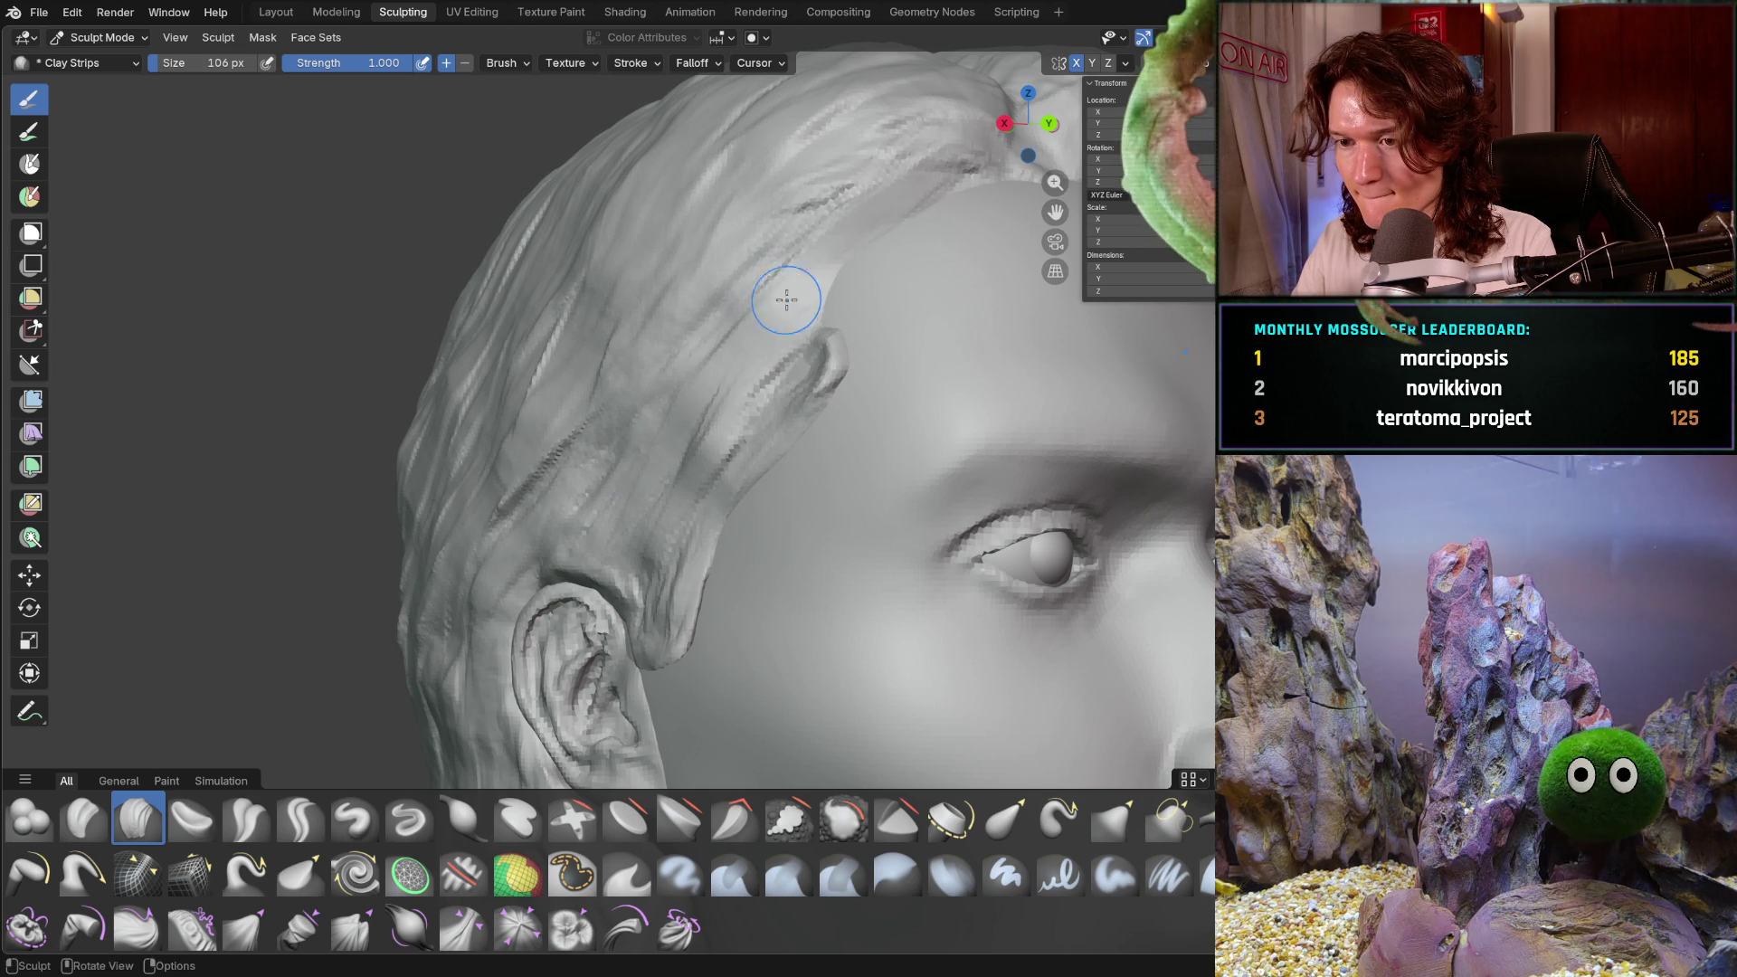
mouse_move(762, 348)
middle_down()
mouse_move(860, 368)
mouse_move(574, 388)
mouse_move(620, 415)
mouse_move(679, 414)
mouse_move(681, 392)
middle_up()
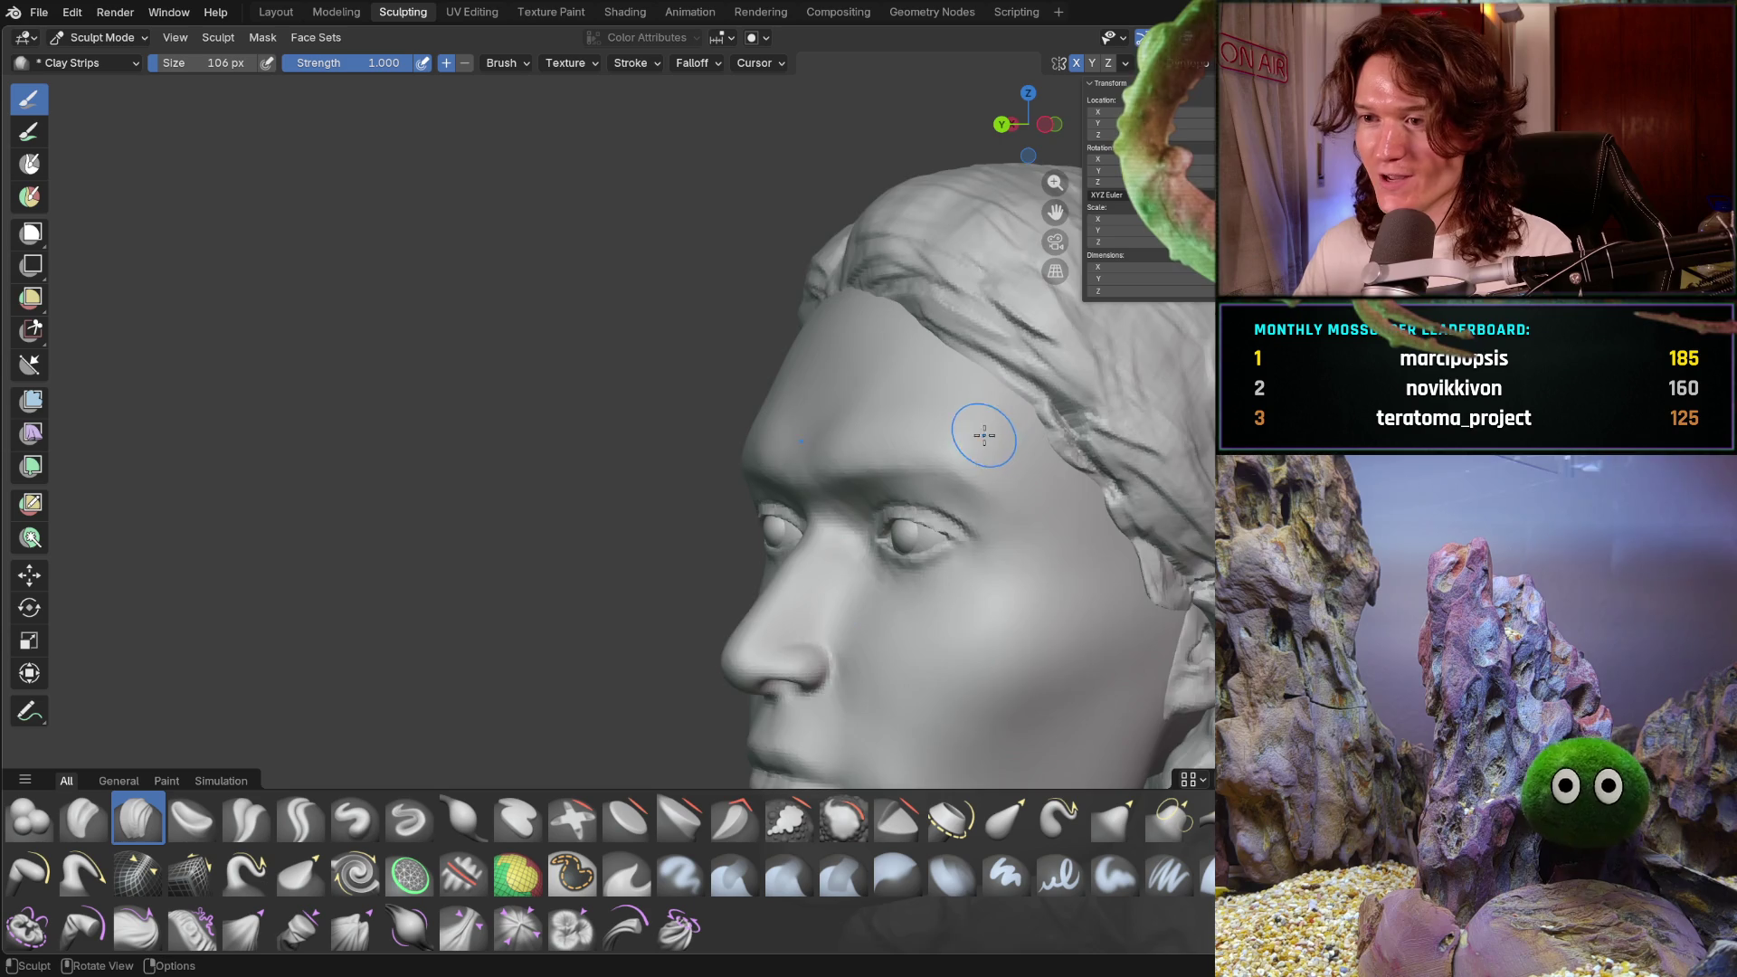
- Stroke Clay Strips along the swept-back strands above the ear and the jaw edge
scroll(985, 427, down, 4)
mouse_move(1031, 452)
middle_down()
mouse_move(1047, 536)
mouse_move(1004, 551)
mouse_move(1177, 546)
mouse_move(845, 473)
middle_up()
scroll(805, 380, up, 7)
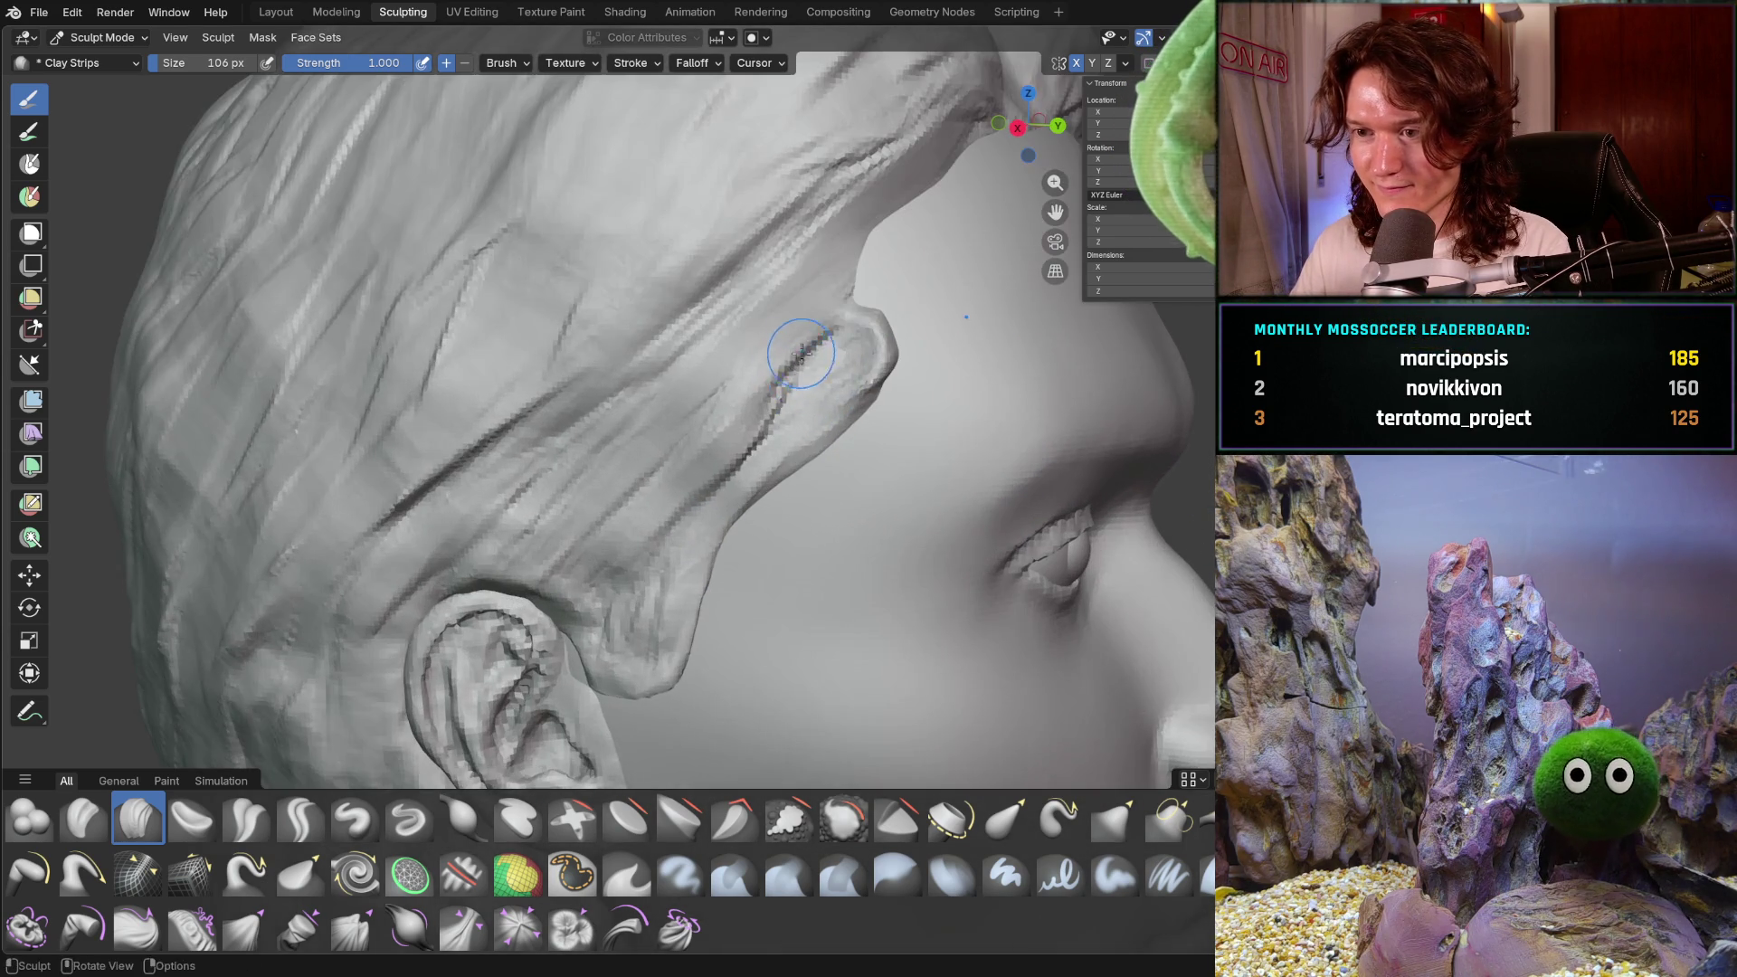
mouse_move(802, 353)
shift+middle_down()
mouse_move(770, 372)
mouse_move(891, 335)
mouse_move(886, 276)
shift+middle_up()
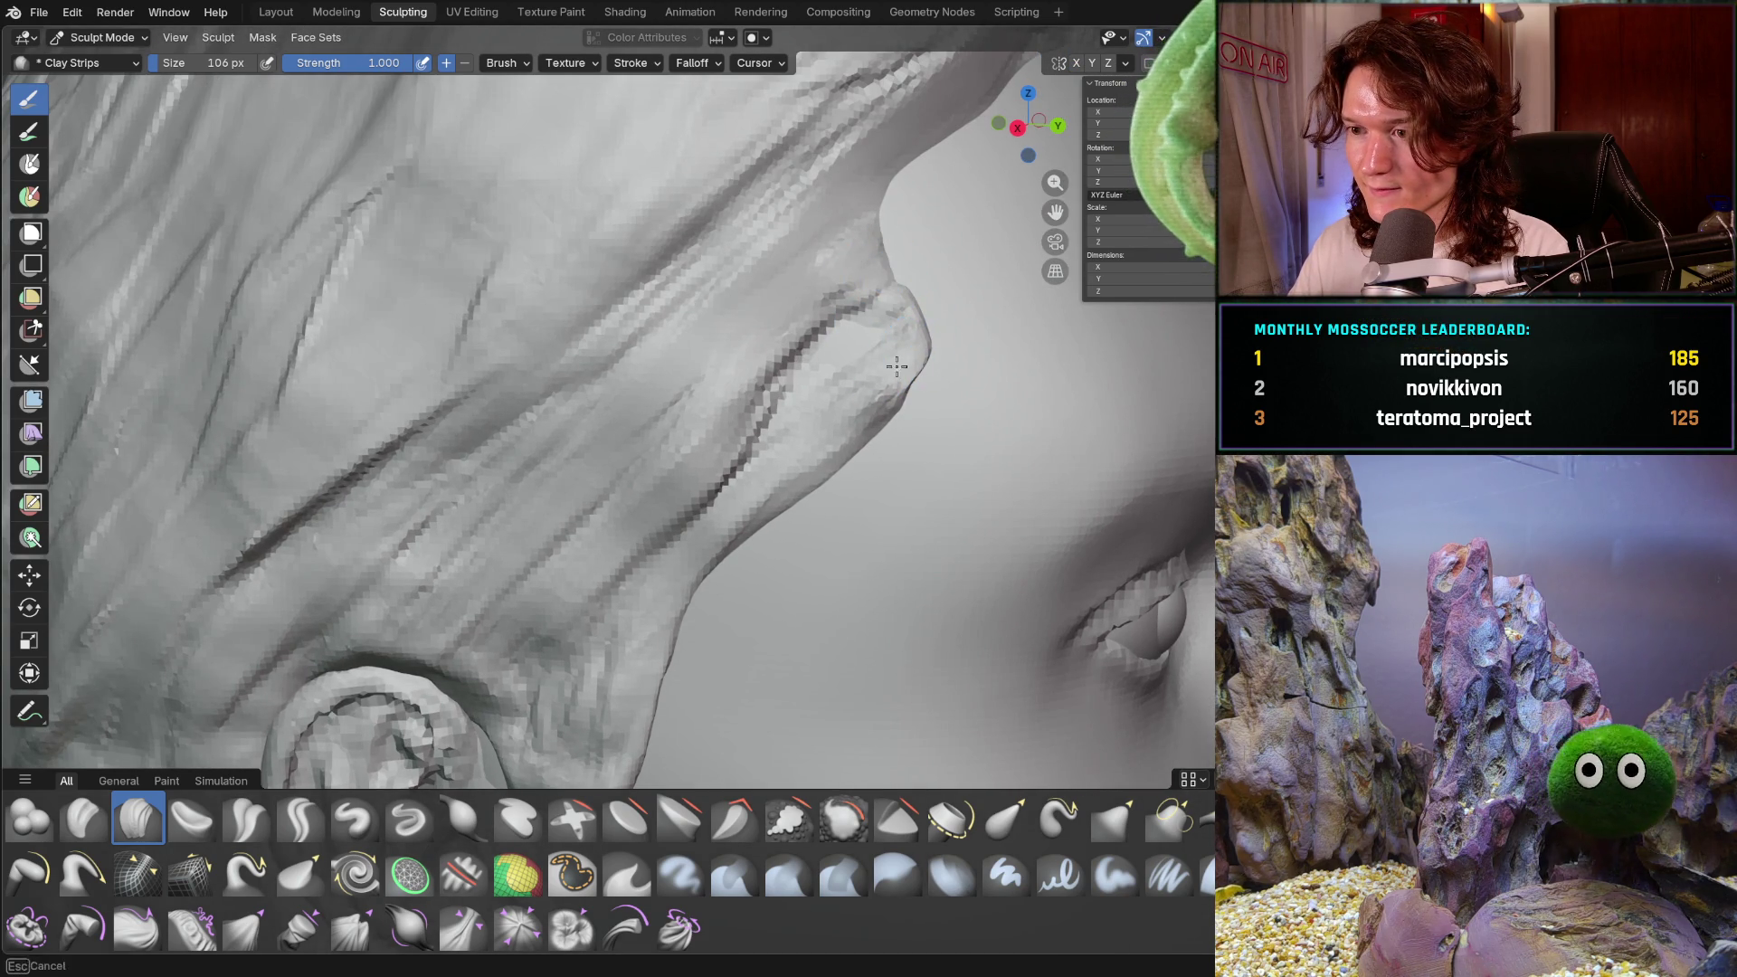
mouse_move(932, 325)
middle_down()
mouse_move(901, 373)
mouse_move(918, 389)
mouse_move(892, 437)
middle_up()
middle_drag(829, 495, 772, 545)
mouse_move(903, 408)
middle_down()
mouse_move(927, 371)
mouse_move(882, 364)
middle_up()
drag(907, 342, 743, 487)
mouse_move(950, 355)
middle_down()
mouse_move(828, 375)
mouse_move(883, 213)
mouse_move(866, 233)
middle_up()
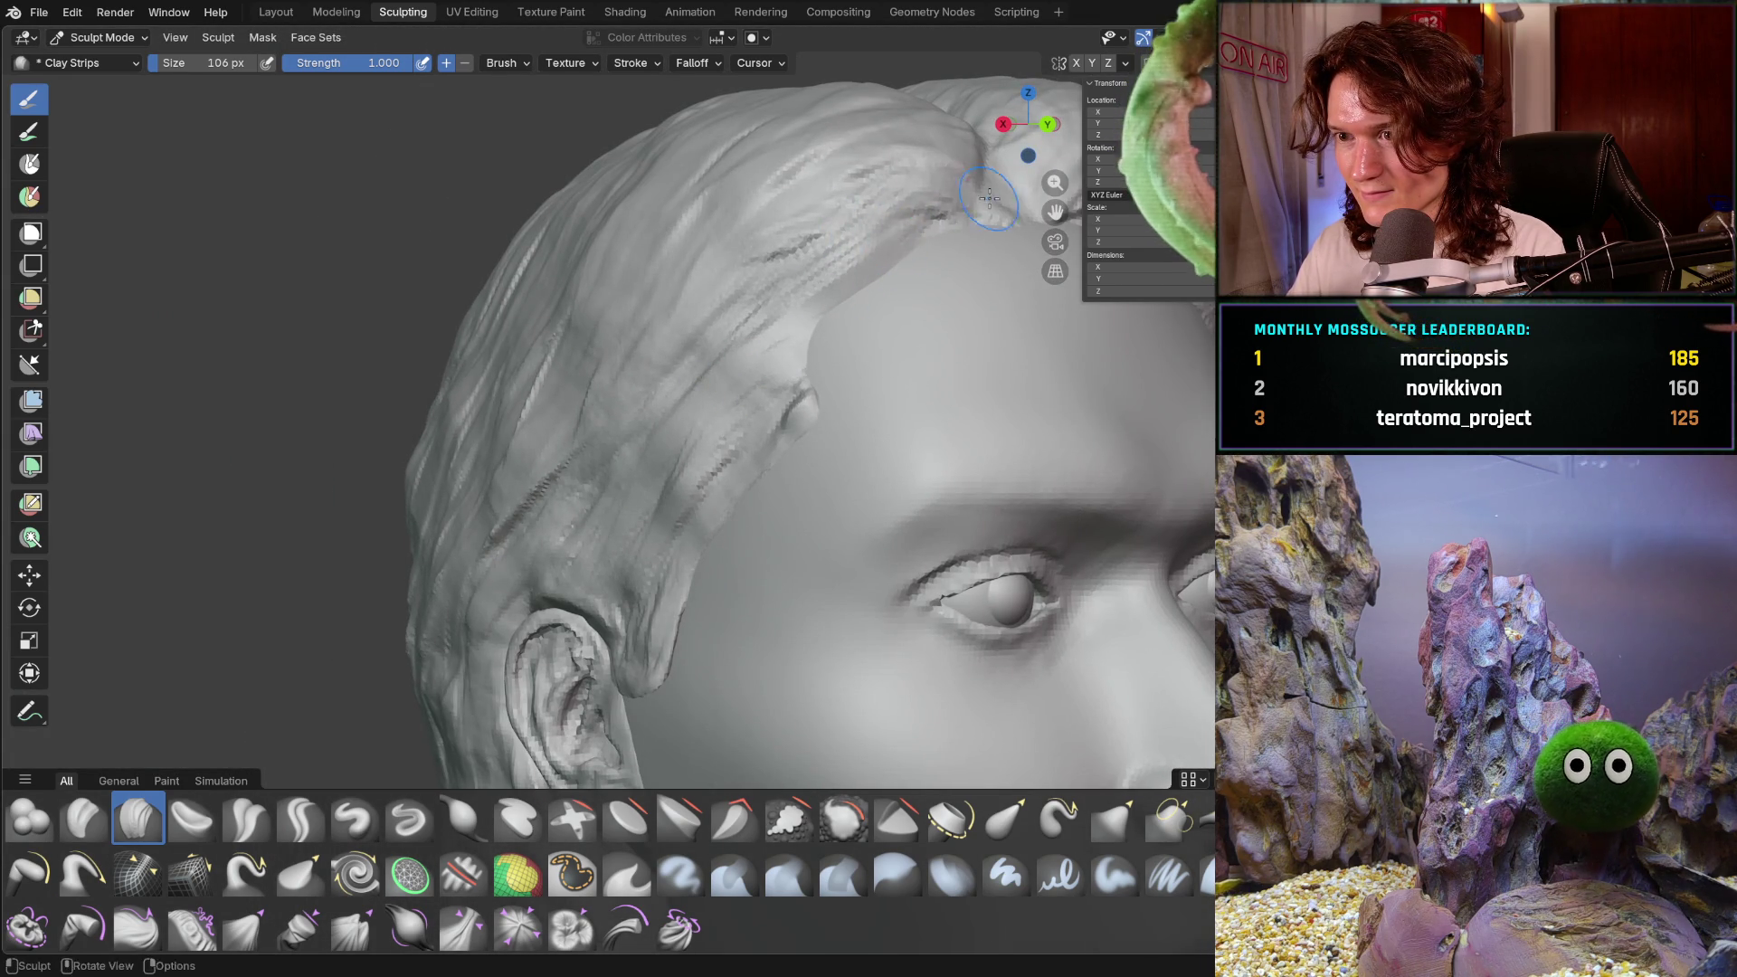
middle_drag(690, 404, 689, 404)
scroll(761, 317, down, 5)
mouse_move(761, 317)
middle_down()
mouse_move(808, 544)
mouse_move(883, 504)
middle_up()
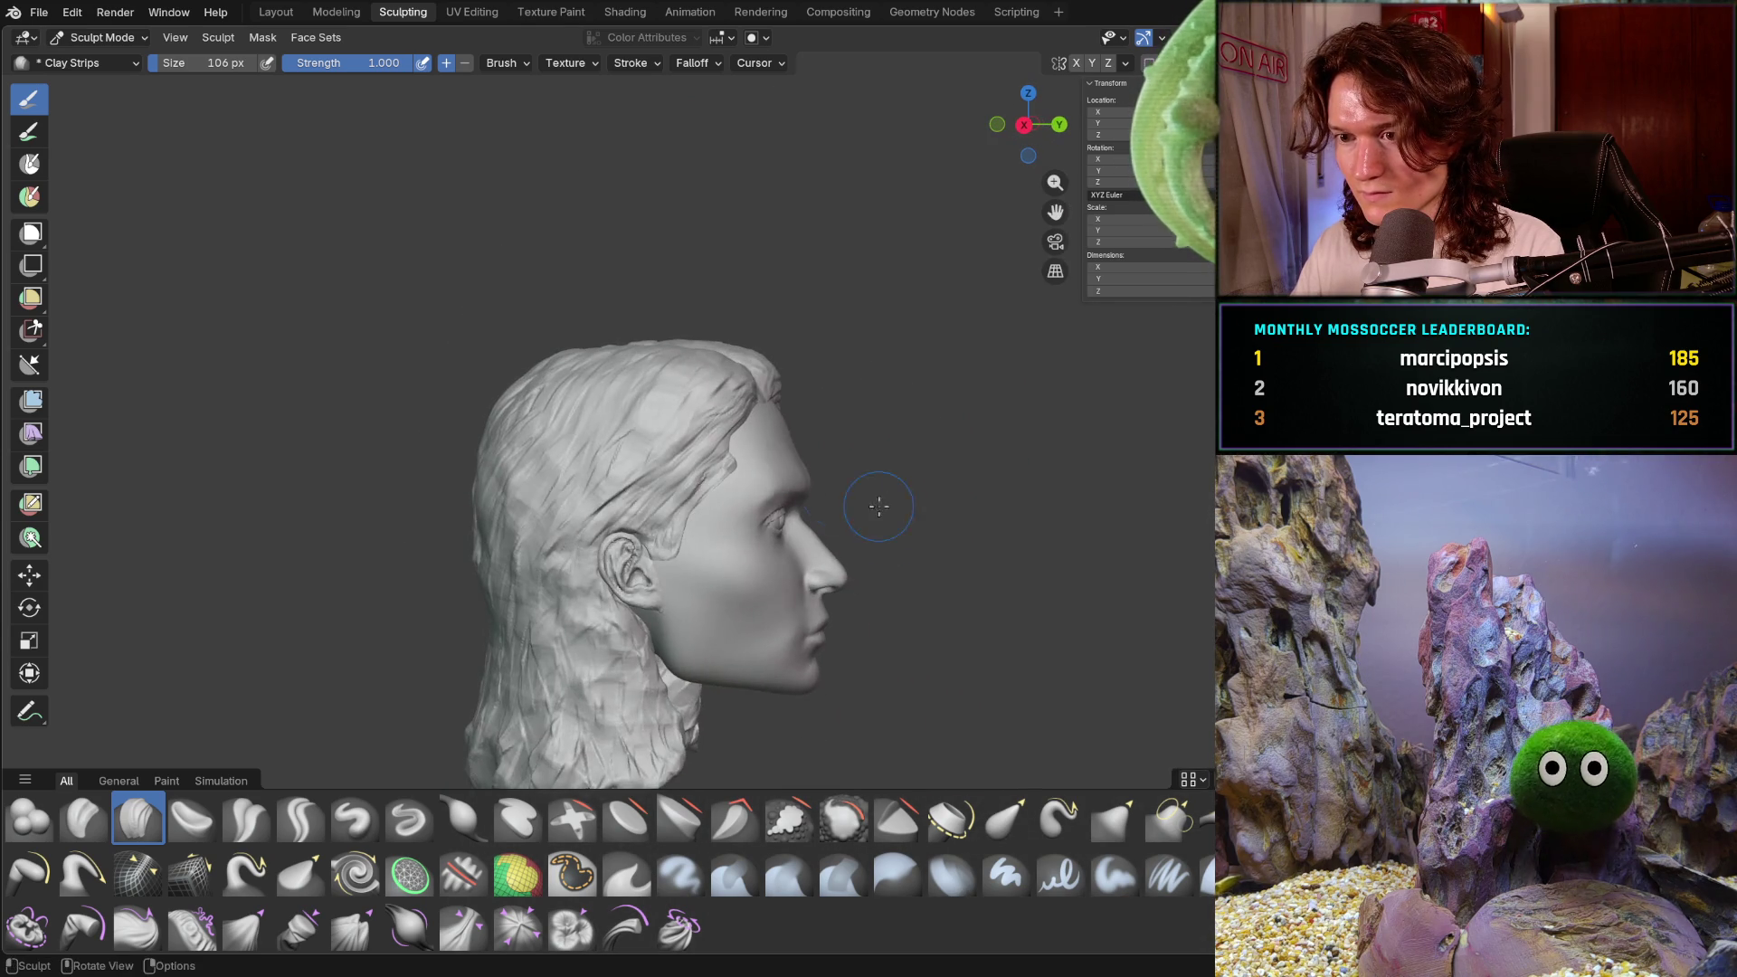
- Pull the temple hair bump into a pointed tip with the Grab brush at 232 px
scroll(769, 399, up, 8)
mouse_move(769, 399)
ctrl+middle_down()
mouse_move(781, 336)
mouse_move(845, 366)
ctrl+middle_up()
key(f)
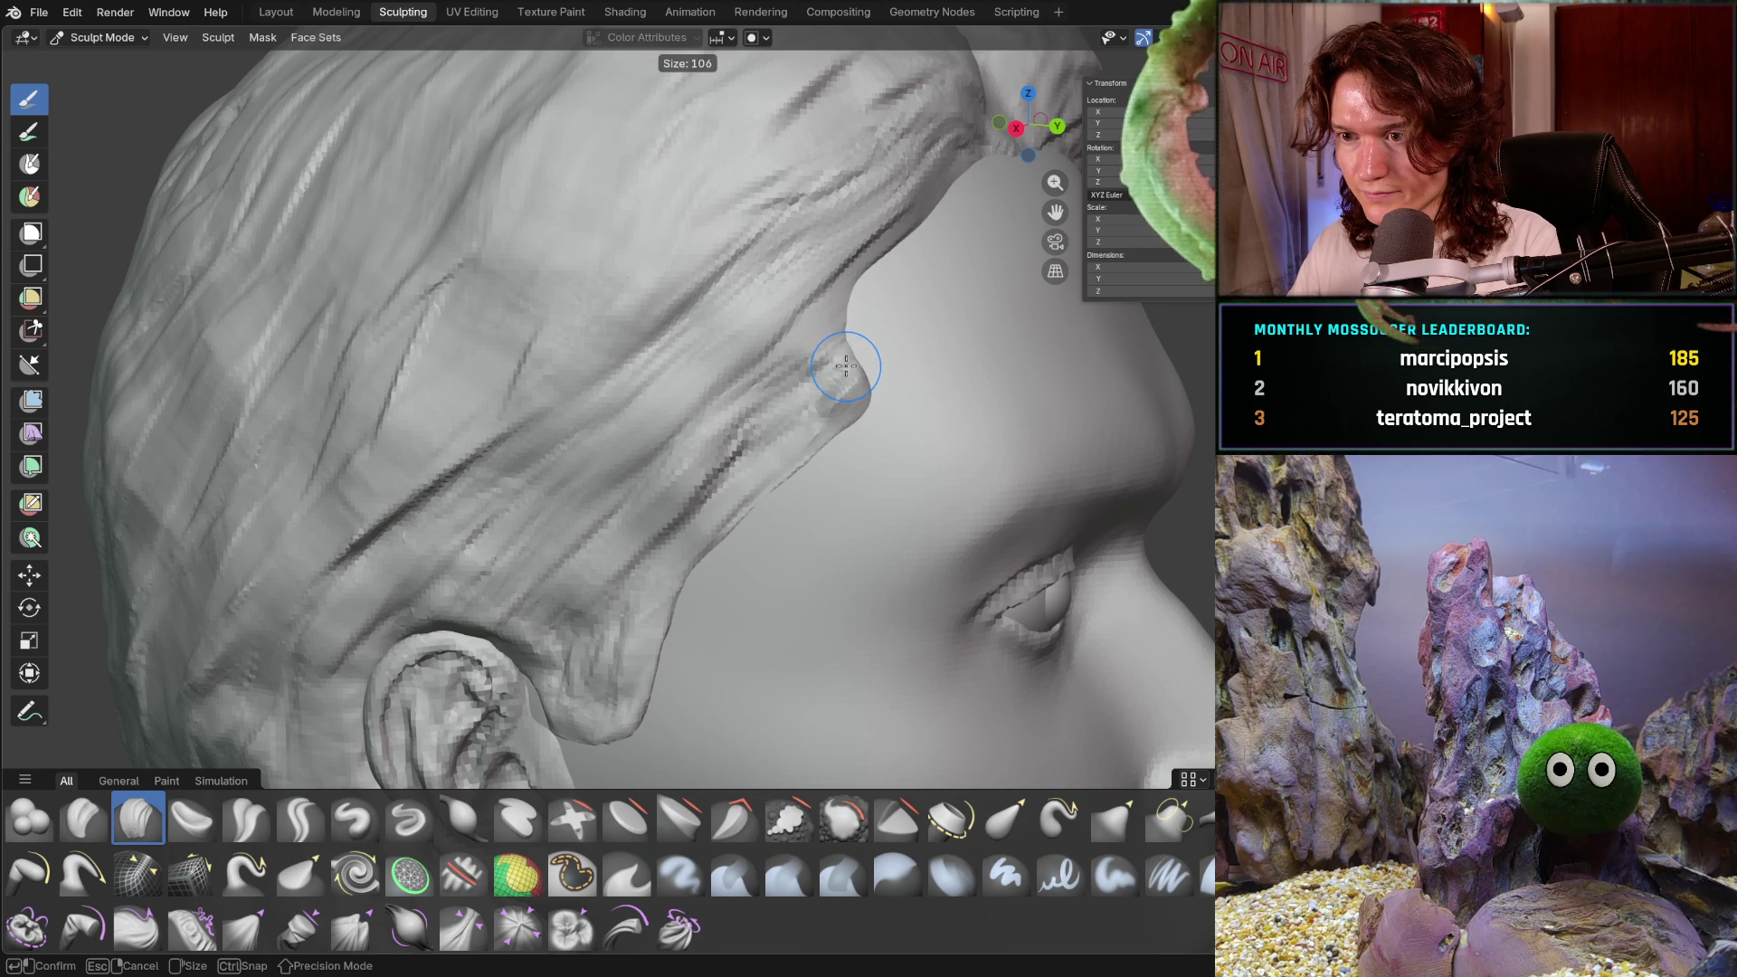
click(846, 369)
key(g)
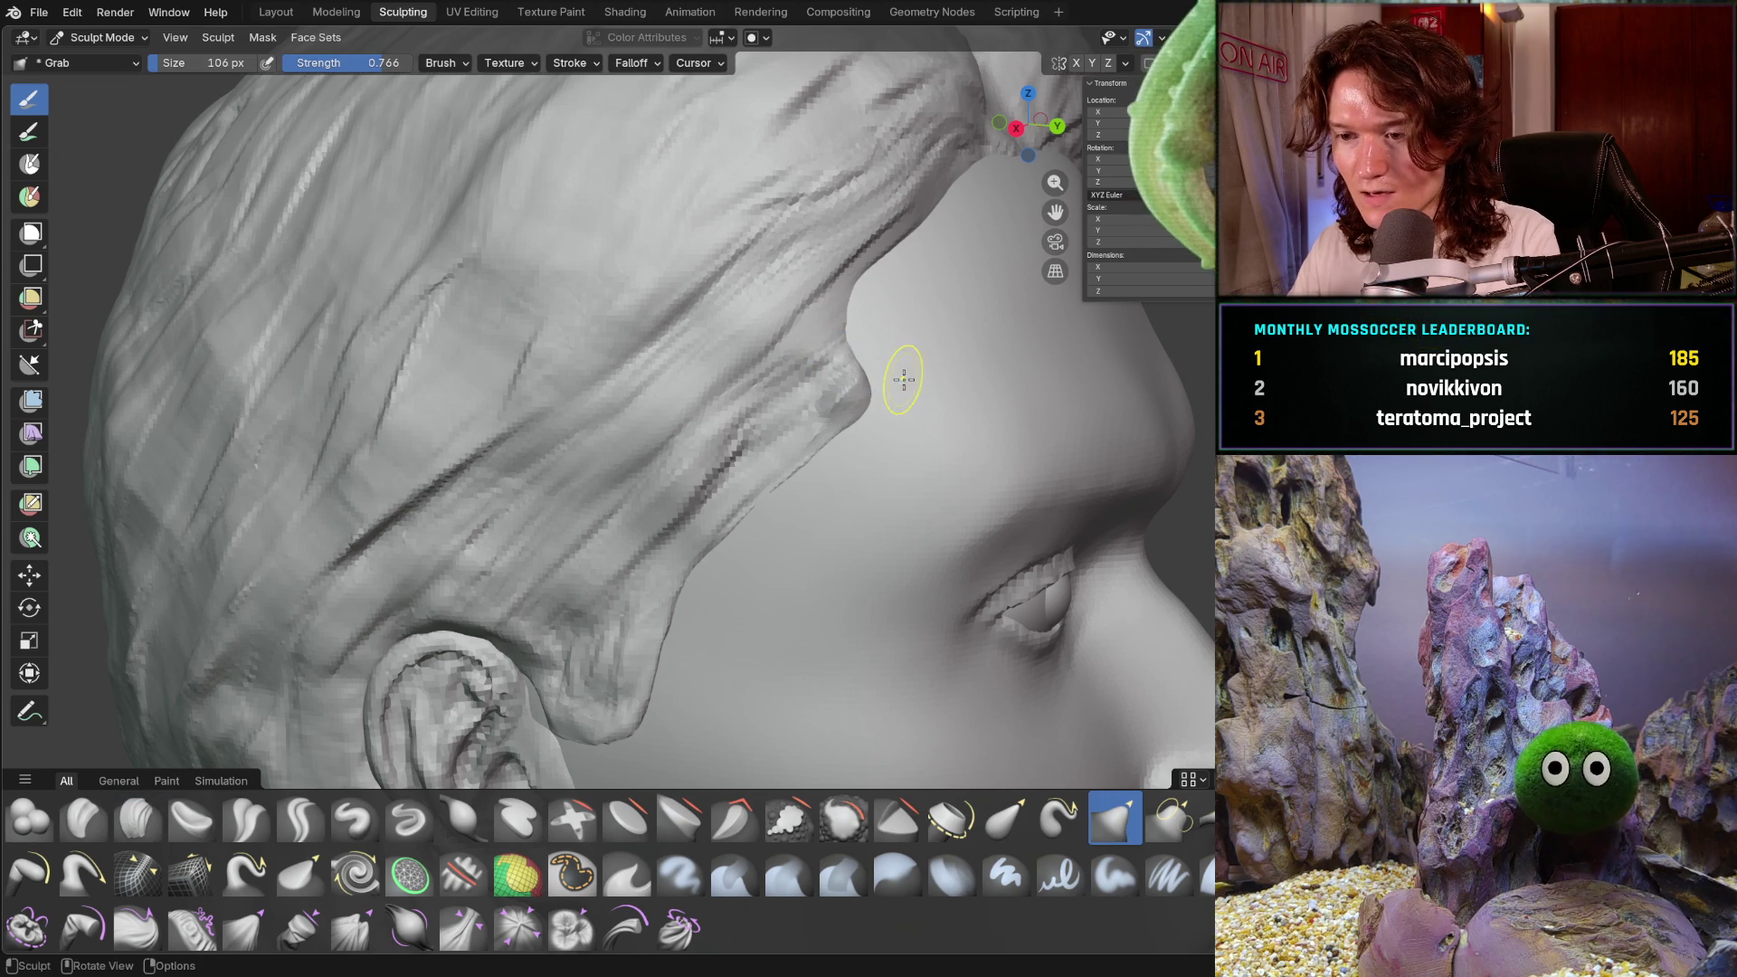
key(f)
click(852, 389)
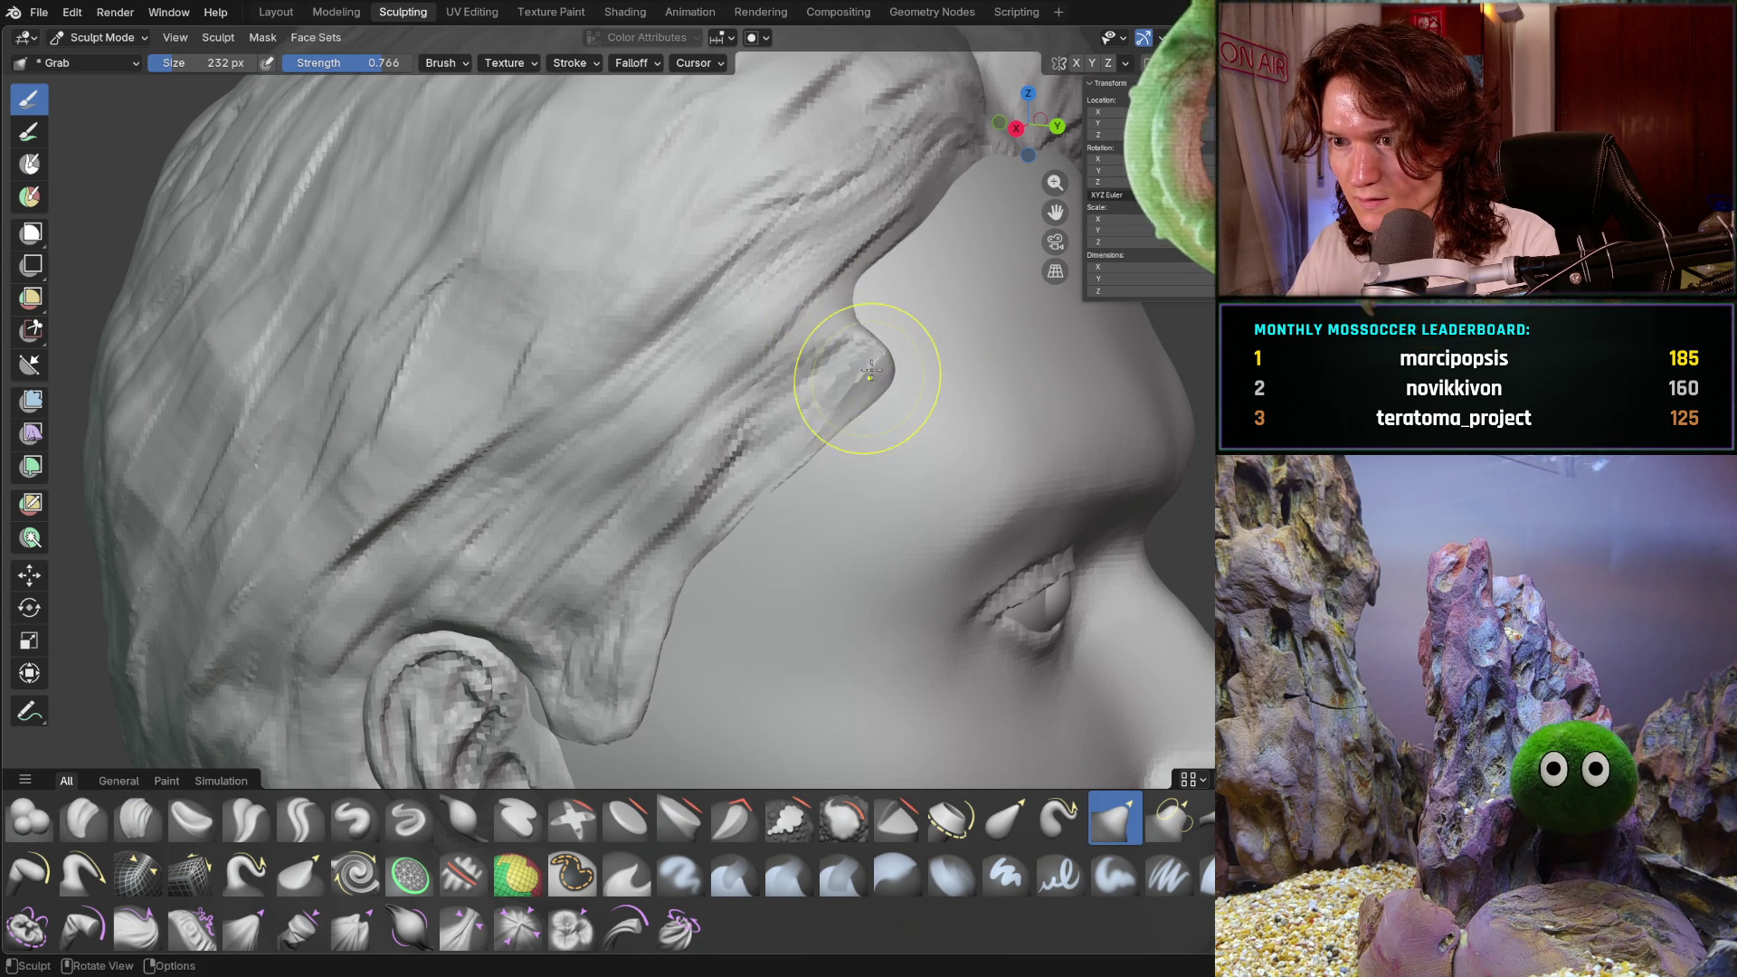
drag(776, 465, 757, 504)
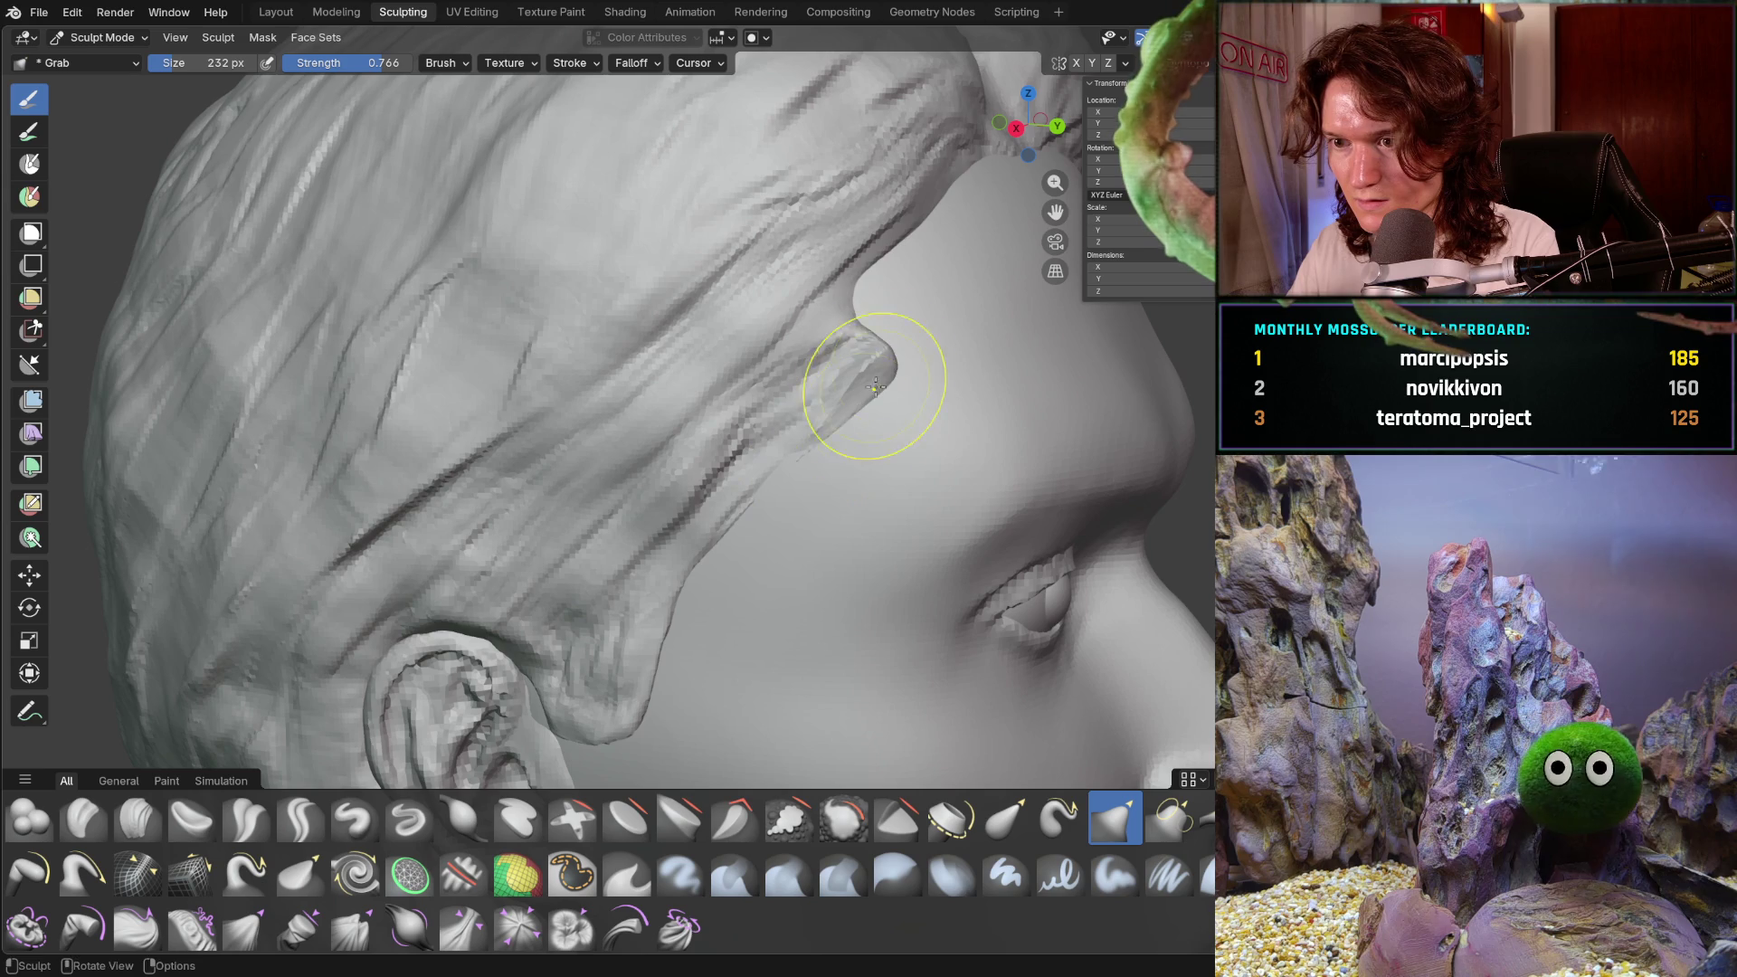
mouse_move(845, 329)
mouse_down()
mouse_move(834, 290)
mouse_move(878, 299)
mouse_up()
- Return to the Clay Strips brush with its size set to 134 px
mouse_move(911, 315)
middle_down()
mouse_move(826, 299)
mouse_move(866, 351)
middle_up()
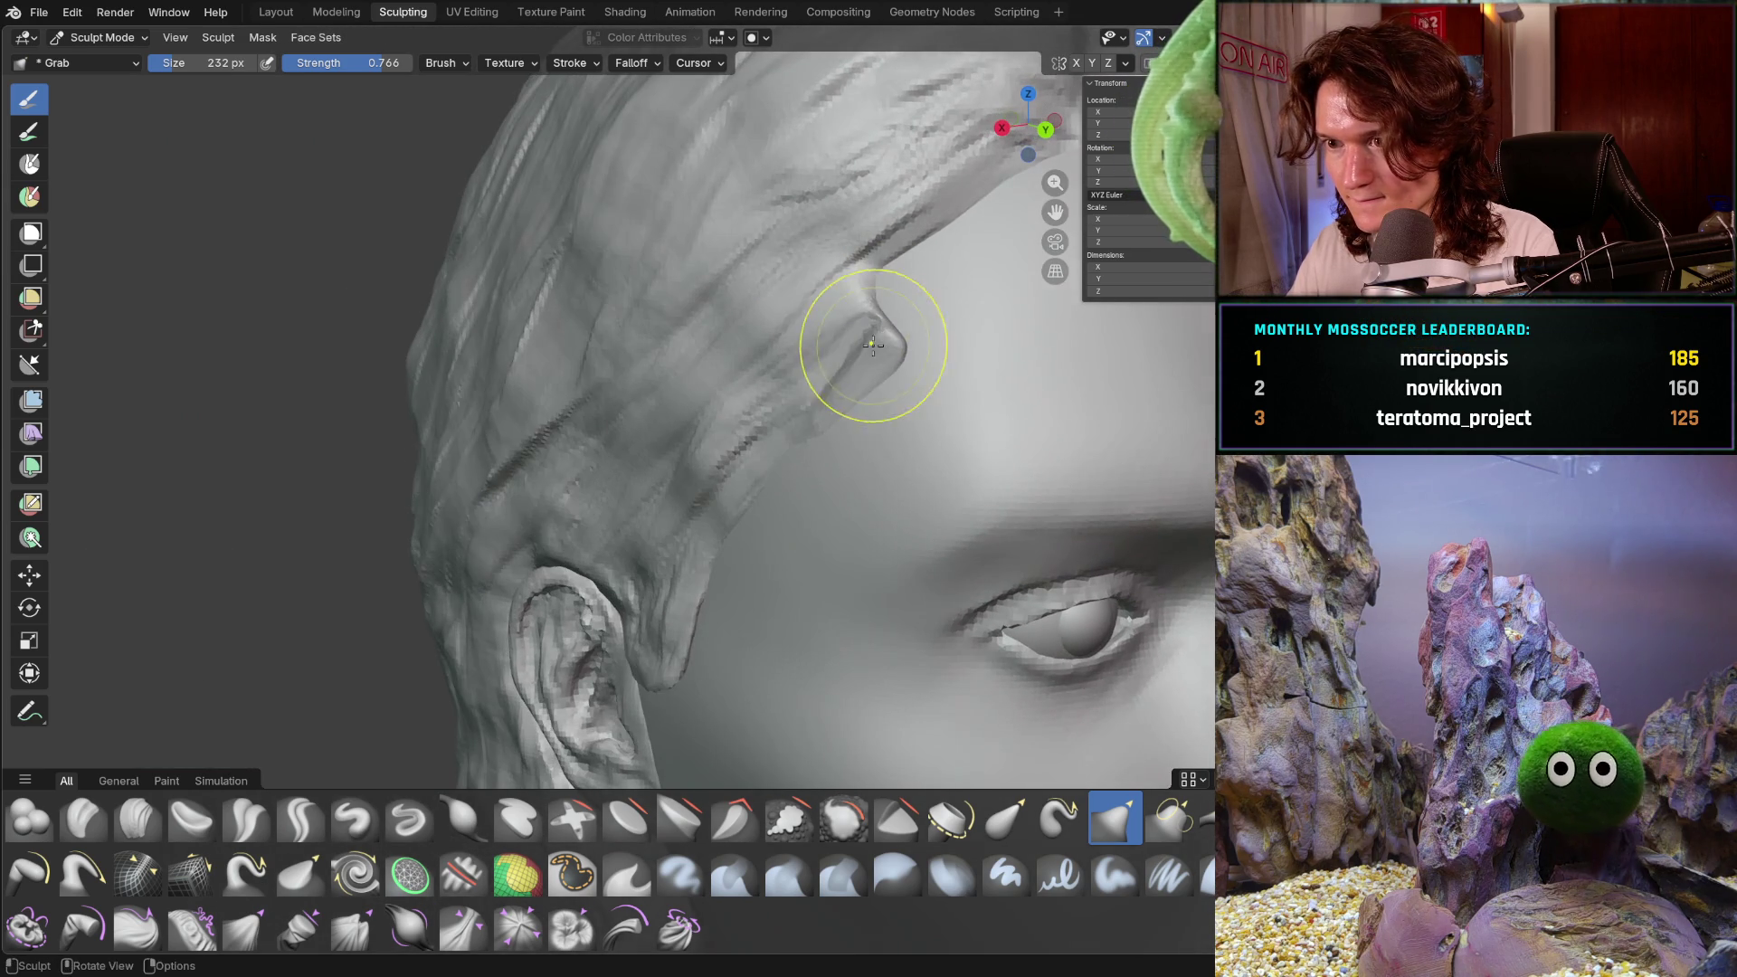
mouse_move(842, 409)
middle_down()
mouse_move(826, 458)
mouse_move(719, 514)
middle_up()
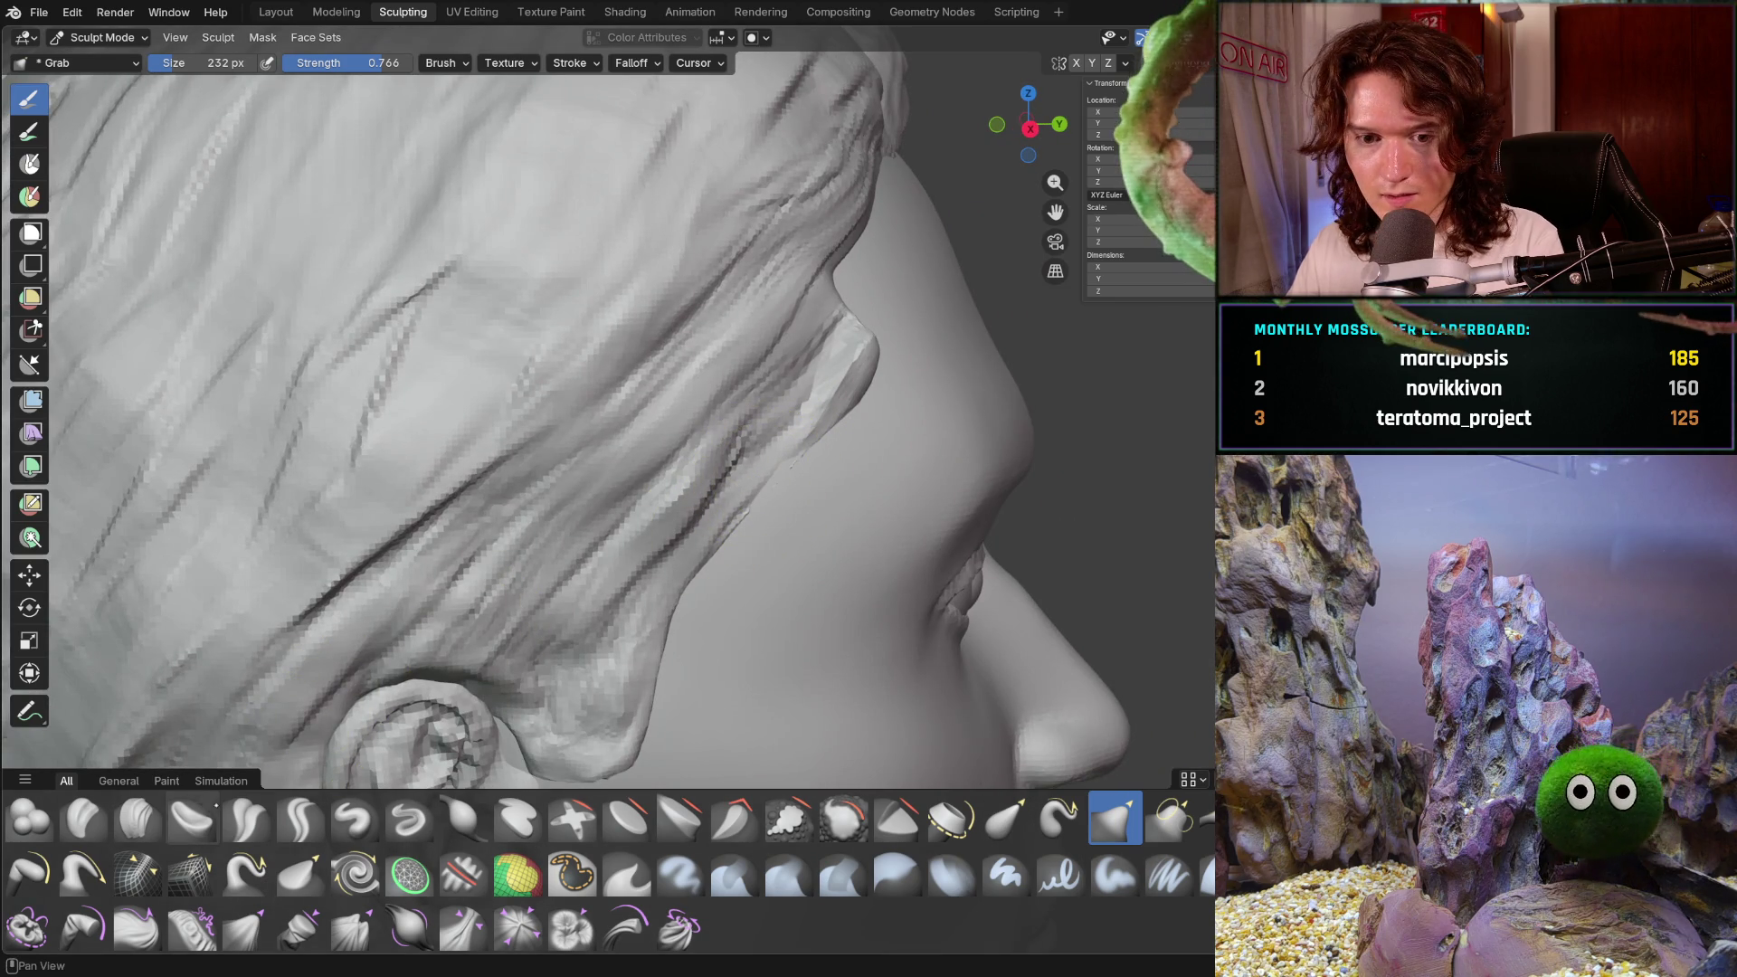
click(135, 819)
key(f)
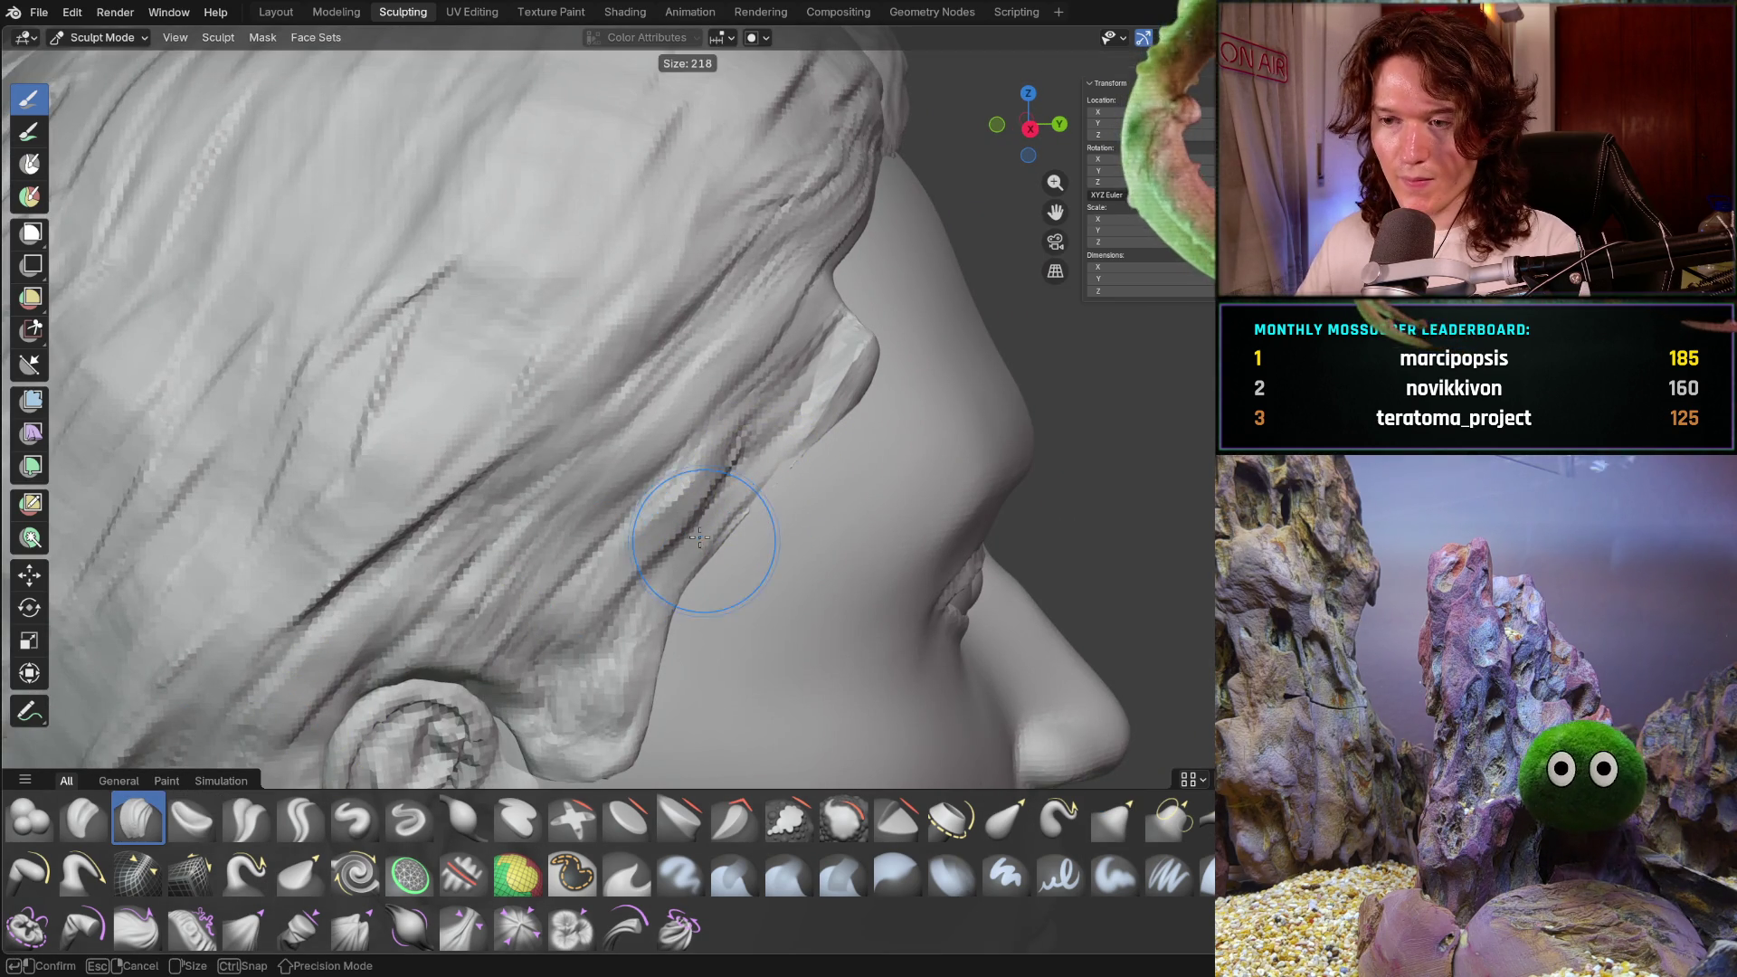
click(665, 543)
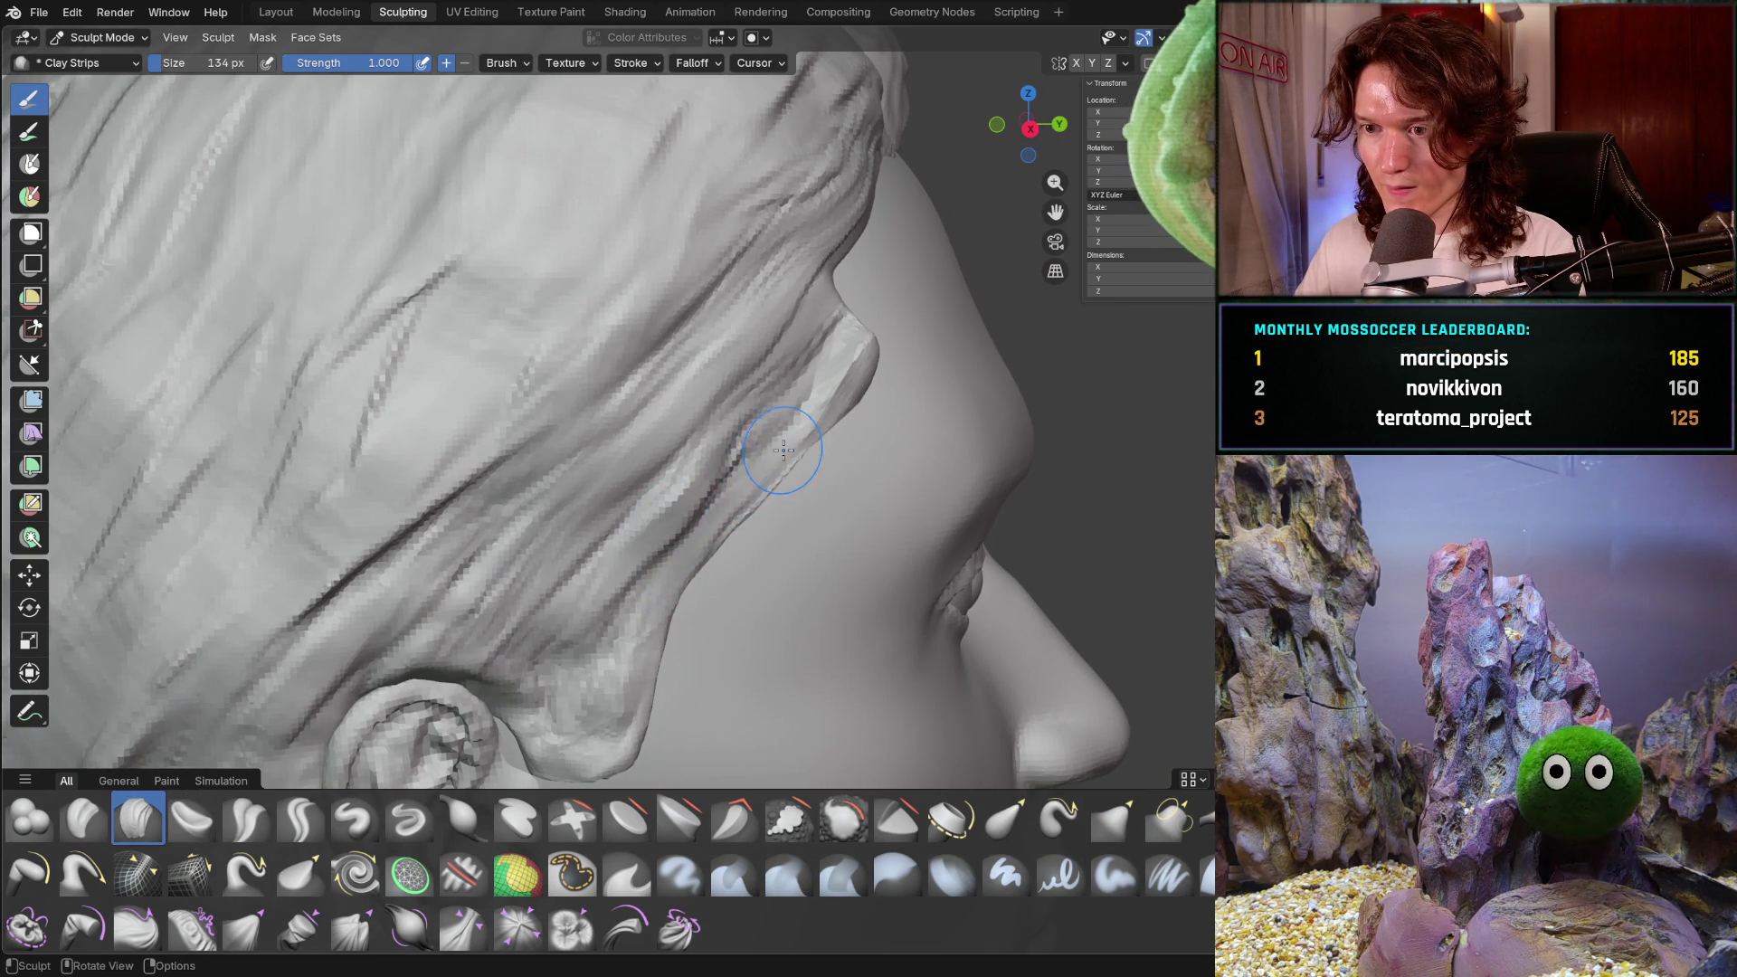
- Flatten the protruding hair edge at the temple
middle_drag(789, 423, 781, 422)
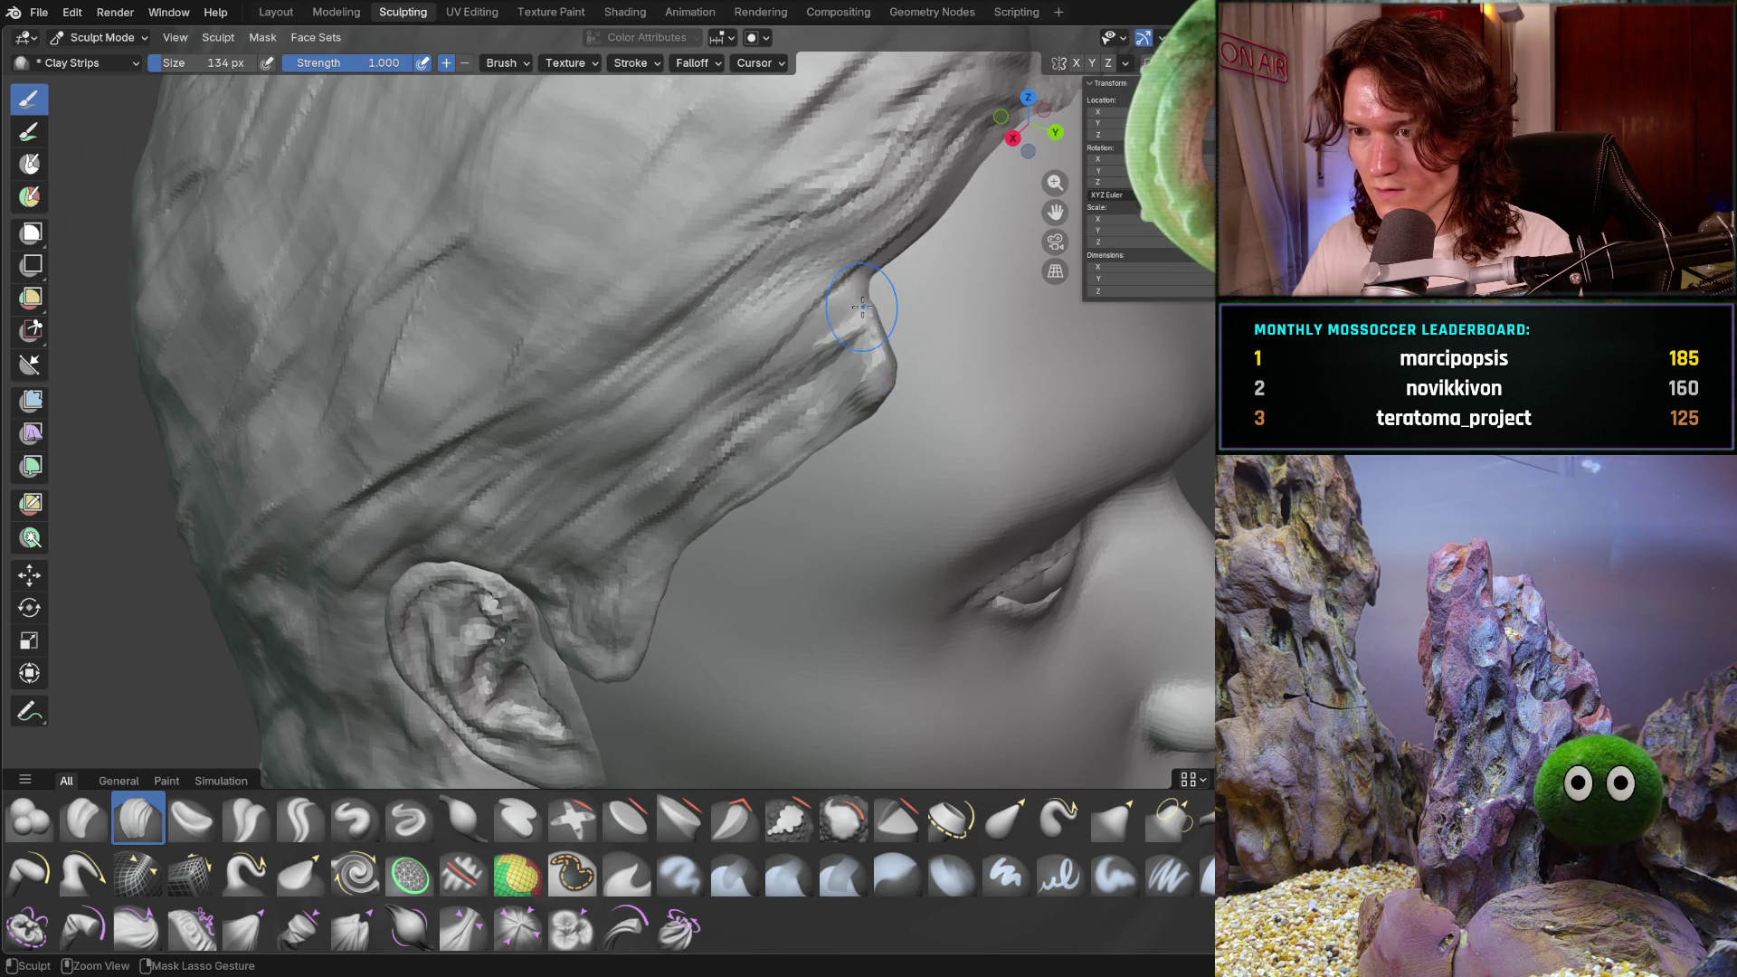
scroll(814, 379, down, 8)
mouse_move(778, 425)
middle_down()
mouse_move(601, 415)
mouse_move(688, 434)
mouse_move(955, 407)
middle_up()
scroll(795, 444, up, 4)
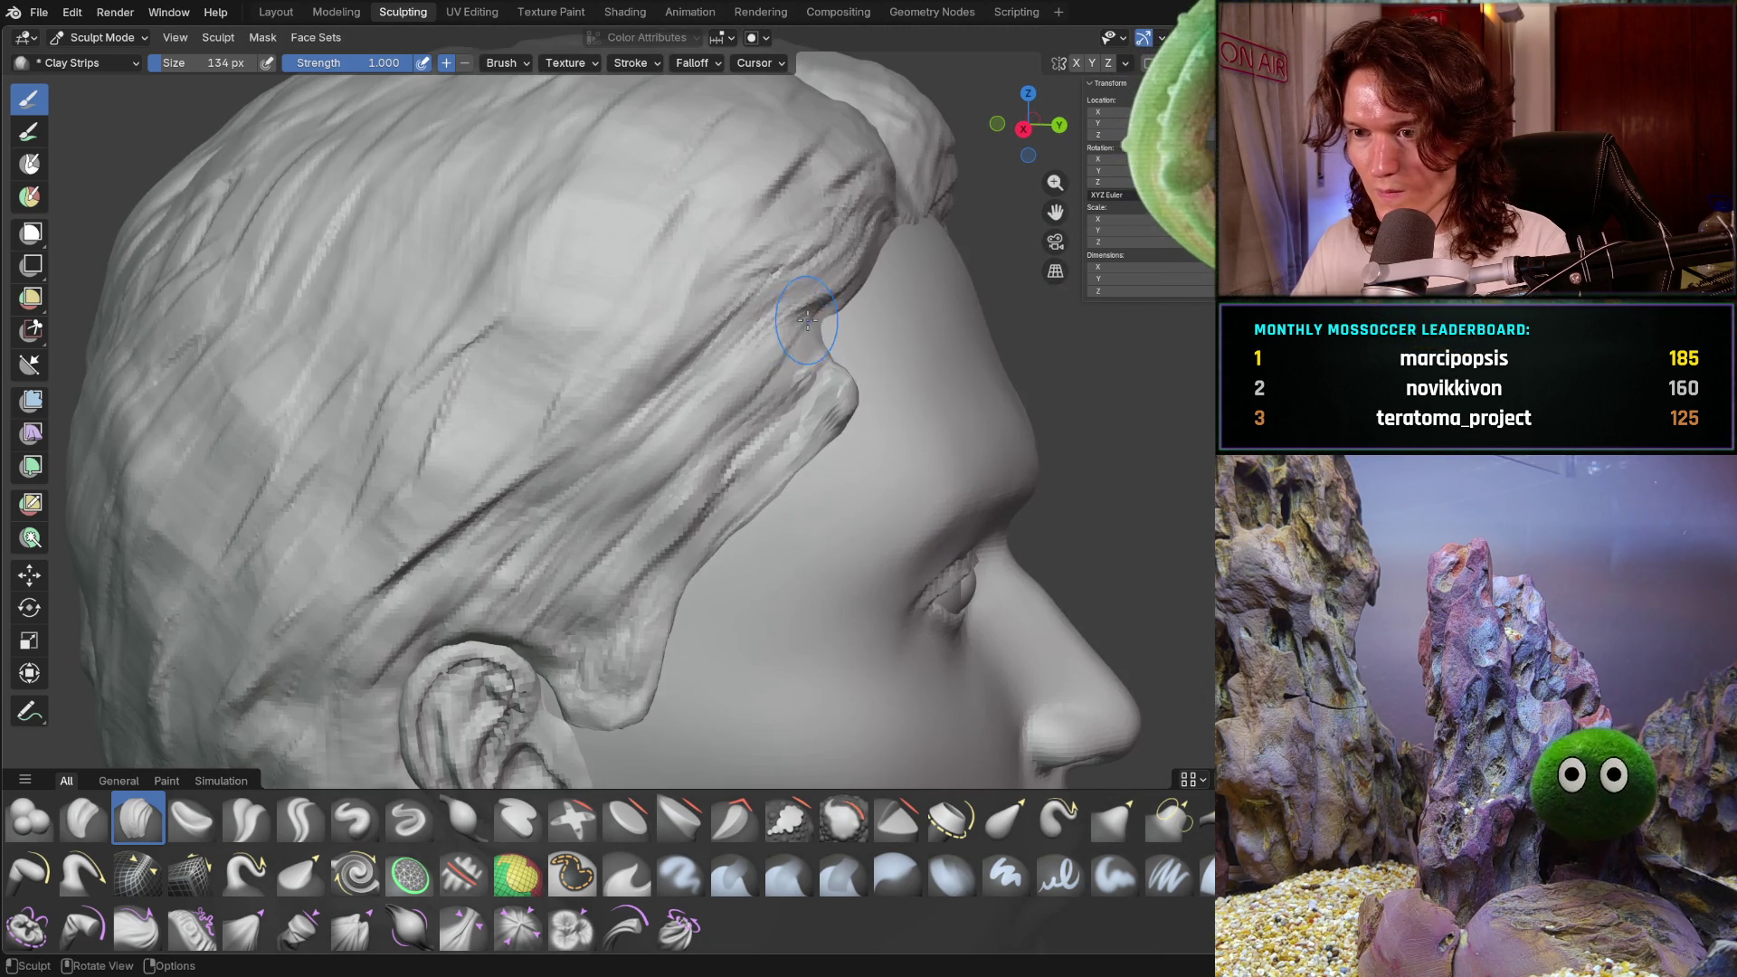
mouse_move(853, 384)
ctrl+middle_down()
mouse_move(868, 335)
mouse_move(814, 364)
mouse_move(878, 343)
ctrl+middle_up()
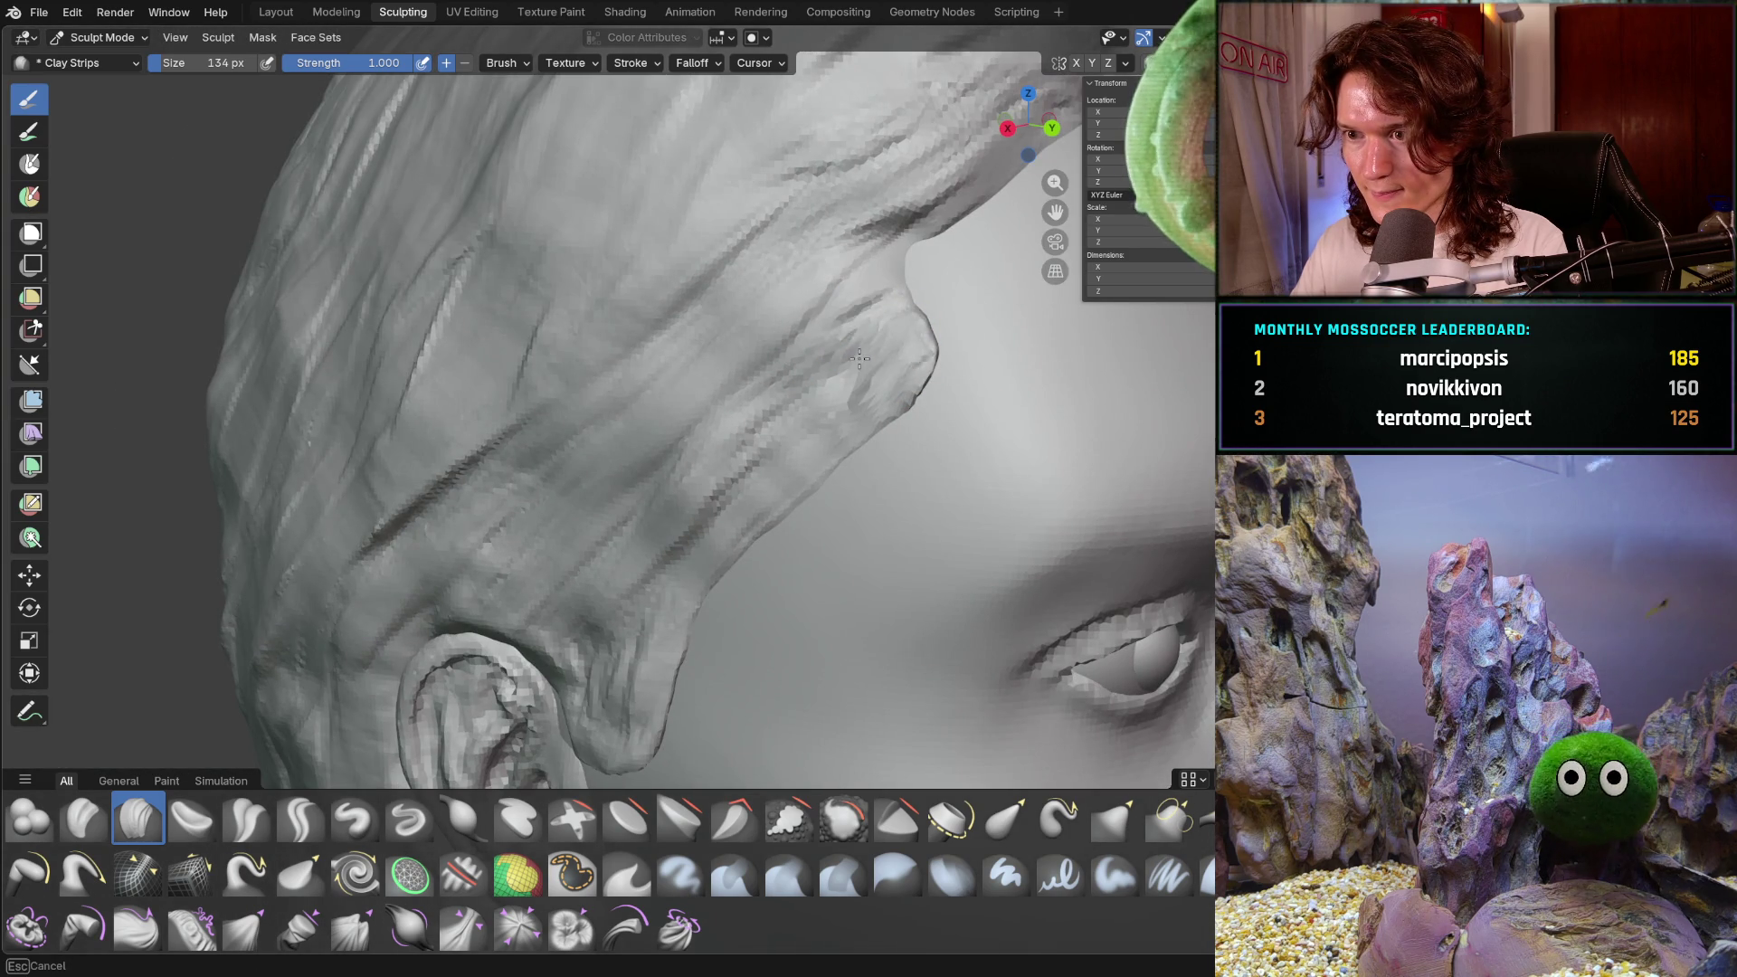
middle_drag(864, 408, 918, 328)
mouse_move(878, 254)
middle_down()
mouse_move(1004, 176)
mouse_move(698, 294)
mouse_move(895, 256)
mouse_move(904, 348)
middle_up()
scroll(876, 262, up, 4)
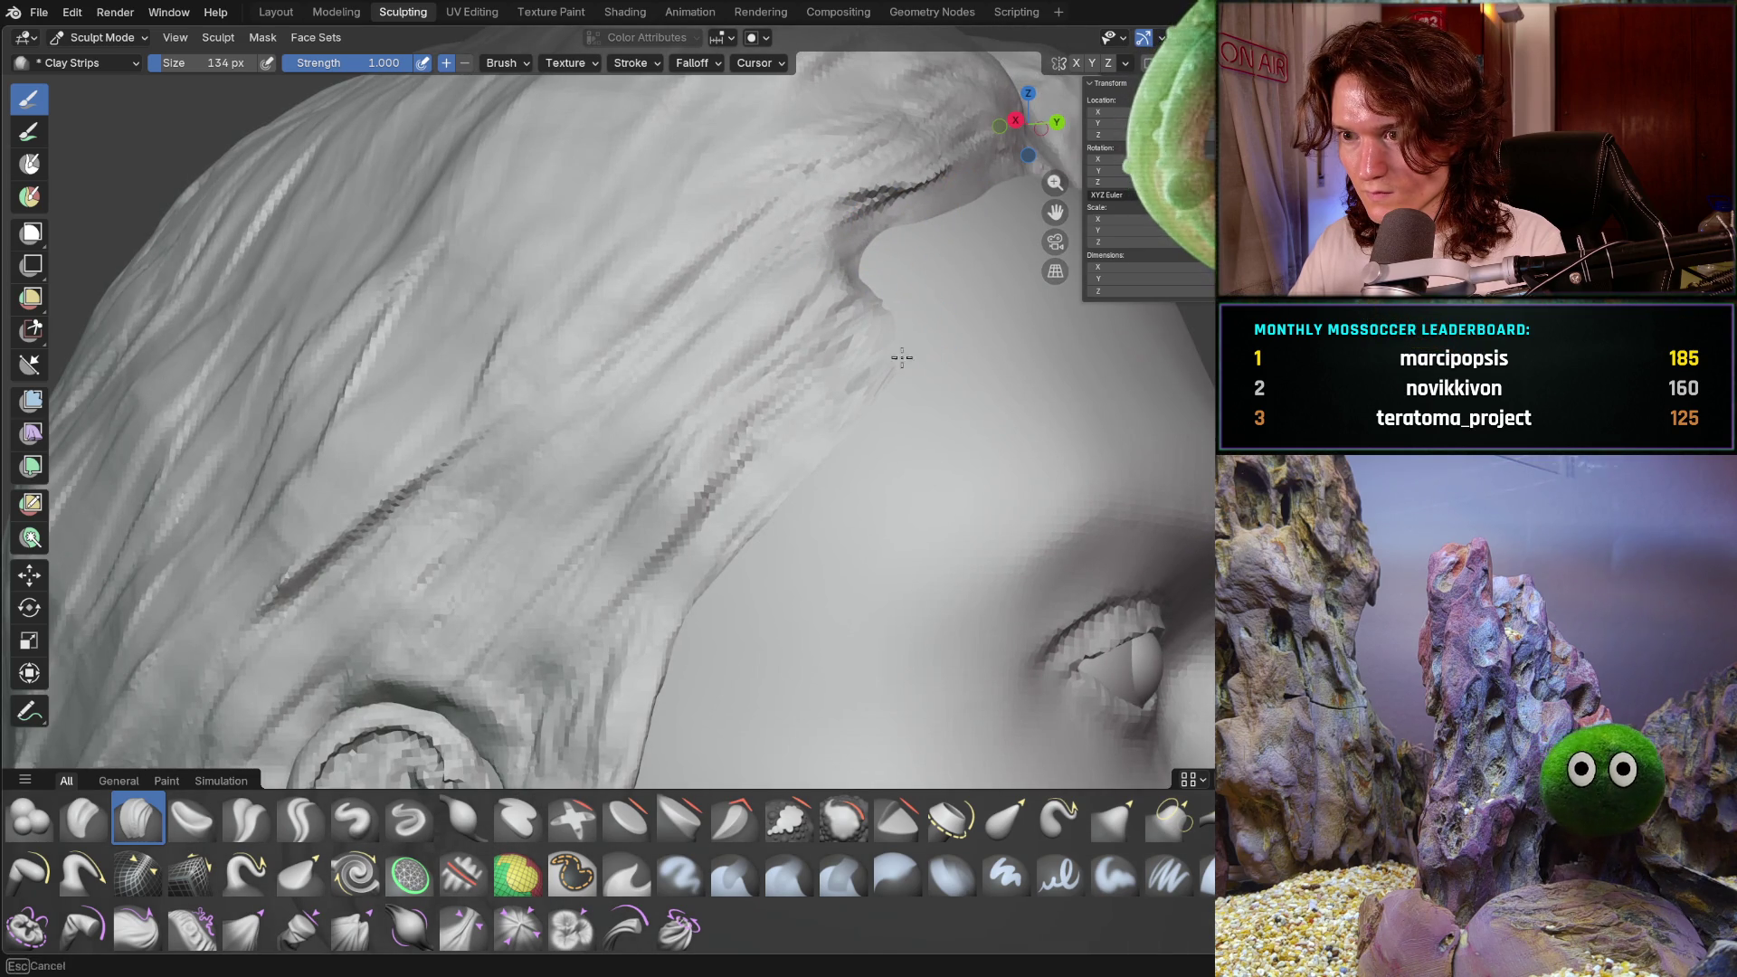
scroll(954, 338, down, 6)
mouse_move(873, 419)
middle_down()
mouse_move(664, 408)
mouse_move(778, 617)
mouse_move(958, 613)
mouse_move(884, 605)
mouse_move(974, 579)
mouse_move(830, 600)
mouse_move(881, 573)
mouse_move(796, 552)
middle_up()
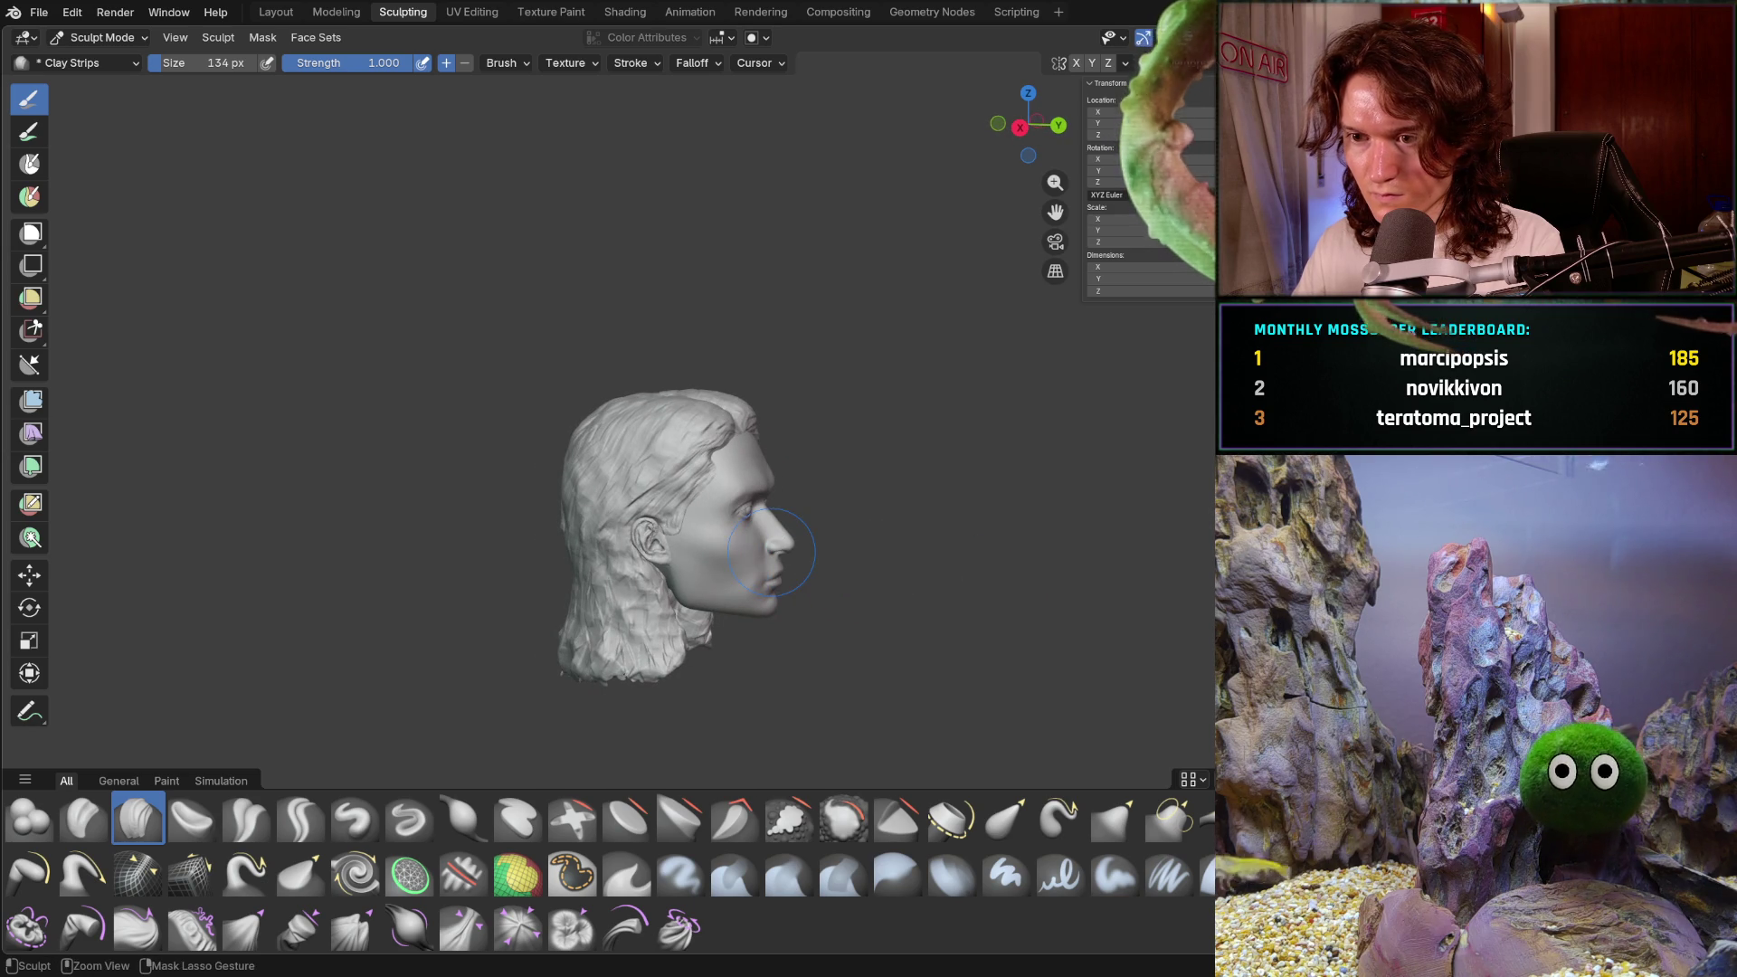
scroll(748, 503, up, 10)
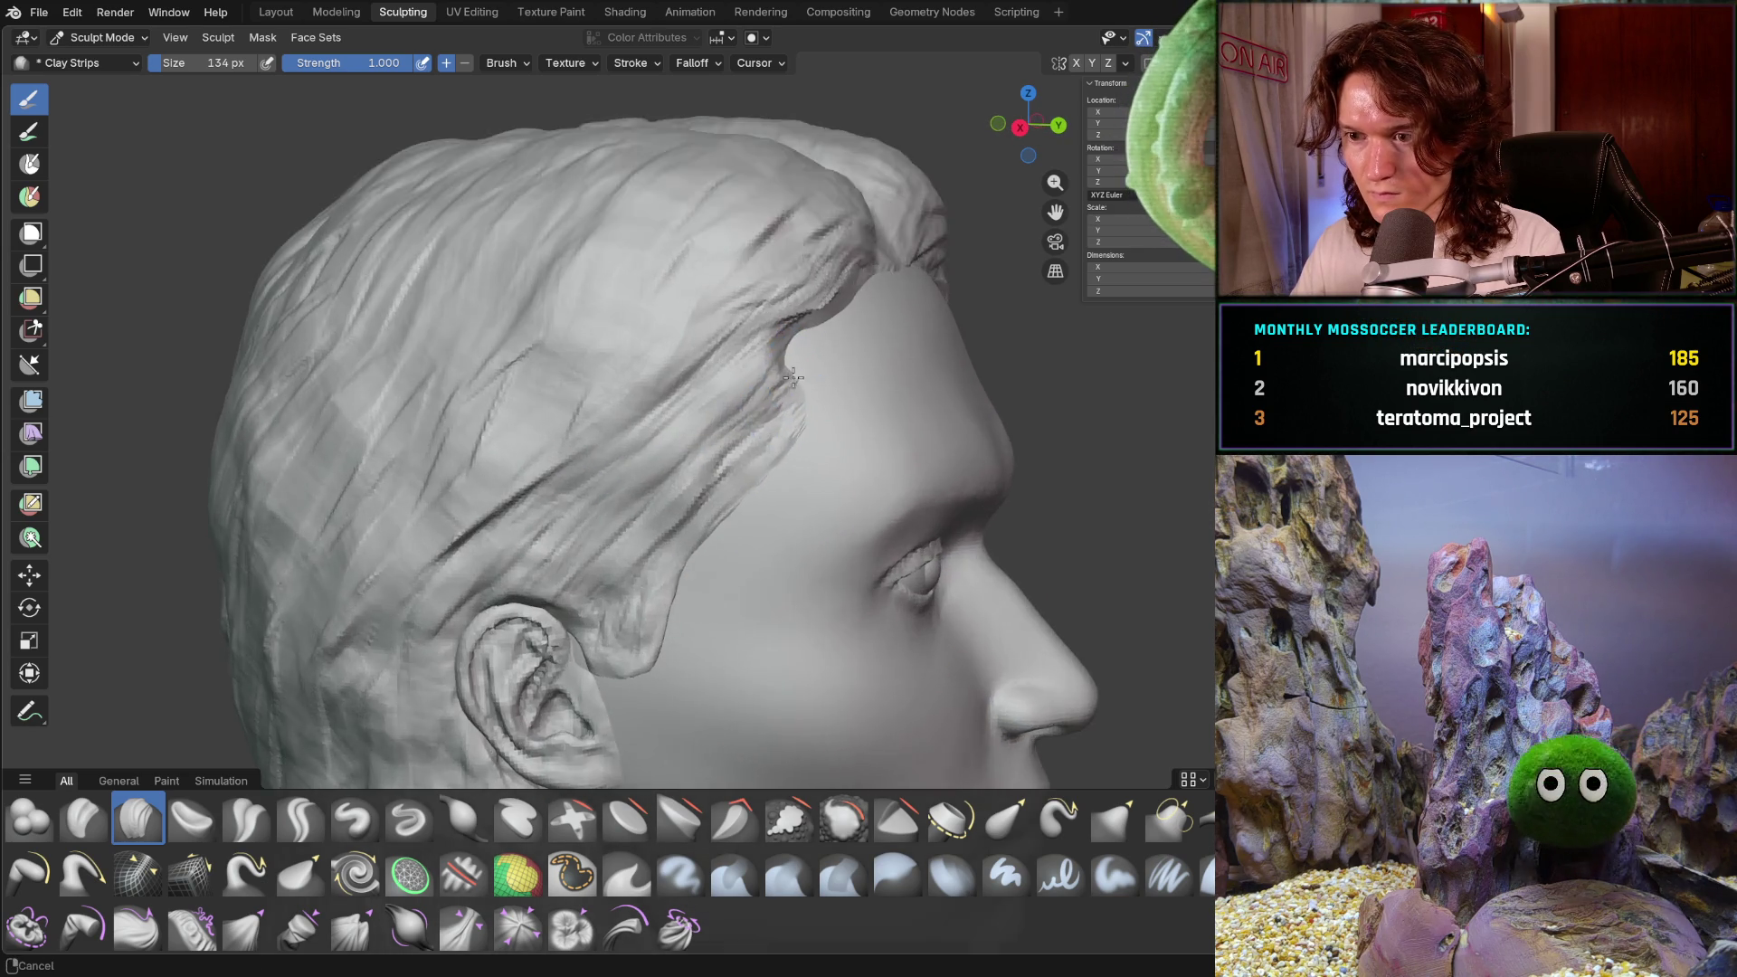
scroll(823, 326, down, 5)
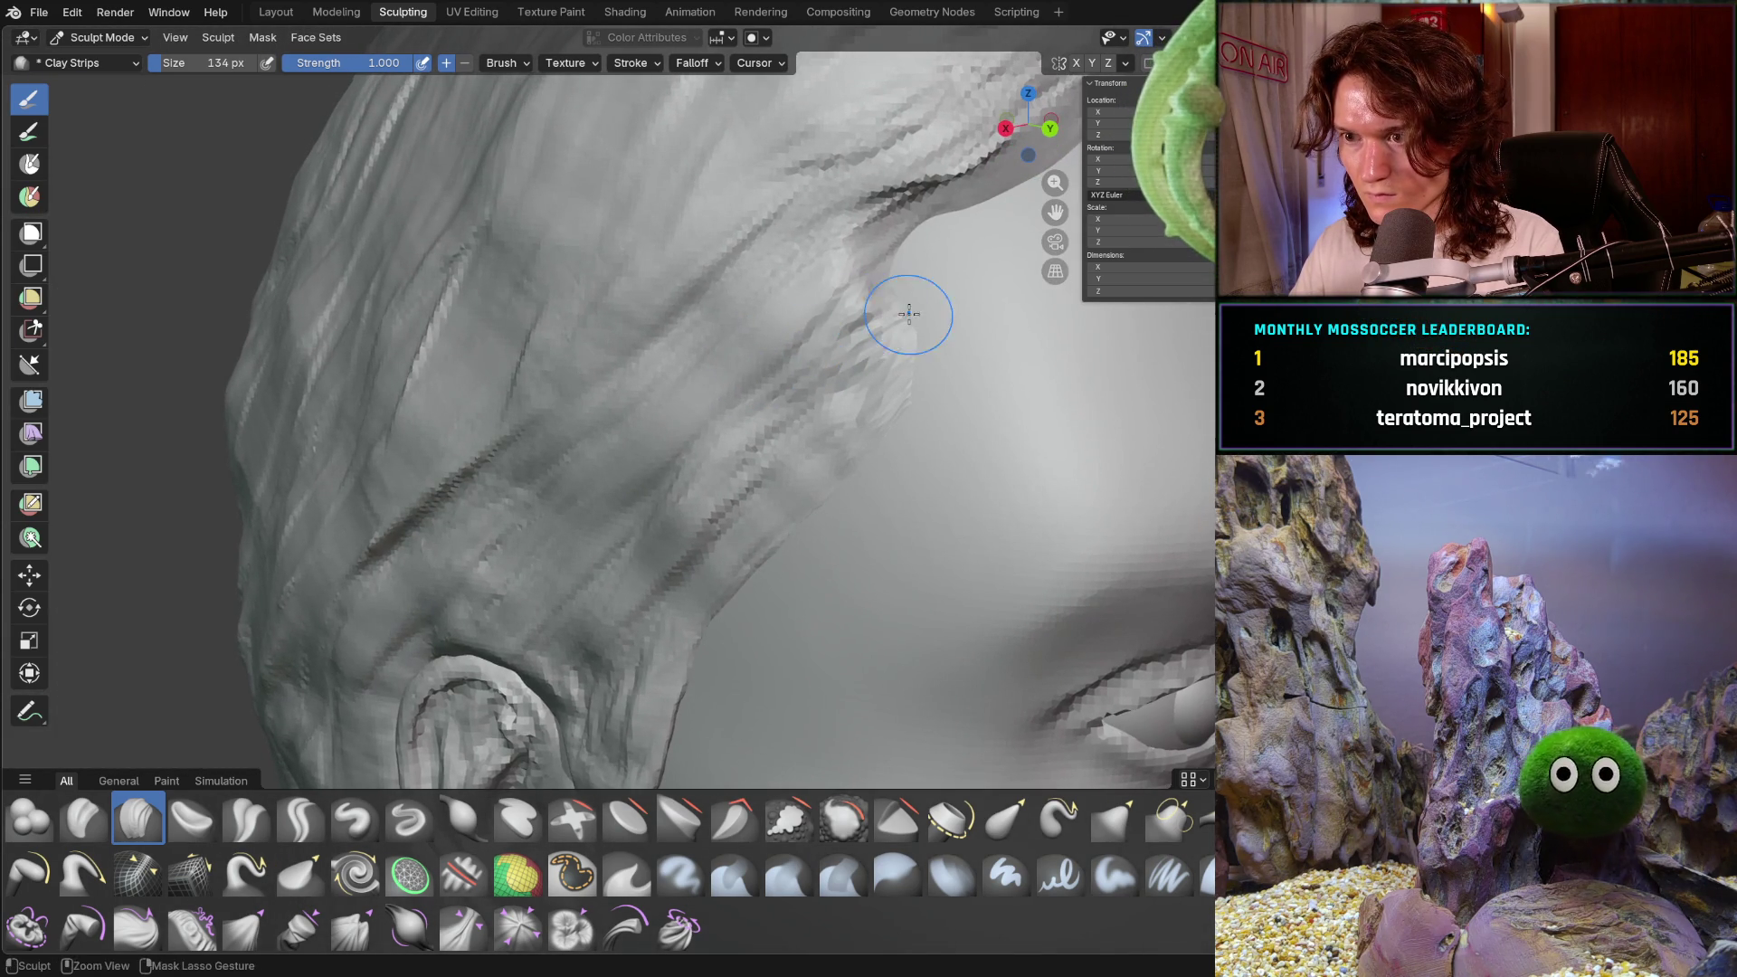
ctrl+drag(912, 347, 894, 404)
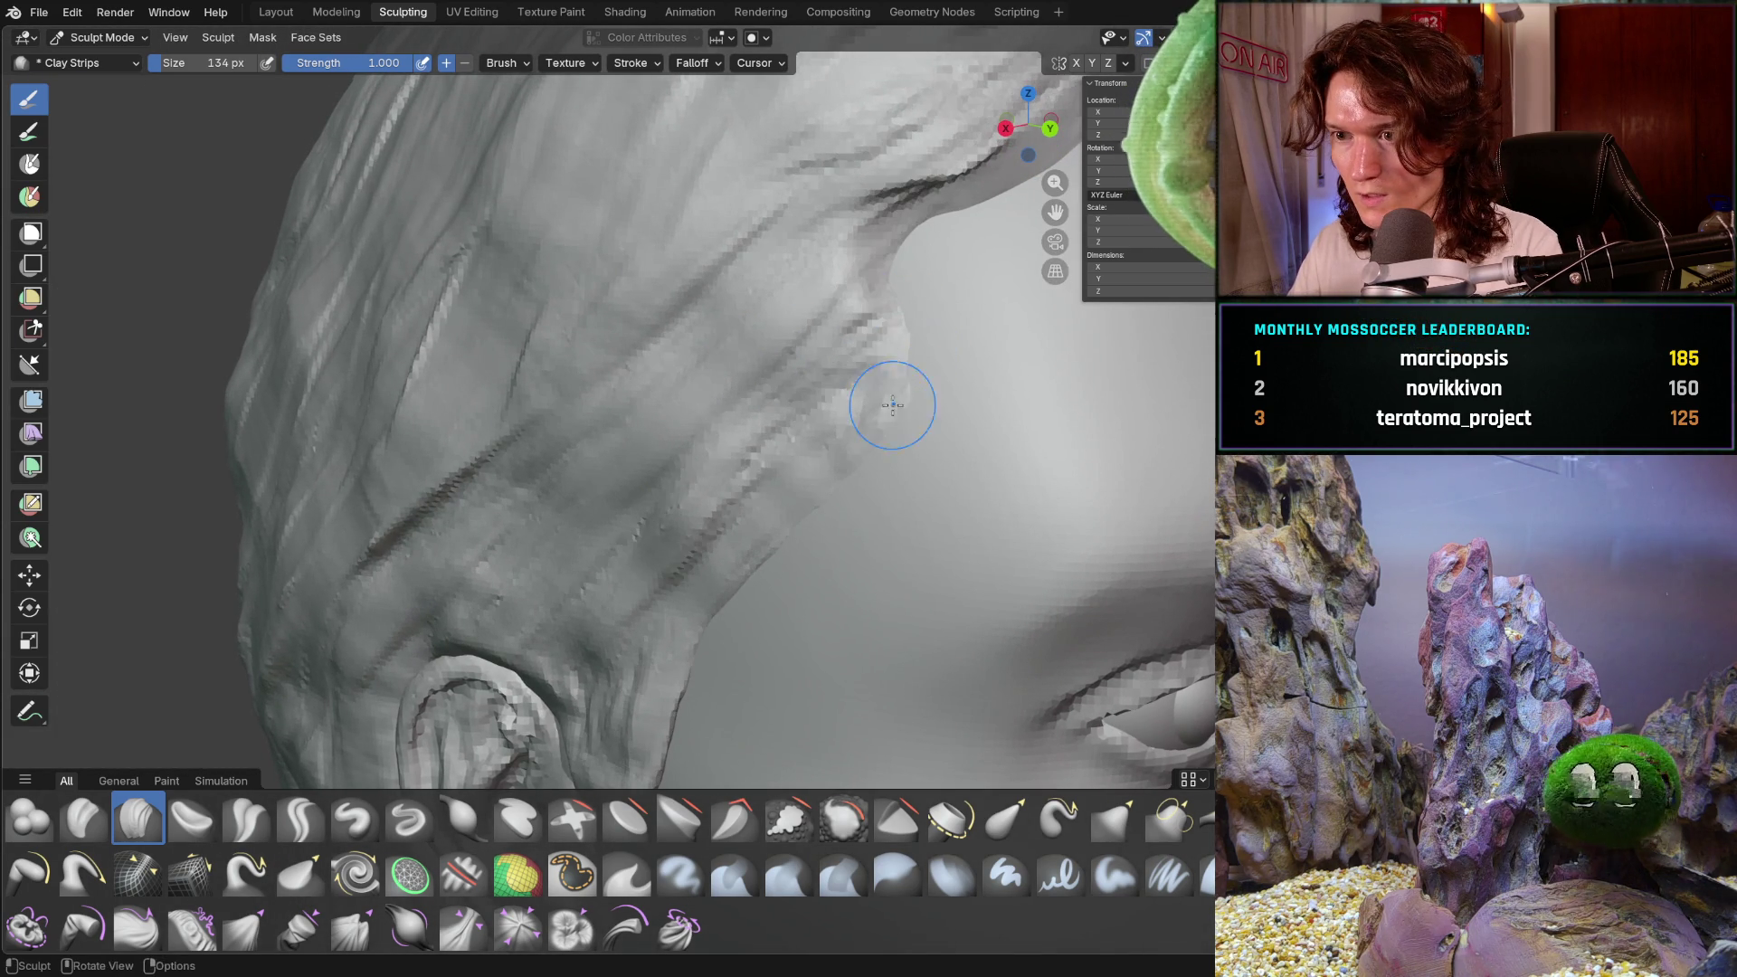
- Carve strand grooves along the hair near the hairline, then view the whole head
mouse_move(916, 336)
middle_down()
mouse_move(931, 310)
mouse_move(981, 318)
middle_up()
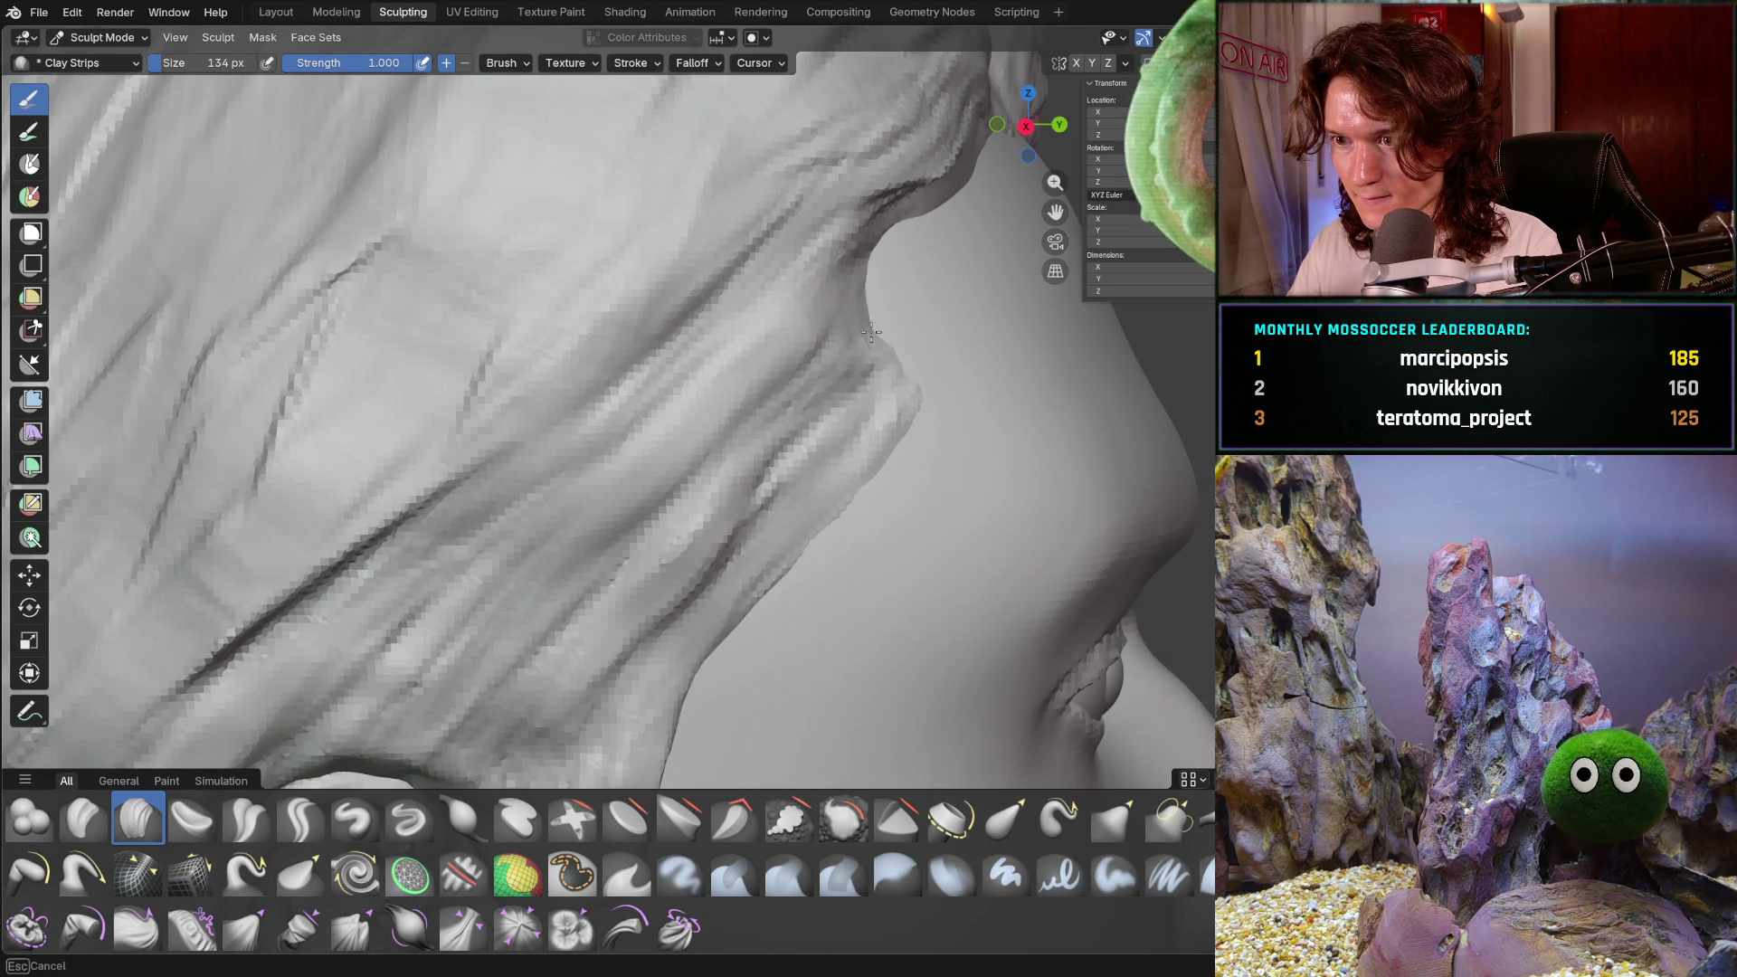
middle_drag(877, 366, 859, 324)
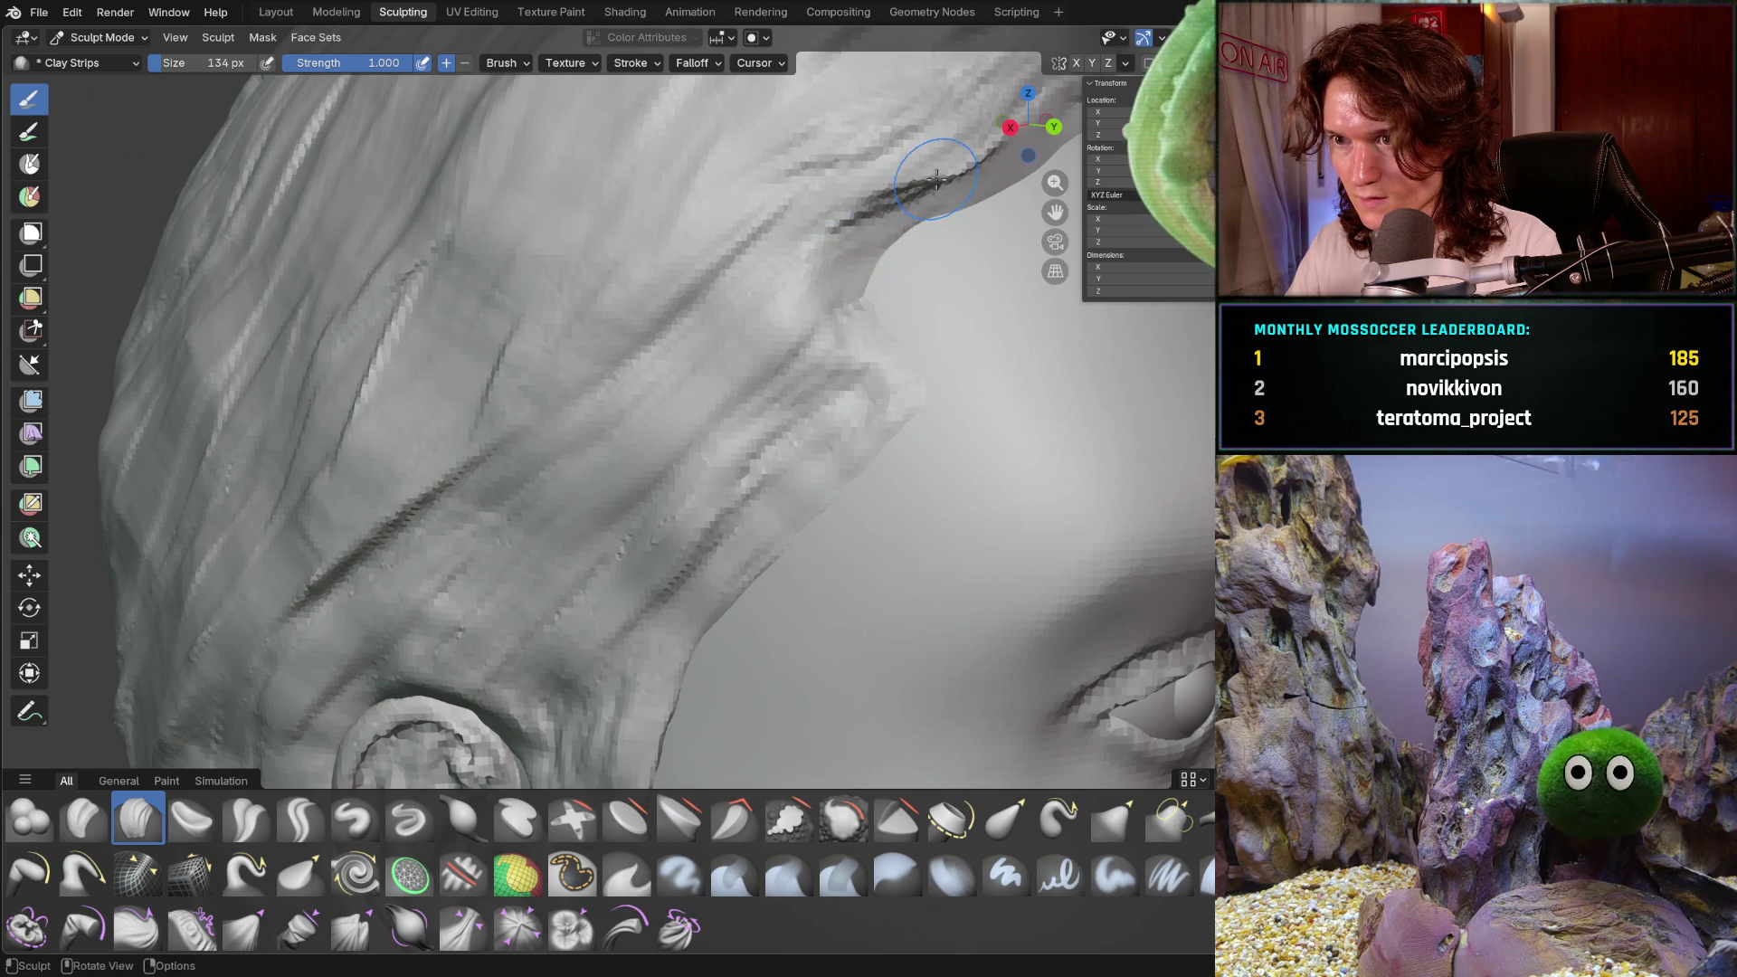
drag(937, 179, 766, 261)
scroll(814, 276, down, 1)
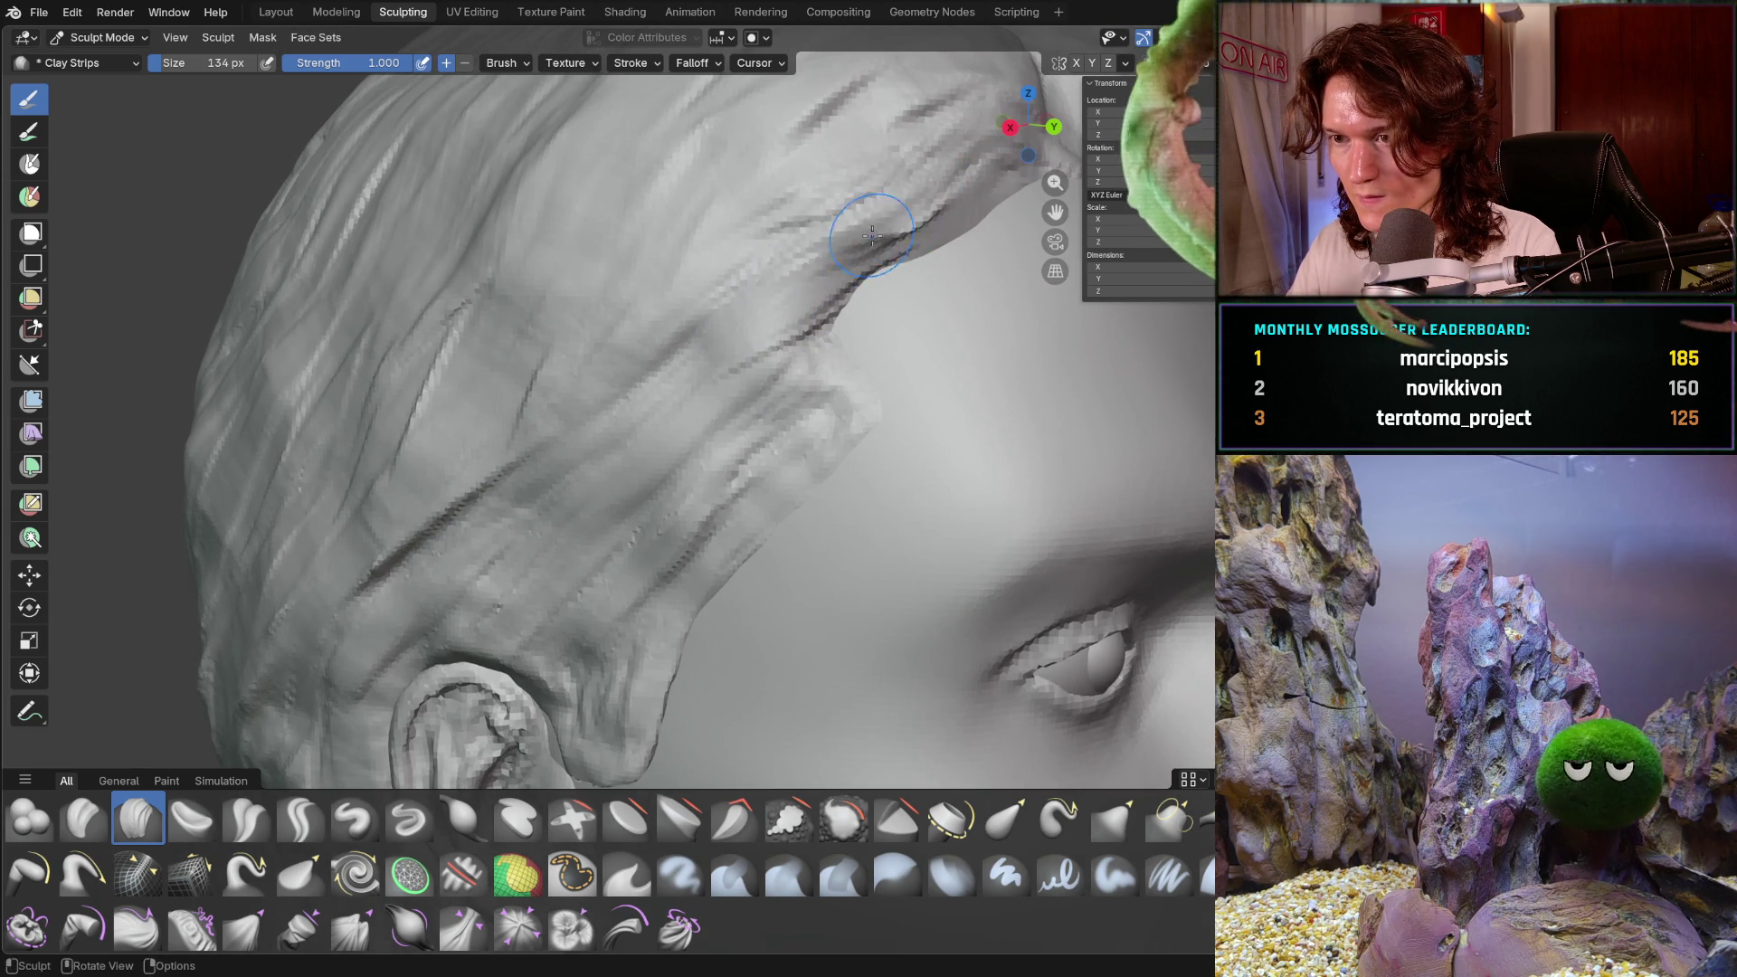
scroll(846, 269, down, 6)
mouse_move(846, 268)
middle_down()
mouse_move(835, 430)
mouse_move(946, 403)
middle_up()
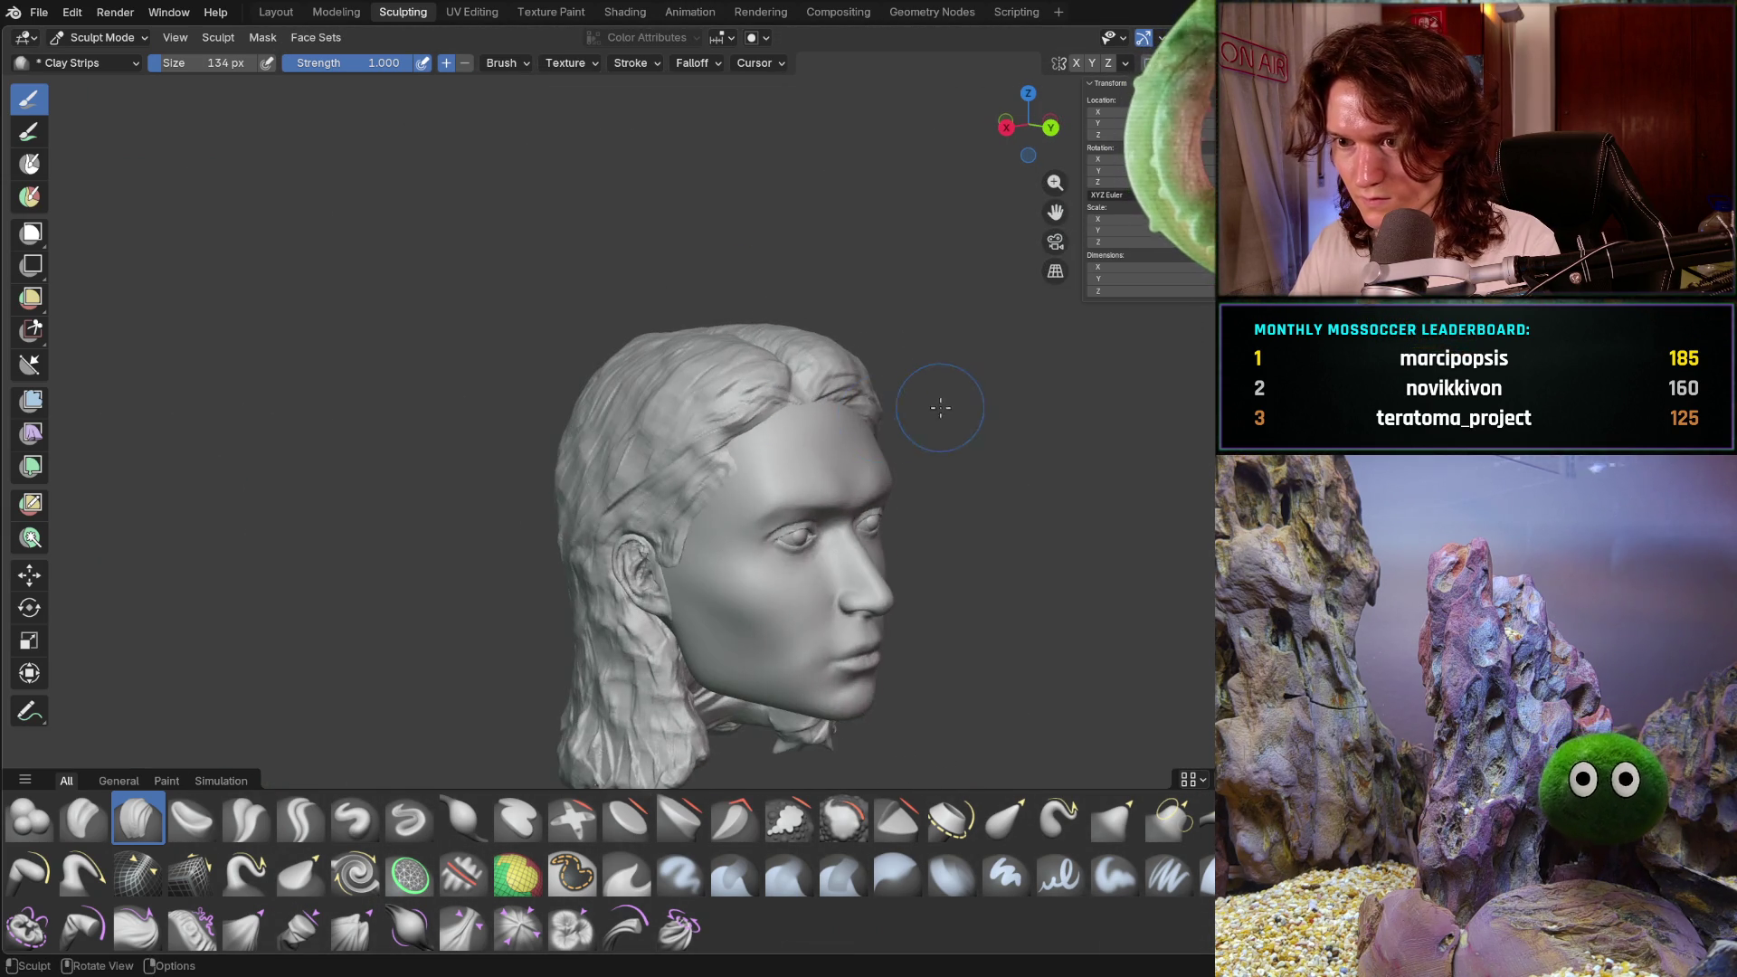
scroll(853, 351, up, 6)
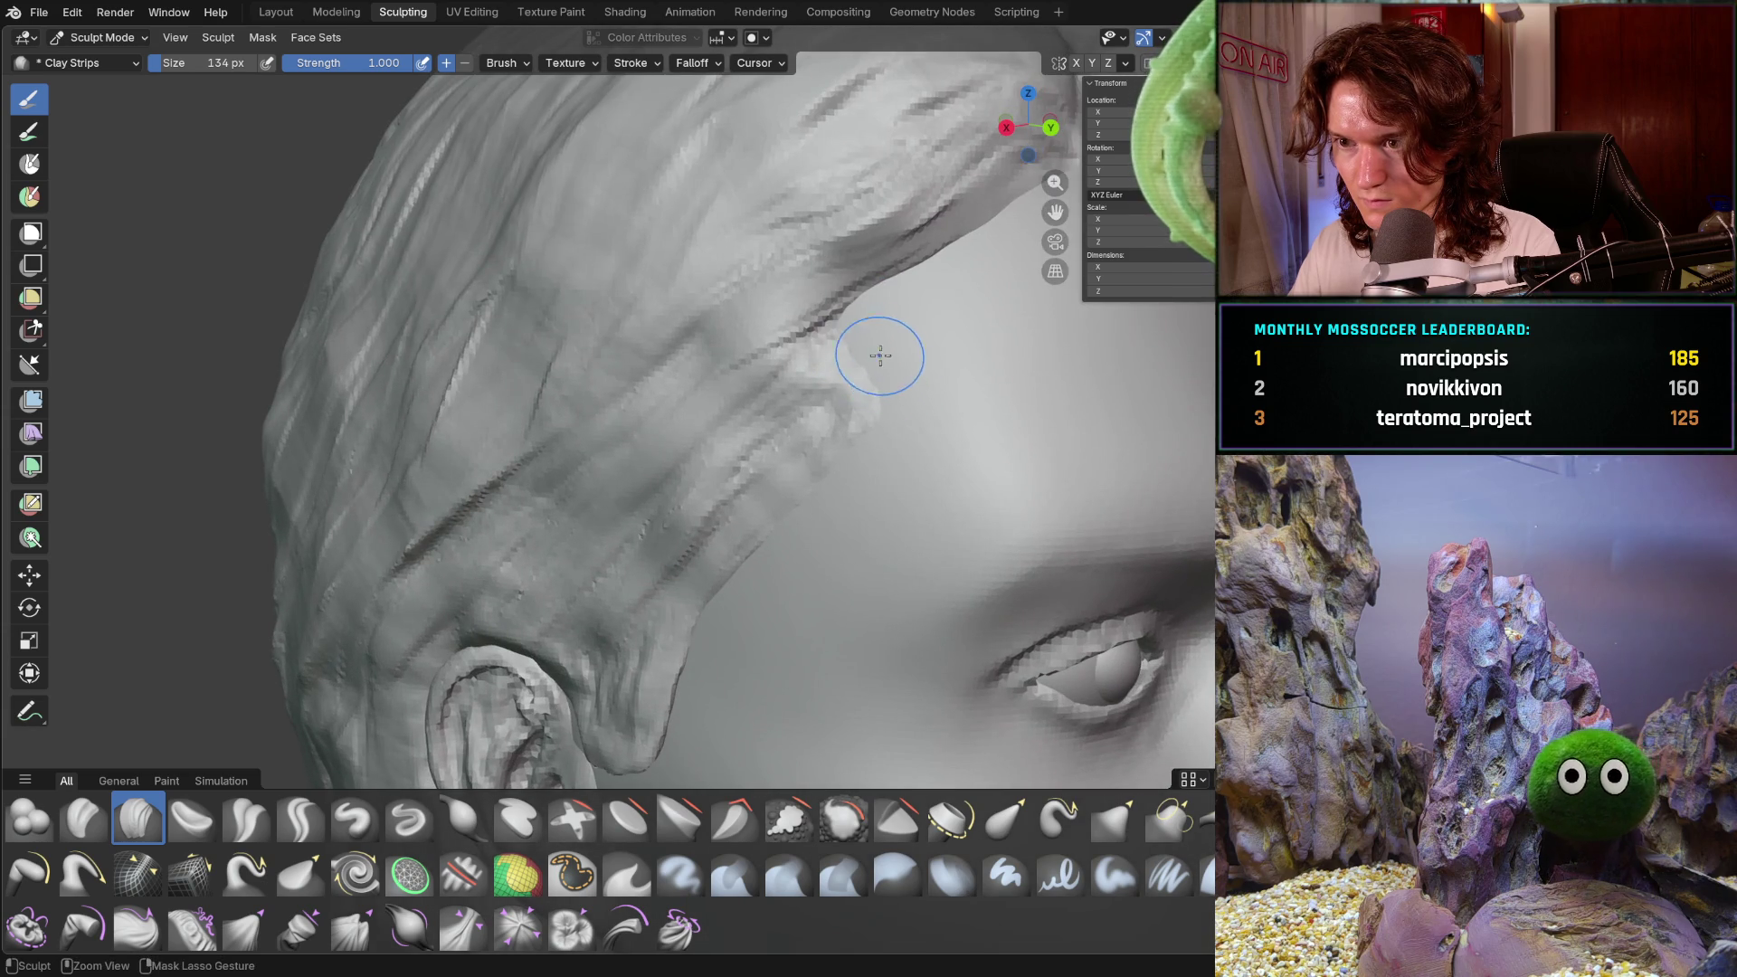
scroll(883, 358, up, 2)
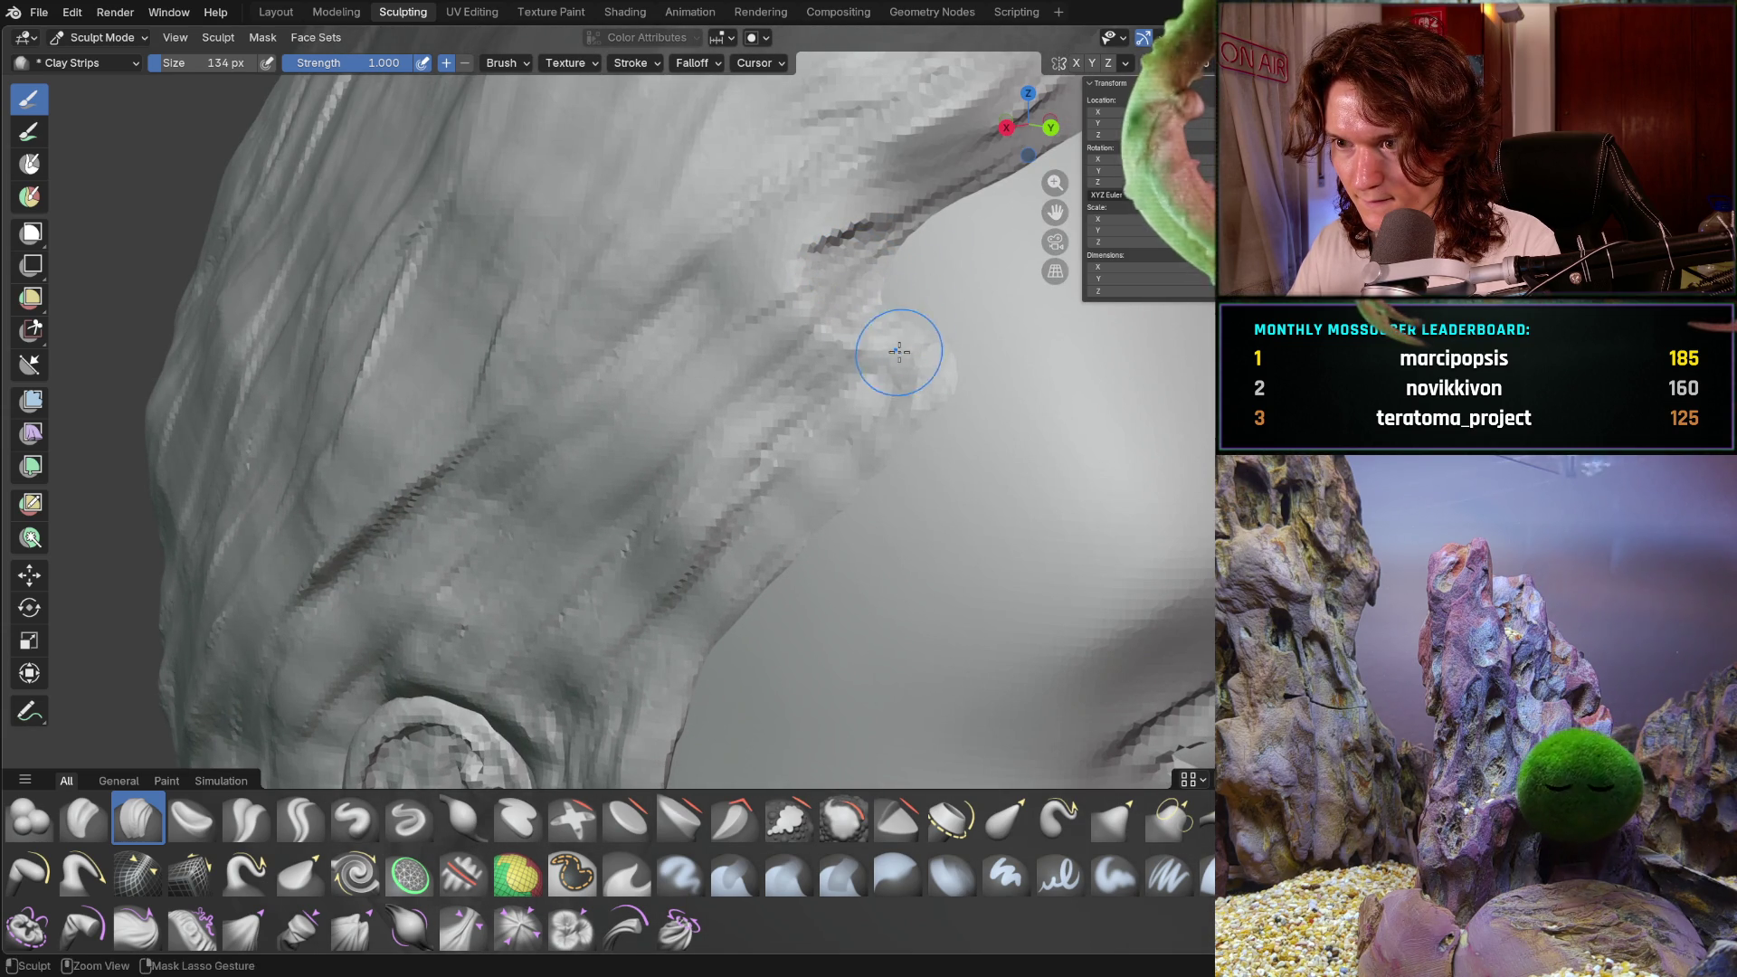
scroll(959, 326, down, 5)
scroll(946, 334, up, 5)
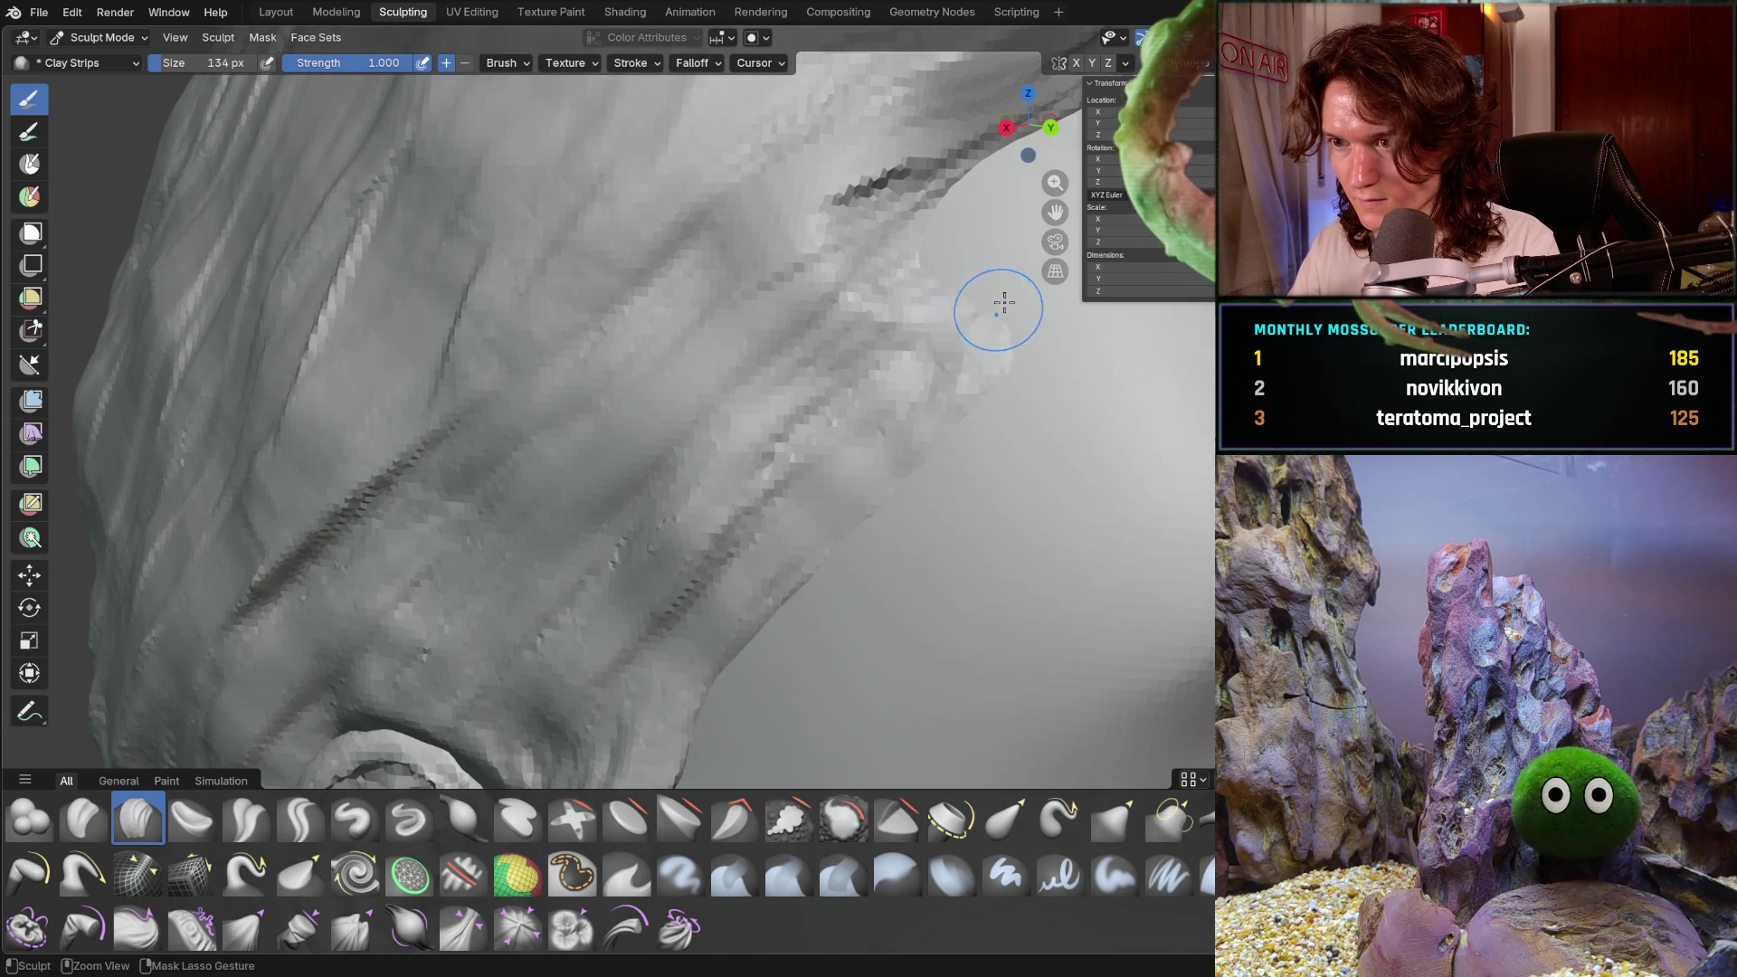
mouse_move(992, 310)
ctrl+middle_down()
mouse_move(900, 458)
mouse_move(822, 434)
mouse_move(823, 470)
mouse_move(904, 496)
mouse_move(758, 329)
mouse_move(769, 276)
ctrl+middle_up()
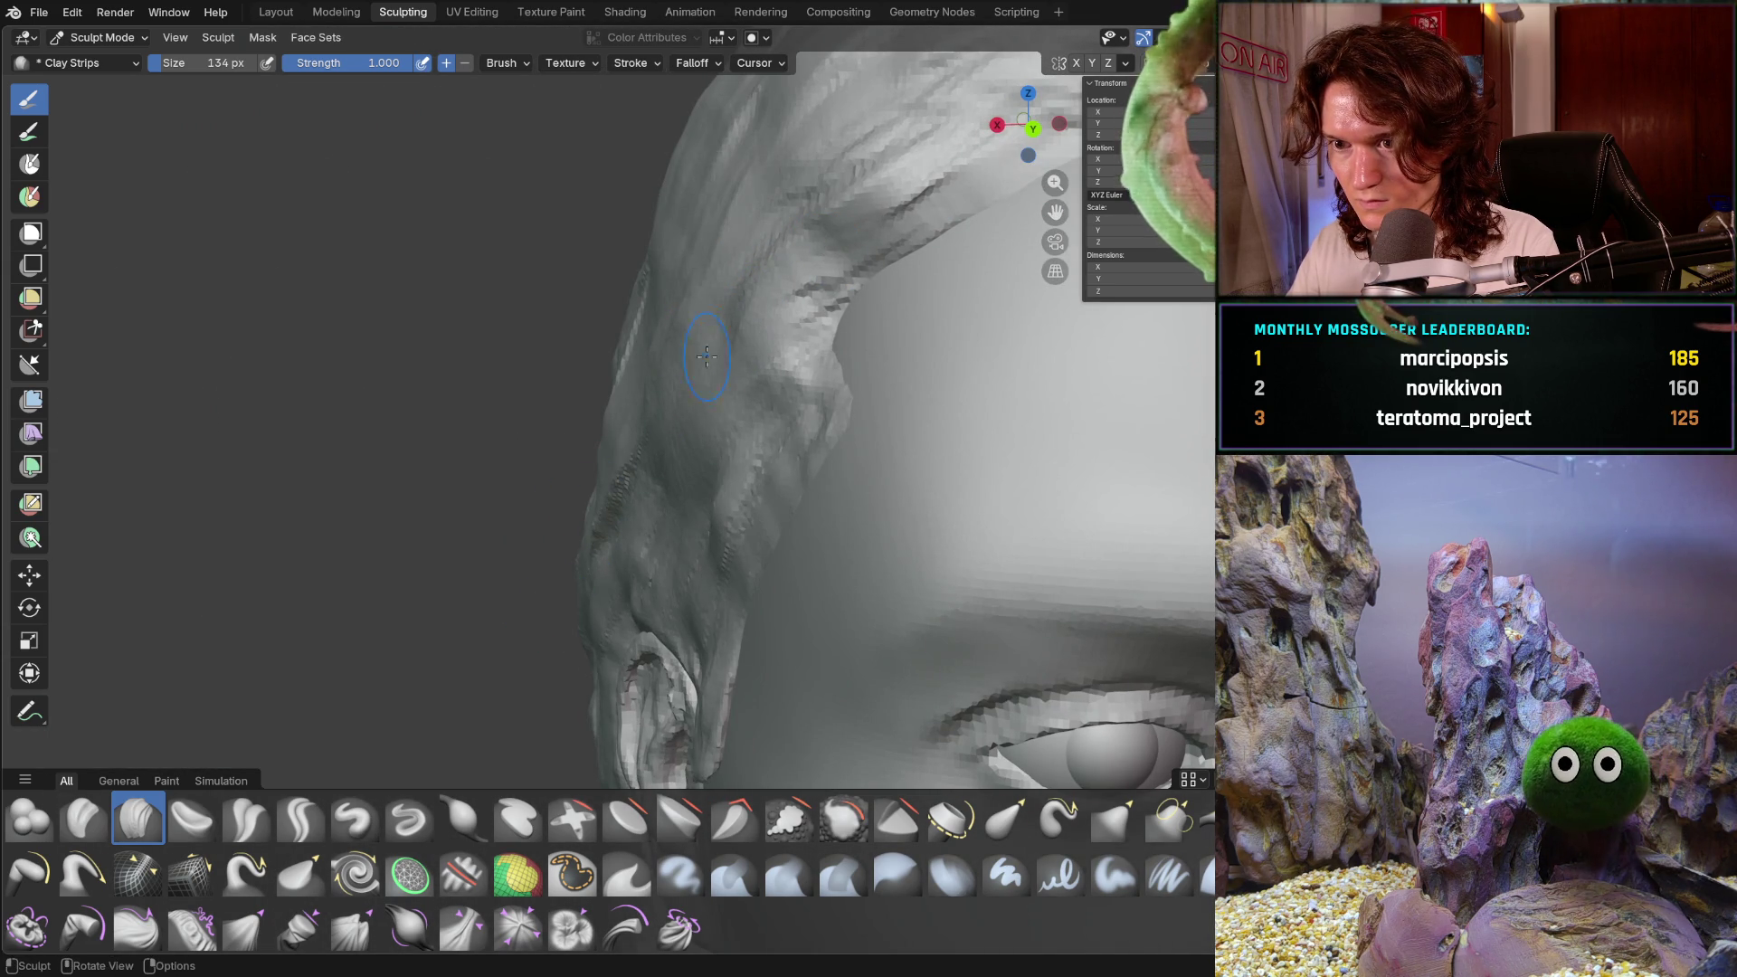
middle_drag(645, 399, 724, 353)
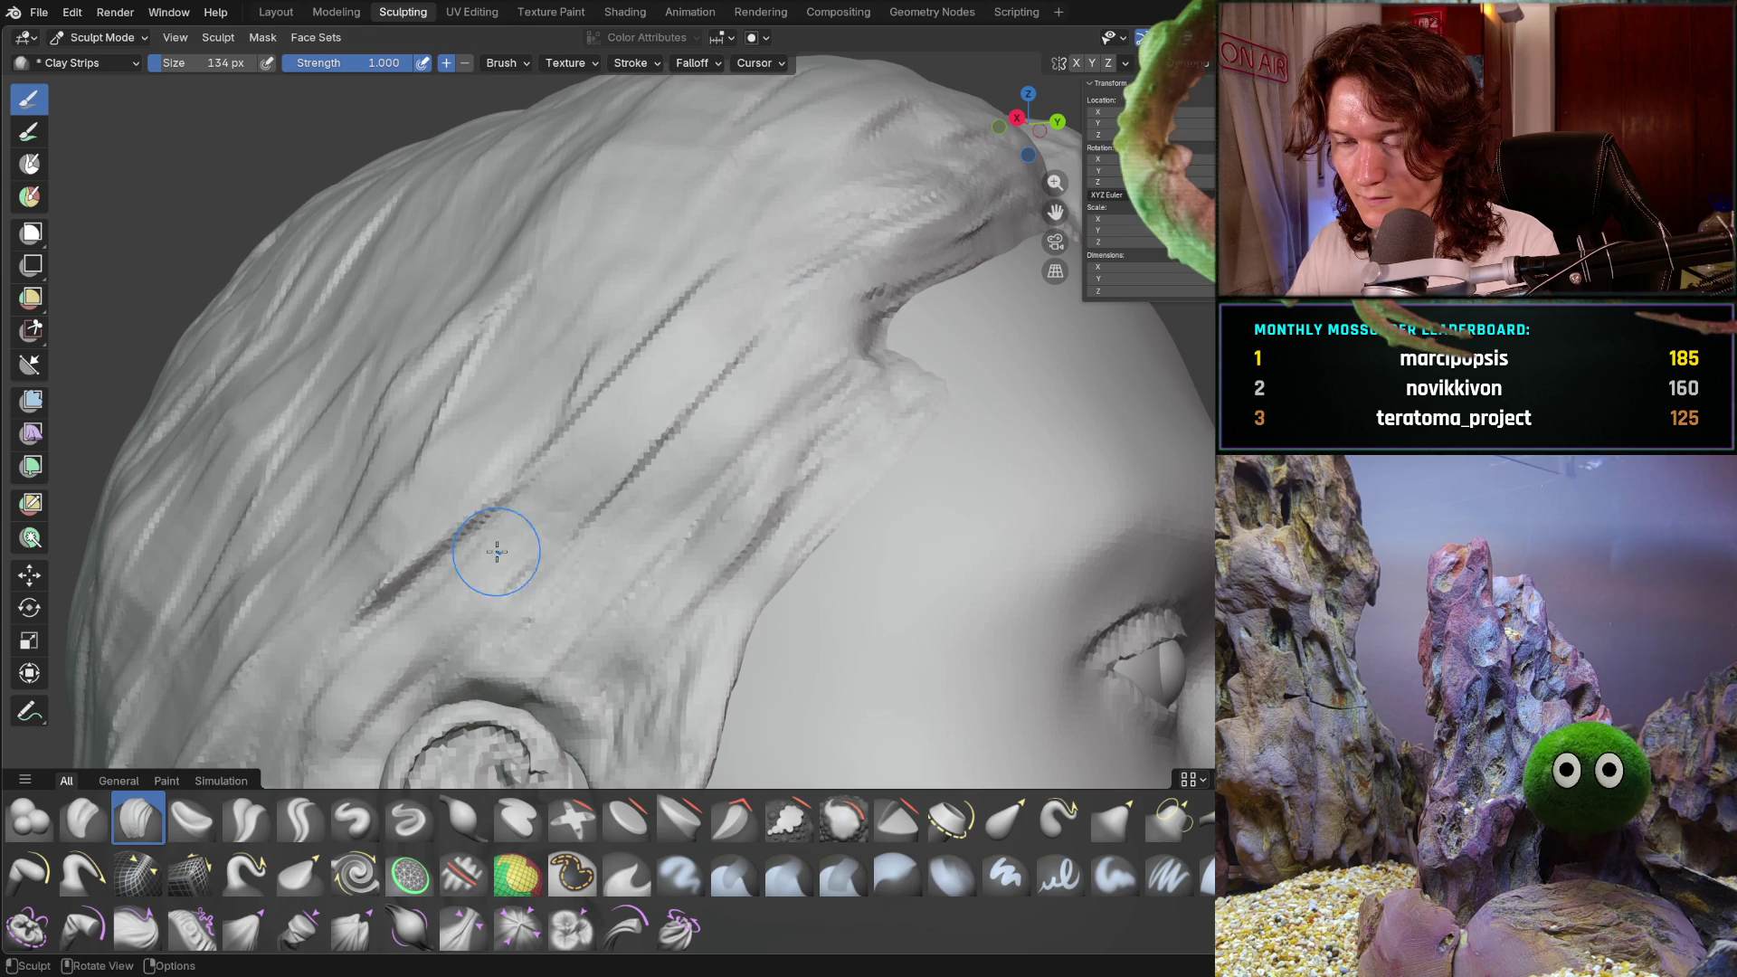
mouse_move(398, 624)
ctrl+middle_down()
mouse_move(466, 660)
mouse_move(613, 495)
mouse_move(575, 536)
ctrl+middle_up()
mouse_move(592, 688)
middle_down()
mouse_move(613, 588)
mouse_move(690, 419)
middle_up()
scroll(637, 559, down, 3)
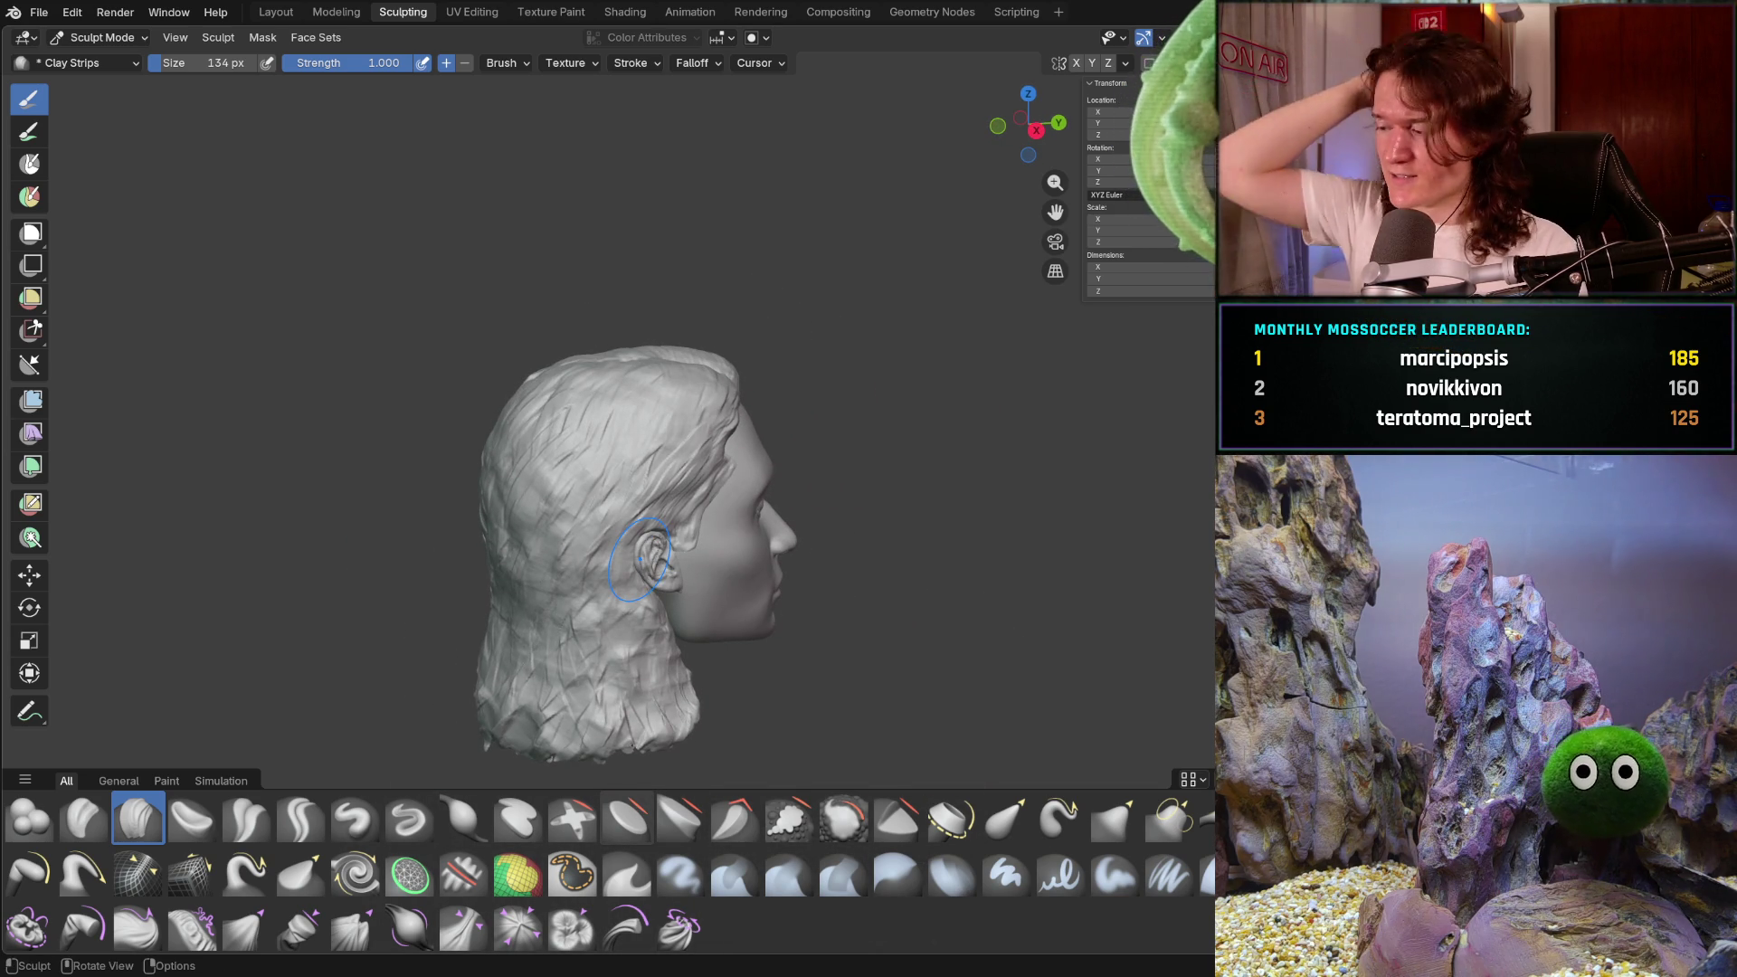
middle_drag(534, 435, 630, 488)
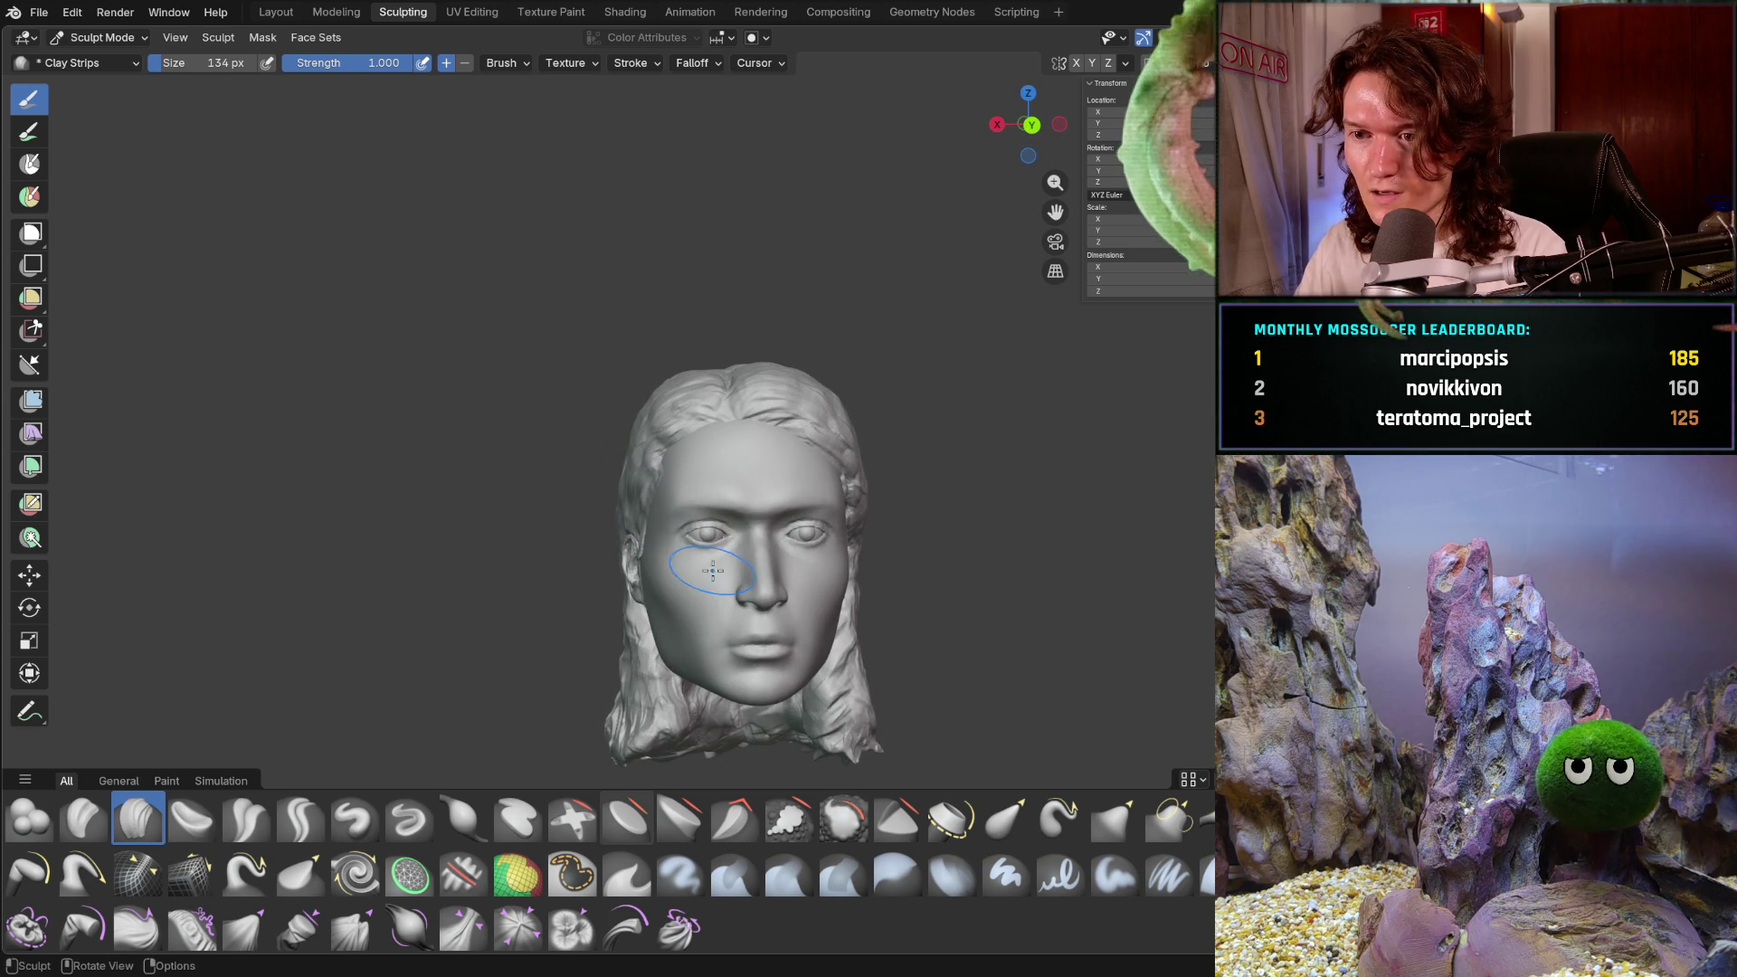
- Reshape the nostril and upper lip with the Grab brush at 174 px
mouse_move(732, 564)
middle_down()
mouse_move(624, 488)
mouse_move(669, 484)
mouse_move(669, 521)
mouse_move(543, 479)
middle_up()
scroll(613, 481, up, 8)
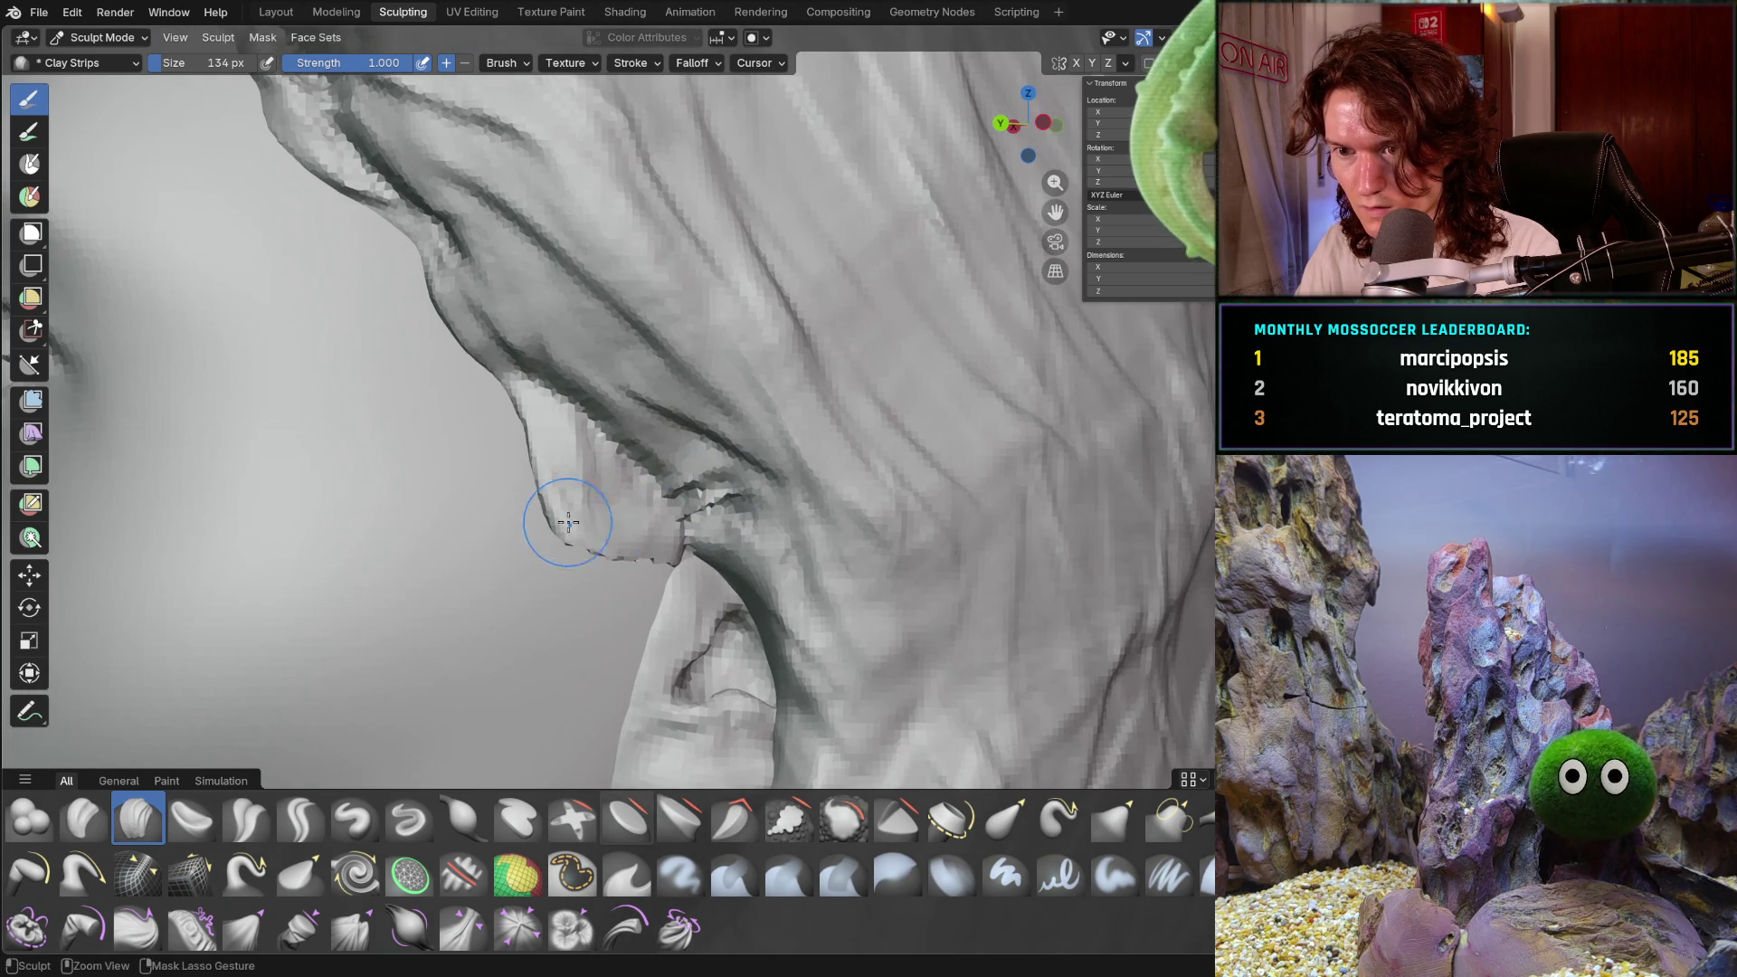
mouse_move(622, 571)
middle_down()
mouse_move(621, 534)
mouse_move(535, 534)
mouse_move(601, 512)
middle_up()
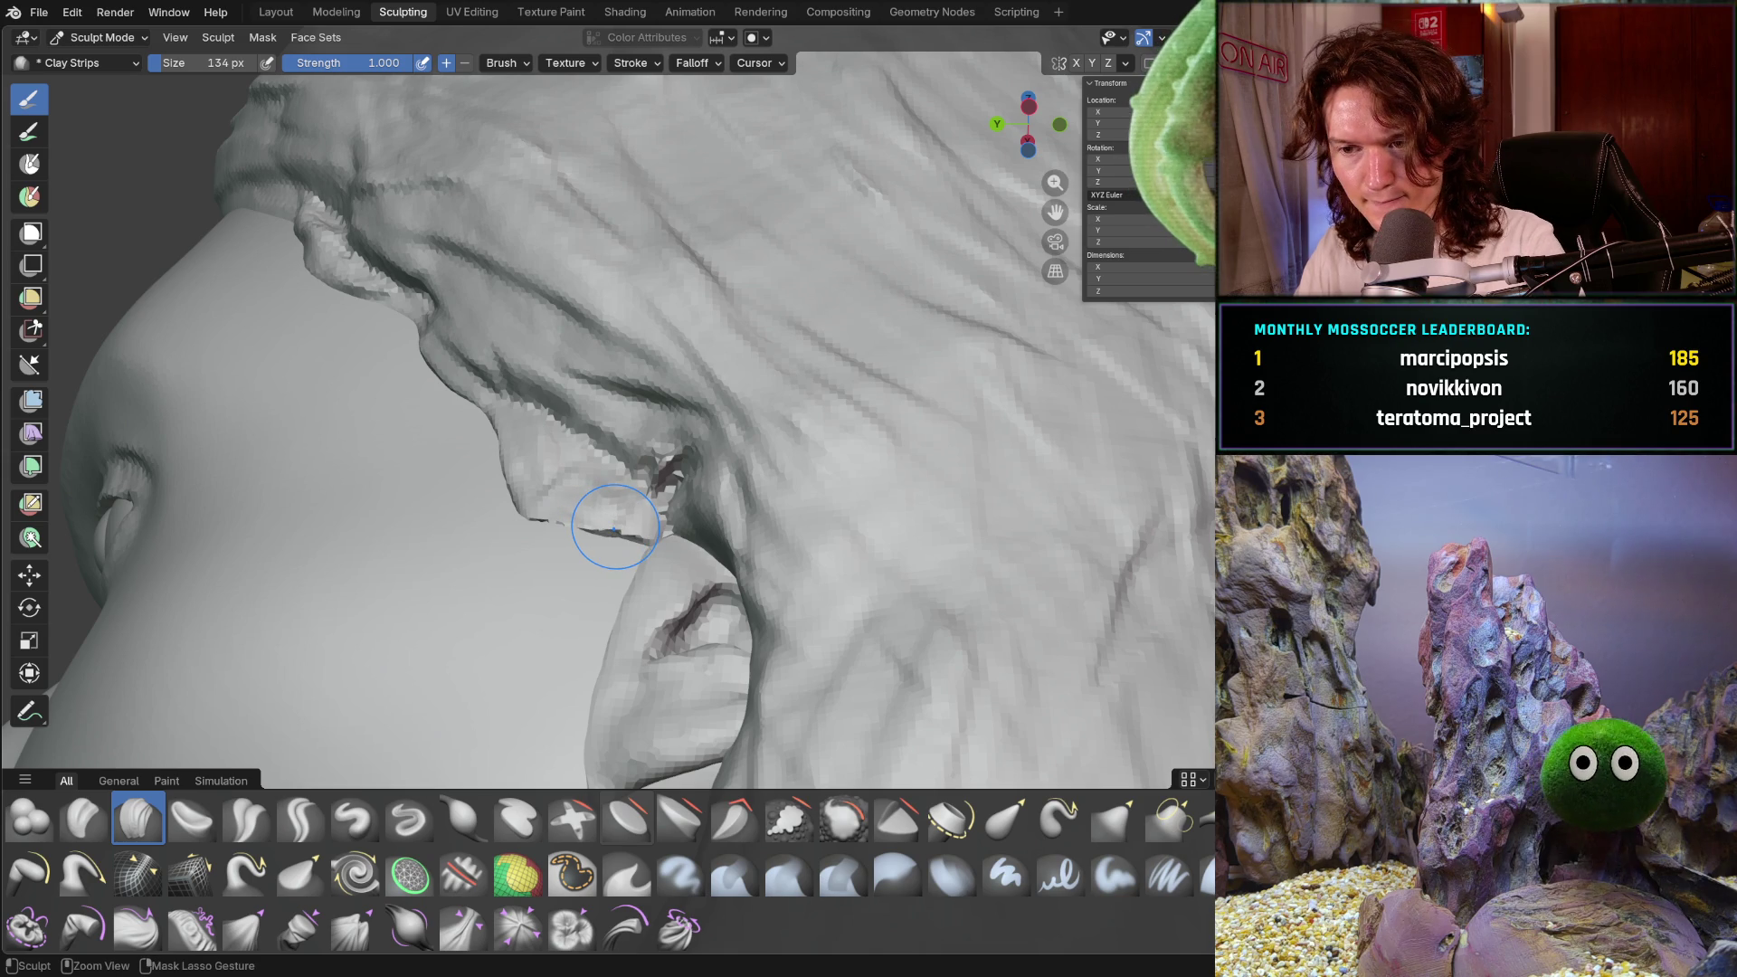
mouse_move(553, 536)
middle_down()
mouse_move(568, 518)
mouse_move(518, 389)
mouse_move(534, 355)
mouse_move(493, 434)
middle_up()
key(g)
mouse_move(541, 360)
mouse_down()
mouse_move(542, 308)
mouse_move(485, 361)
mouse_move(522, 361)
mouse_move(446, 356)
mouse_move(495, 314)
mouse_up()
key(f)
click(479, 358)
middle_drag(520, 383, 564, 348)
mouse_move(478, 359)
mouse_down()
mouse_move(557, 321)
mouse_move(571, 335)
mouse_up()
middle_drag(522, 369, 498, 364)
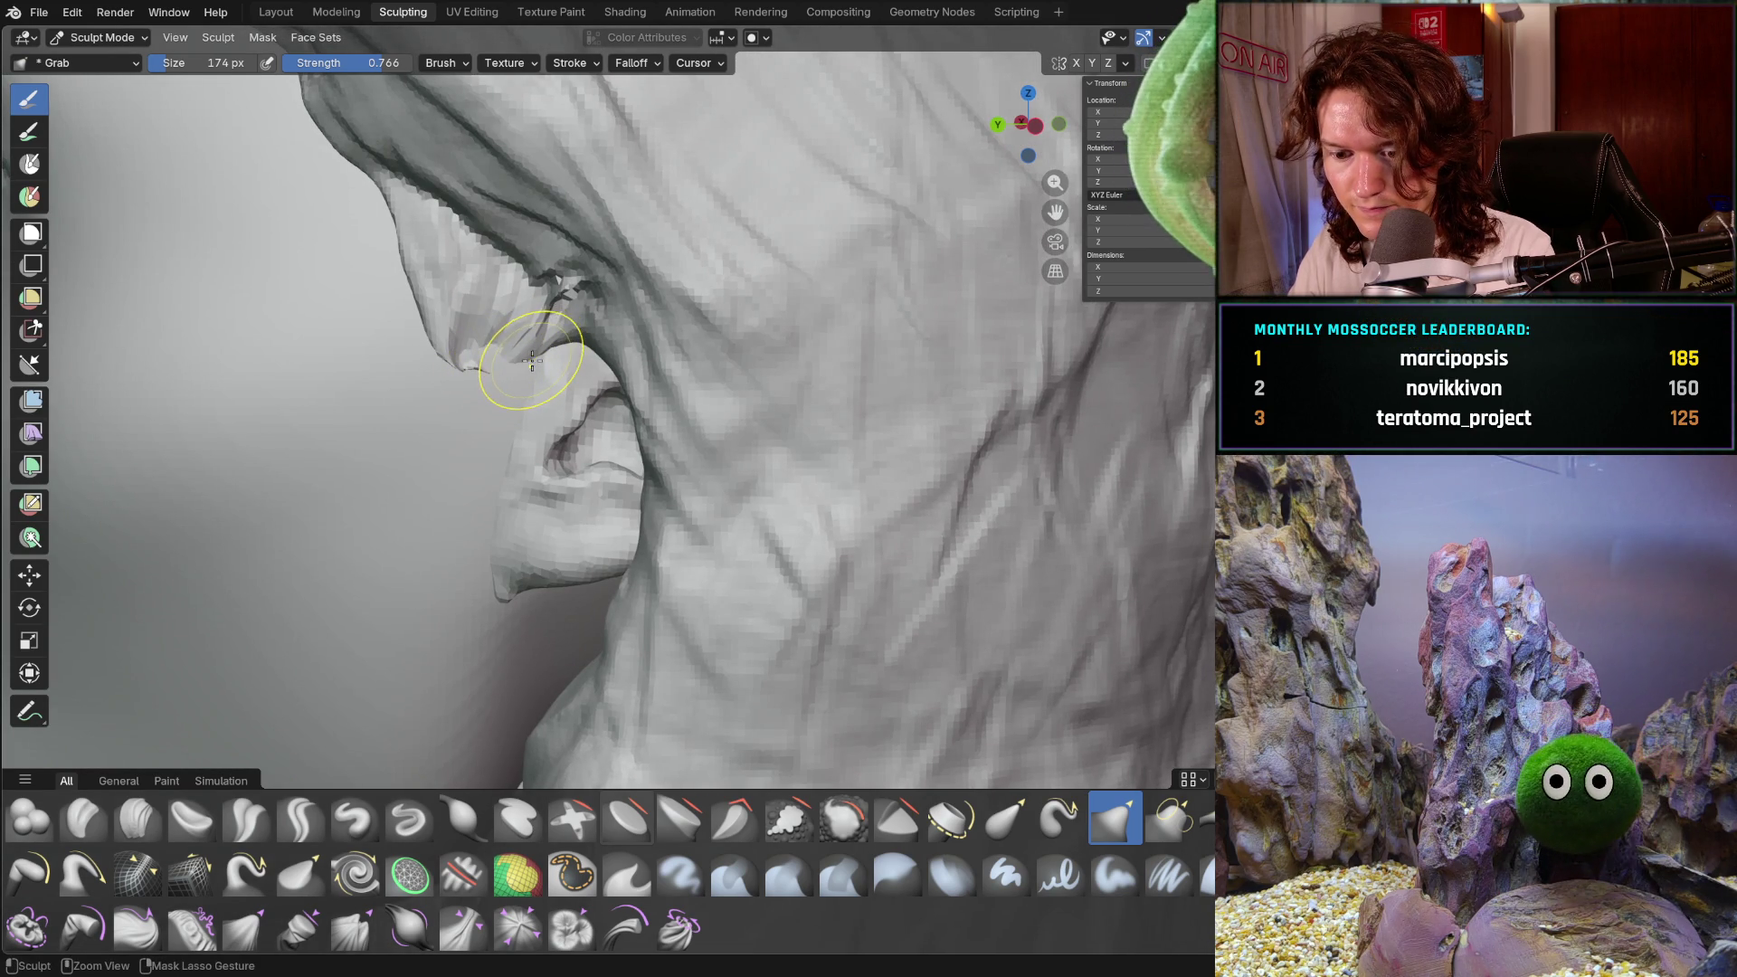
drag(534, 367, 550, 359)
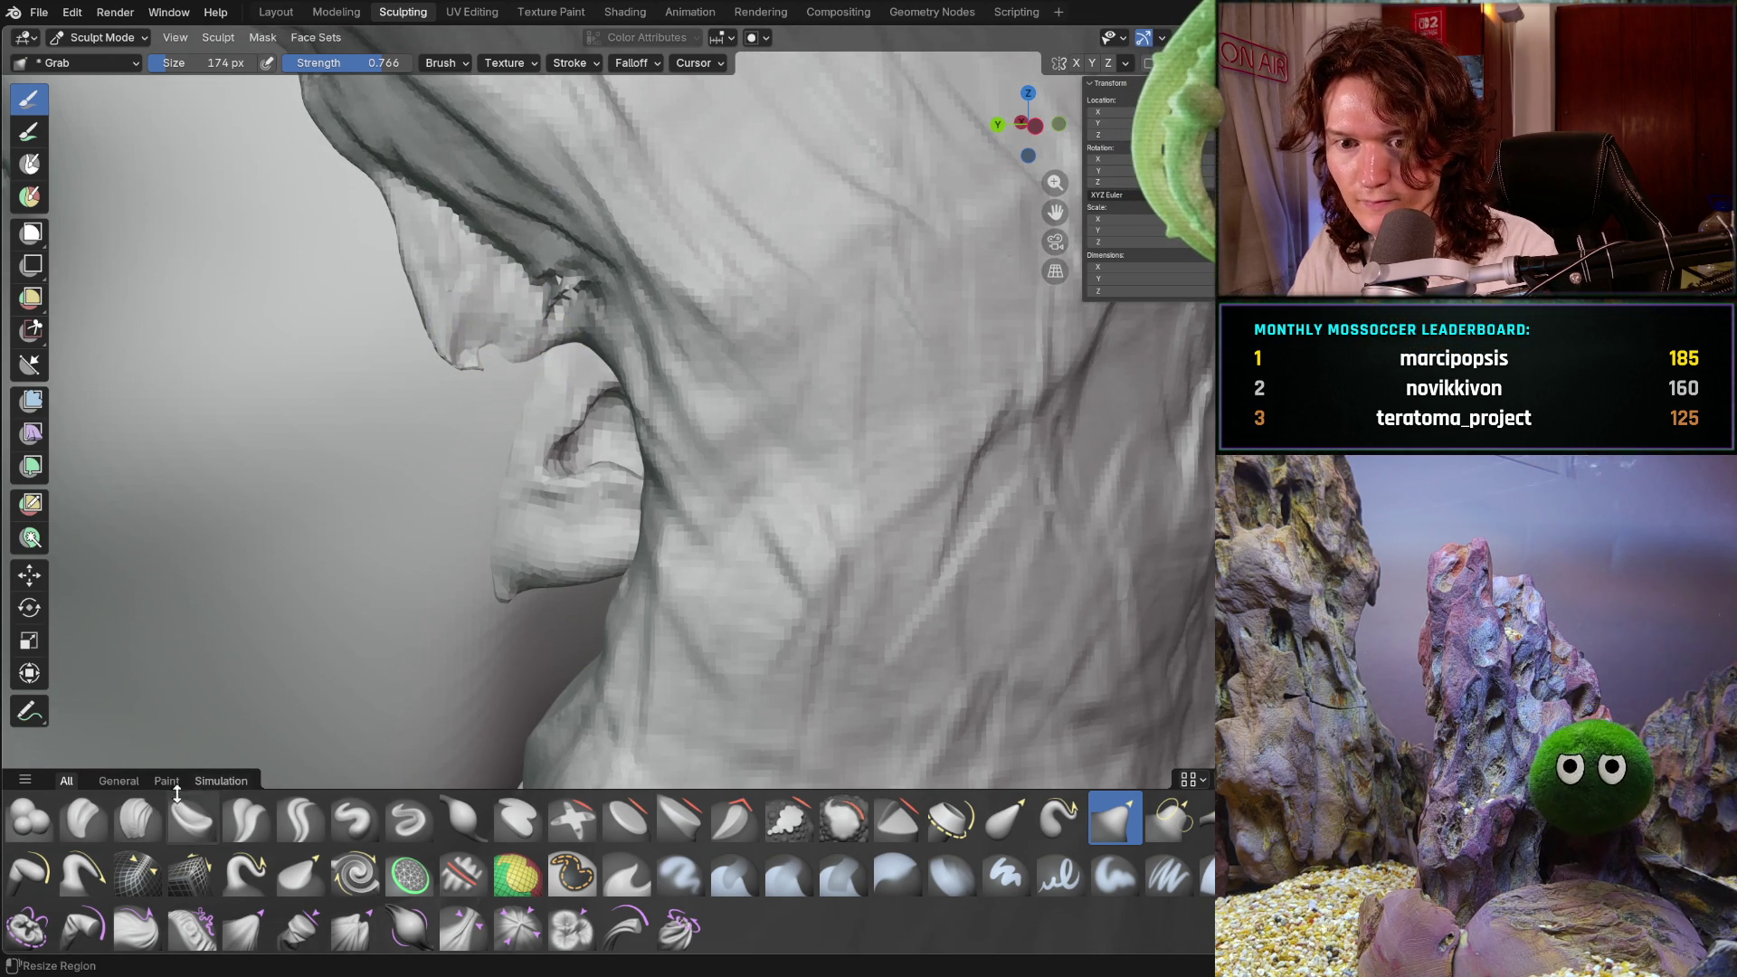
- Sculpt along the nose edge with Clay Strips at 66 px, then zoom out
click(138, 817)
key(f)
click(417, 480)
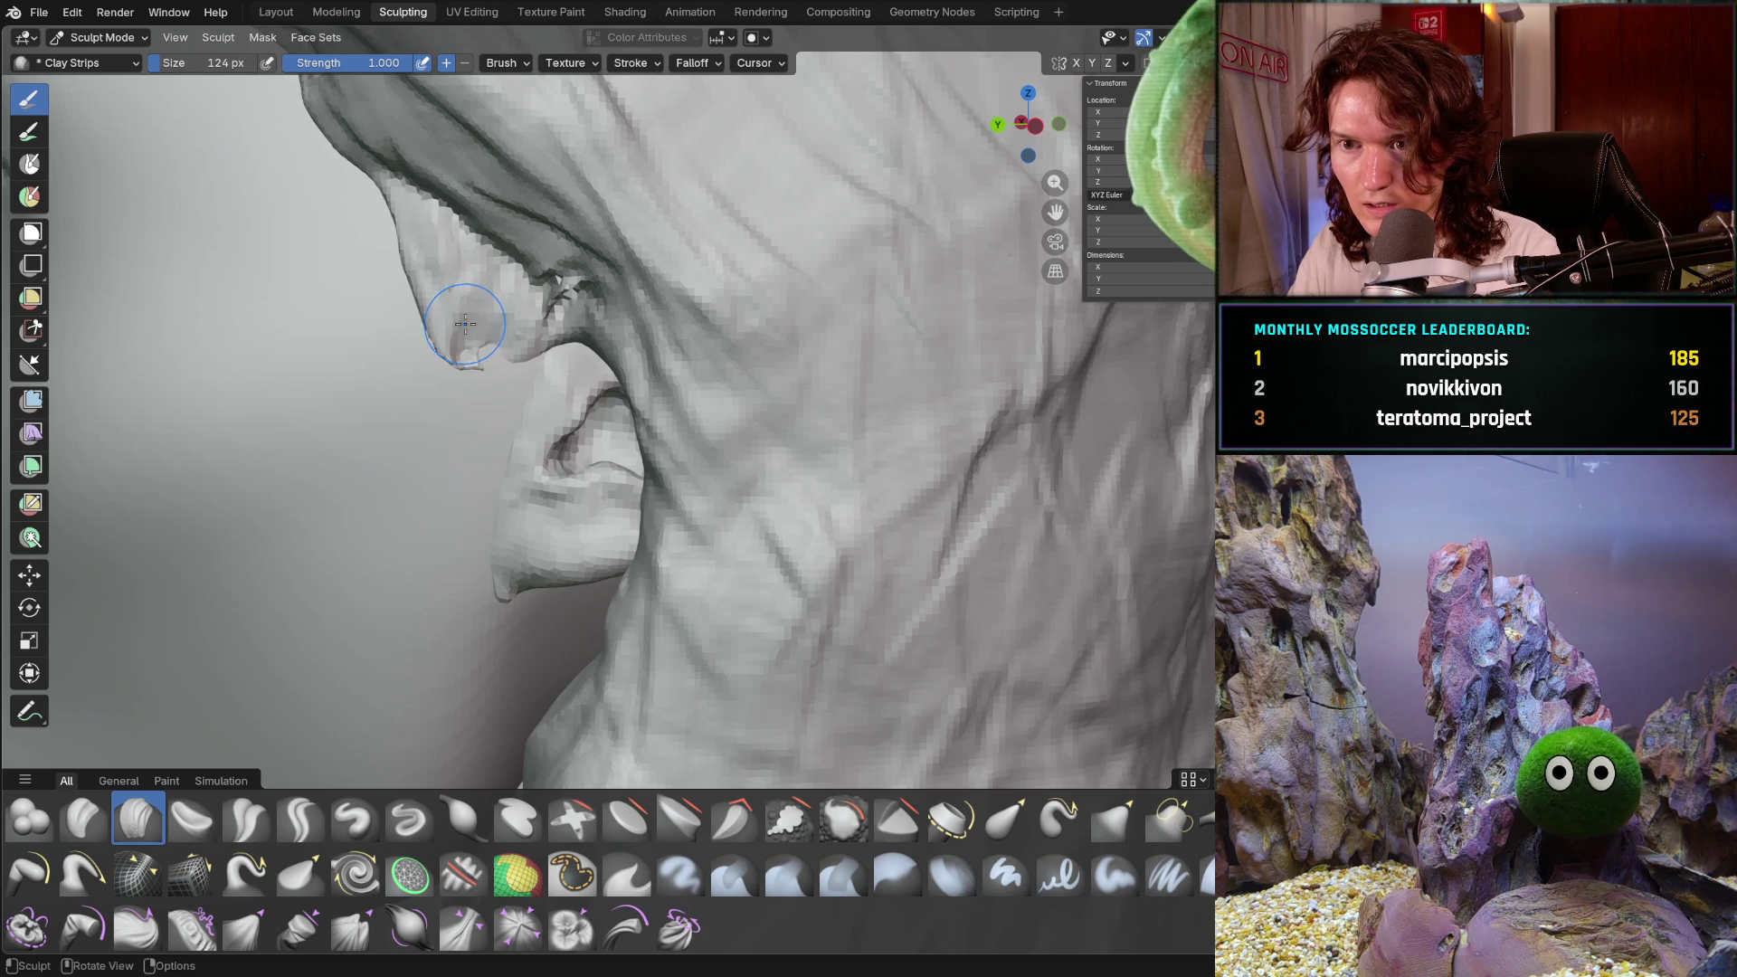
key(f)
click(512, 356)
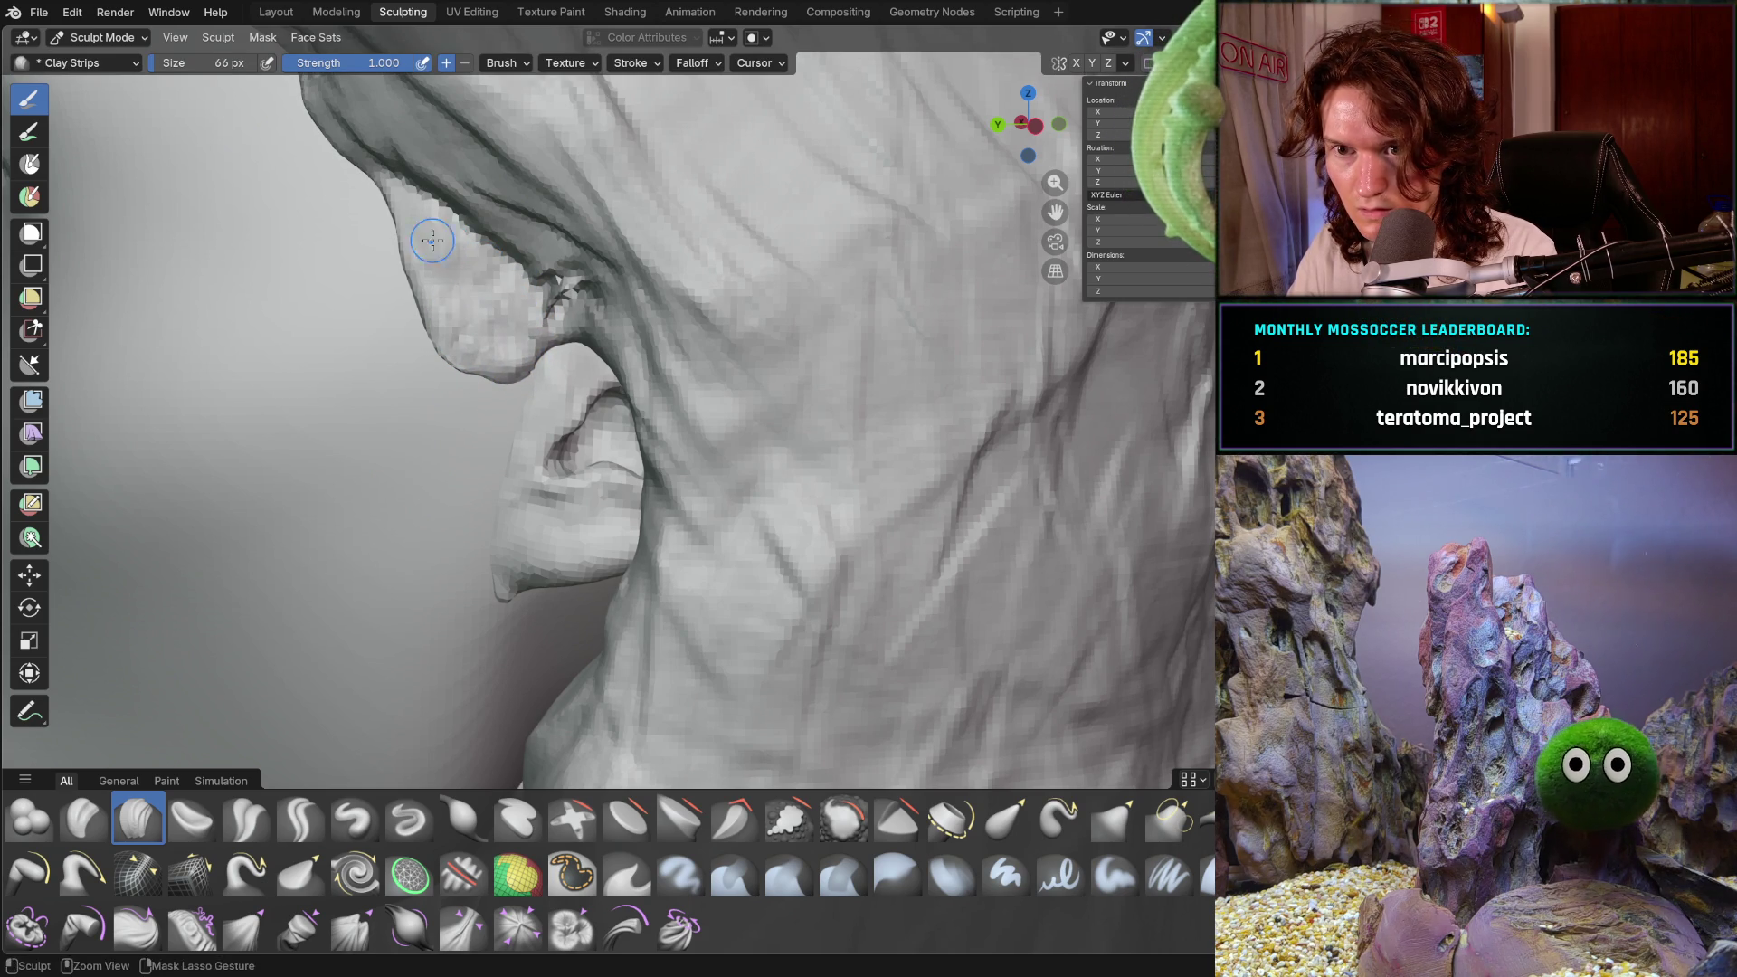
mouse_move(396, 250)
mouse_down()
mouse_move(446, 329)
mouse_move(529, 363)
mouse_move(551, 318)
mouse_up()
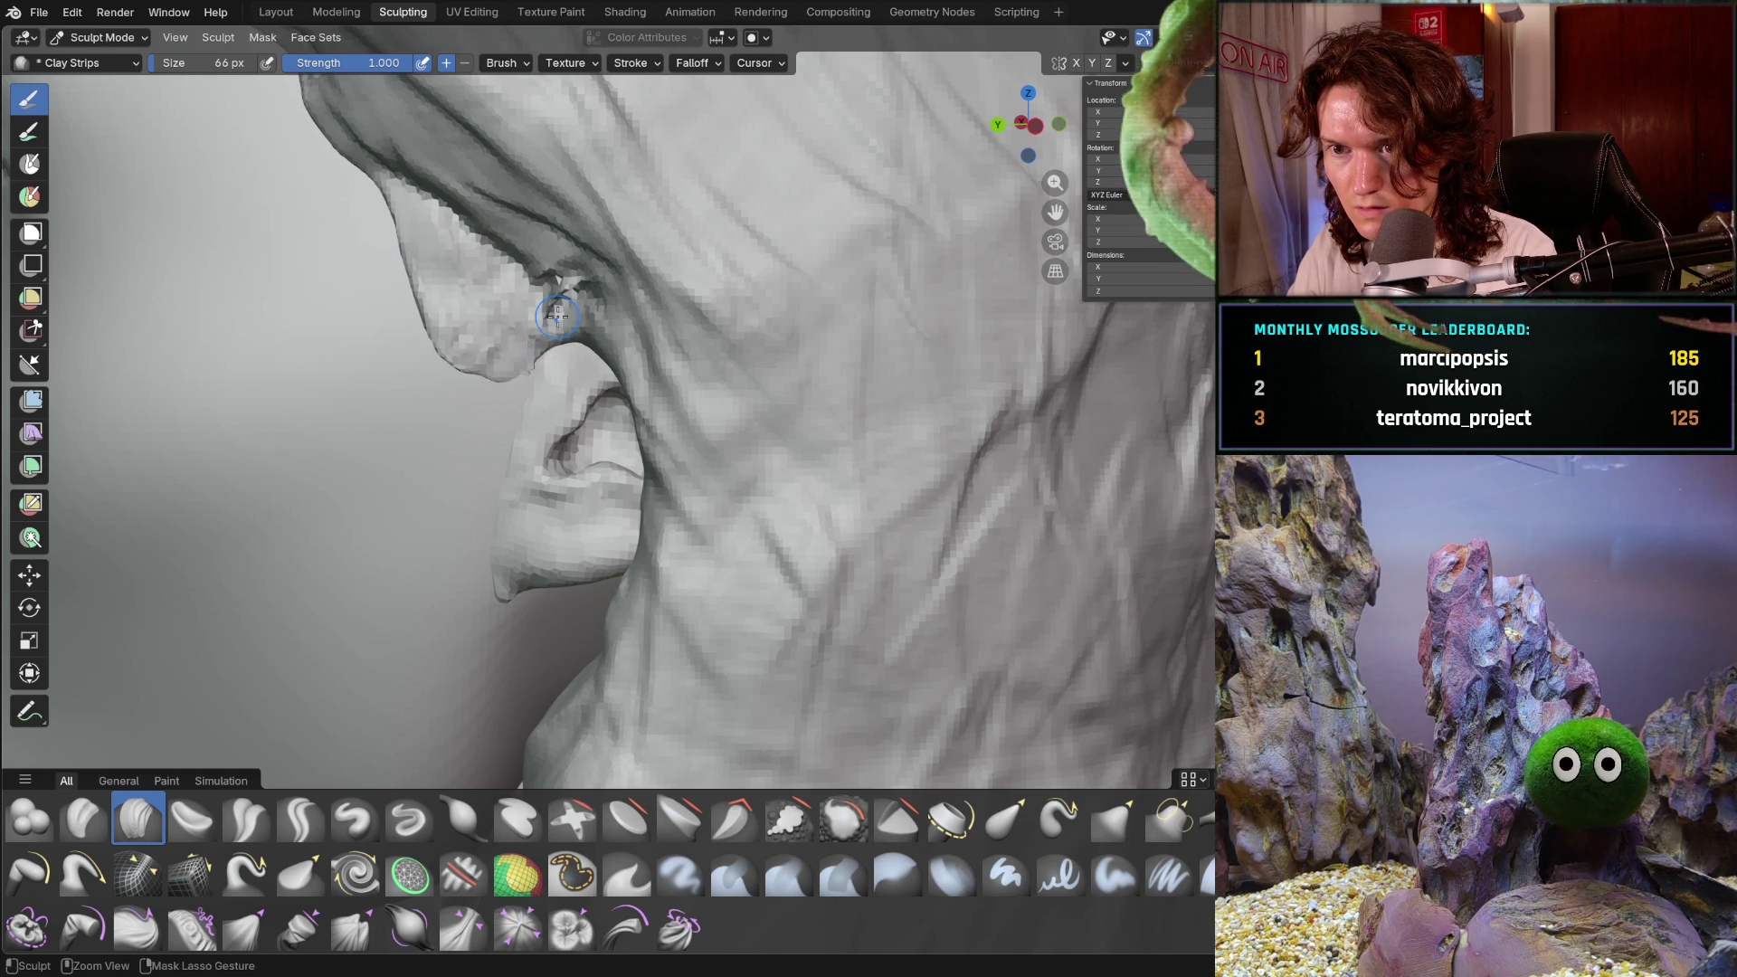
scroll(641, 250, down, 8)
mouse_move(516, 391)
middle_down()
mouse_move(793, 451)
mouse_move(904, 422)
middle_up()
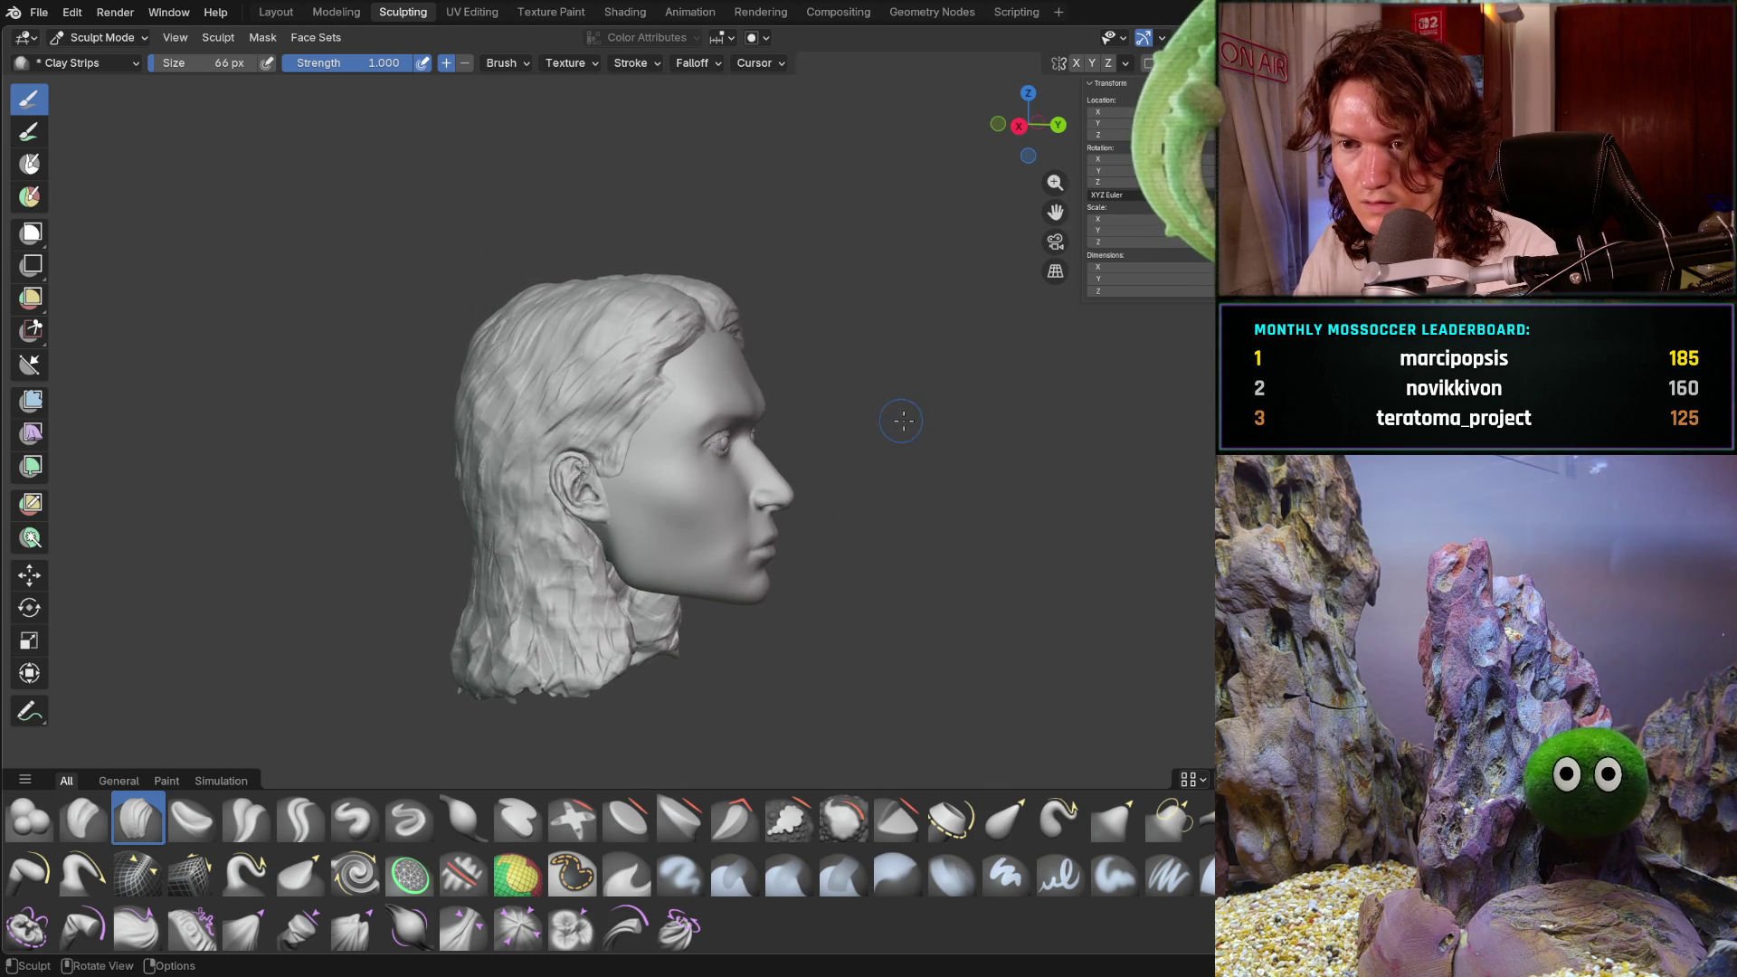
scroll(588, 484, up, 8)
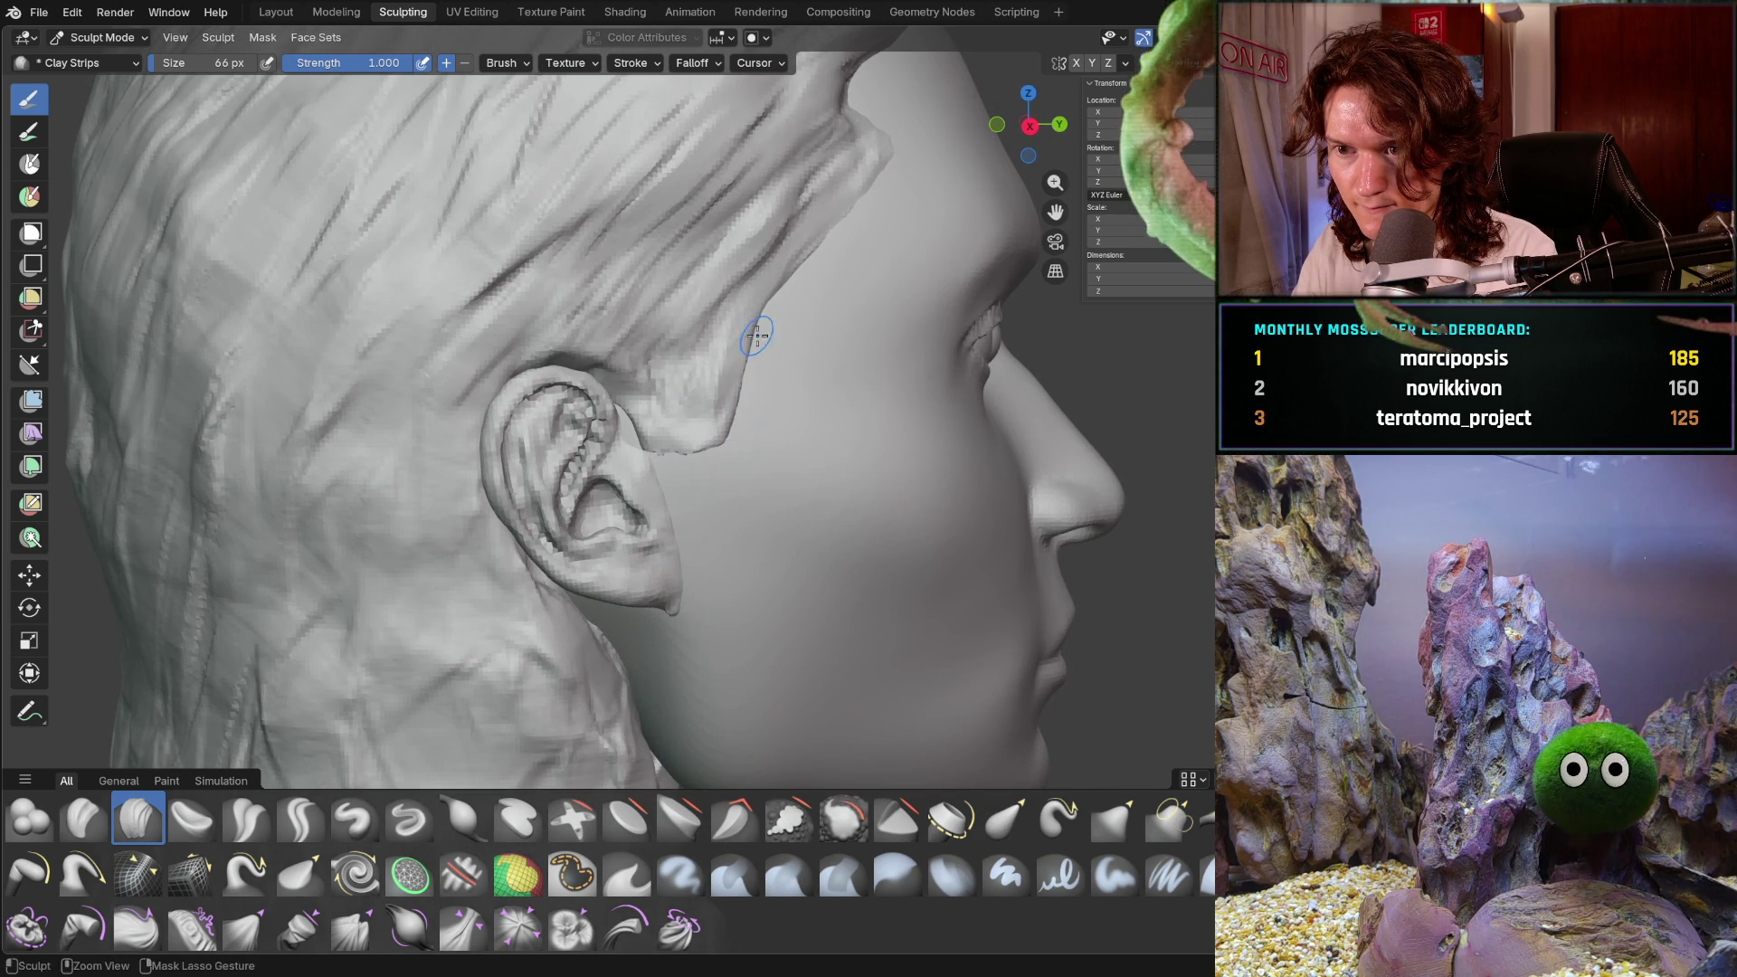
ctrl+middle_drag(783, 272, 689, 415)
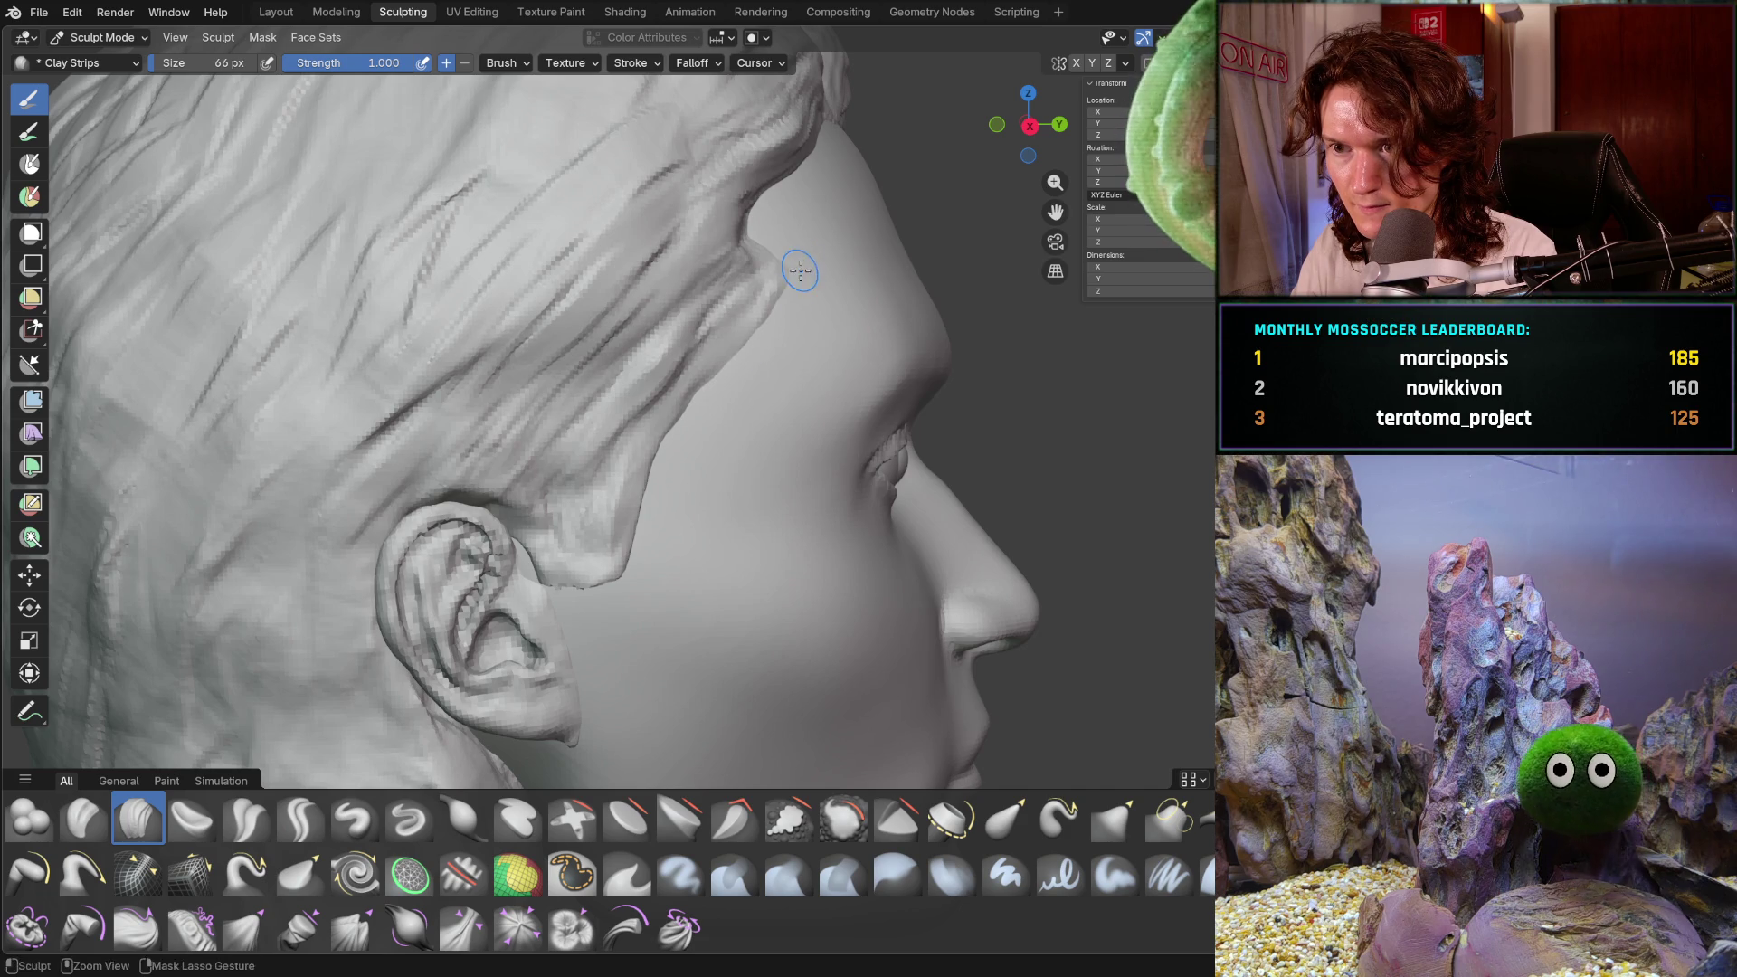
scroll(876, 236, down, 6)
mouse_move(815, 271)
middle_down()
mouse_move(640, 384)
mouse_move(672, 353)
middle_up()
scroll(672, 353, down, 3)
mouse_move(628, 426)
middle_down()
mouse_move(636, 484)
mouse_move(829, 458)
mouse_move(720, 489)
mouse_move(601, 446)
mouse_move(659, 485)
mouse_move(682, 538)
mouse_move(776, 369)
mouse_move(749, 455)
mouse_move(736, 395)
mouse_move(761, 445)
middle_up()
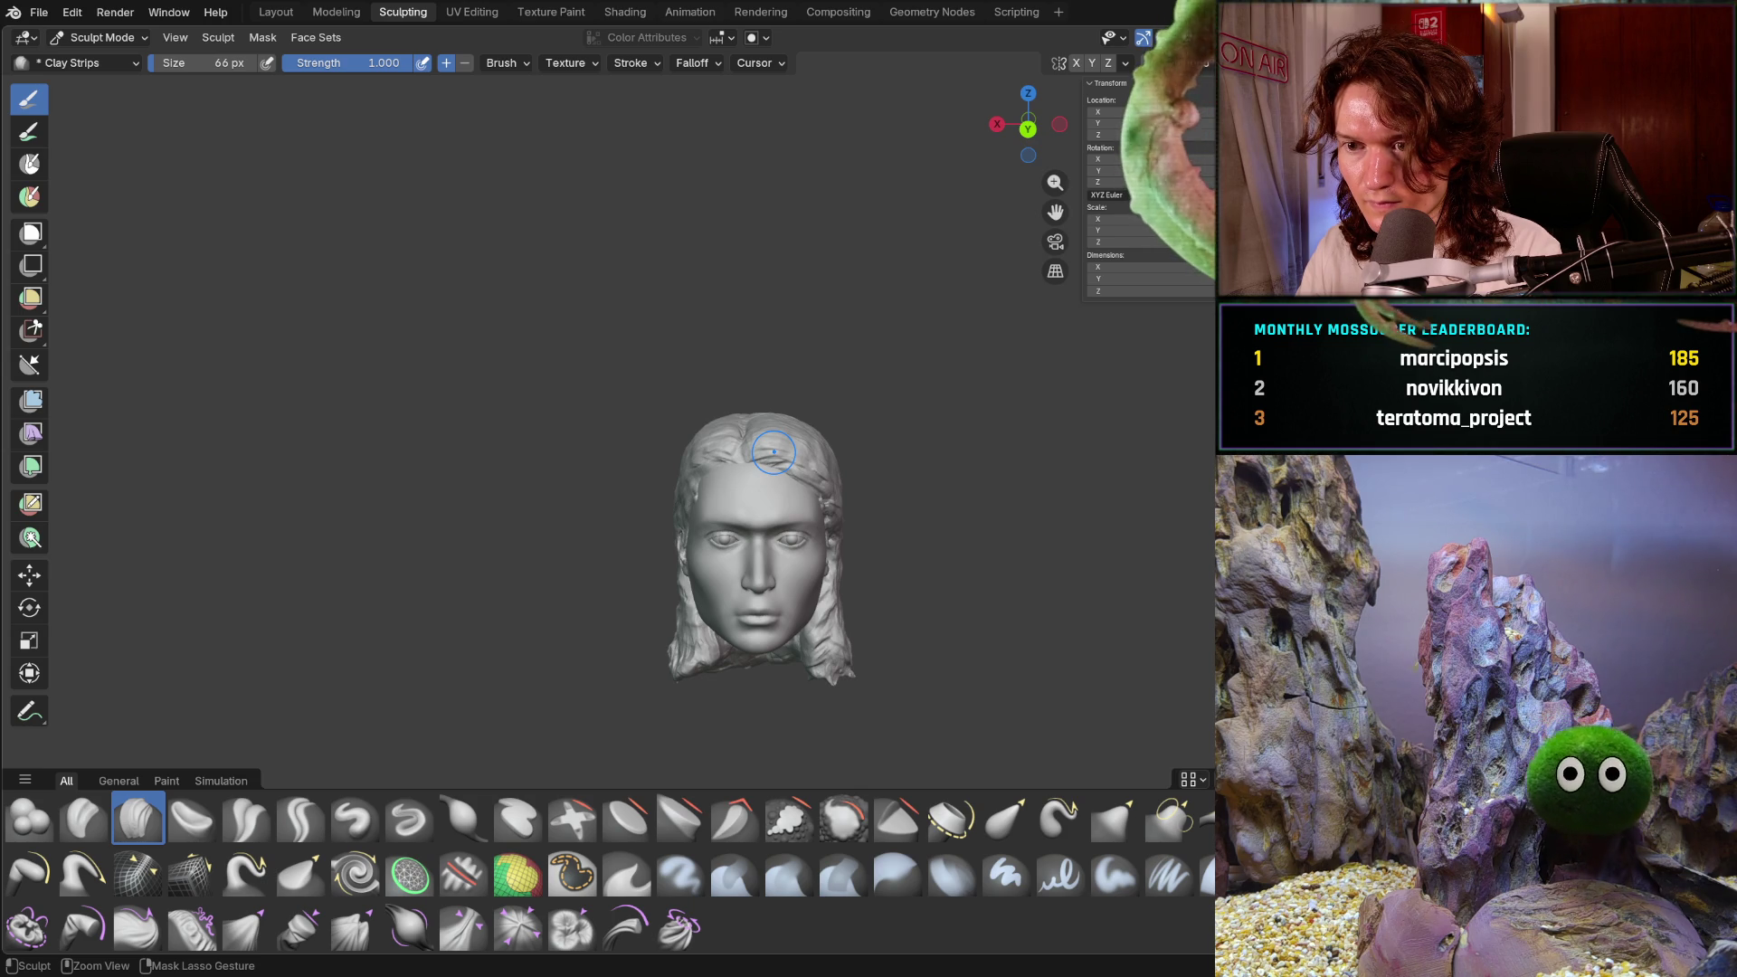
key(shift)
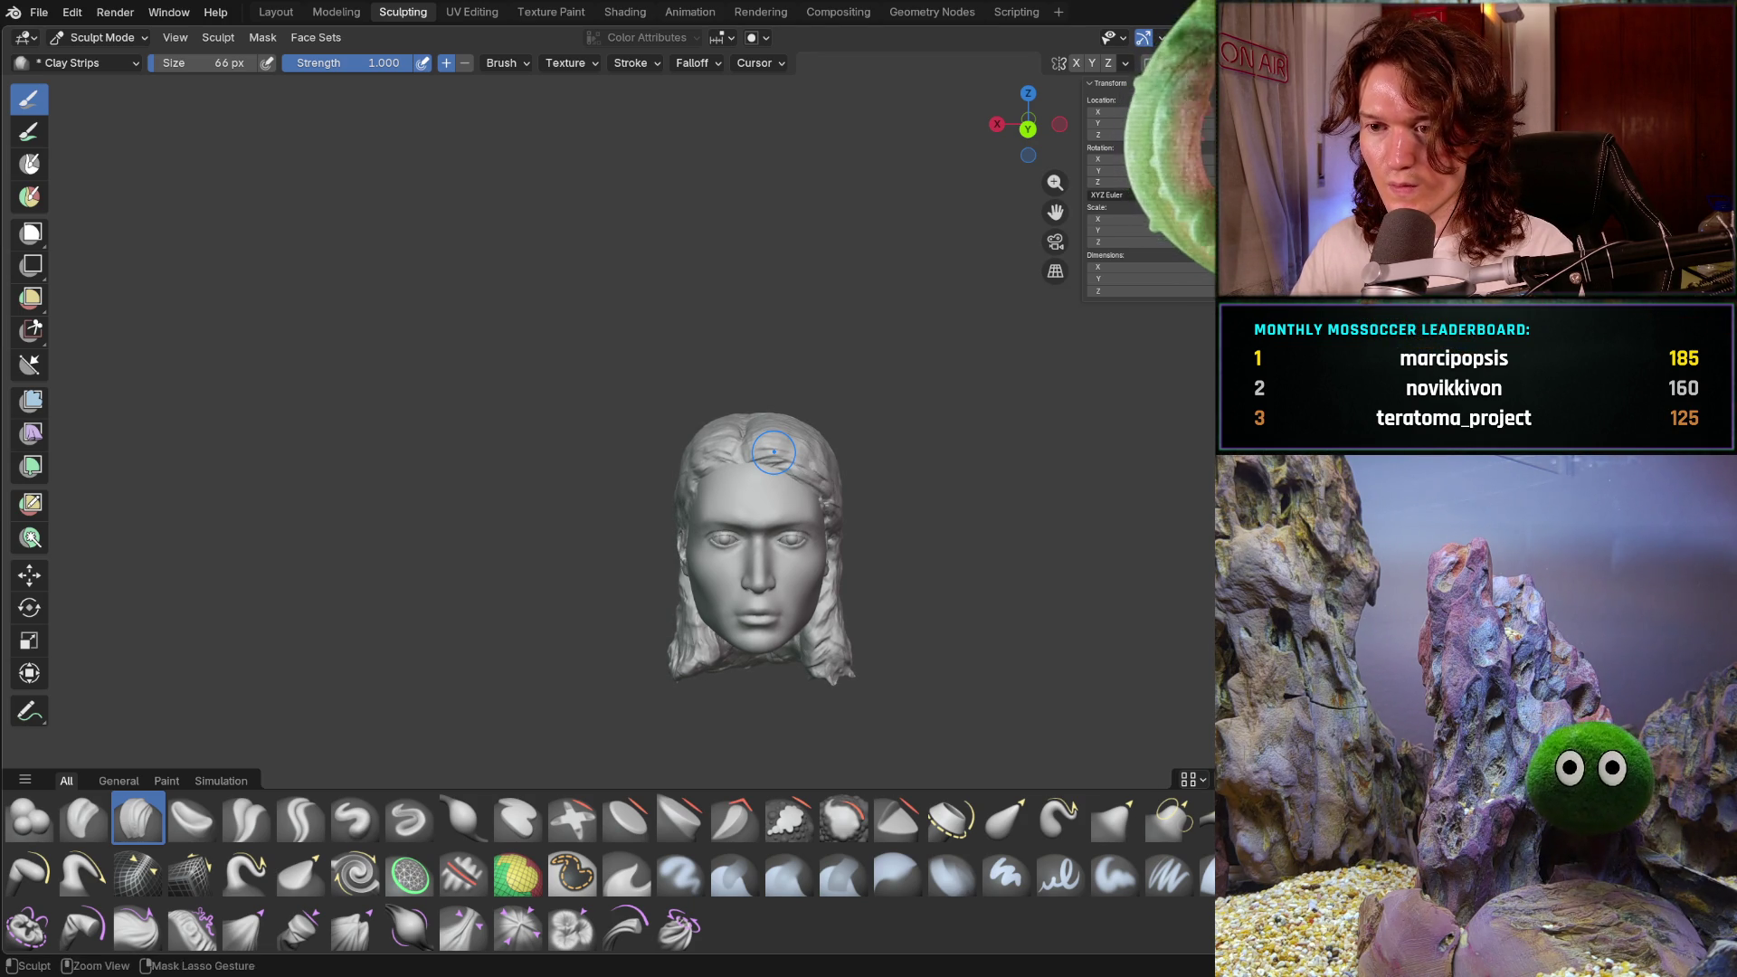
mouse_move(700, 588)
middle_down()
mouse_move(729, 425)
mouse_move(734, 537)
middle_up()
scroll(729, 425, up, 5)
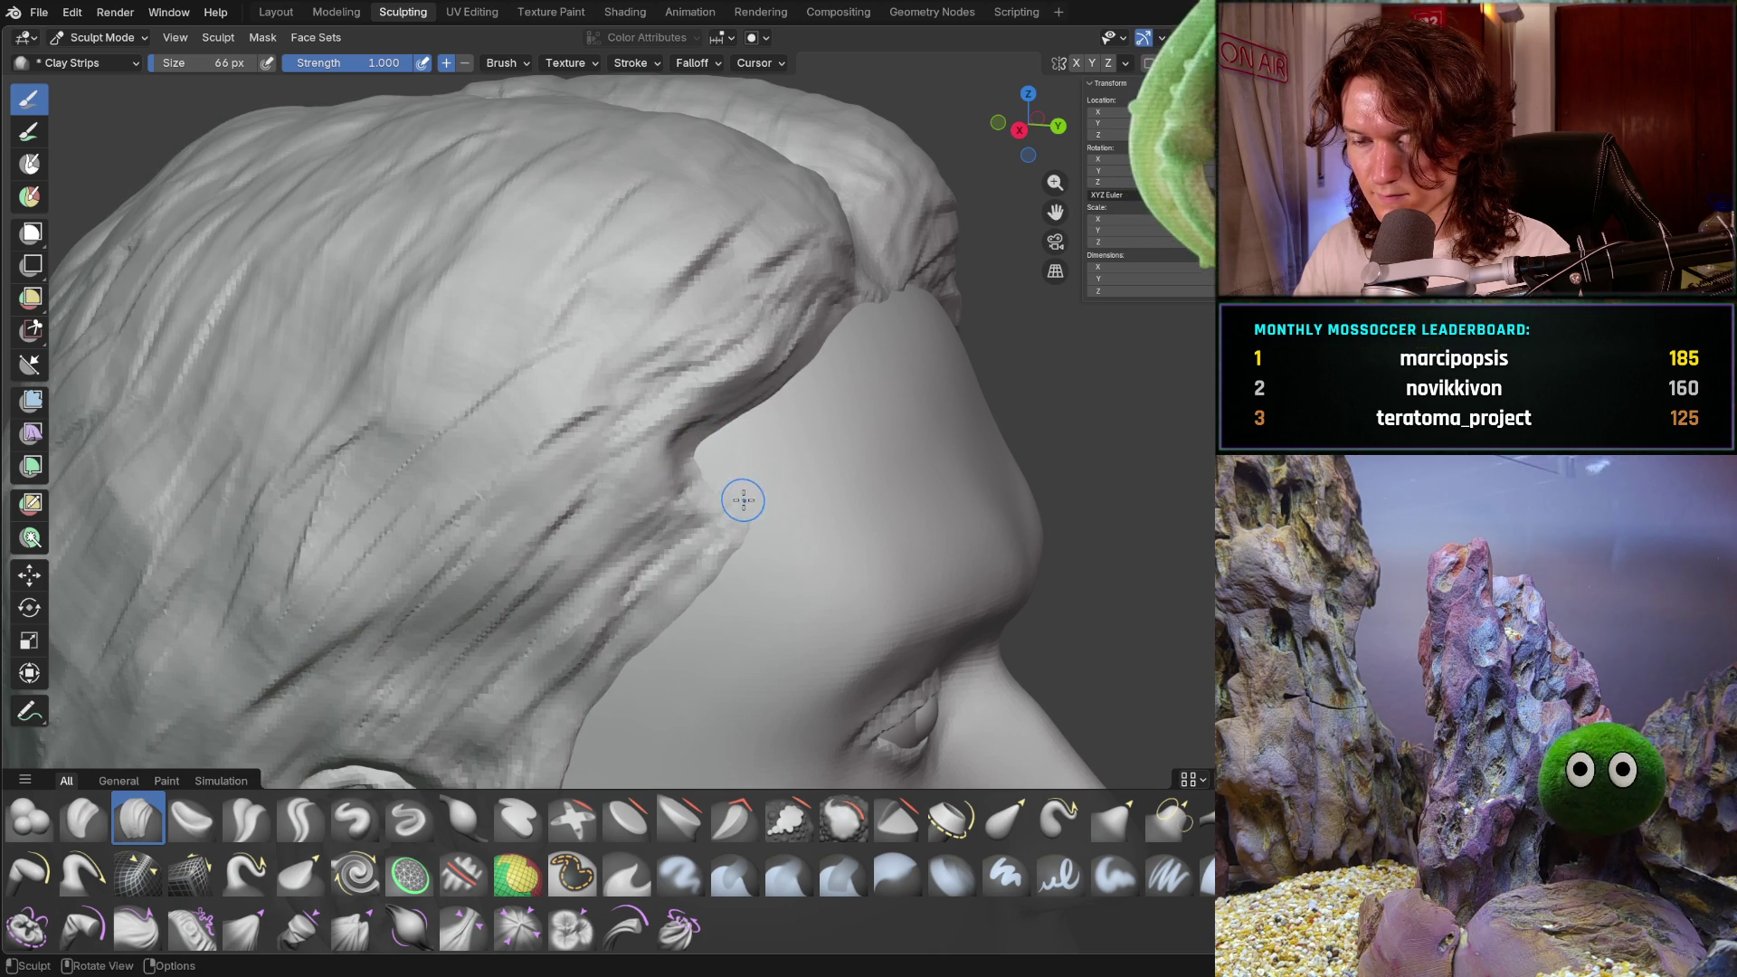
- Stroke Clay Strips along the temple hairline to deepen the crease against the forehead
mouse_move(710, 472)
mouse_down()
mouse_move(701, 437)
mouse_move(691, 465)
mouse_up()
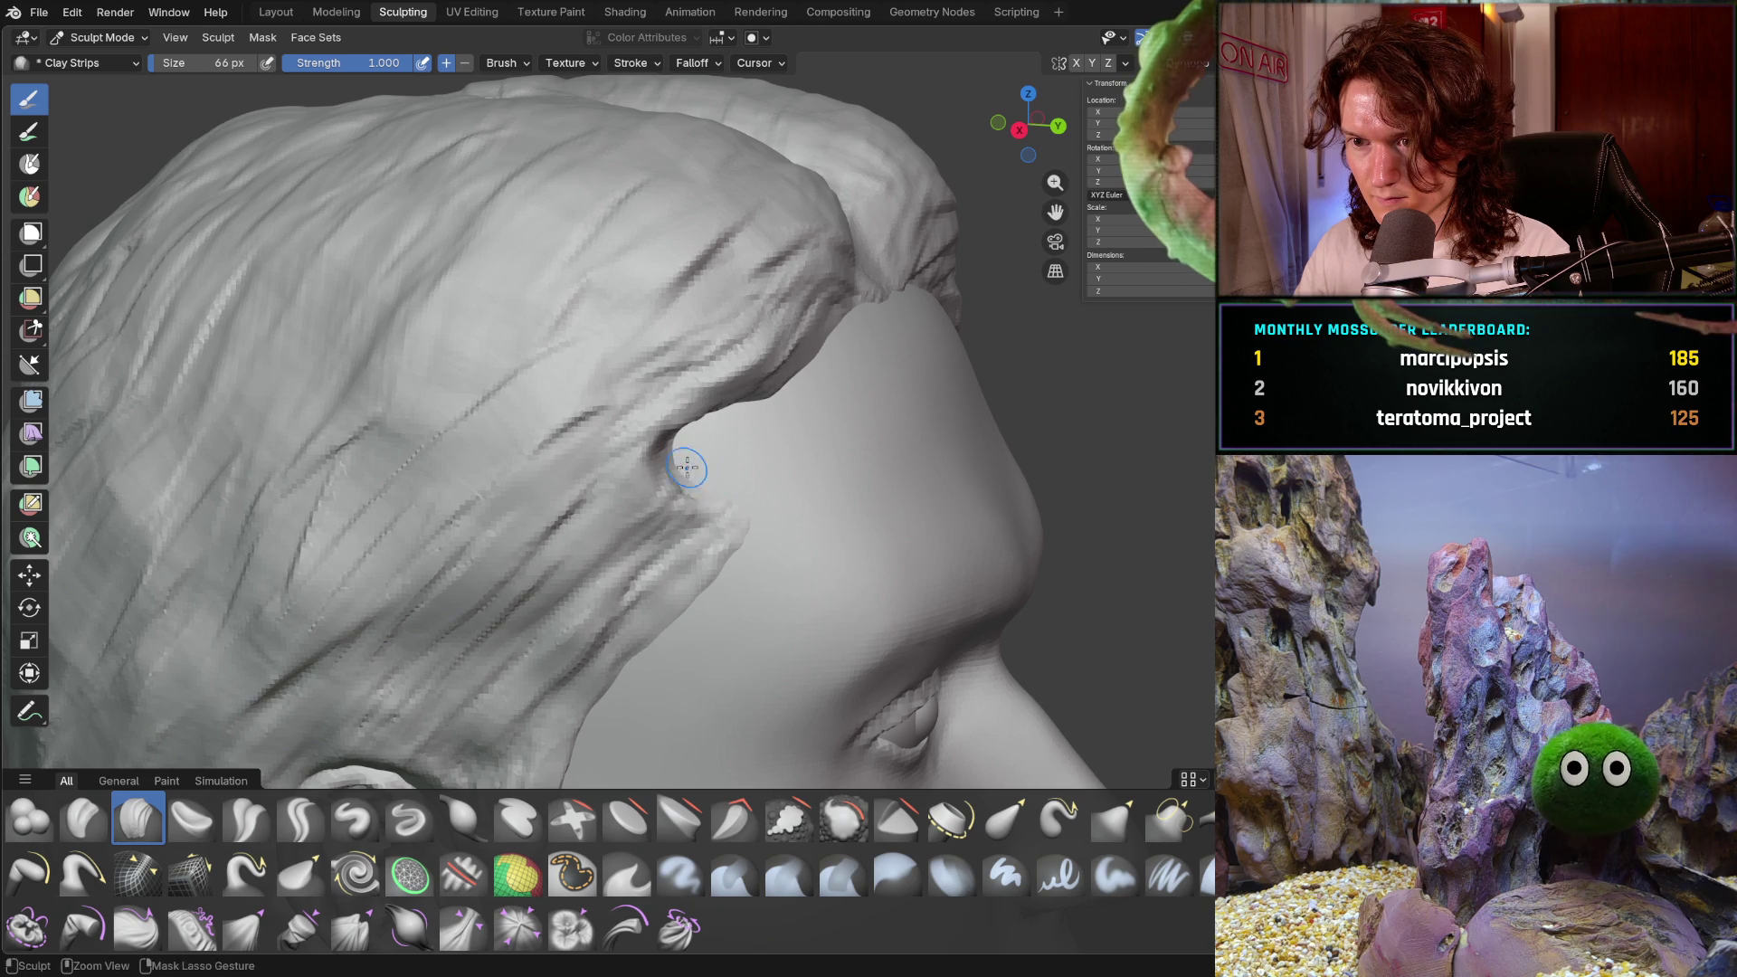
mouse_move(729, 504)
middle_down()
mouse_move(736, 433)
mouse_move(760, 535)
middle_up()
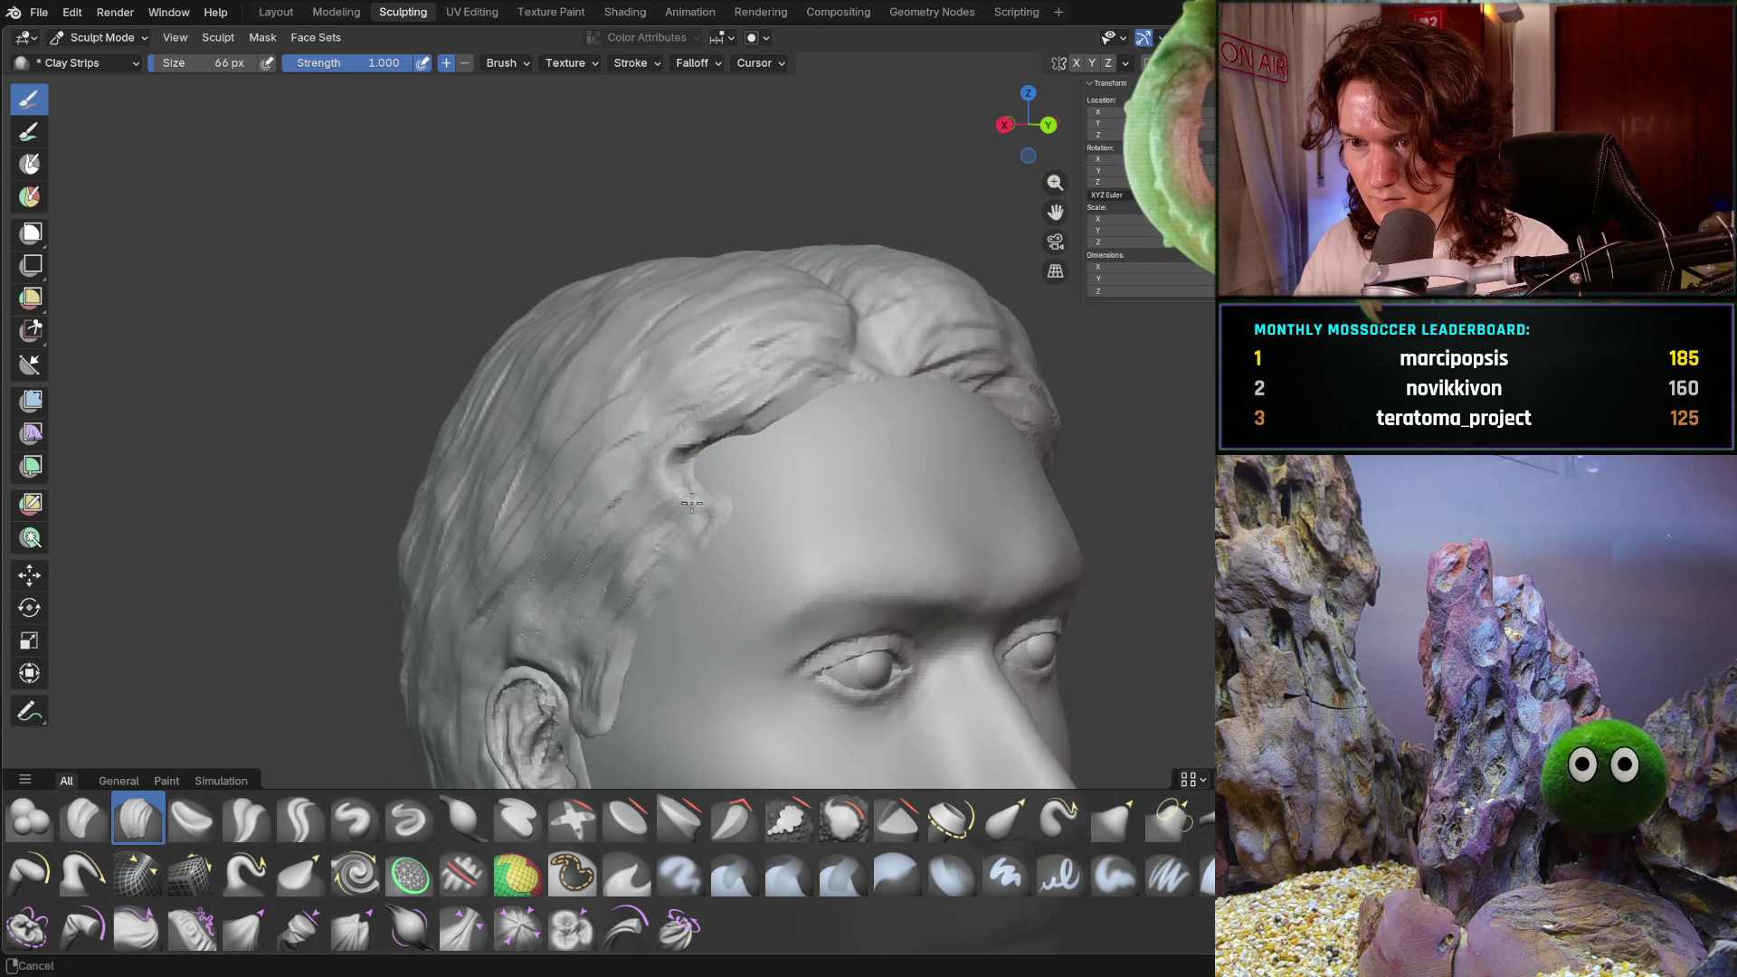
scroll(760, 535, up, 5)
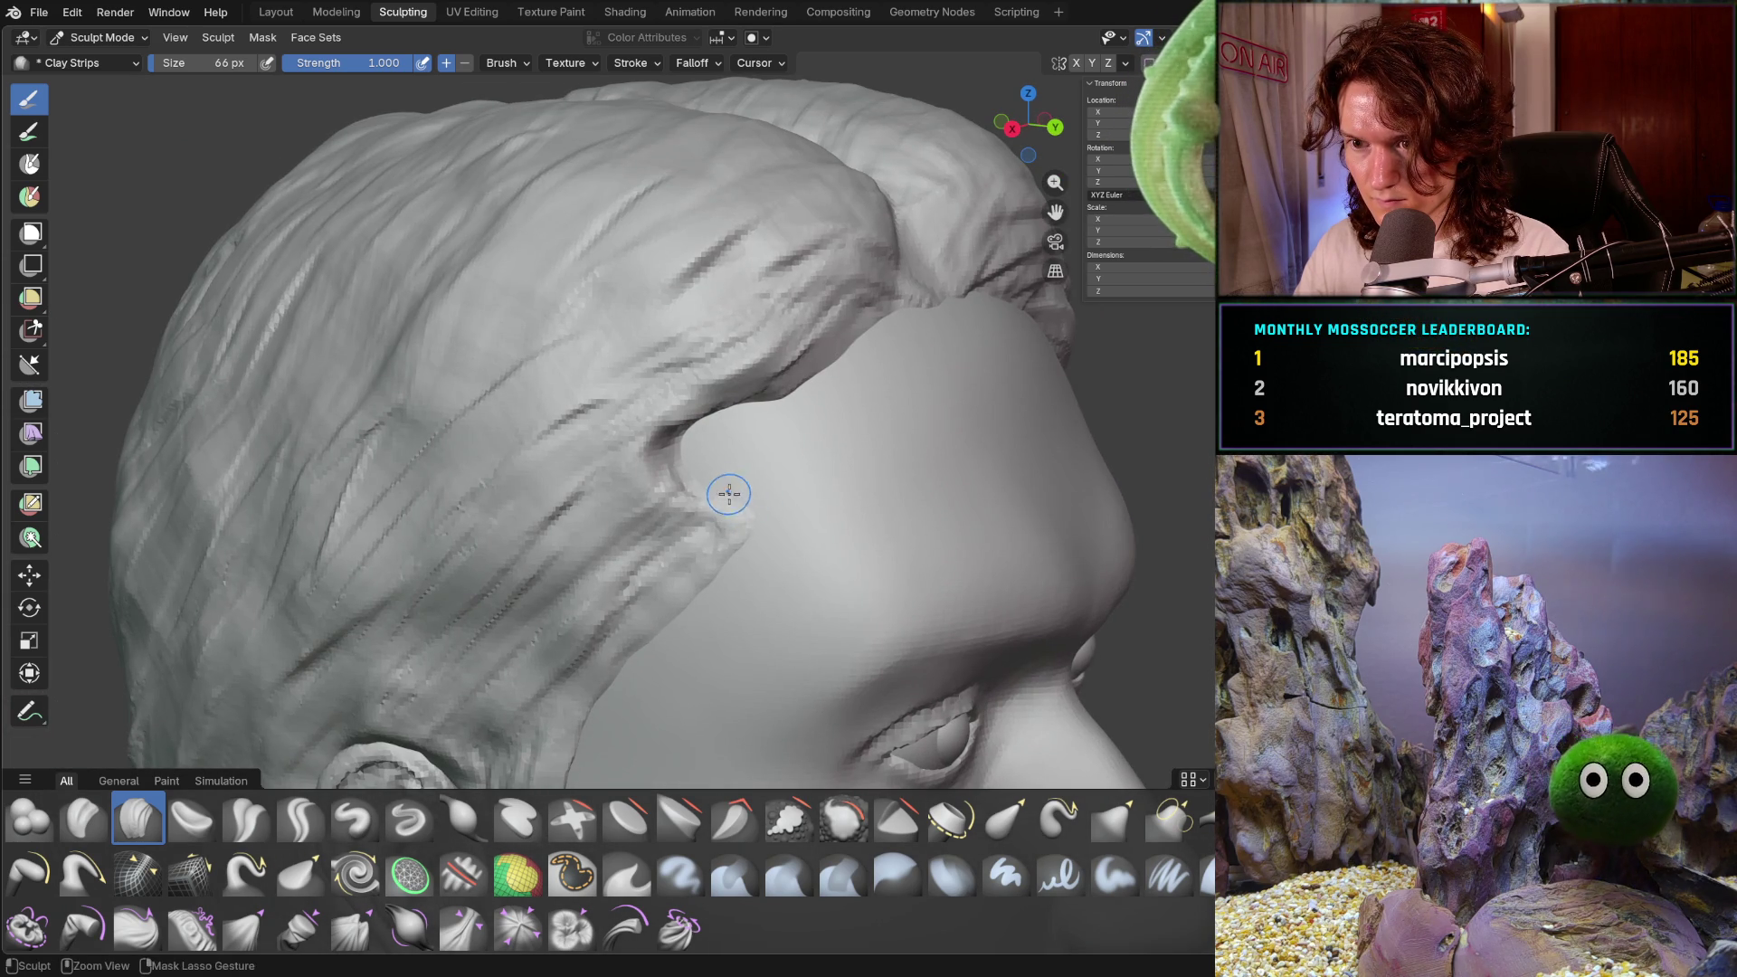
middle_drag(760, 403, 764, 381)
mouse_move(765, 381)
mouse_down()
mouse_move(592, 479)
mouse_move(651, 452)
mouse_up()
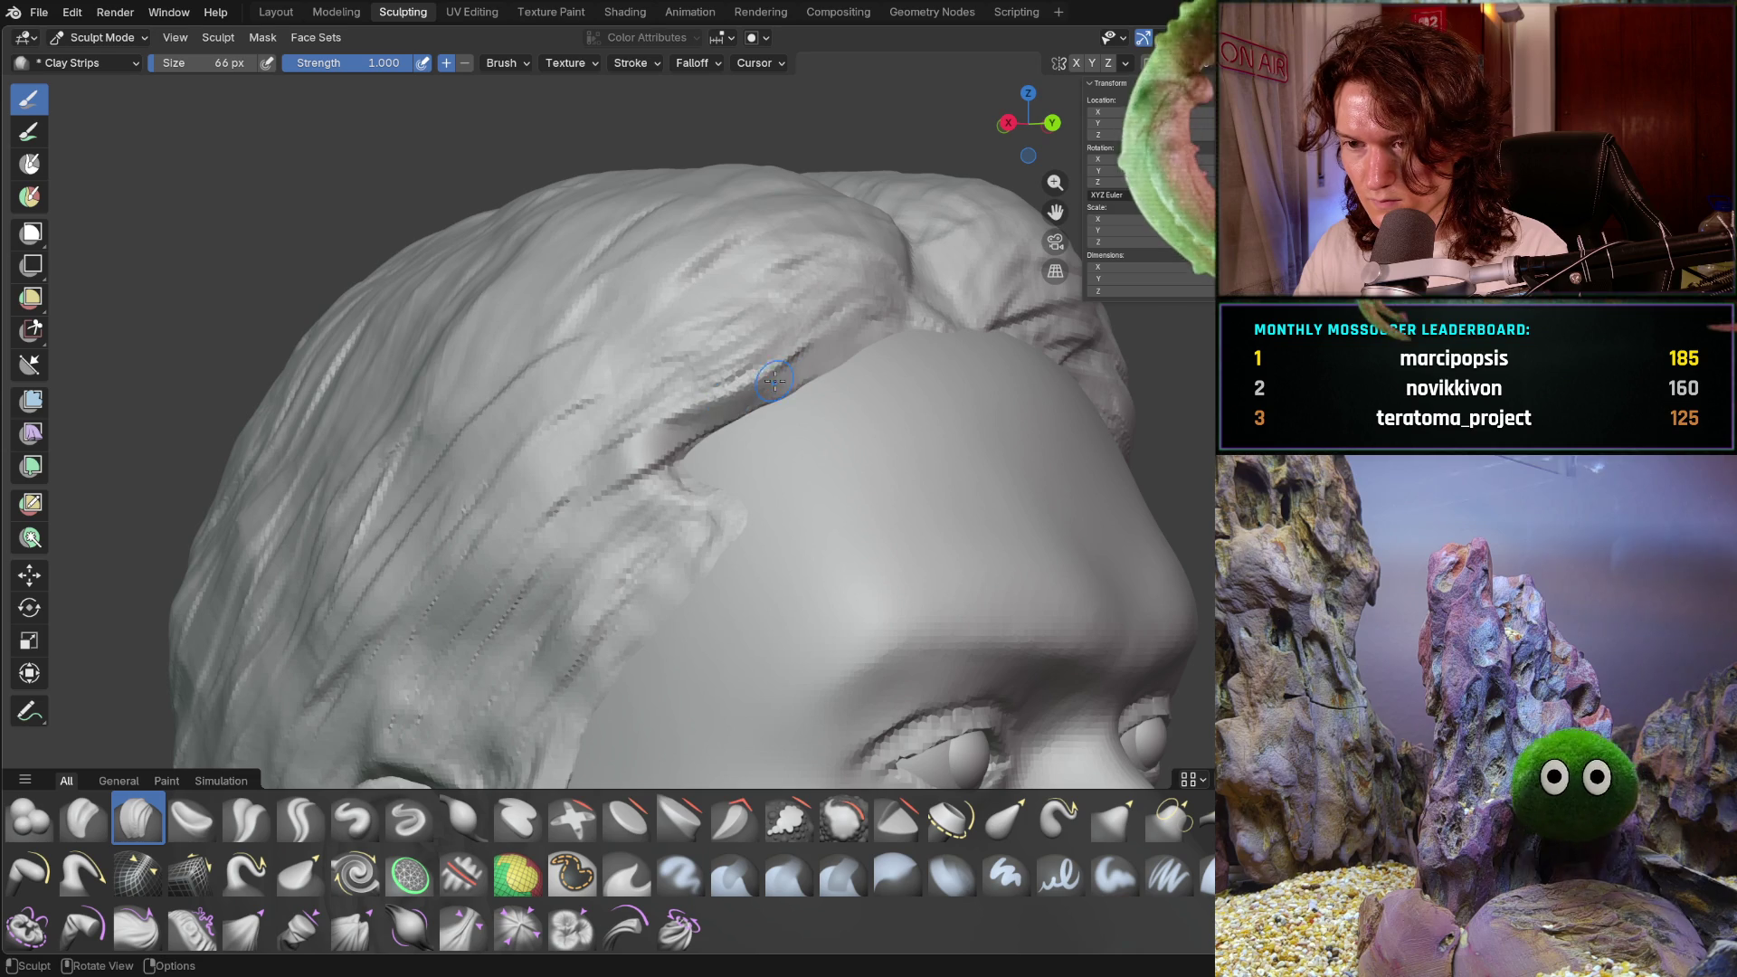
middle_drag(721, 389, 721, 412)
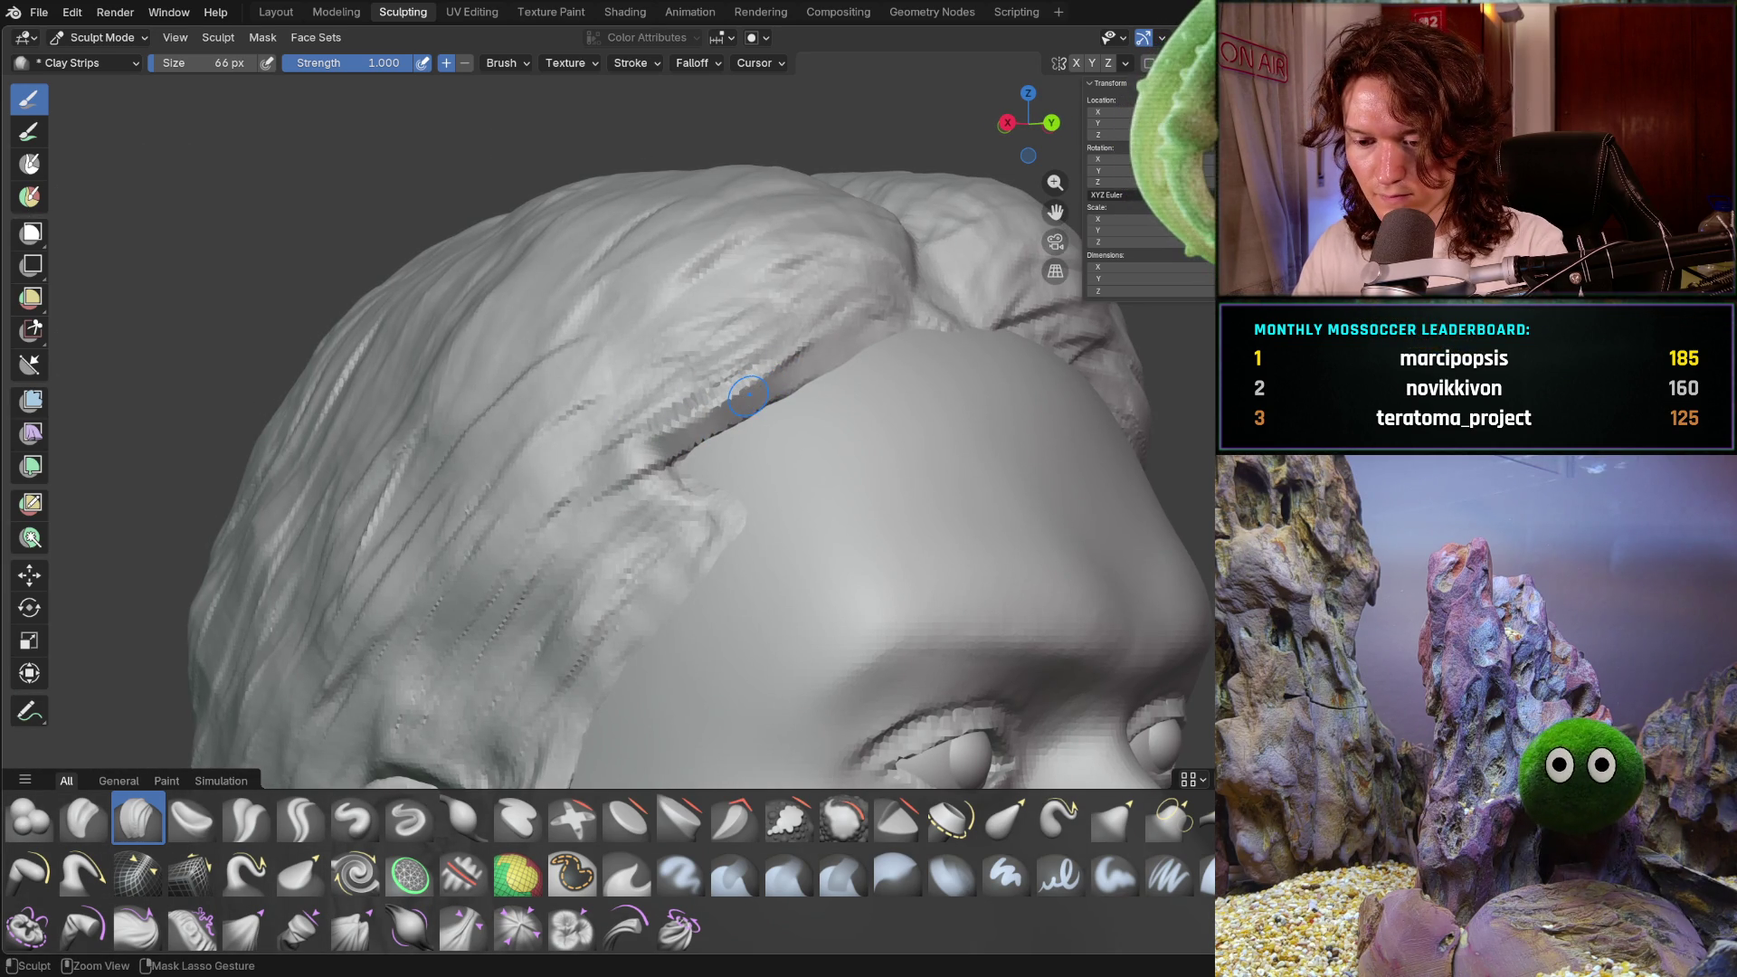
mouse_move(751, 452)
middle_down()
mouse_move(823, 449)
mouse_move(795, 470)
mouse_move(614, 451)
middle_up()
mouse_move(707, 412)
middle_down()
mouse_move(845, 317)
mouse_move(768, 425)
mouse_move(899, 415)
mouse_move(903, 457)
mouse_move(742, 425)
mouse_move(721, 390)
mouse_move(727, 464)
mouse_move(704, 429)
middle_up()
- Resize the brush to 168 px, then down to 70 px, checking the temple hairline
key(f)
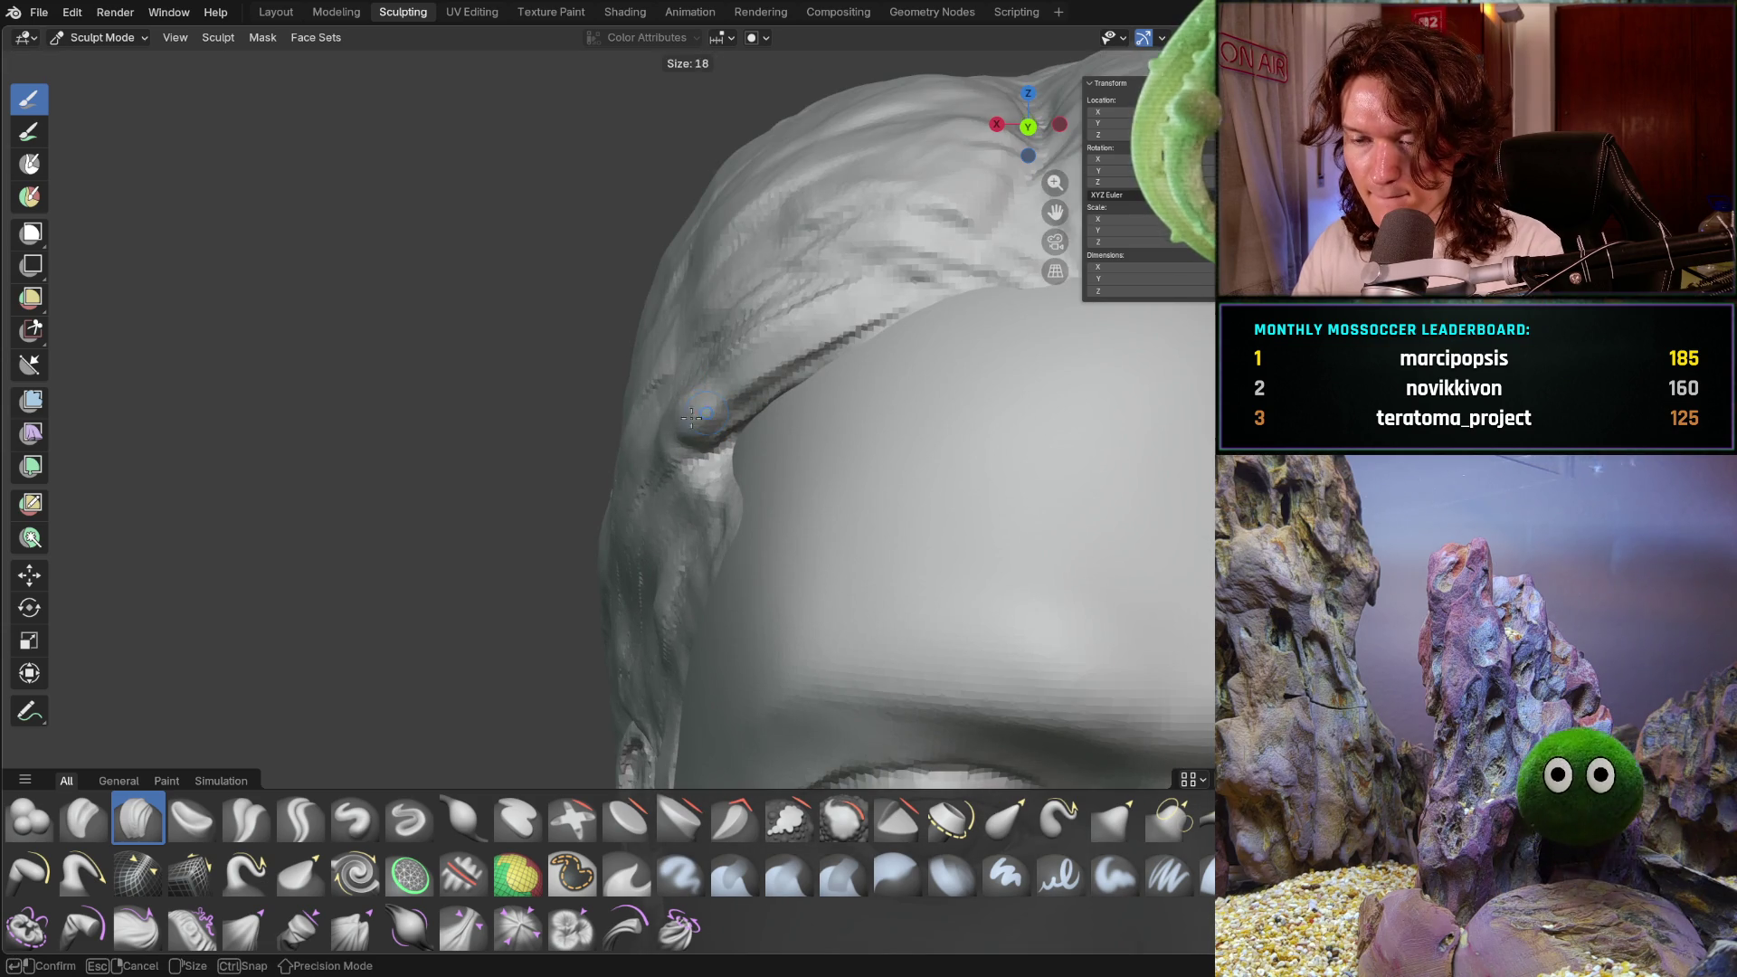
click(756, 425)
key(f)
click(674, 417)
middle_drag(644, 447, 709, 413)
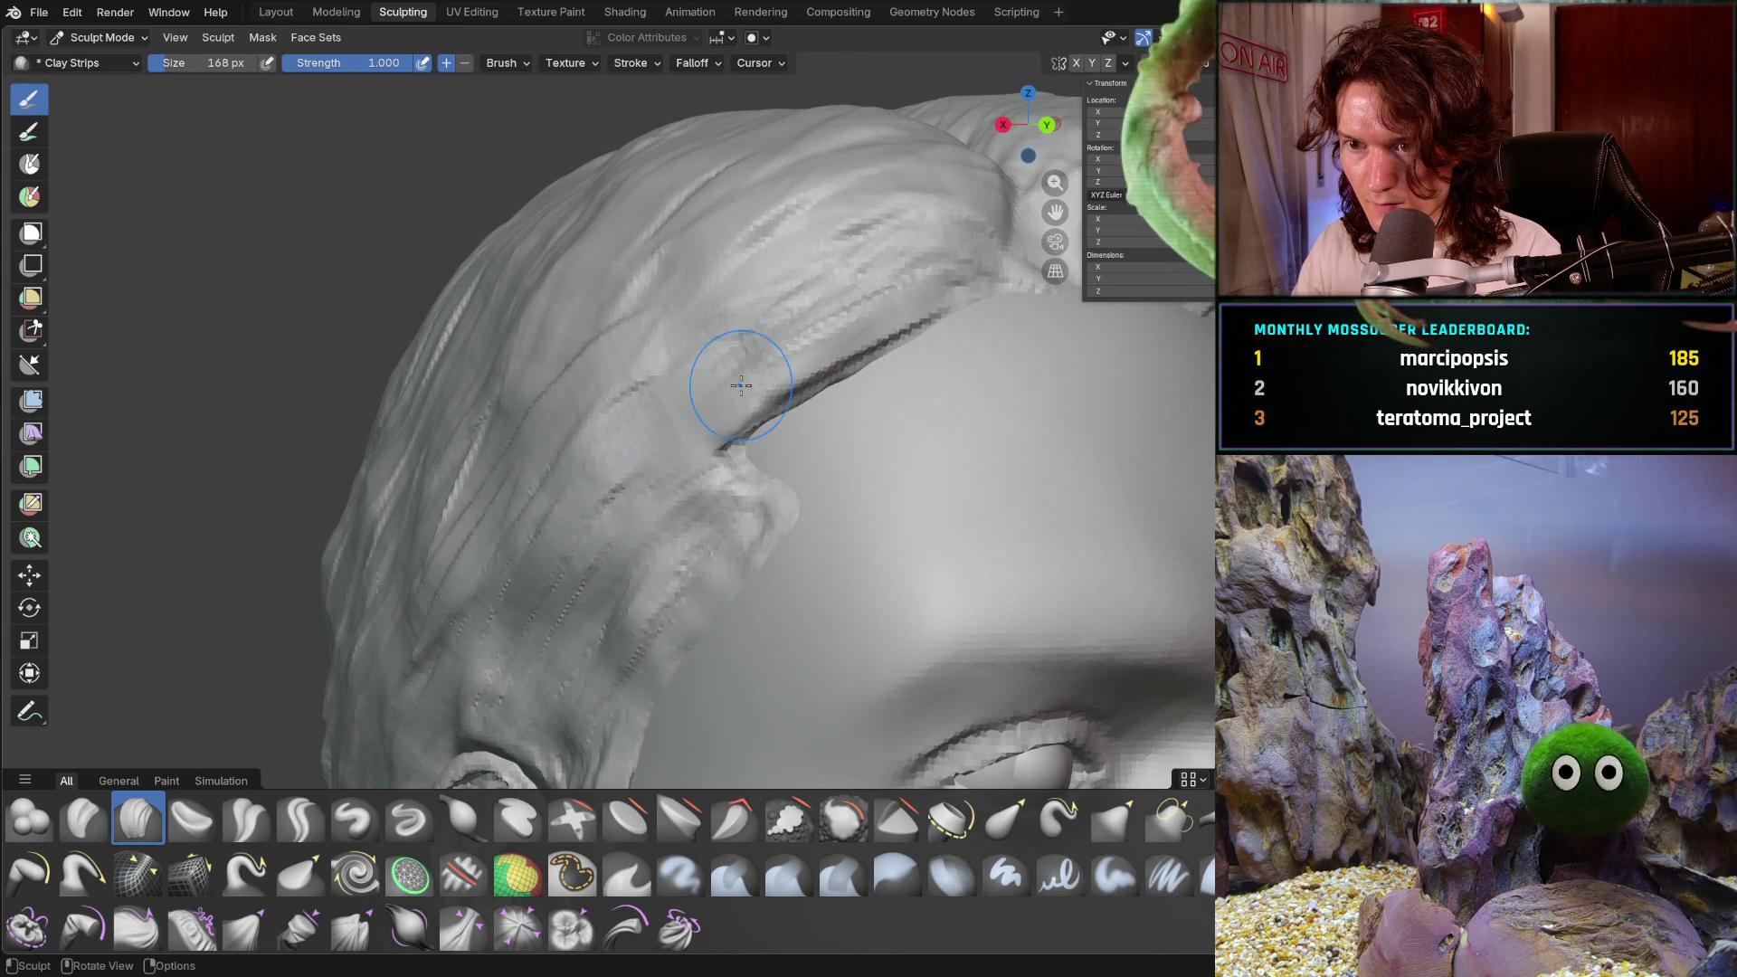
mouse_move(681, 436)
middle_down()
mouse_move(806, 429)
mouse_move(654, 456)
middle_up()
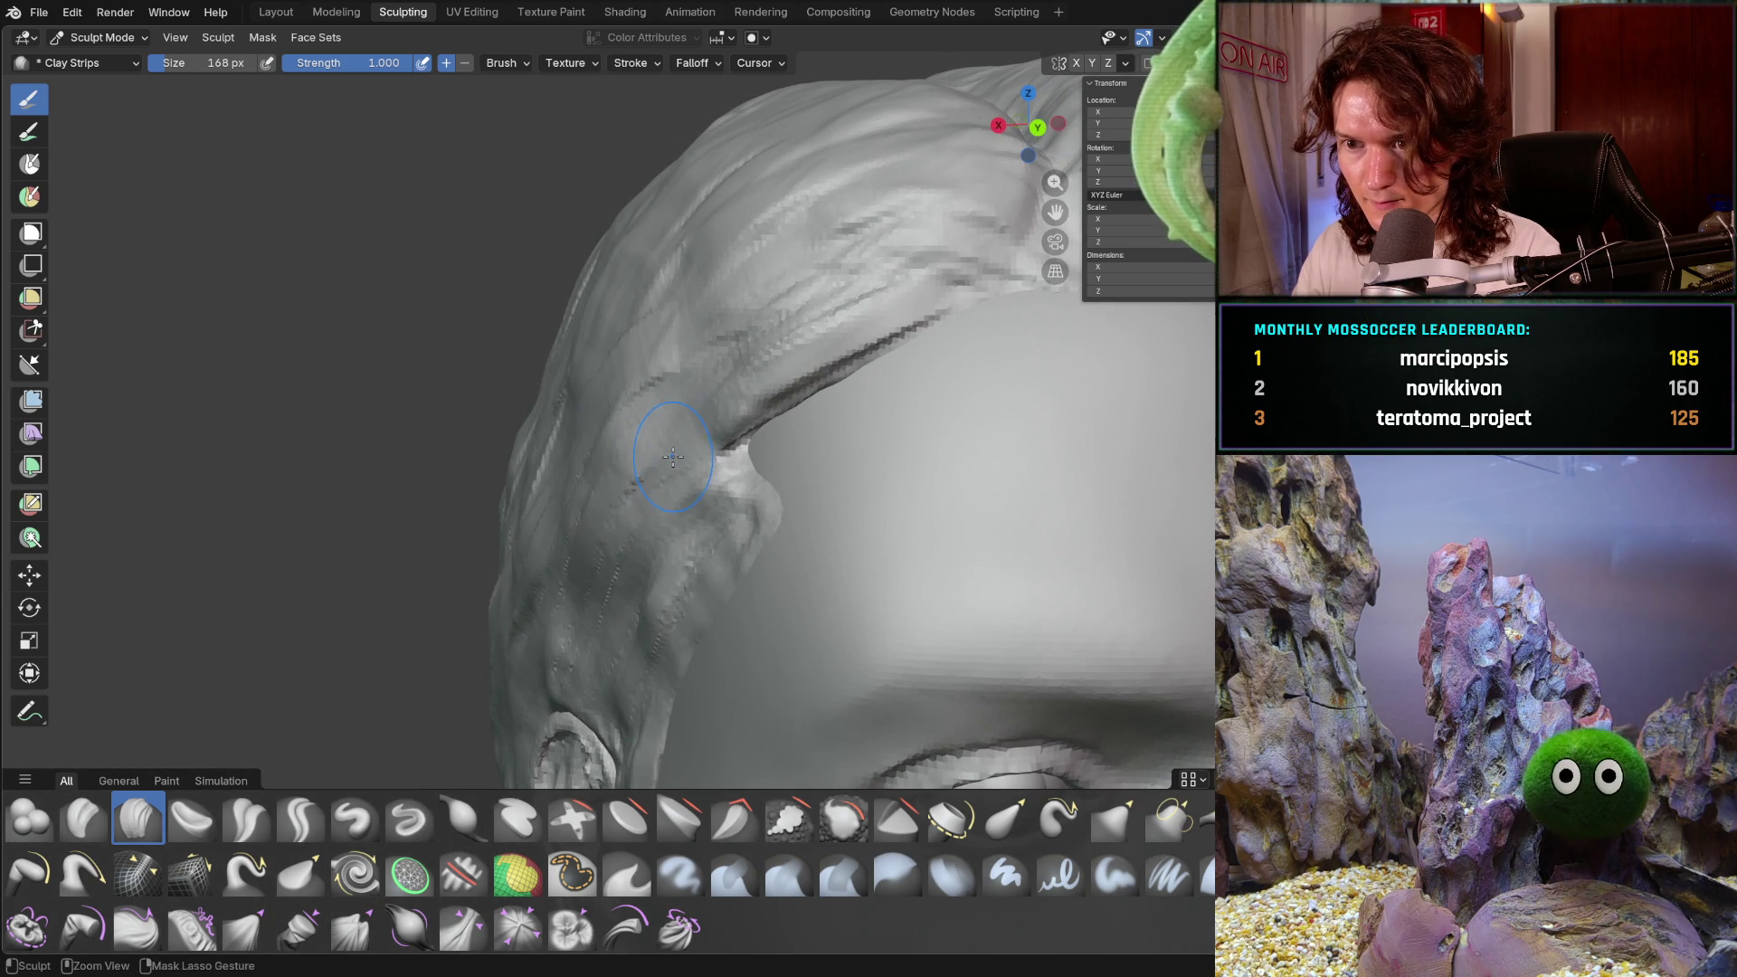
key(f)
click(751, 393)
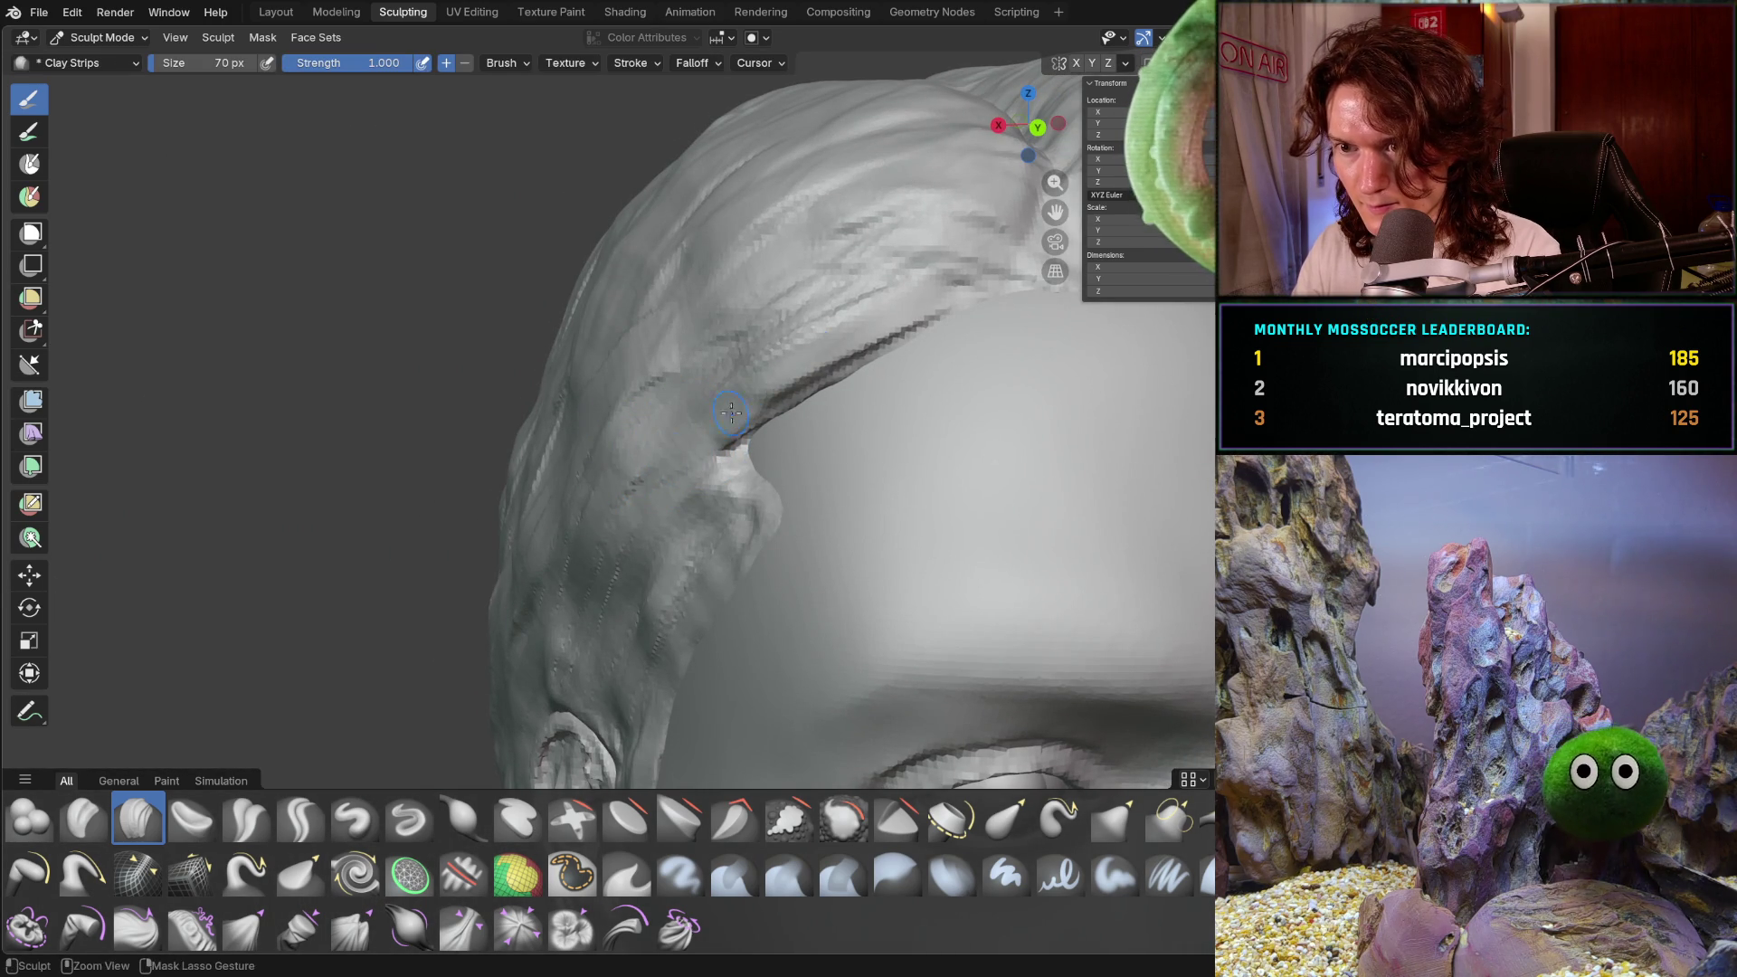
middle_drag(819, 383, 752, 387)
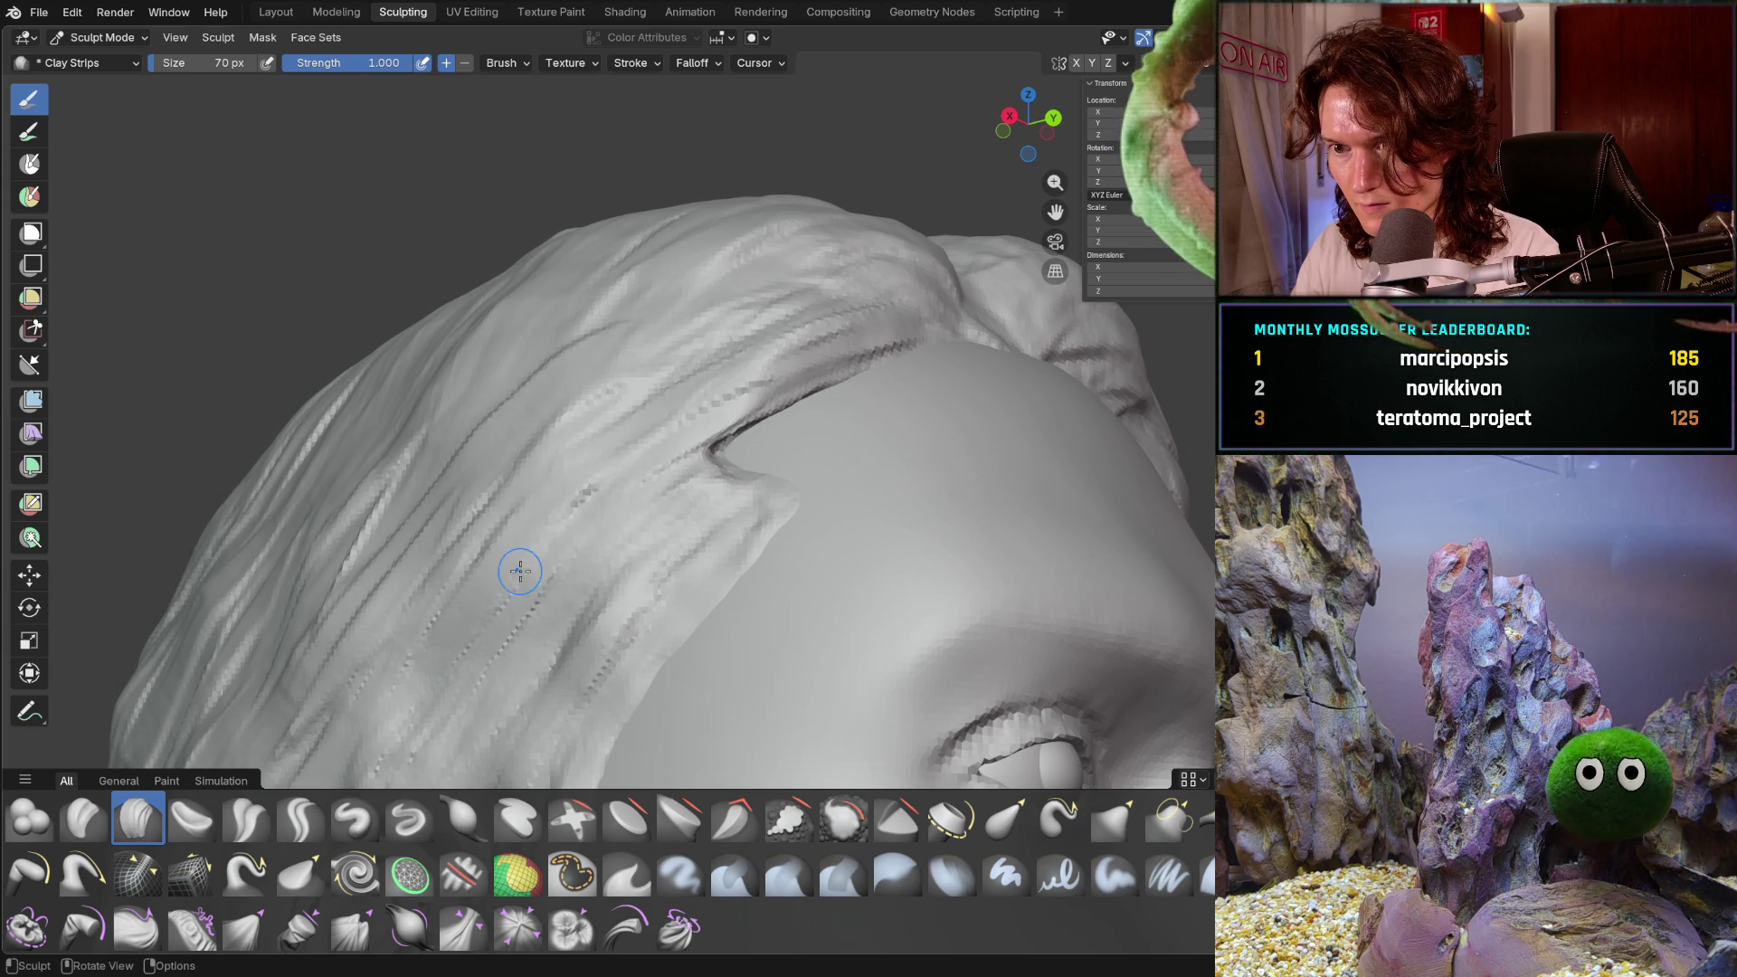
mouse_move(679, 384)
middle_down()
mouse_move(543, 507)
mouse_move(602, 546)
mouse_move(767, 454)
mouse_move(783, 482)
middle_up()
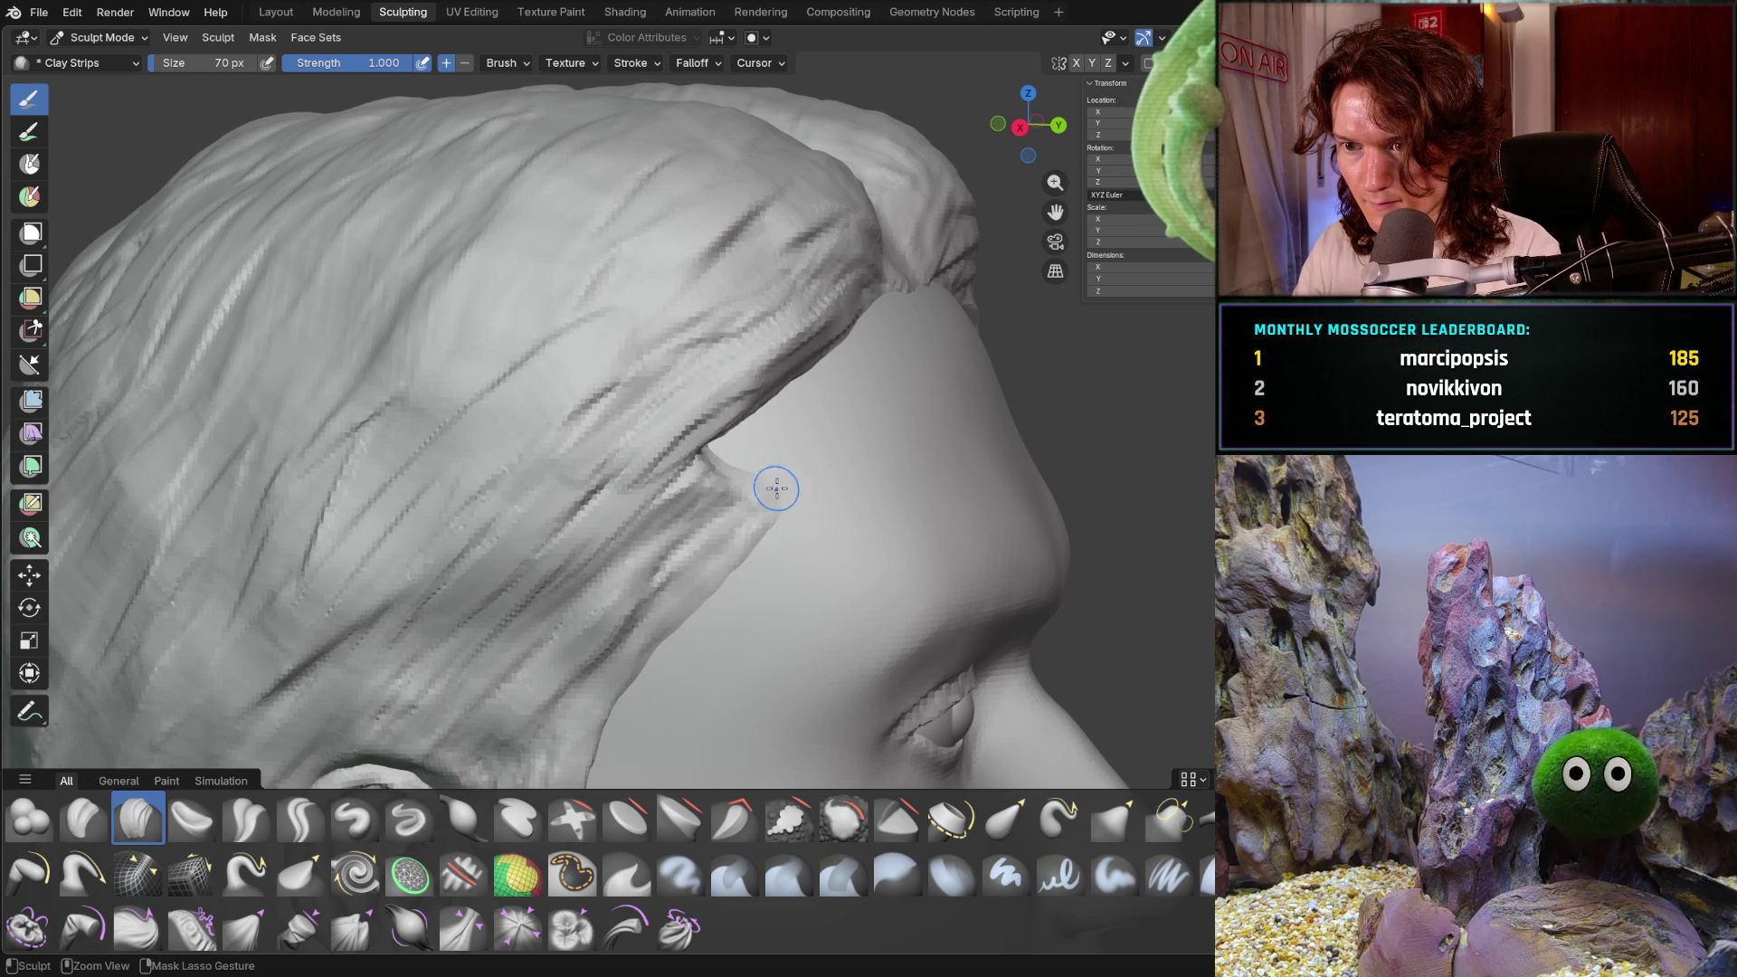
- Deepen the crease below the hair edge at the side of the face
scroll(800, 508, down, 5)
mouse_move(799, 508)
middle_down()
mouse_move(768, 458)
mouse_move(857, 416)
mouse_move(945, 421)
mouse_move(868, 444)
middle_up()
scroll(833, 452, up, 8)
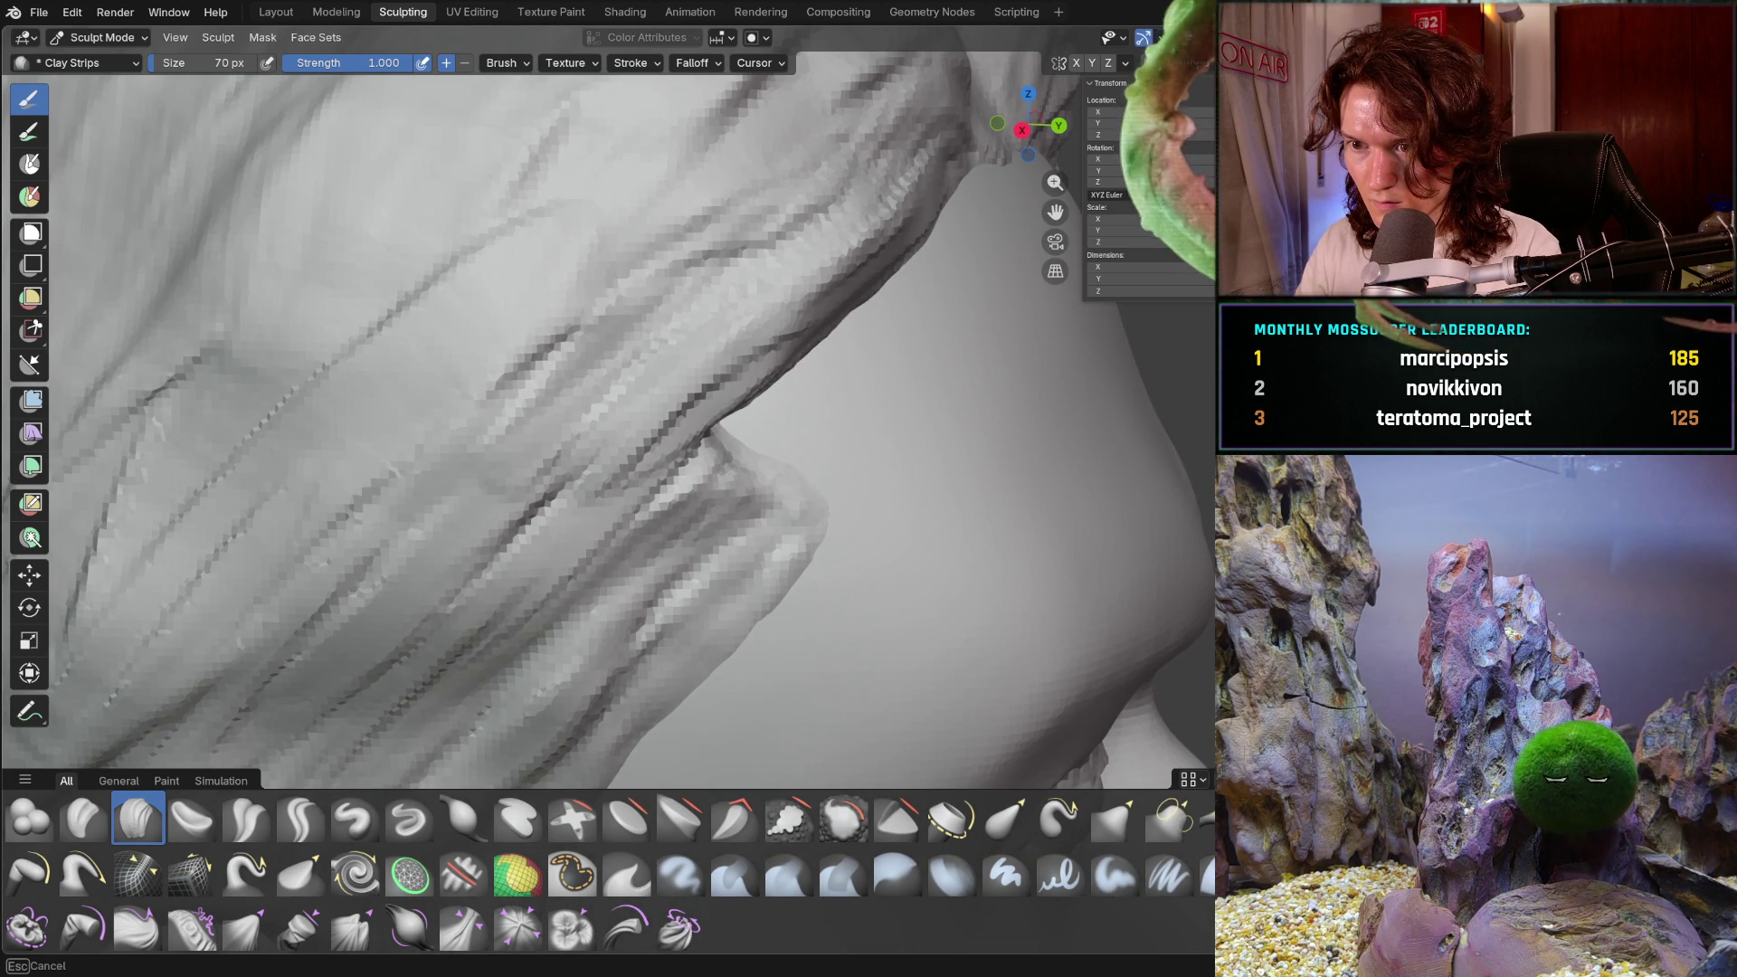
scroll(824, 465, down, 6)
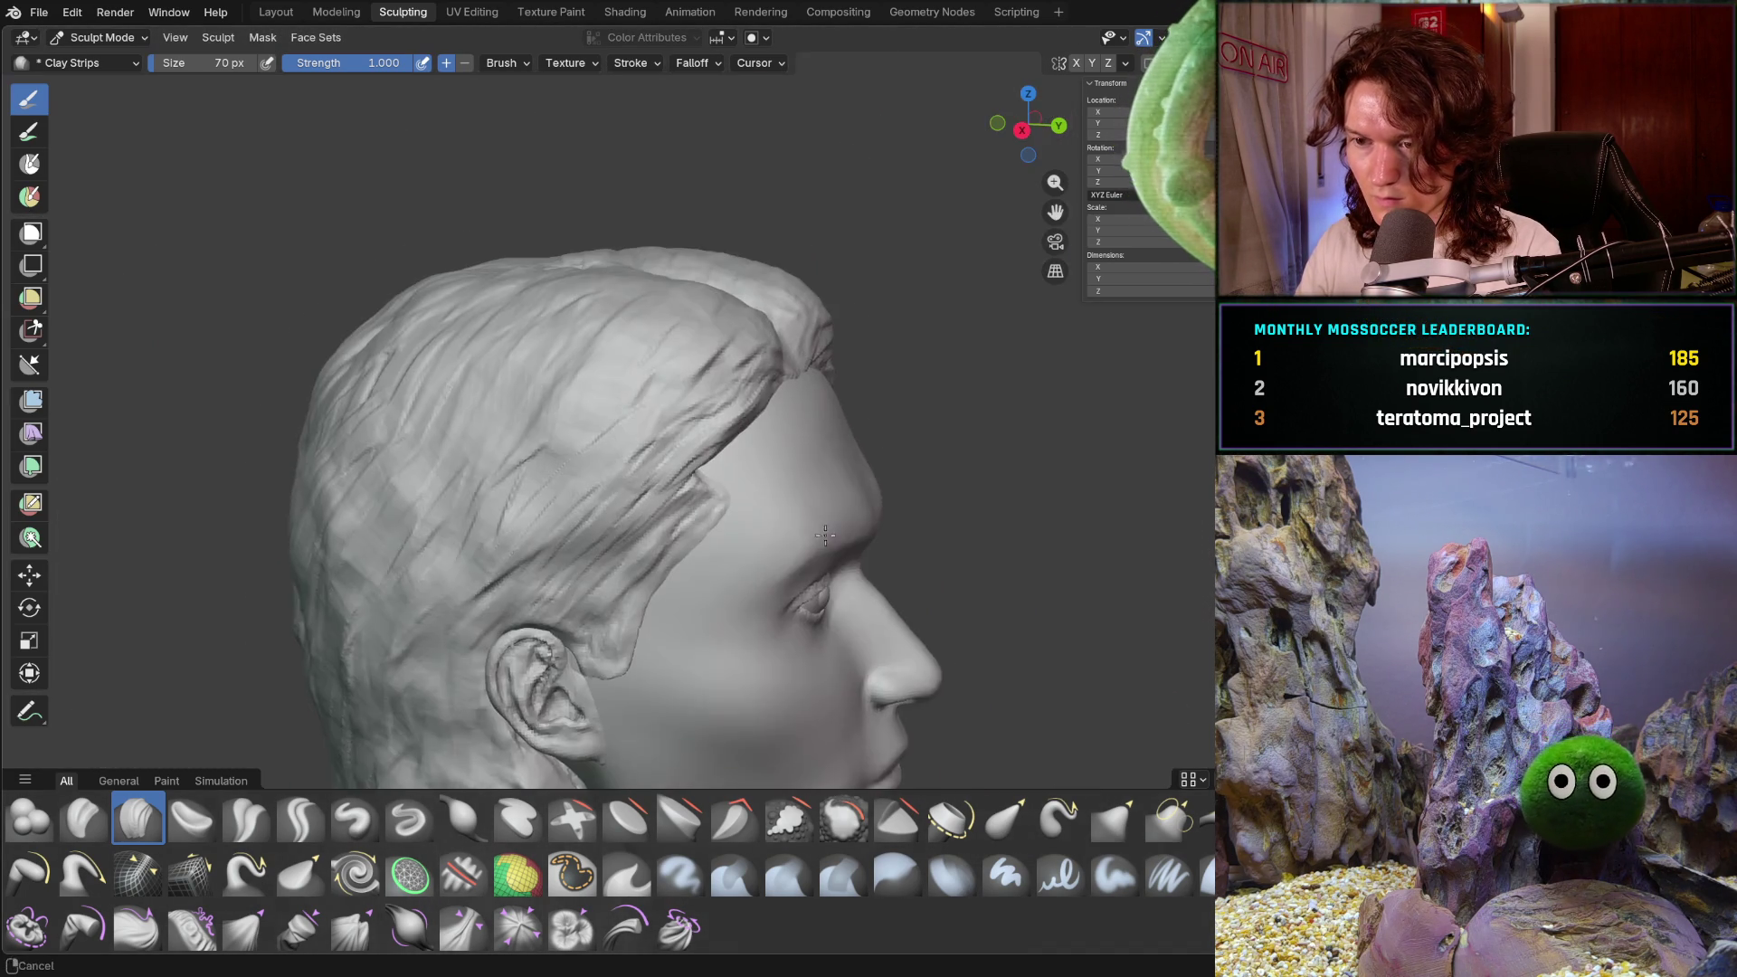
mouse_move(892, 399)
middle_down()
mouse_move(748, 494)
mouse_move(737, 439)
middle_up()
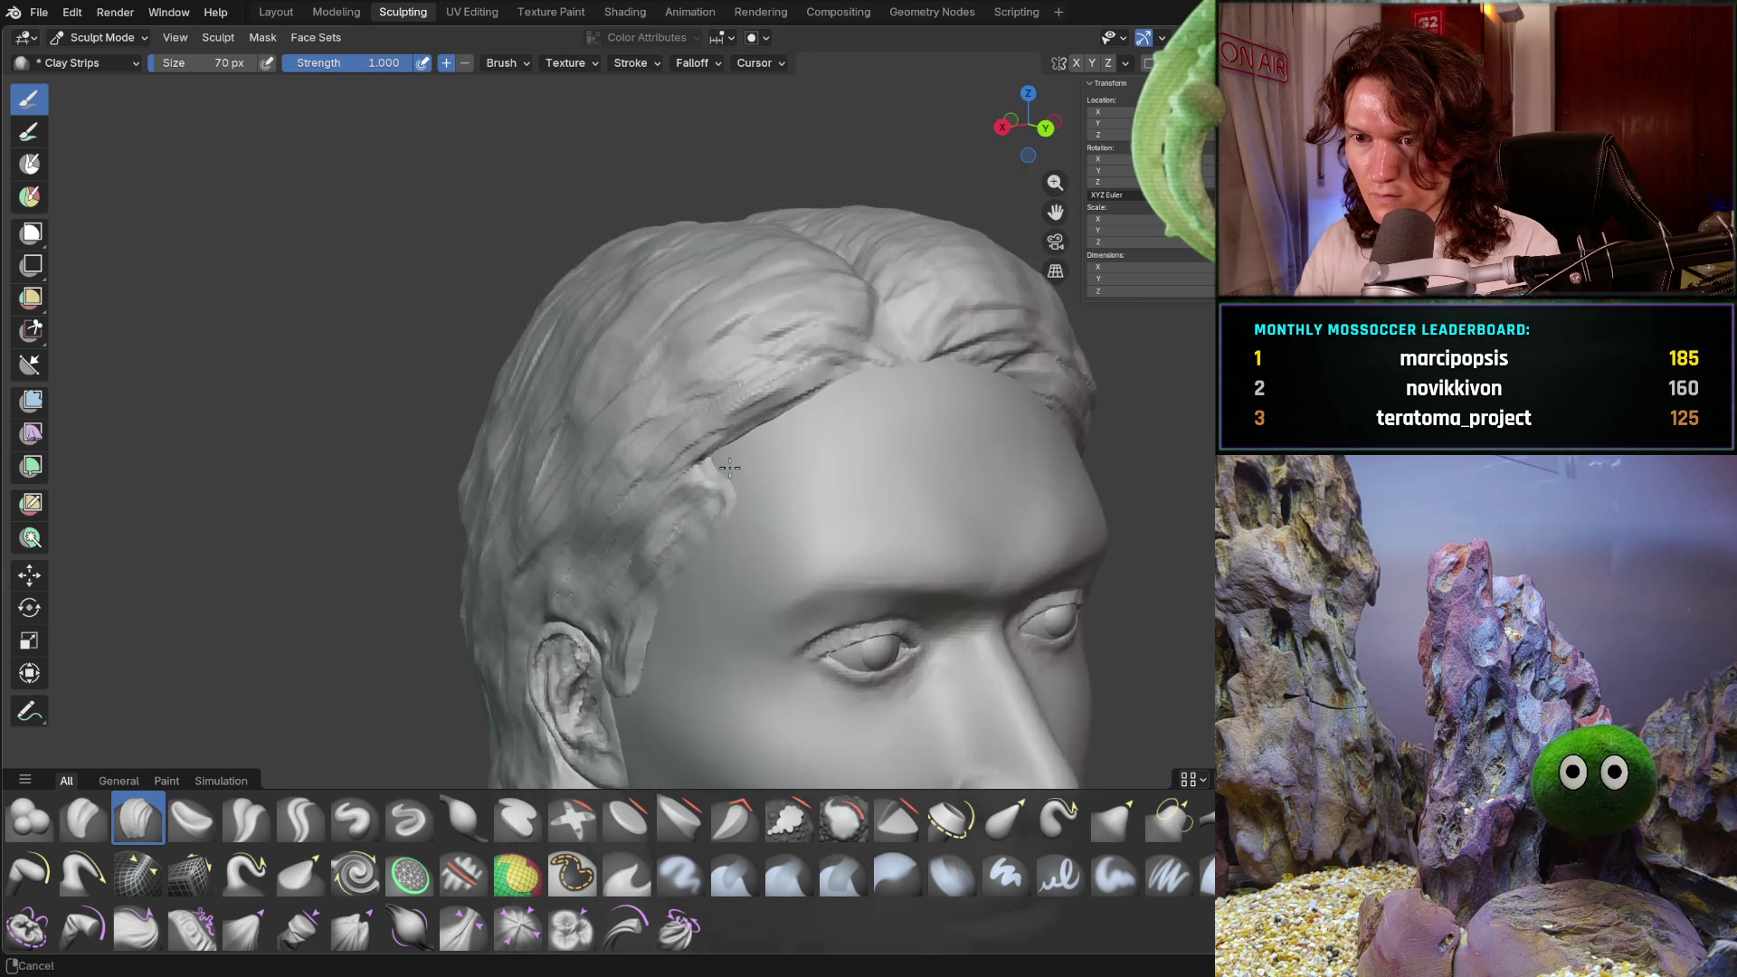
scroll(738, 437, up, 8)
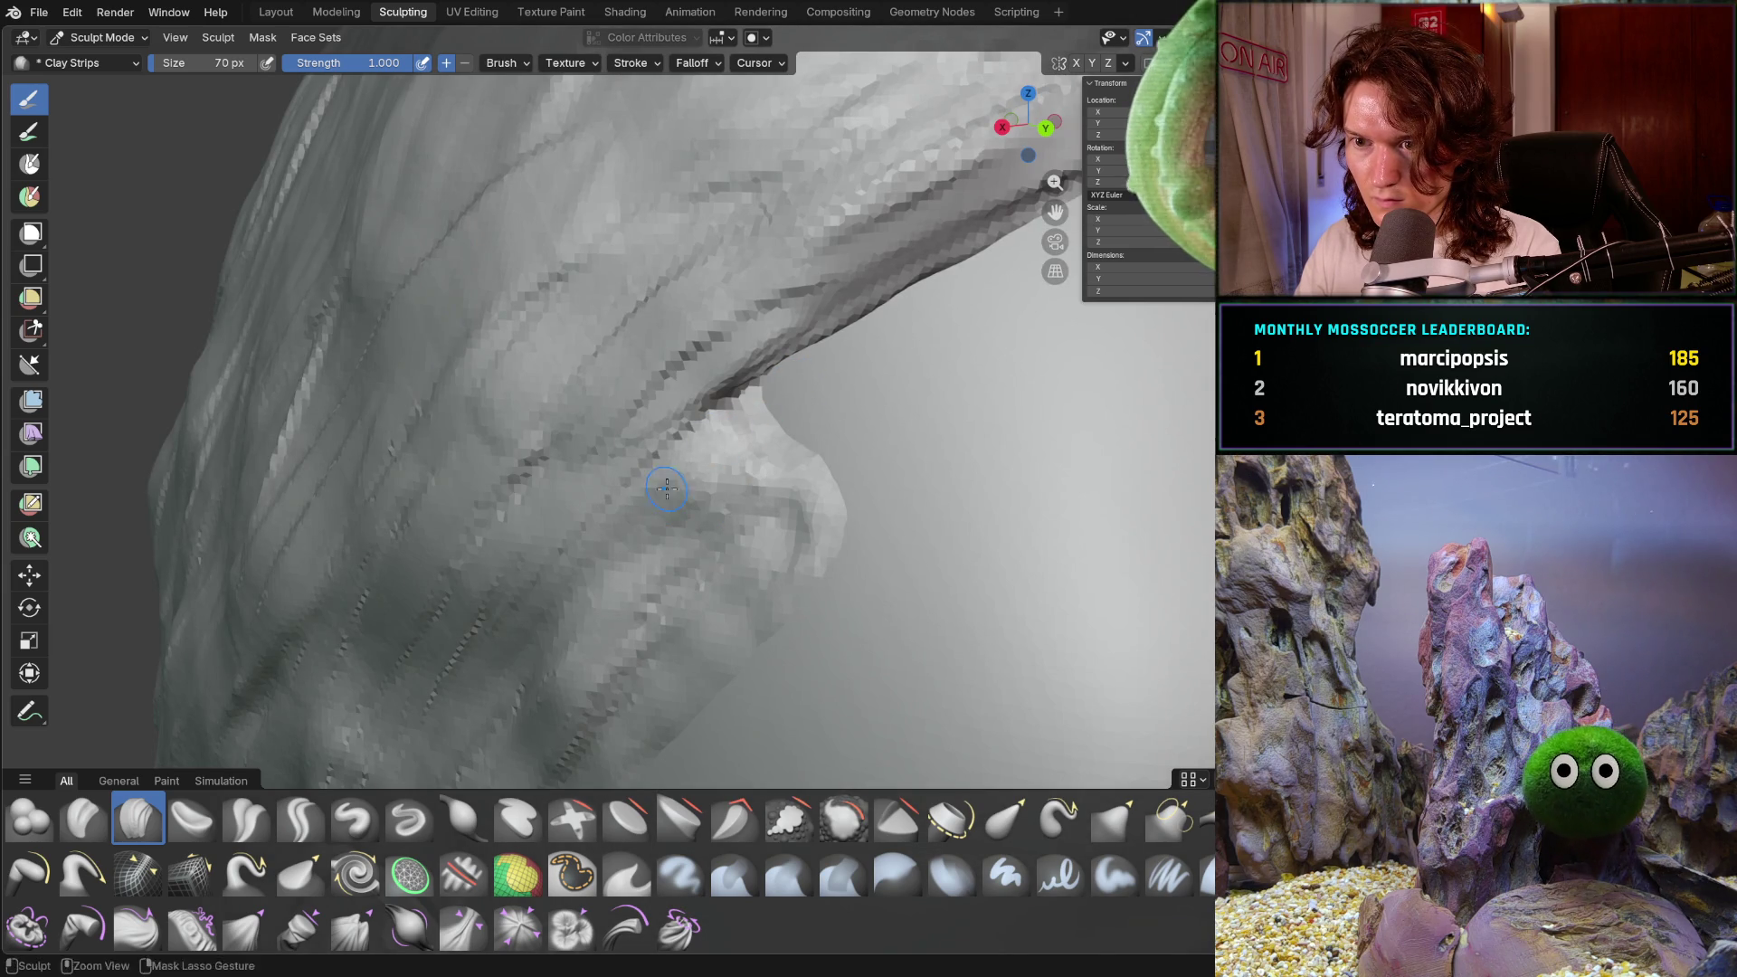
mouse_move(749, 409)
mouse_down()
mouse_move(633, 512)
mouse_move(642, 586)
mouse_up()
- Reshape the bump near the jaw, then zoom out to the whole head
mouse_move(715, 589)
middle_down()
mouse_move(865, 461)
mouse_move(694, 550)
middle_up()
drag(794, 511, 826, 543)
mouse_move(786, 463)
middle_down()
mouse_move(745, 431)
mouse_move(853, 453)
mouse_move(856, 479)
middle_up()
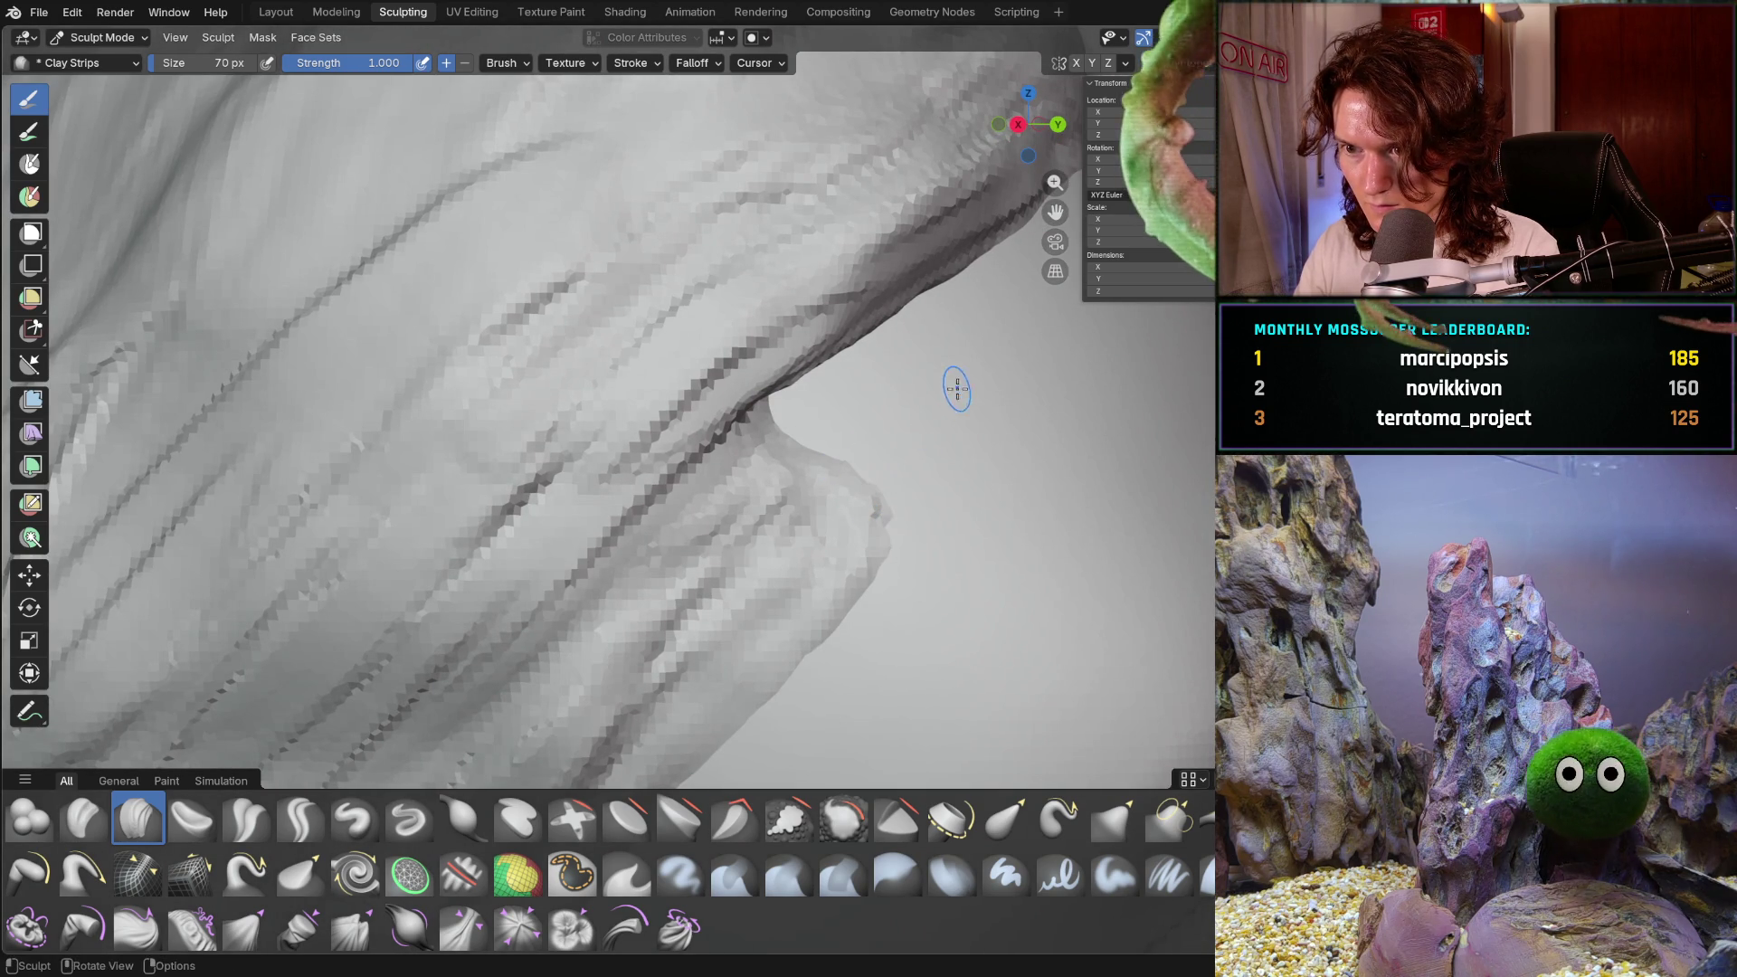
scroll(956, 388, down, 6)
mouse_move(905, 425)
middle_down()
mouse_move(637, 557)
mouse_move(872, 515)
middle_up()
scroll(637, 556, down, 3)
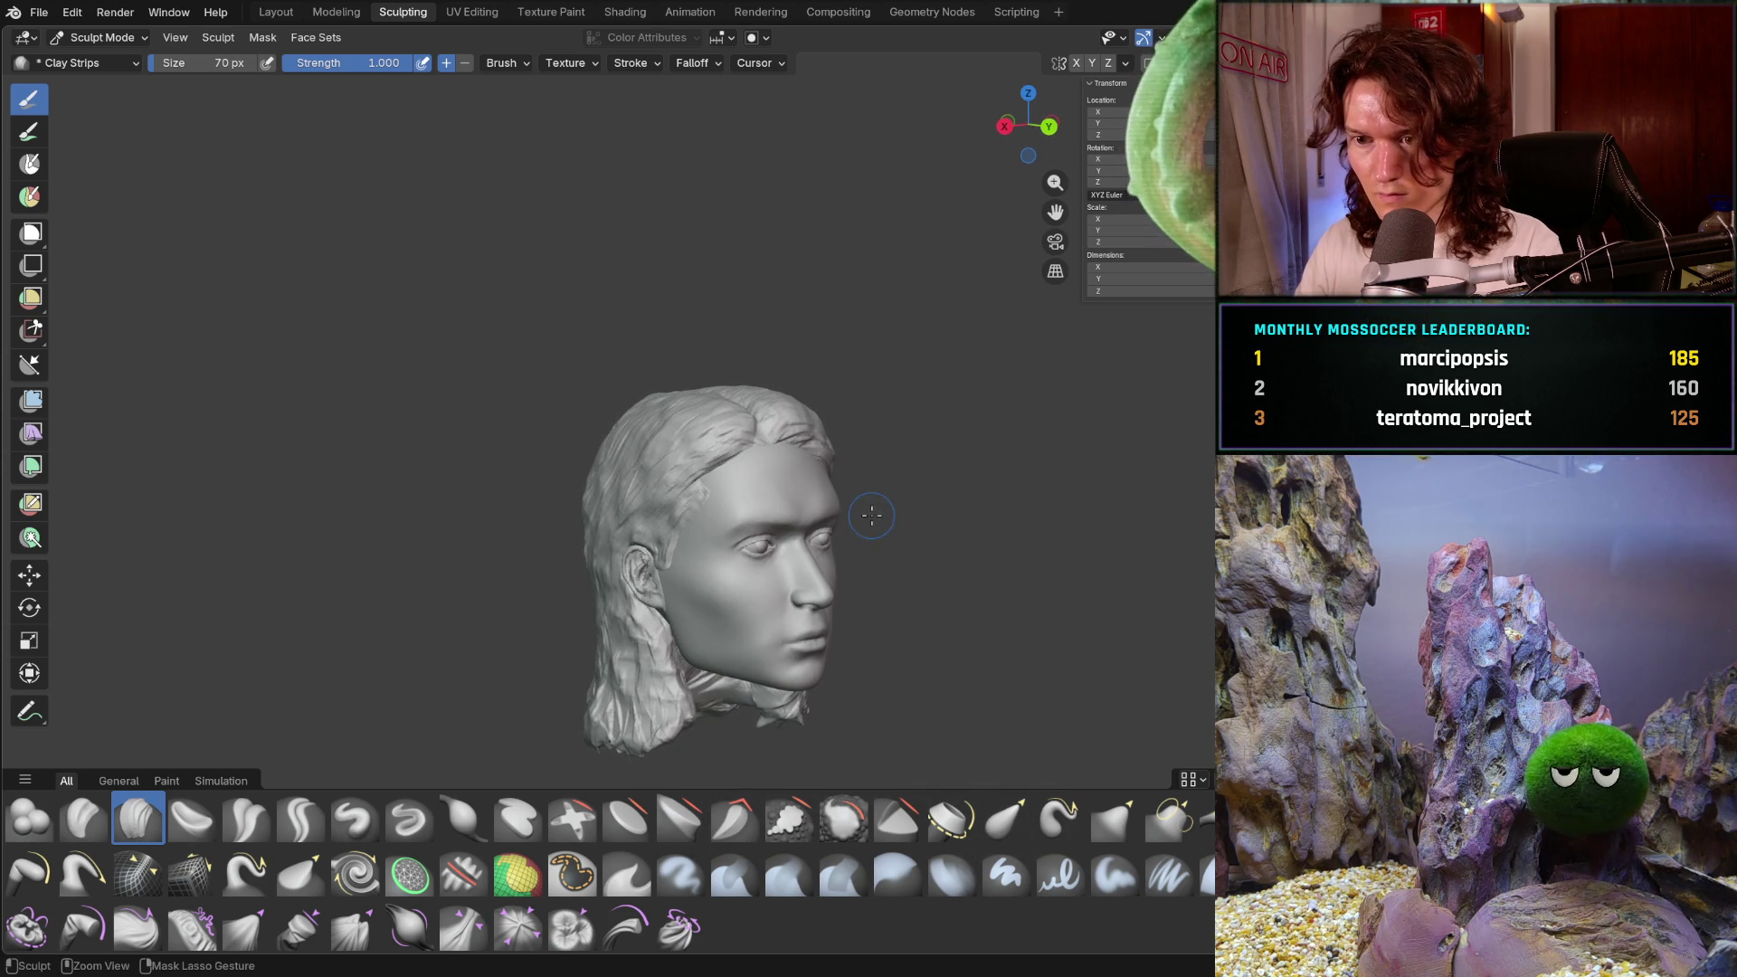
- Shrink the Clay Strips brush from 208 px through 144 and 108 down to 54 px
middle_drag(701, 622, 787, 601)
key(f)
click(725, 580)
mouse_move(542, 500)
middle_down()
mouse_move(574, 525)
mouse_move(606, 497)
middle_up()
key(f)
click(564, 533)
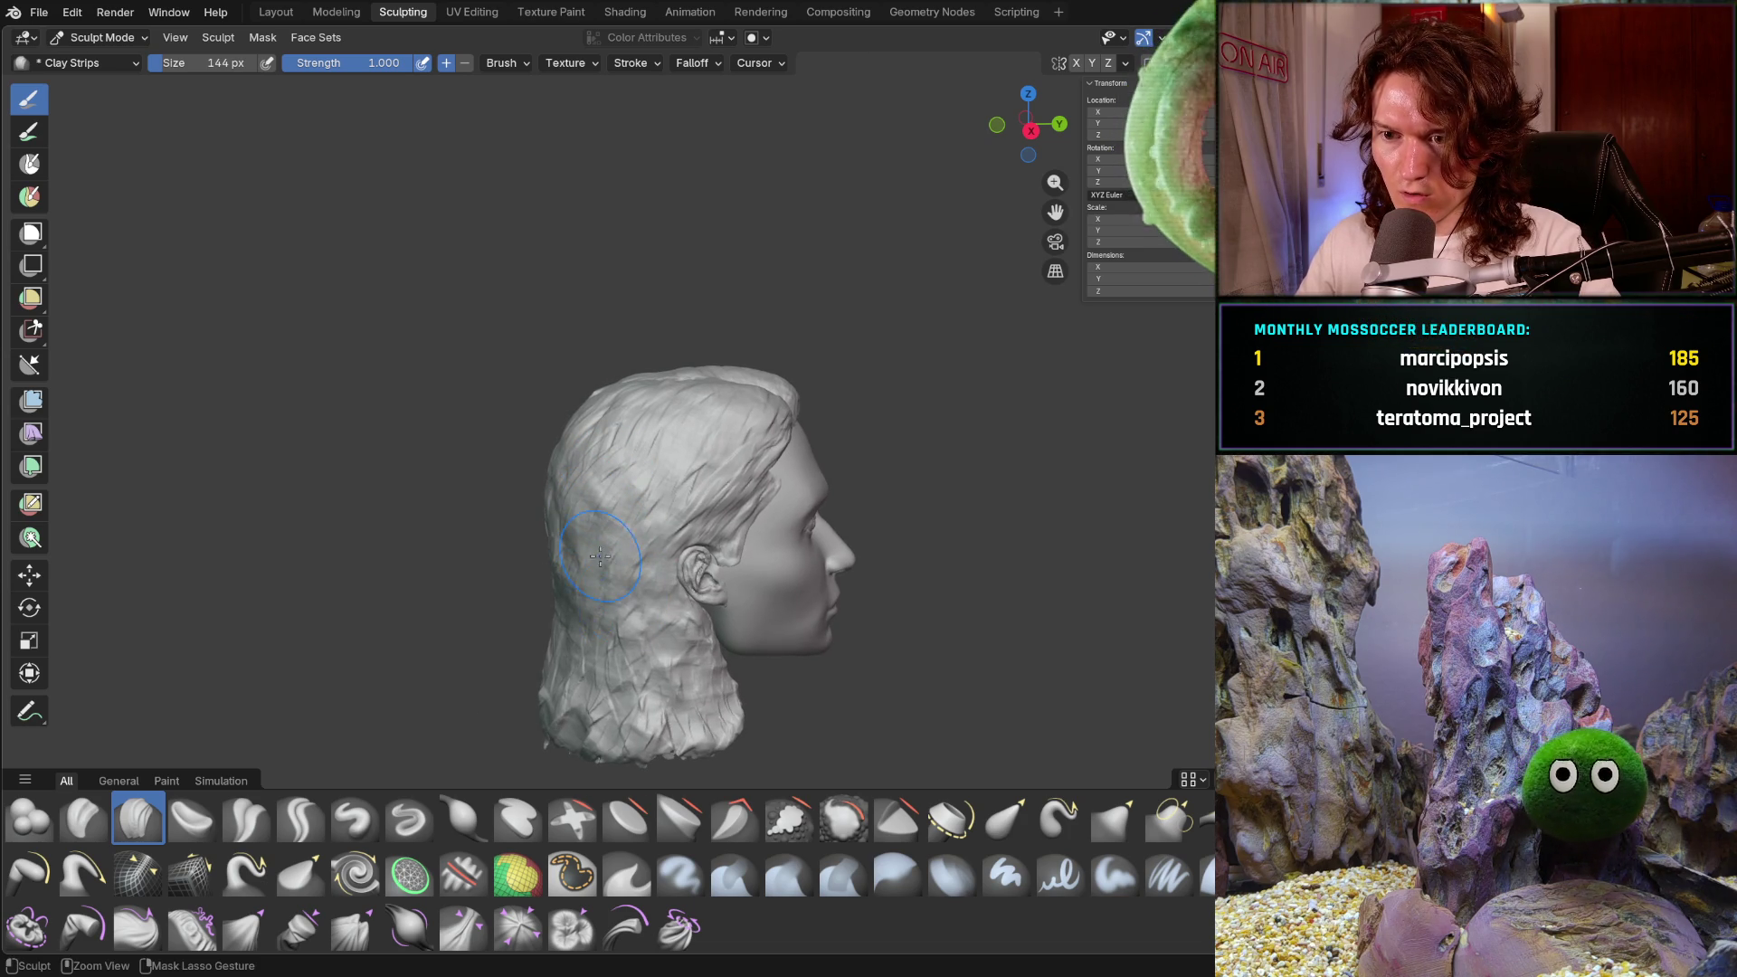
middle_drag(570, 567, 601, 597)
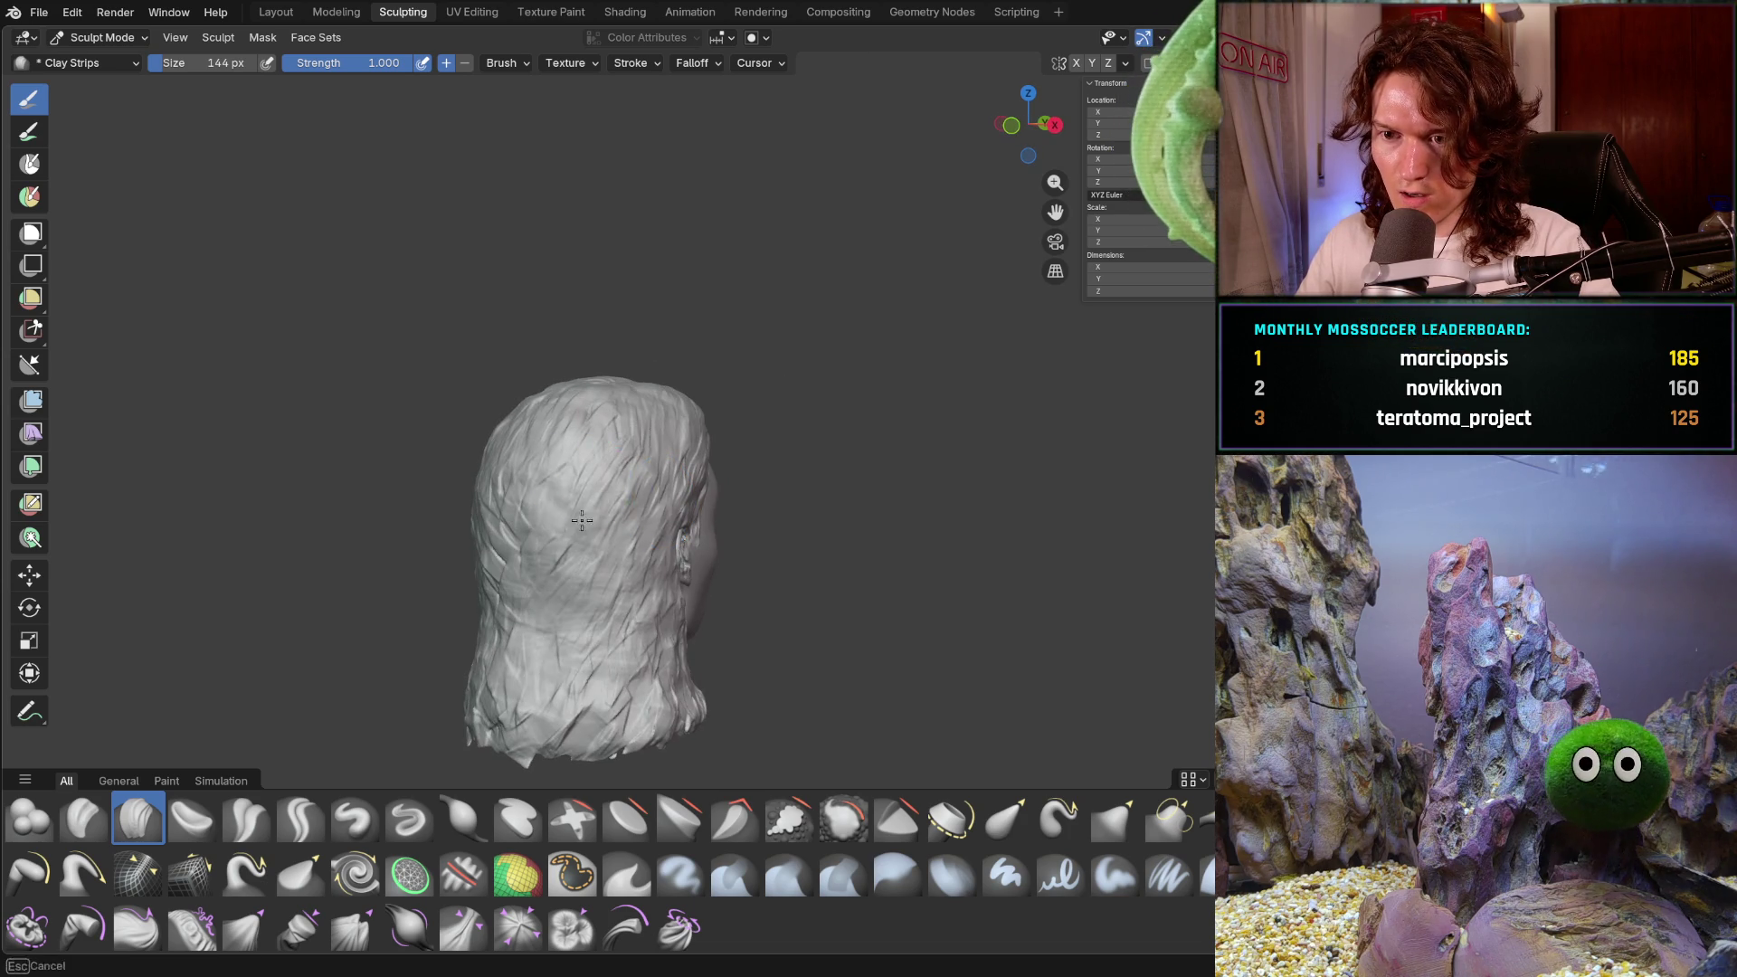
key(f)
click(597, 588)
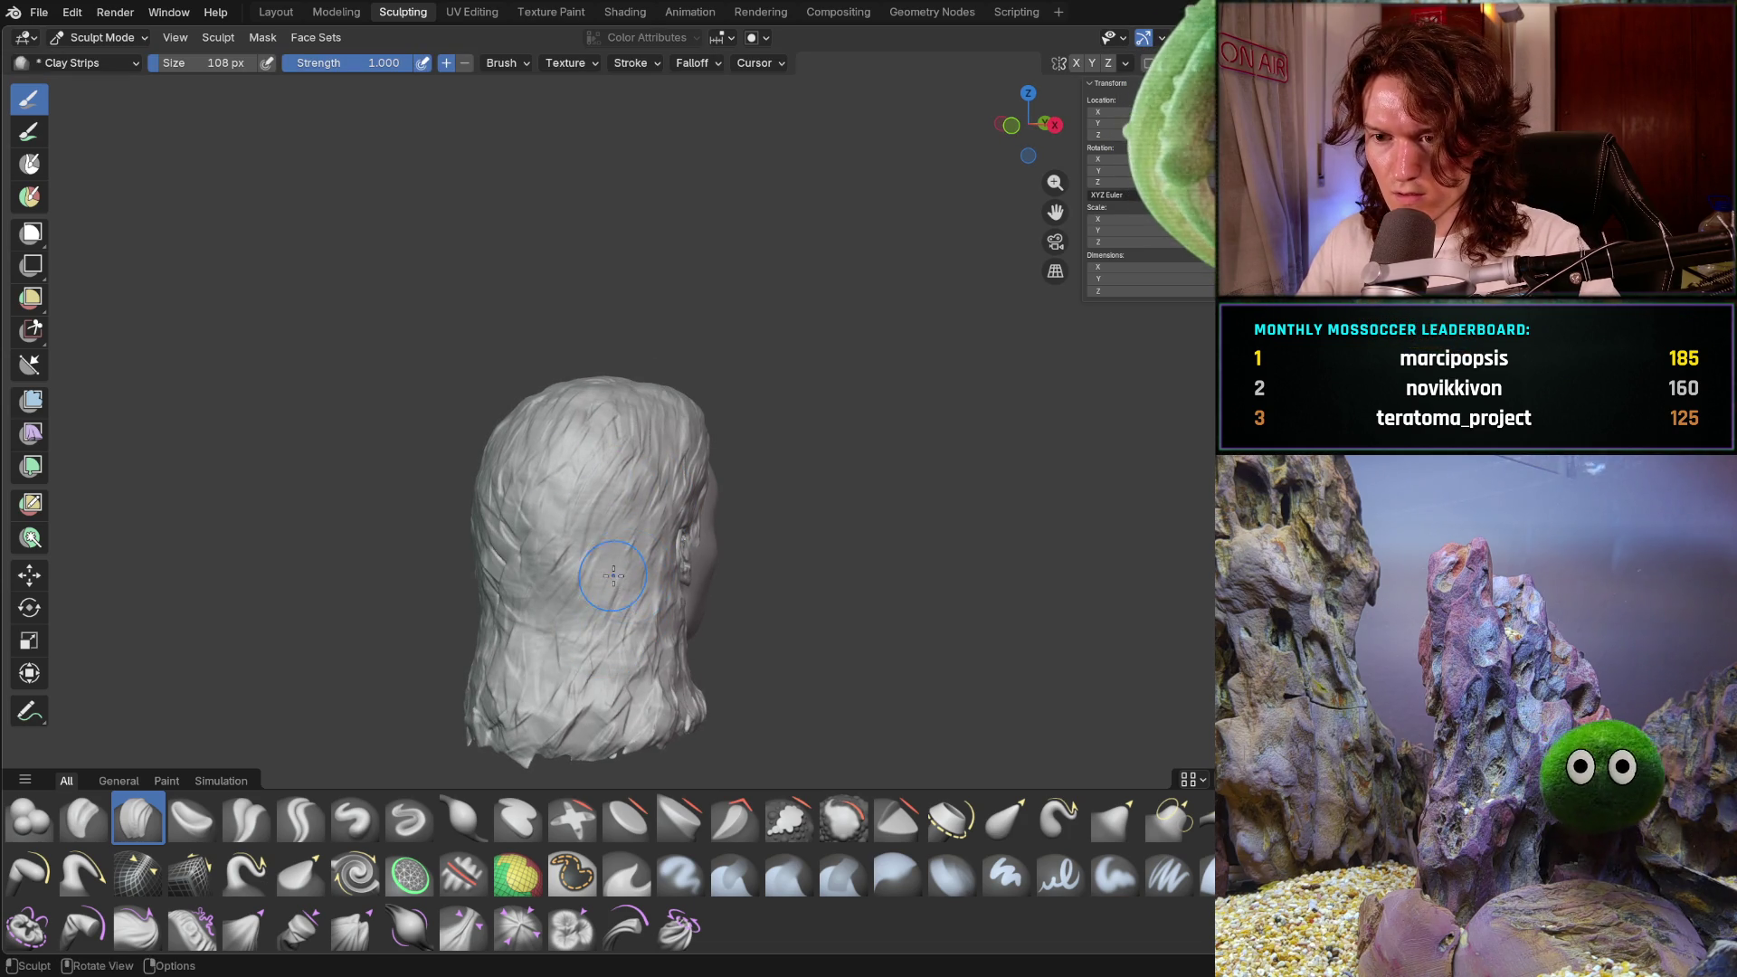
key(f)
click(554, 530)
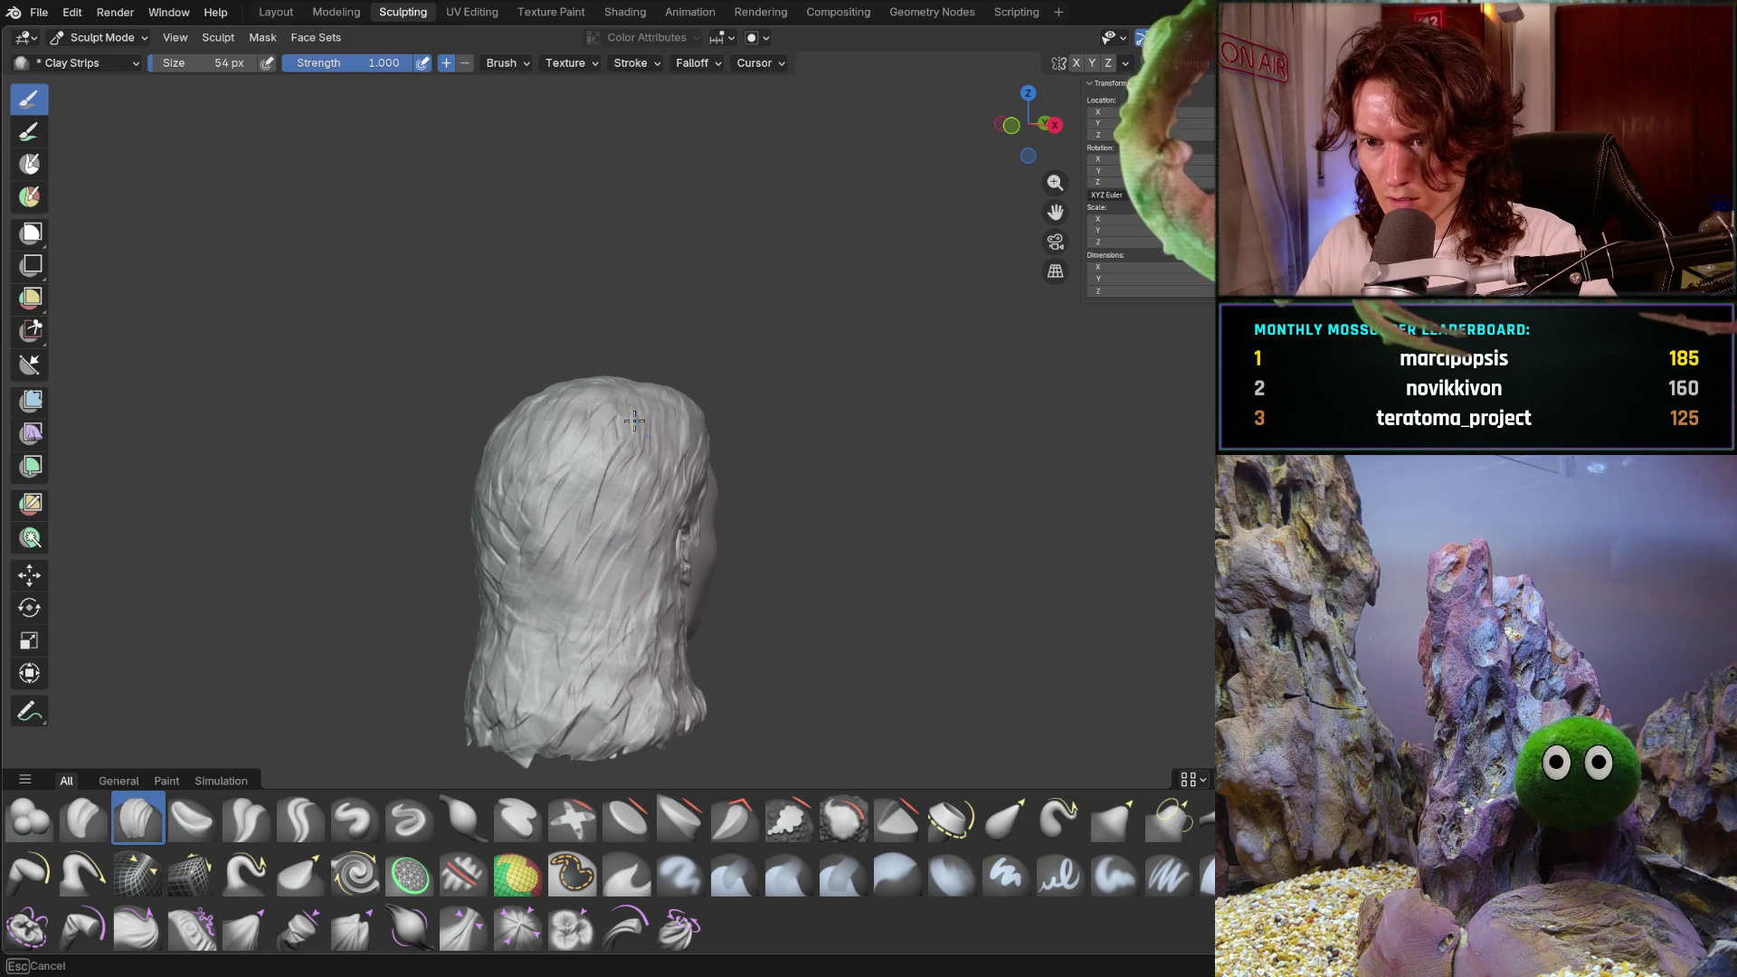
- Lay a strand on the back hair, then at 76 px stroke along the back edge
drag(516, 634, 591, 667)
middle_drag(619, 758, 400, 621)
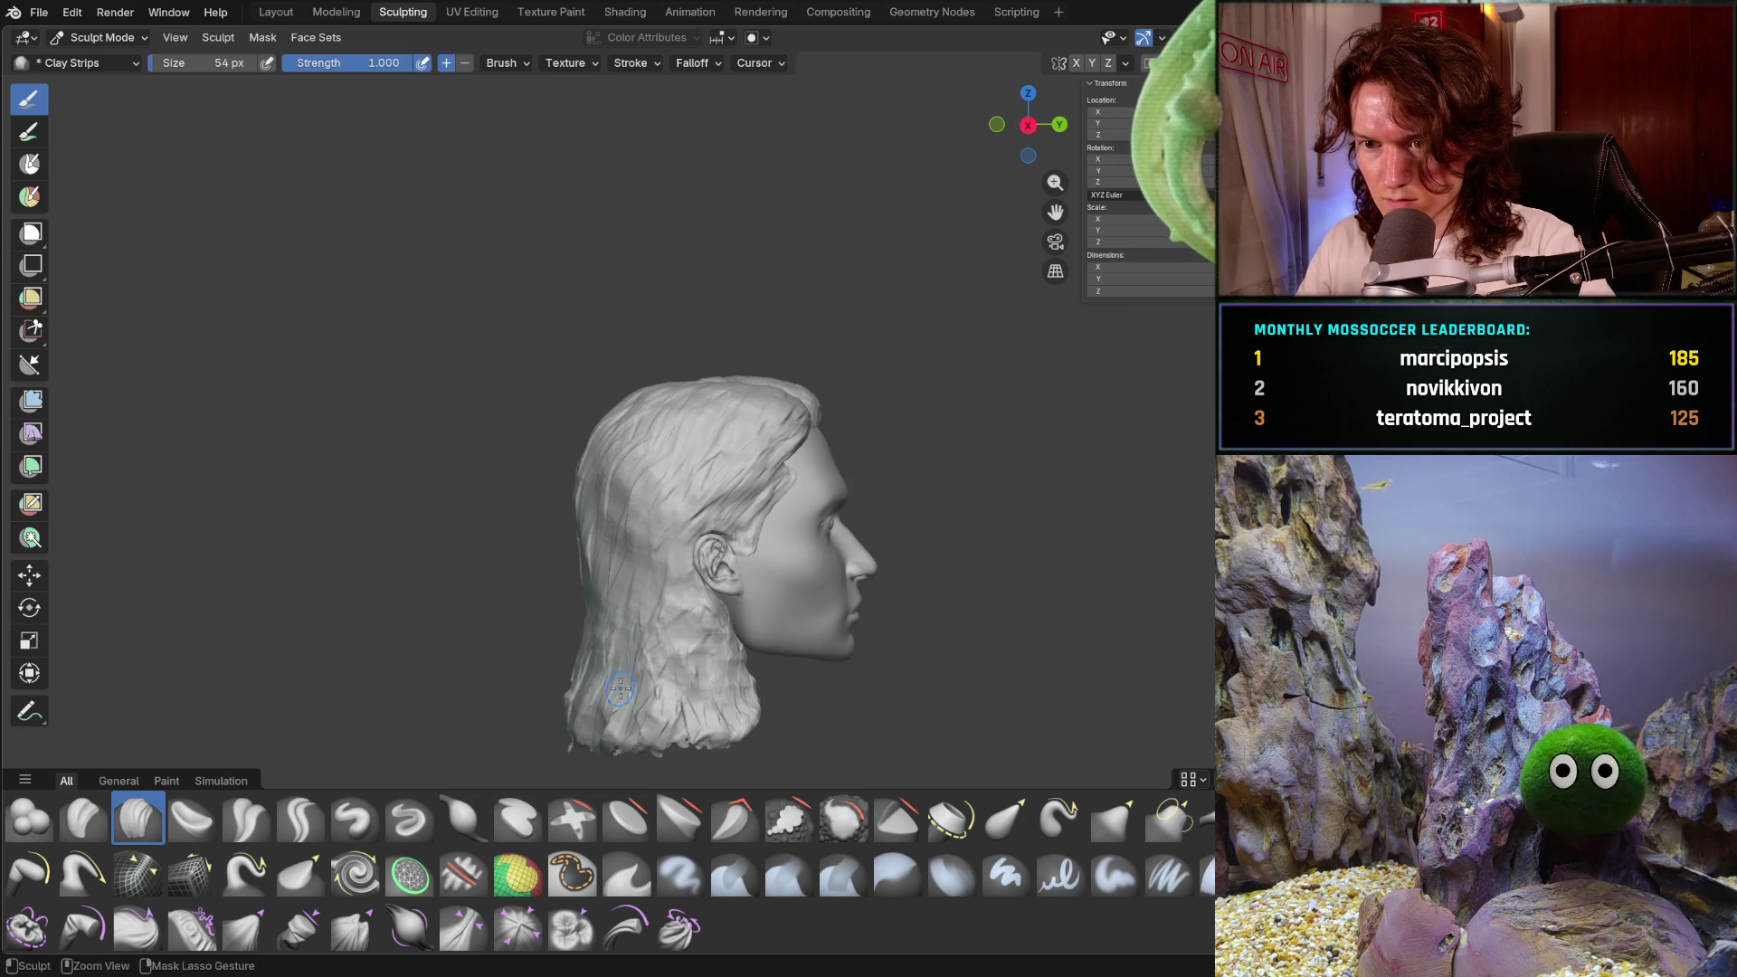
key(f)
click(609, 436)
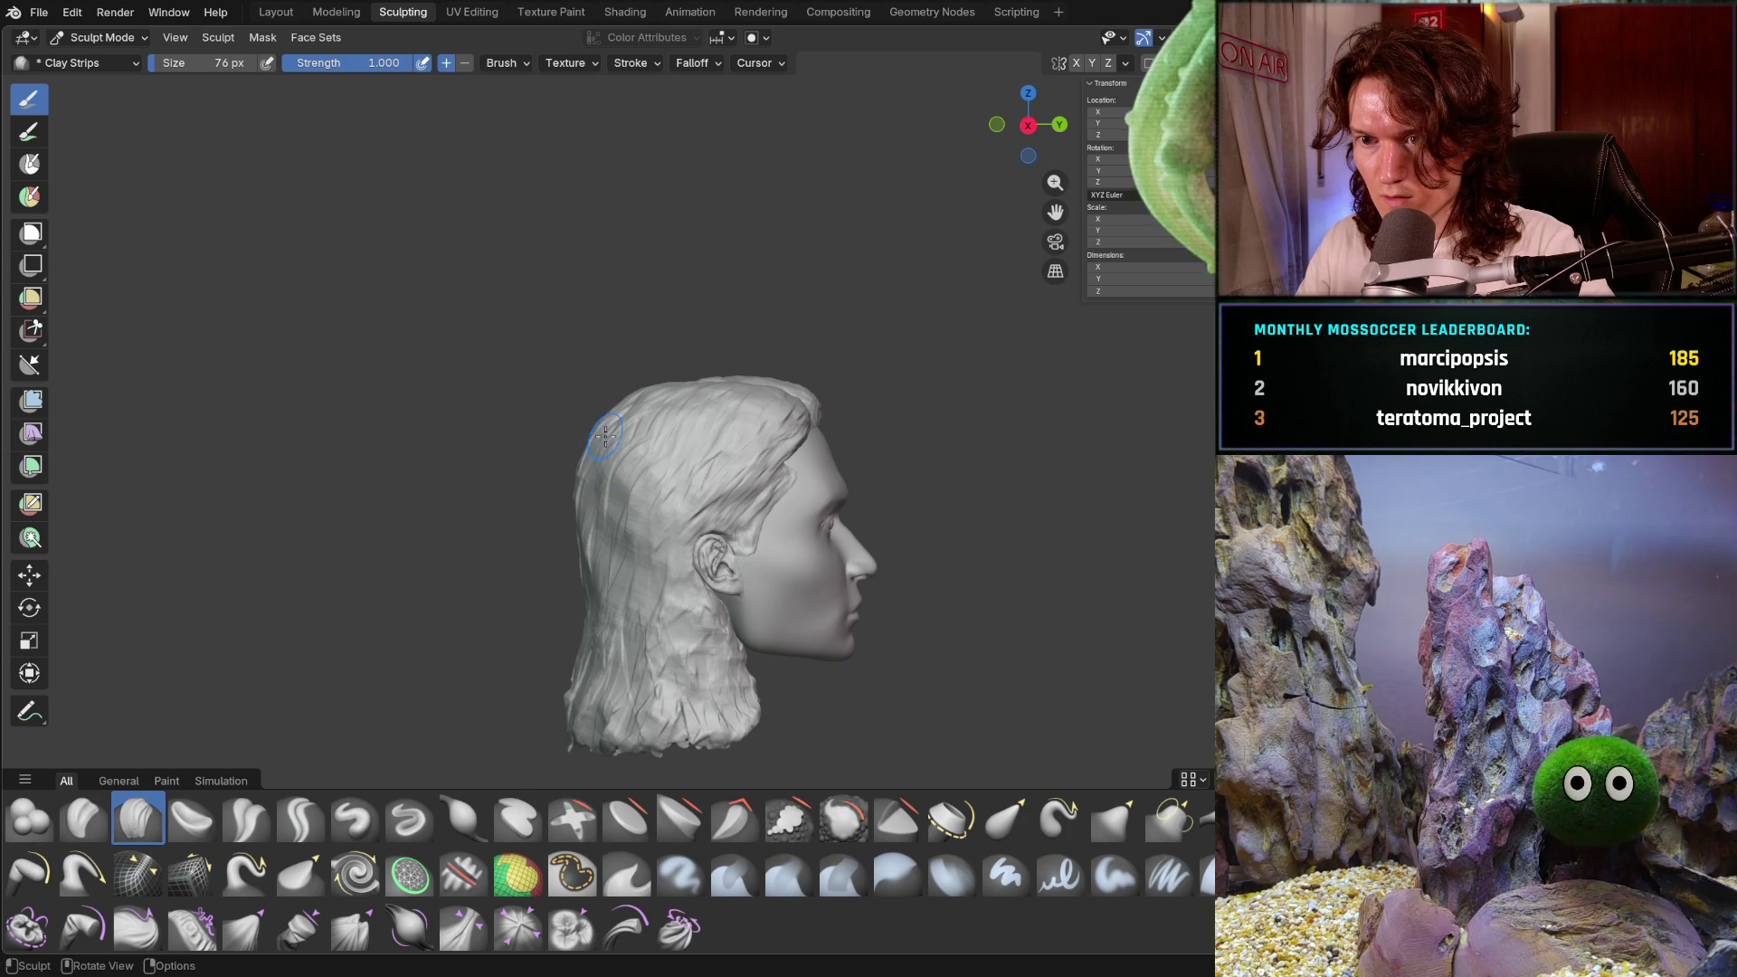
drag(615, 403, 602, 416)
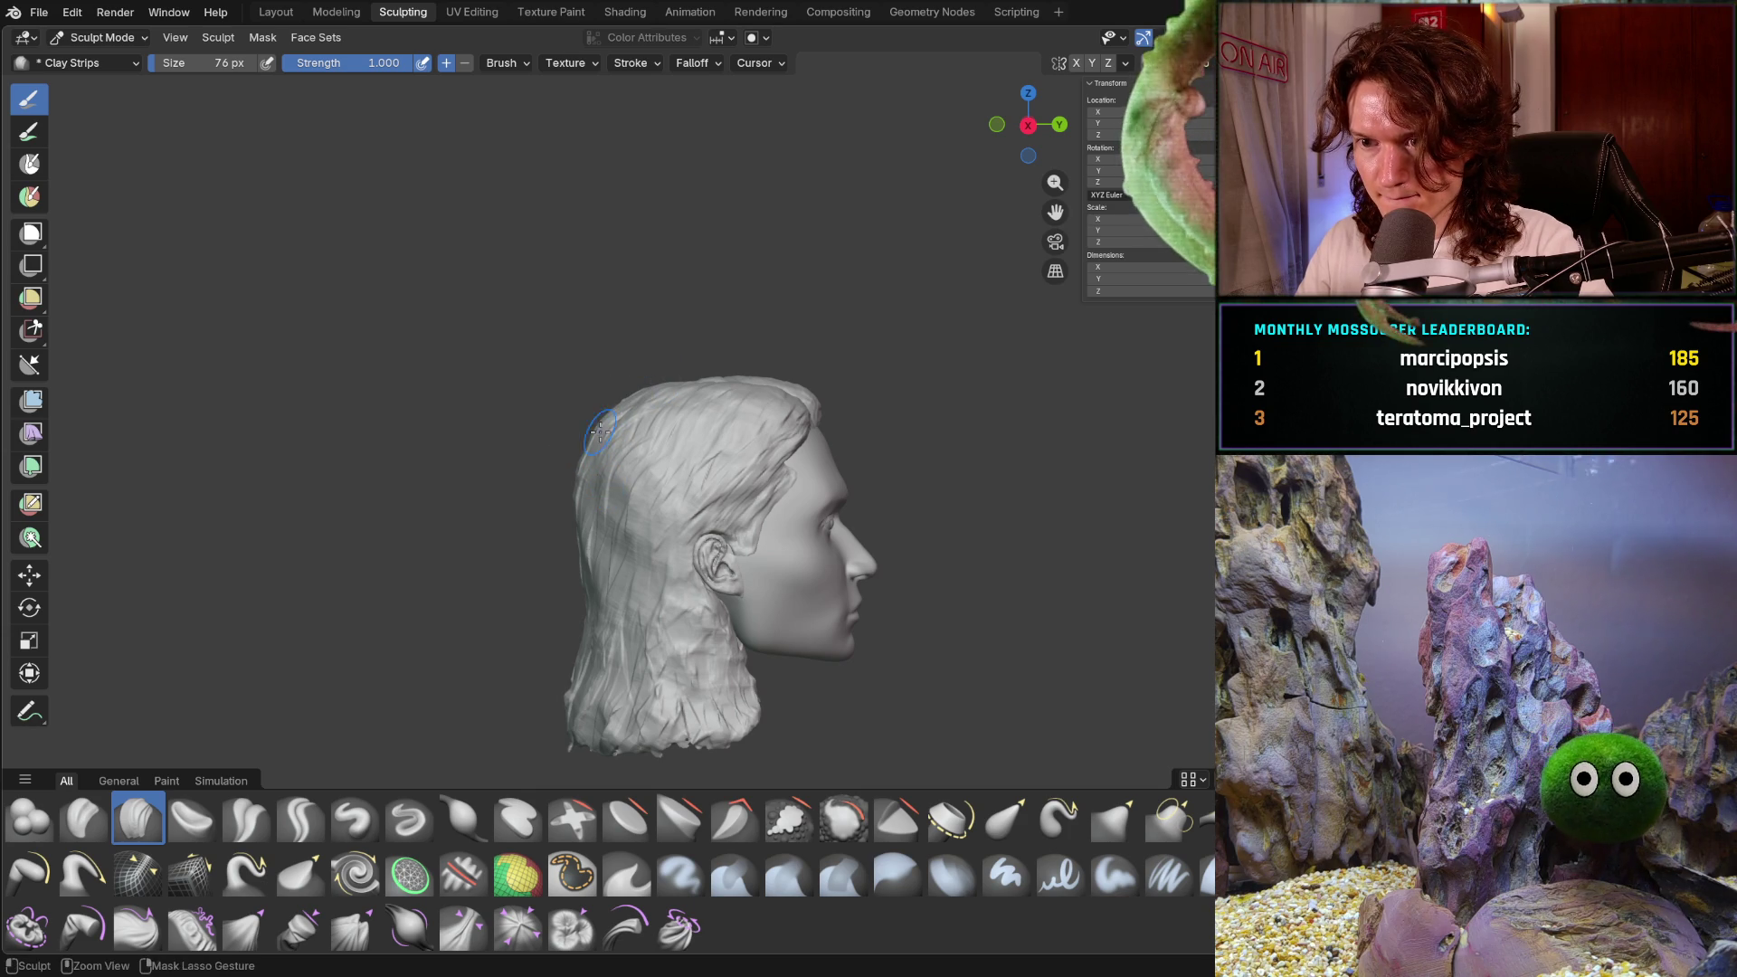
mouse_move(574, 584)
mouse_down()
mouse_move(595, 608)
mouse_move(665, 609)
mouse_up()
- From above and behind, carve two more clay strips down the back hair
mouse_move(665, 609)
middle_down()
mouse_move(643, 611)
mouse_move(784, 589)
mouse_move(548, 602)
mouse_move(488, 624)
mouse_move(606, 565)
middle_up()
scroll(605, 566, up, 2)
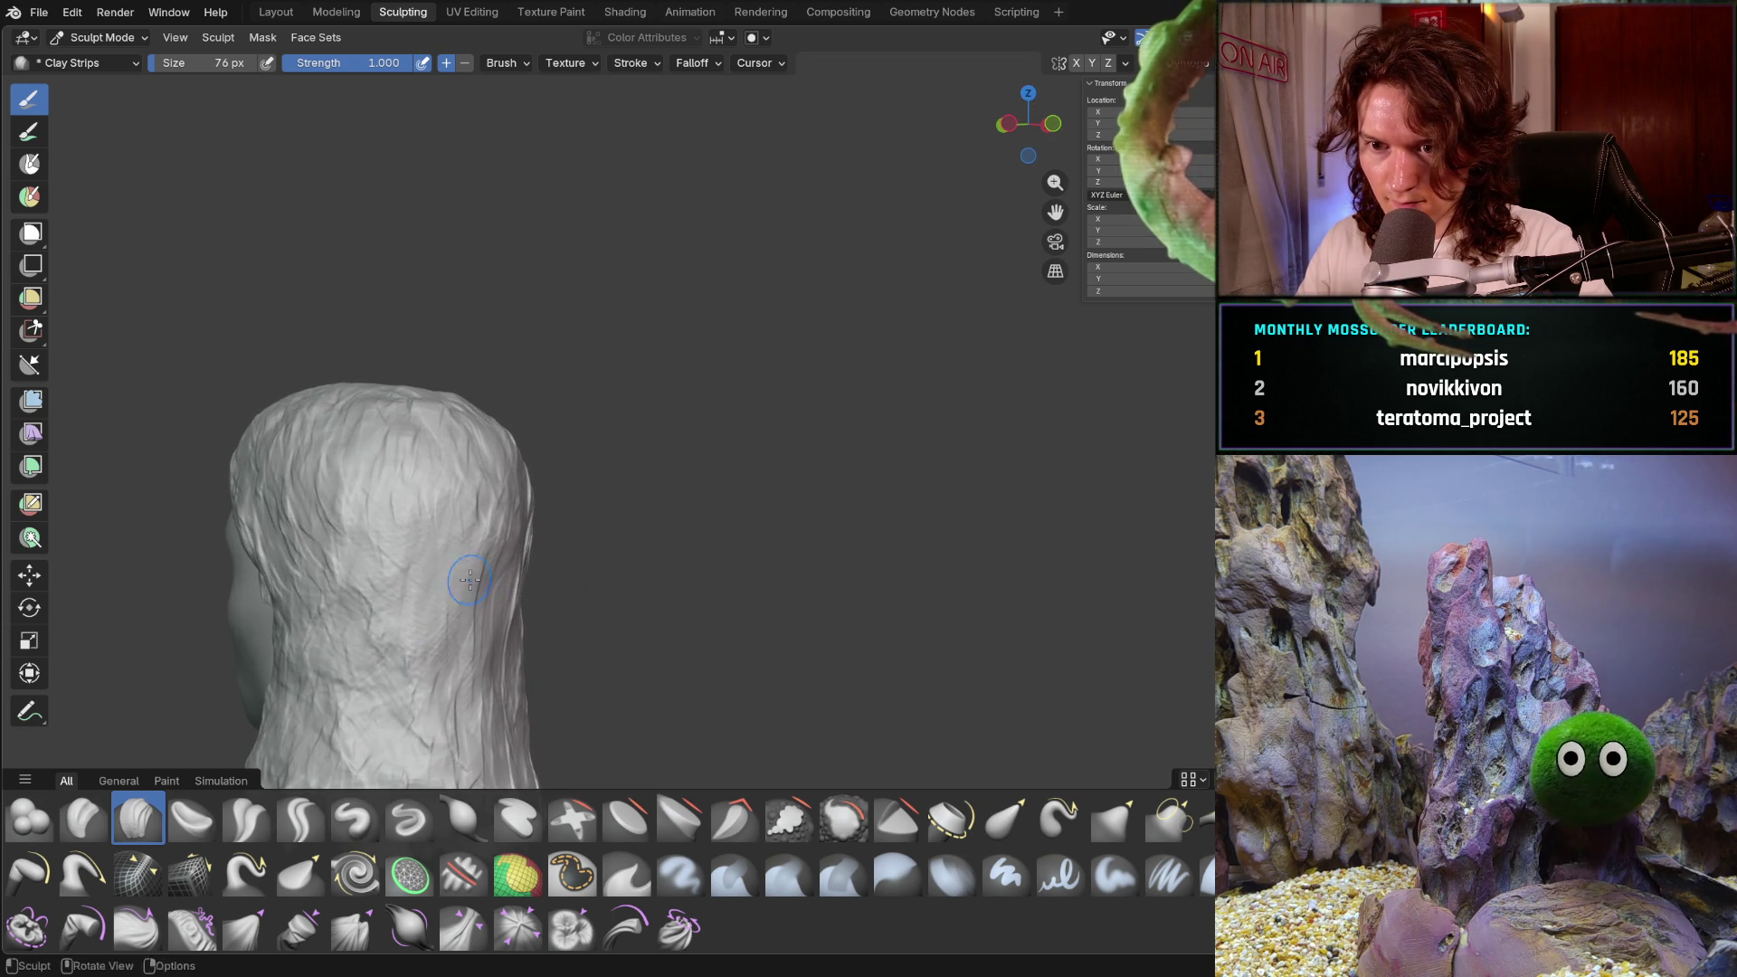
drag(421, 520, 410, 663)
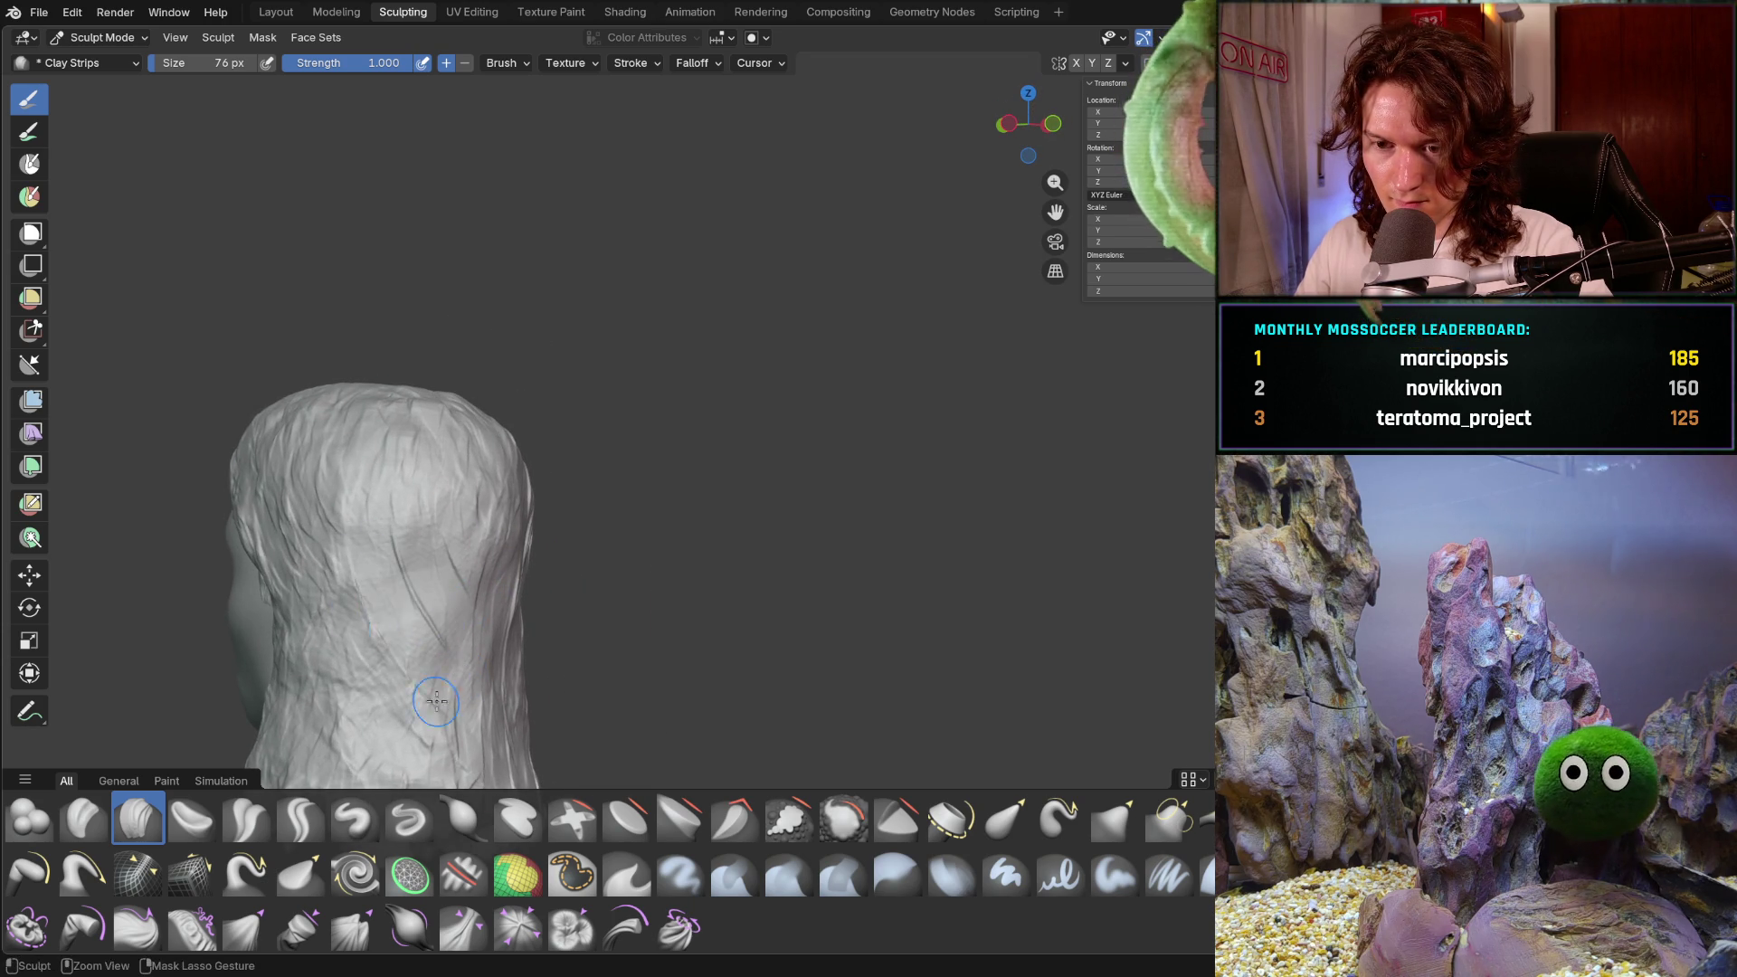
mouse_move(323, 612)
mouse_down()
mouse_move(340, 597)
mouse_move(434, 662)
mouse_up()
middle_drag(484, 654, 275, 638)
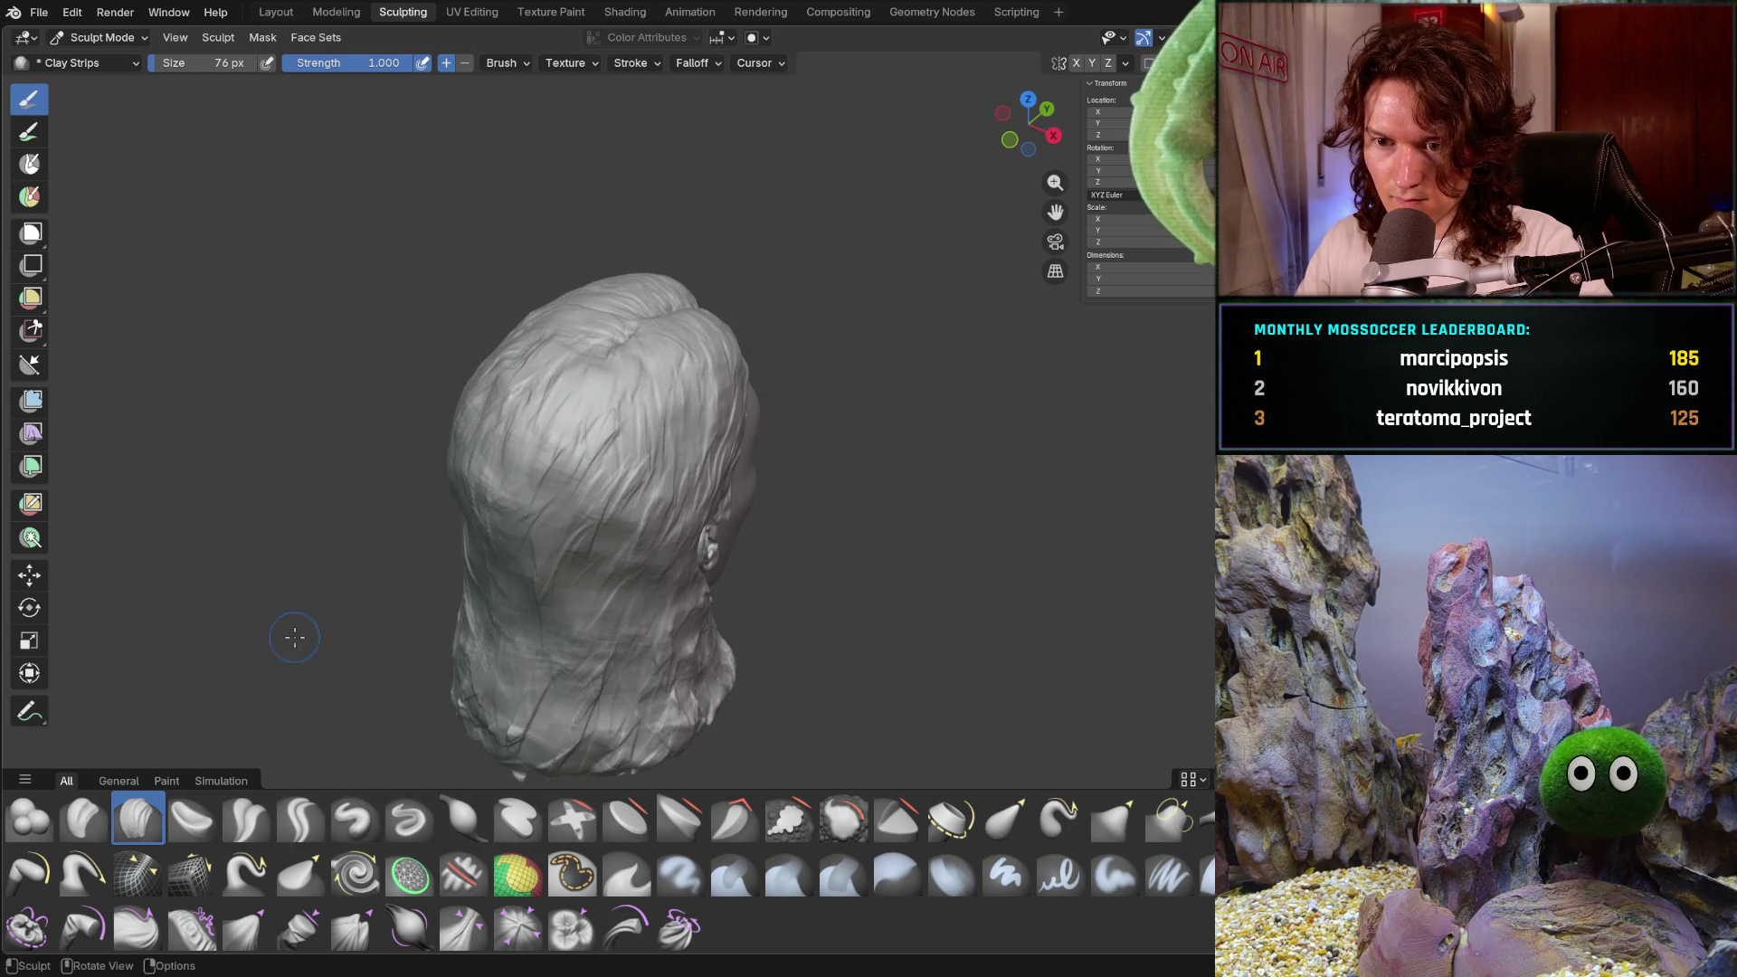
- Sculpt a Clay Strips strand down the back of the hair
middle_drag(597, 607, 470, 570)
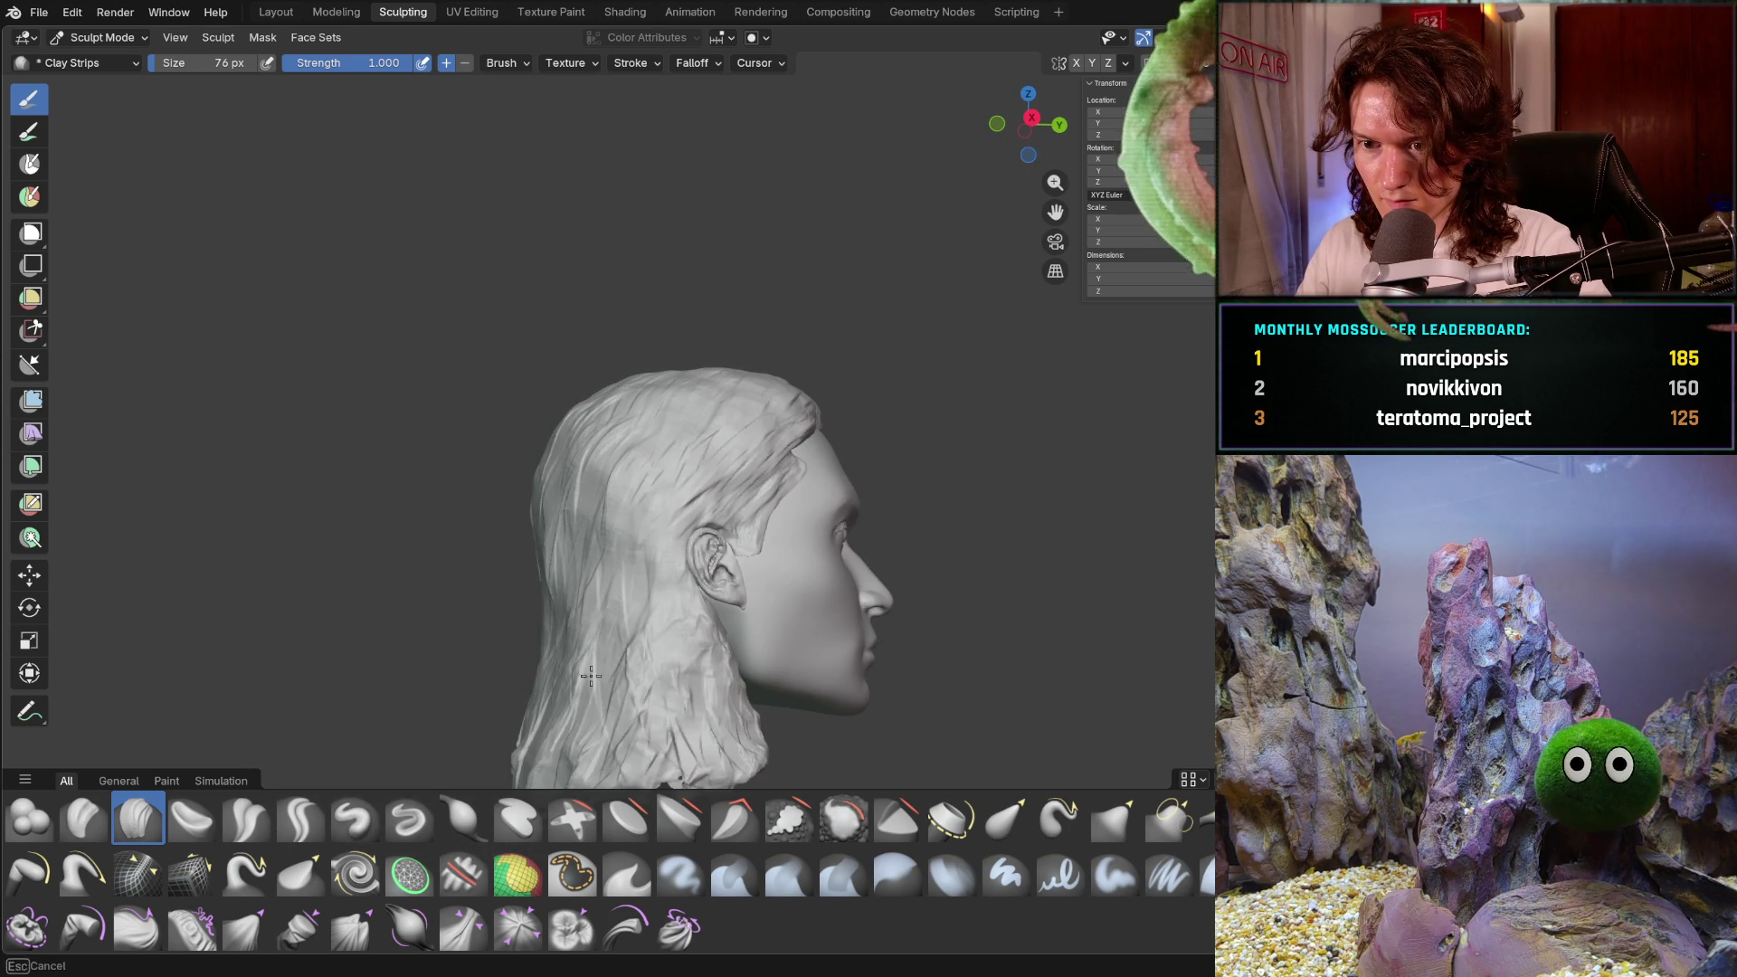
mouse_move(648, 565)
middle_down()
mouse_move(555, 519)
mouse_move(644, 485)
mouse_move(620, 492)
middle_up()
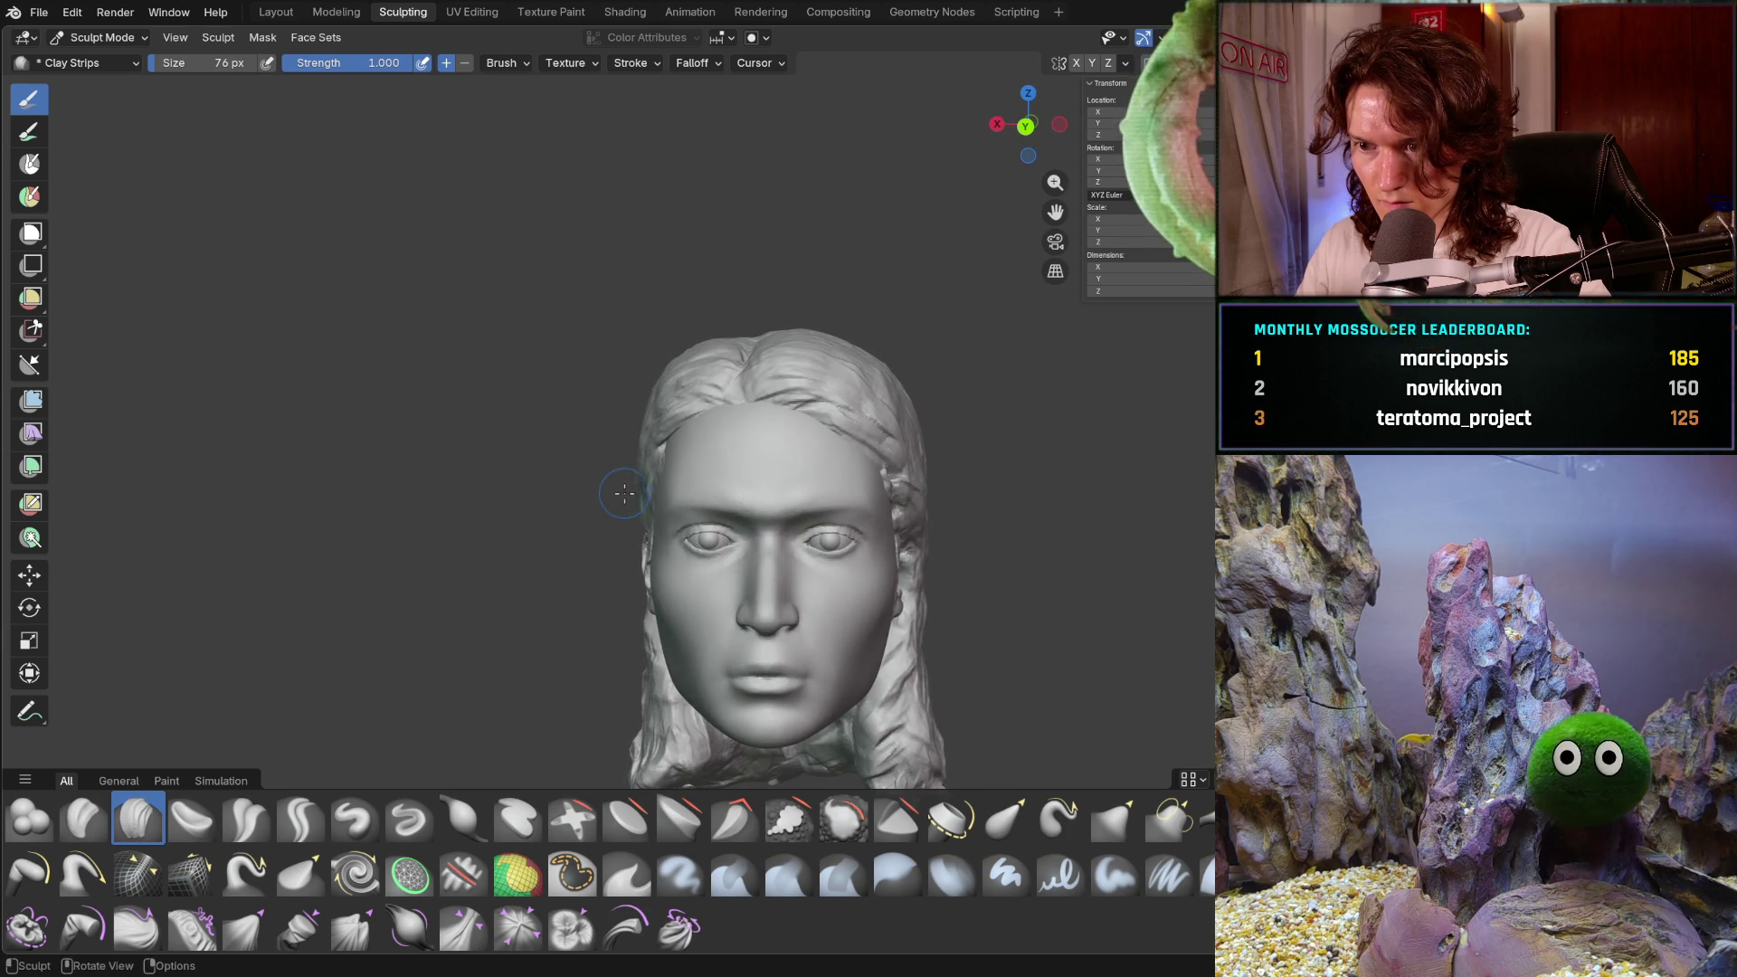
scroll(621, 493, down, 2)
mouse_move(601, 551)
middle_down()
mouse_move(704, 575)
mouse_move(651, 543)
middle_up()
scroll(705, 574, up, 2)
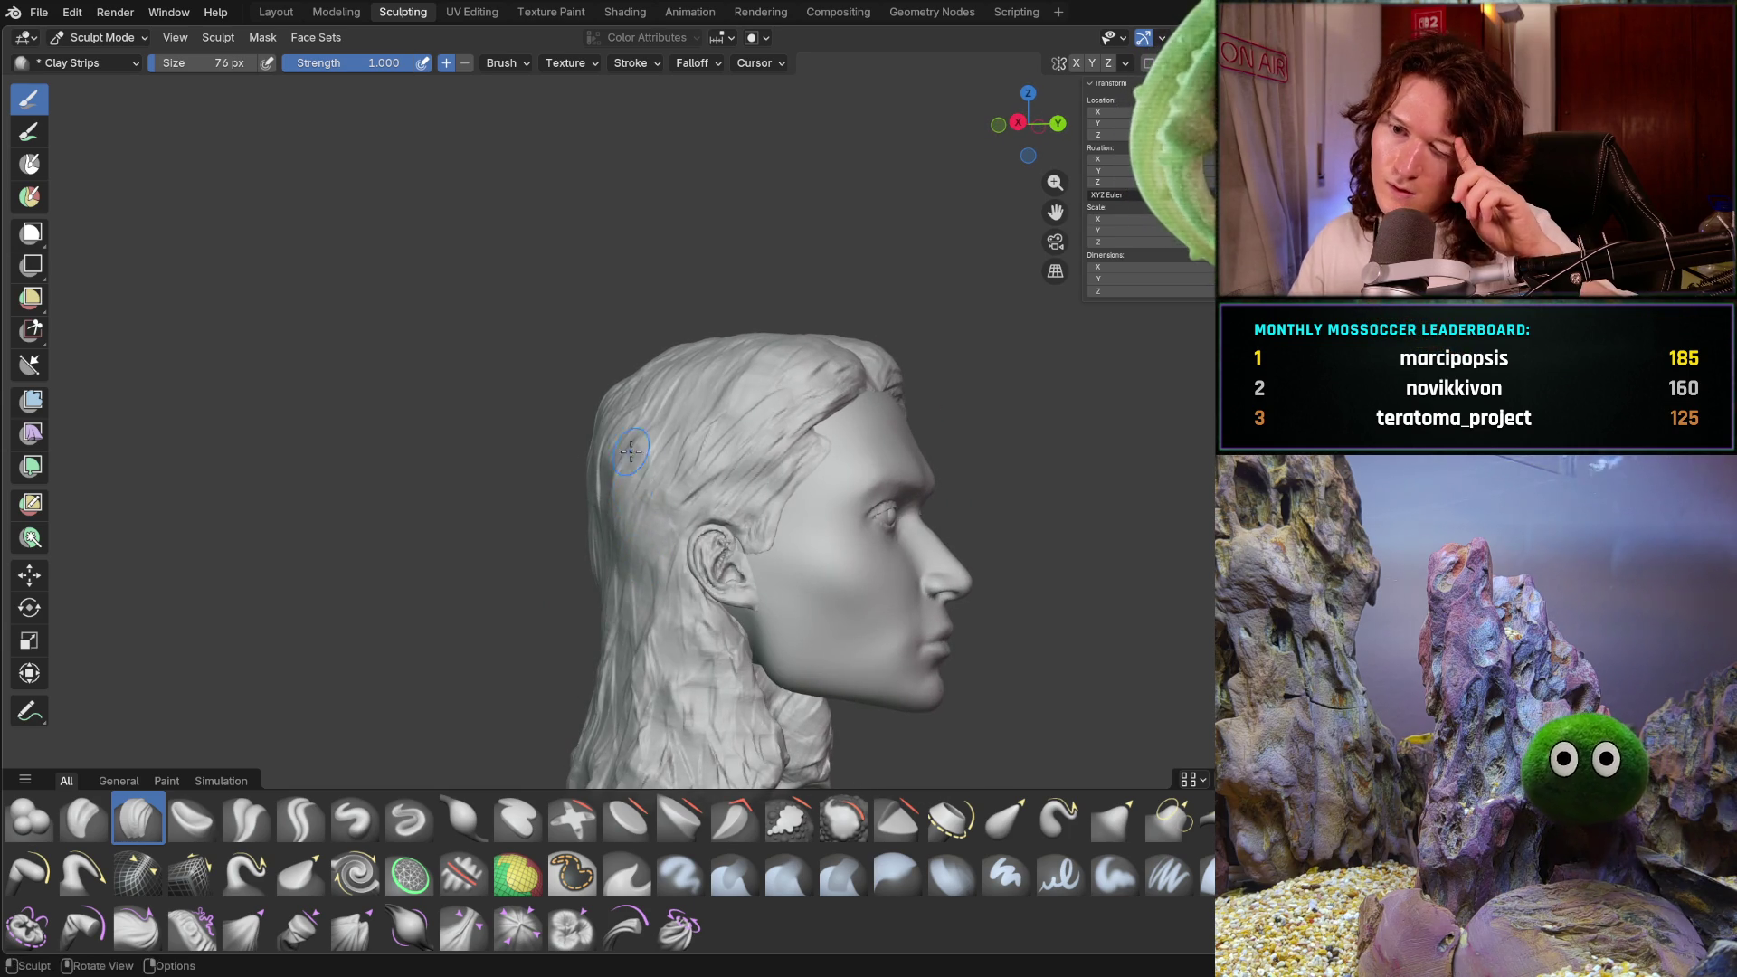
middle_drag(687, 443, 608, 488)
drag(608, 488, 566, 624)
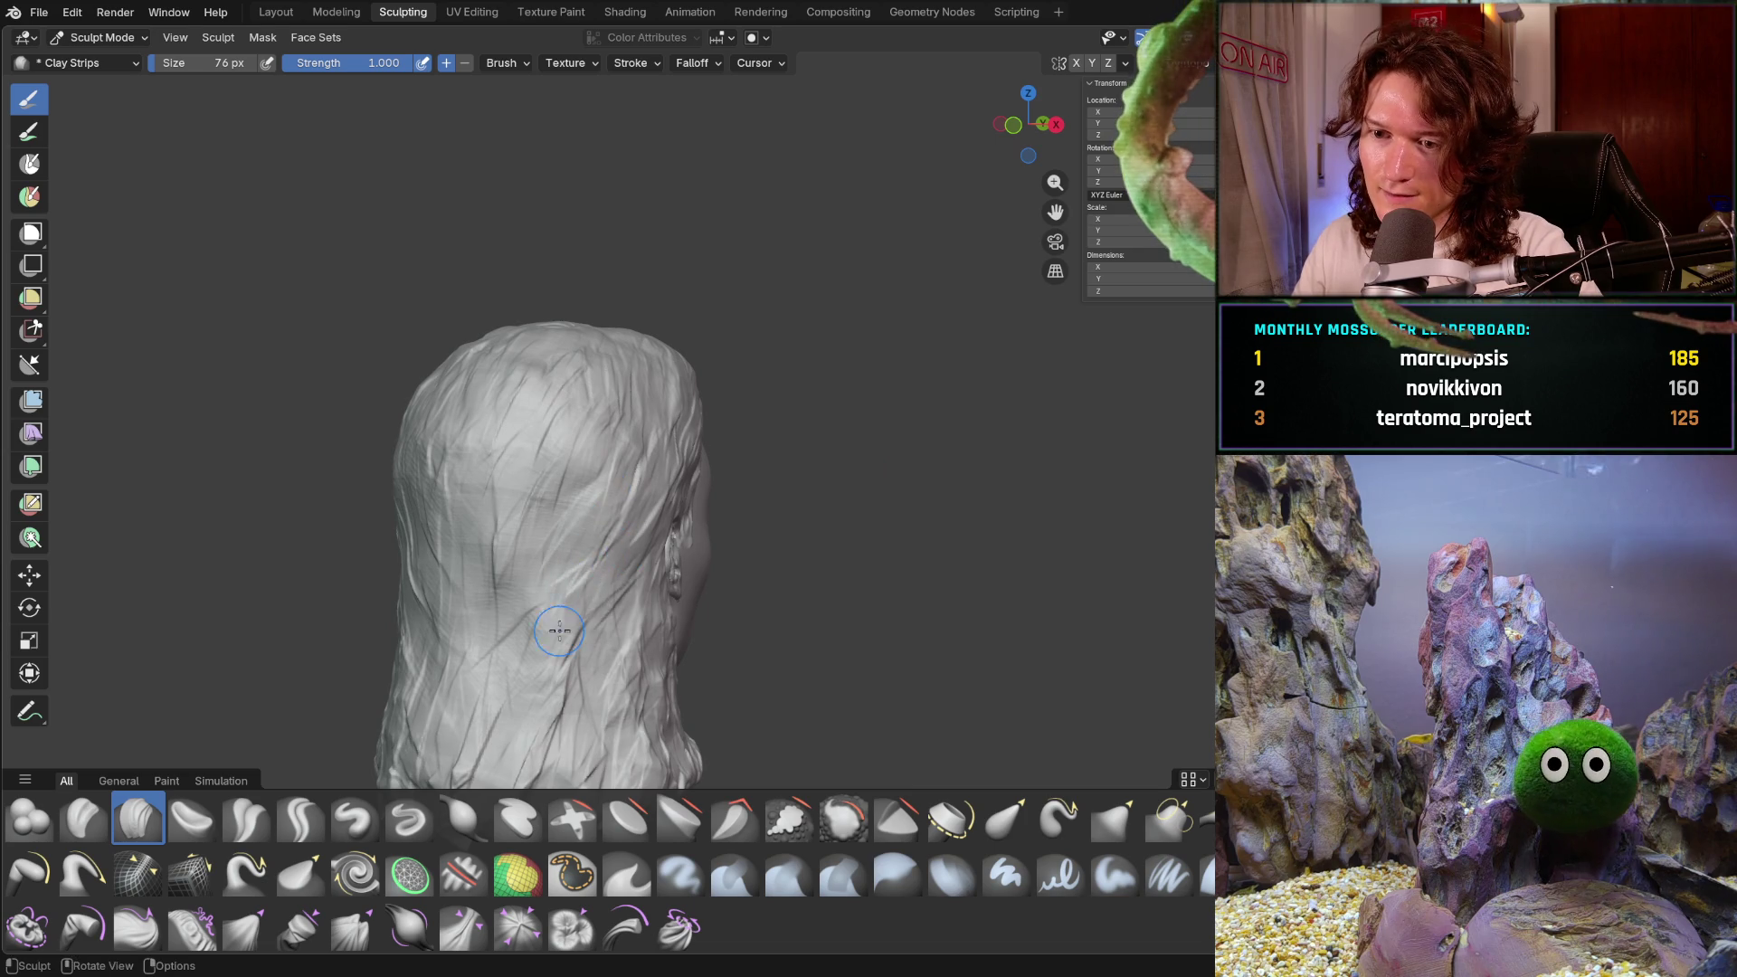
- Orbit over the top and around to profile to inspect the hair texture
mouse_move(563, 504)
middle_down()
mouse_move(602, 448)
mouse_move(642, 261)
mouse_move(629, 421)
mouse_move(602, 418)
mouse_move(575, 470)
mouse_move(615, 464)
middle_up()
mouse_move(597, 597)
middle_down()
mouse_move(622, 540)
mouse_move(588, 493)
middle_up()
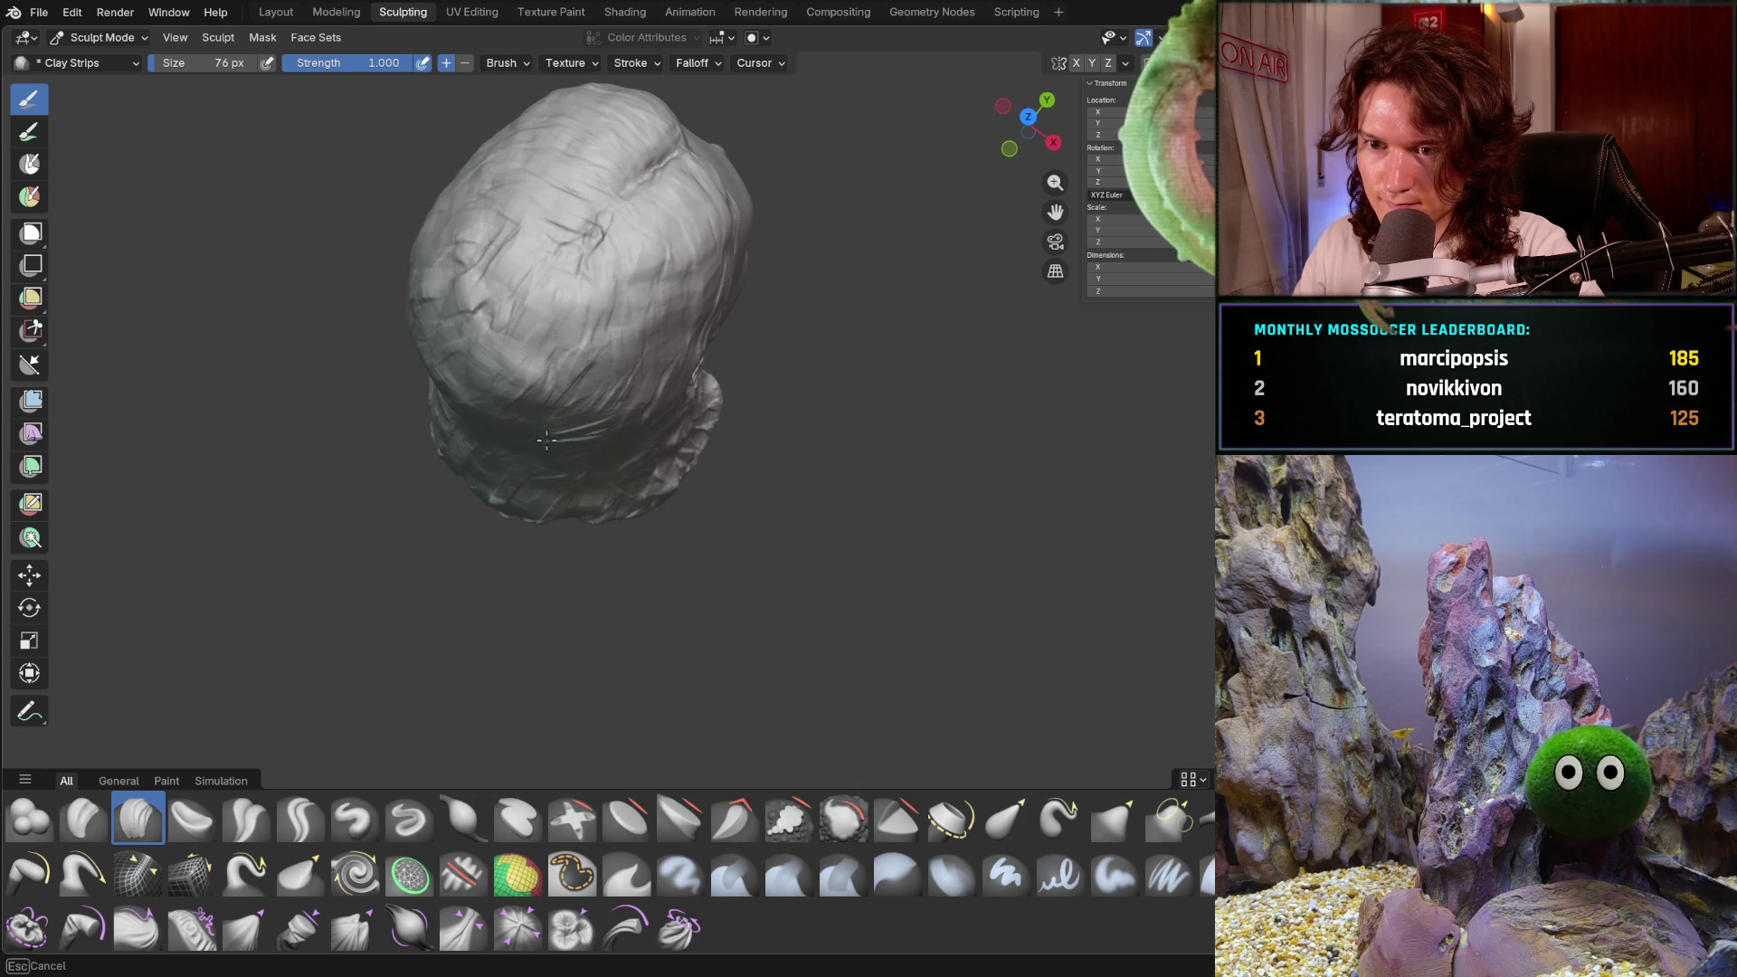
mouse_move(585, 410)
middle_down()
mouse_move(600, 359)
mouse_move(465, 302)
mouse_move(534, 520)
middle_up()
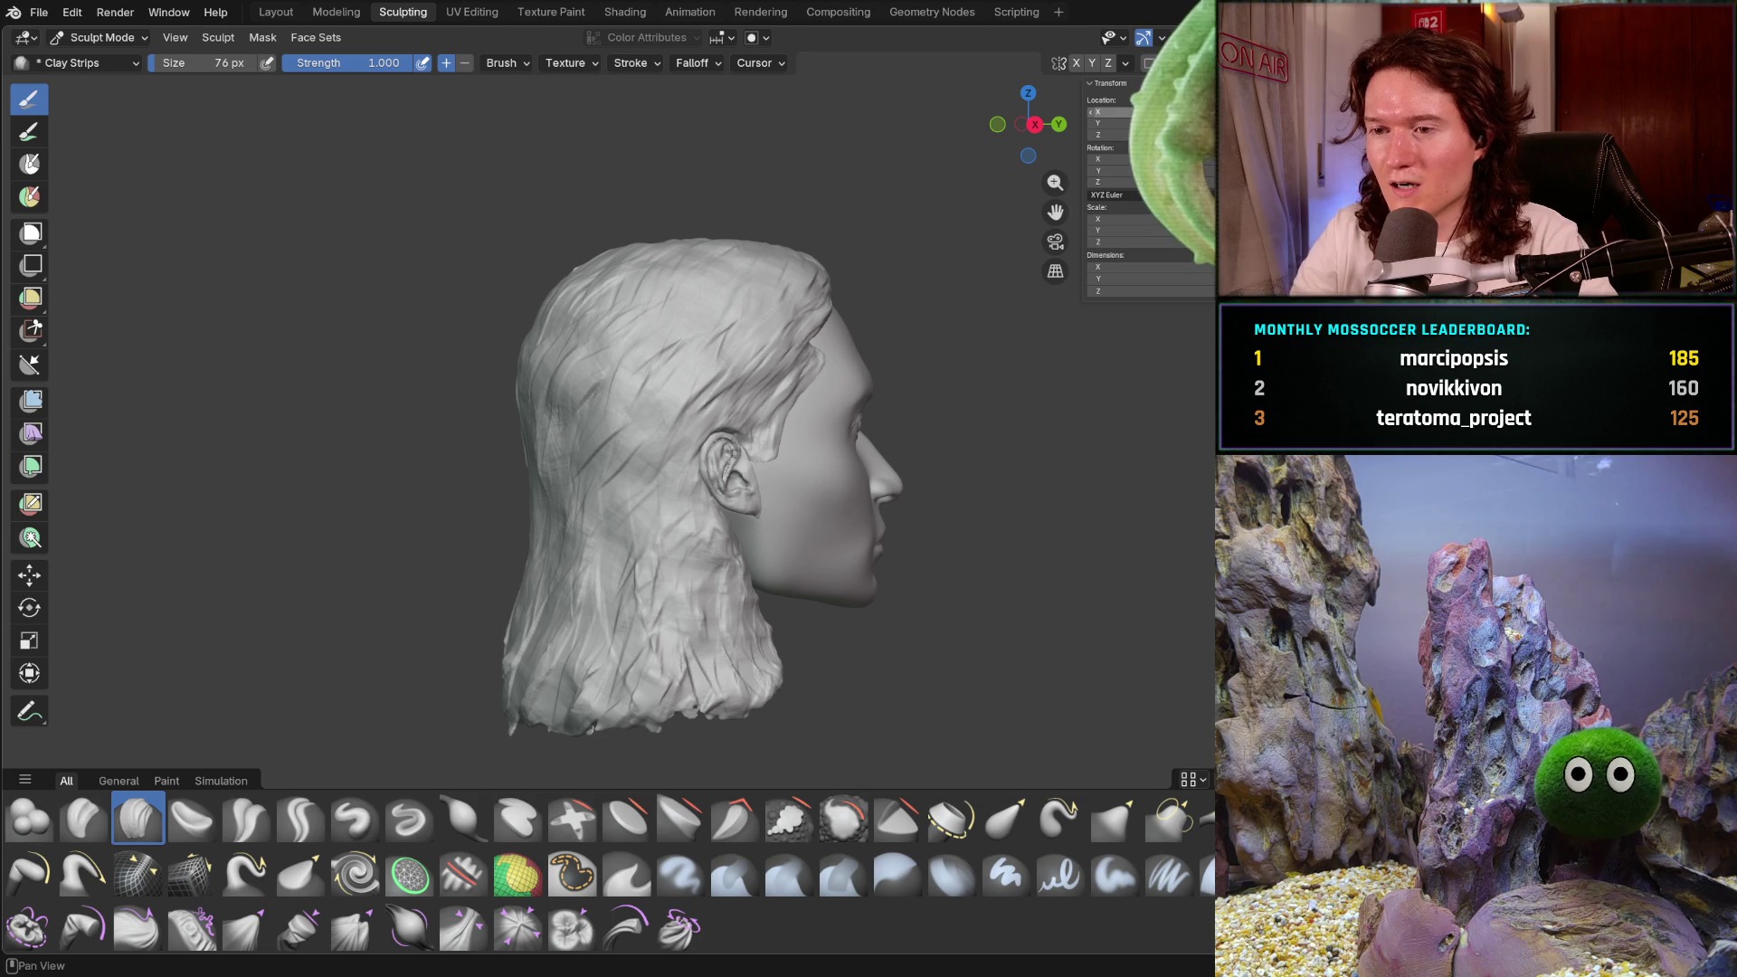
mouse_move(814, 452)
middle_down()
mouse_move(866, 452)
mouse_move(742, 551)
mouse_move(913, 525)
mouse_move(1047, 467)
middle_up()
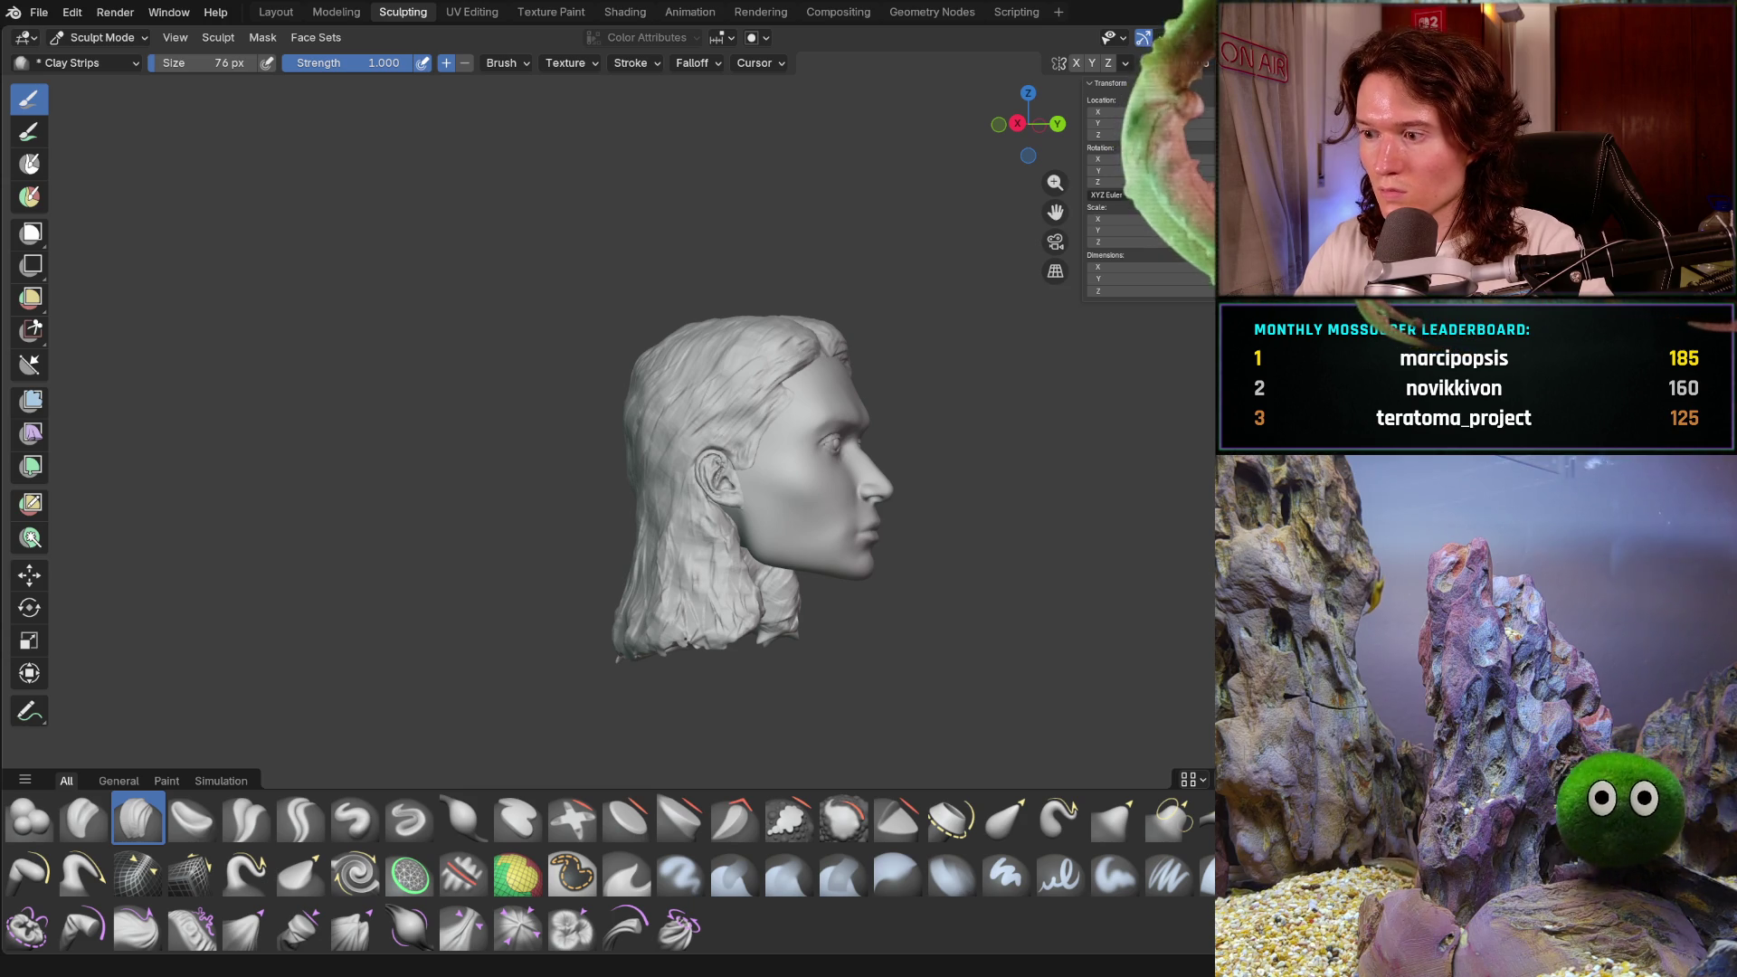
middle_drag(754, 595, 723, 507)
- Enlarge the Clay Strips brush to 192 px and work around the head
scroll(706, 440, up, 2)
key(f)
click(811, 441)
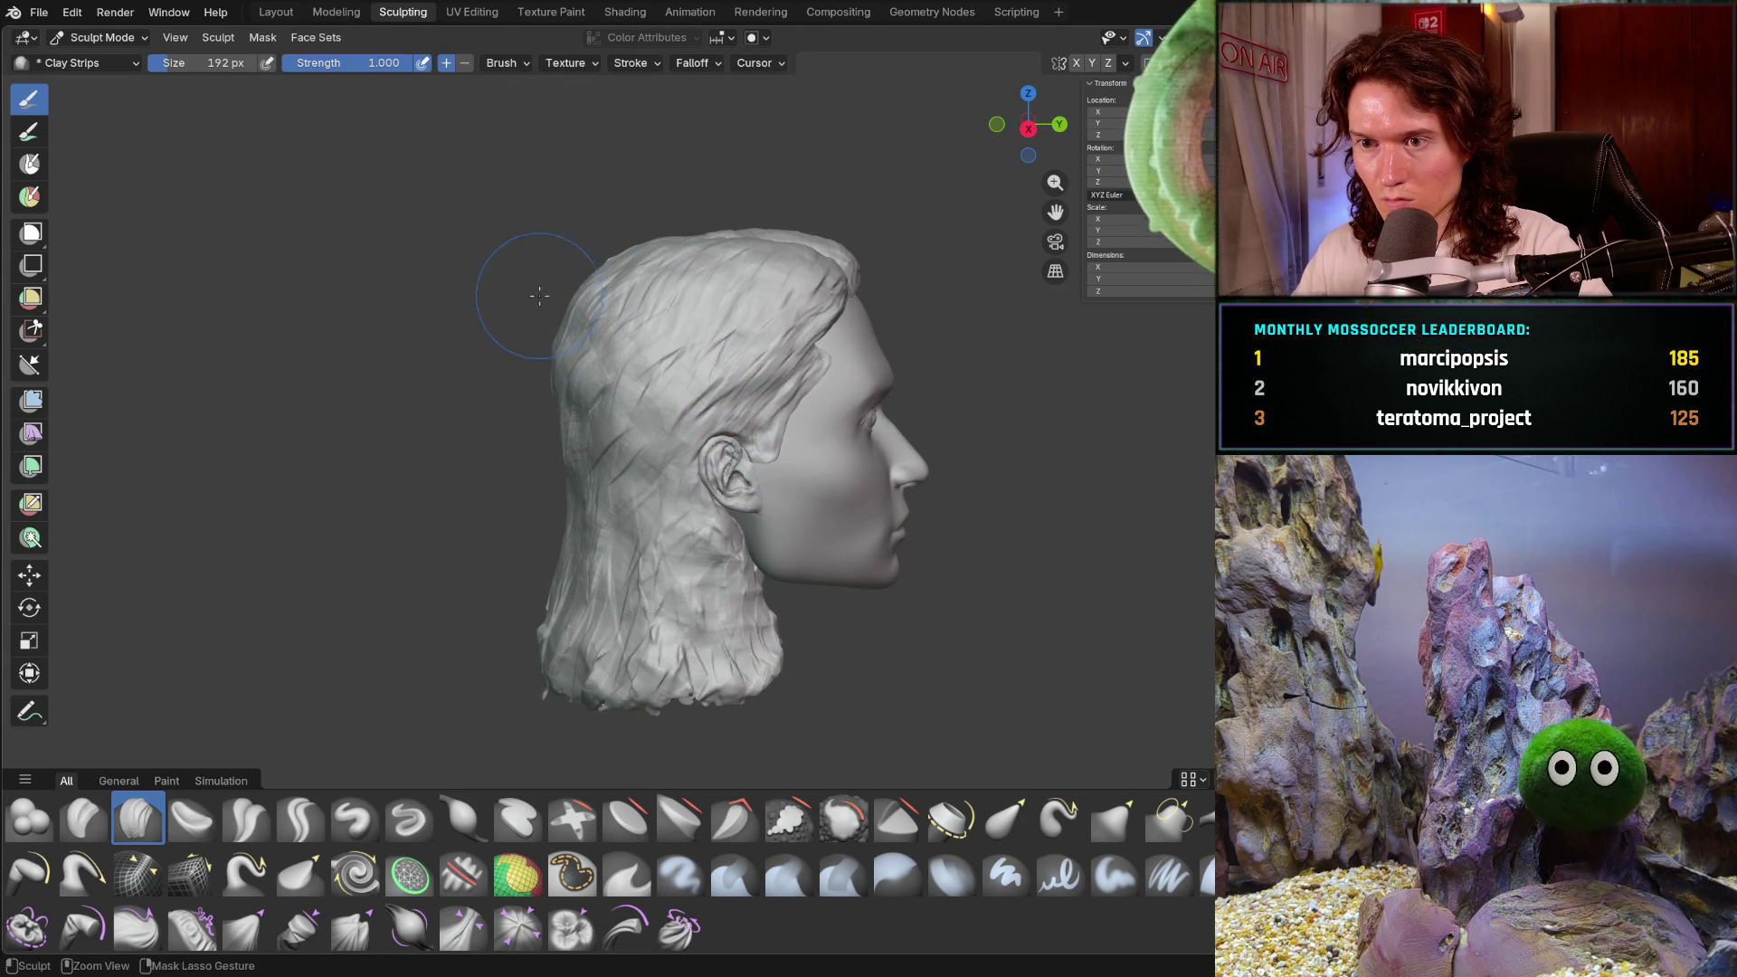
middle_drag(537, 306, 594, 278)
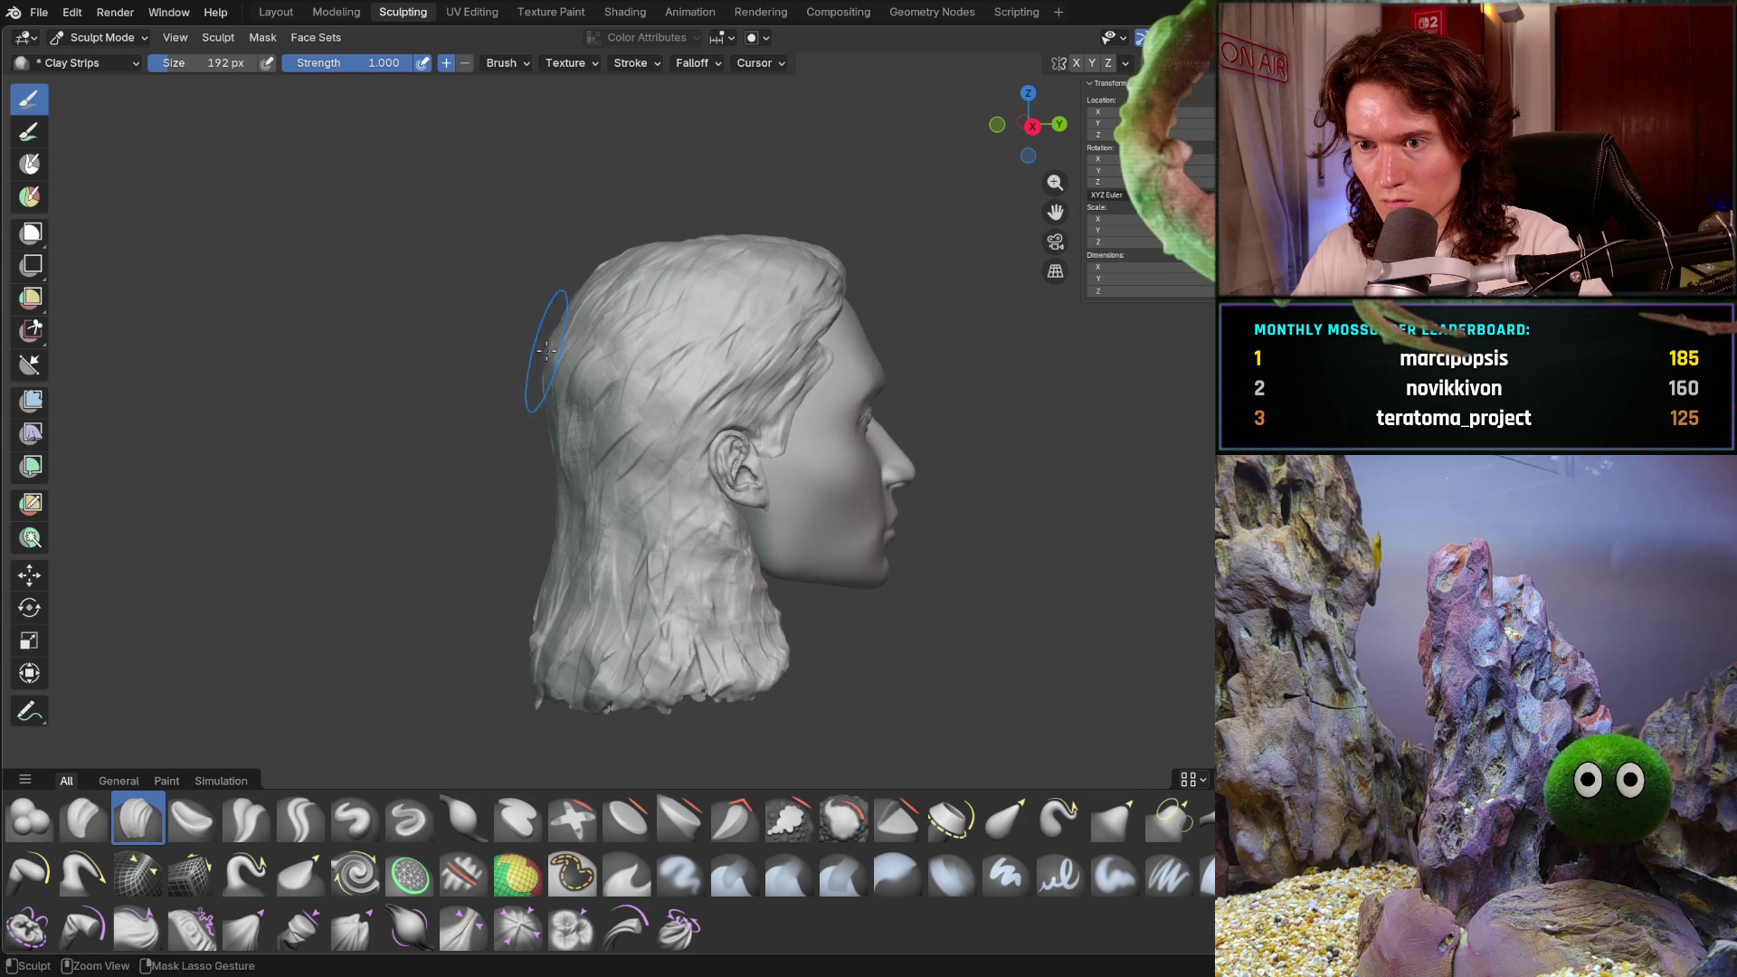
middle_drag(522, 357, 536, 323)
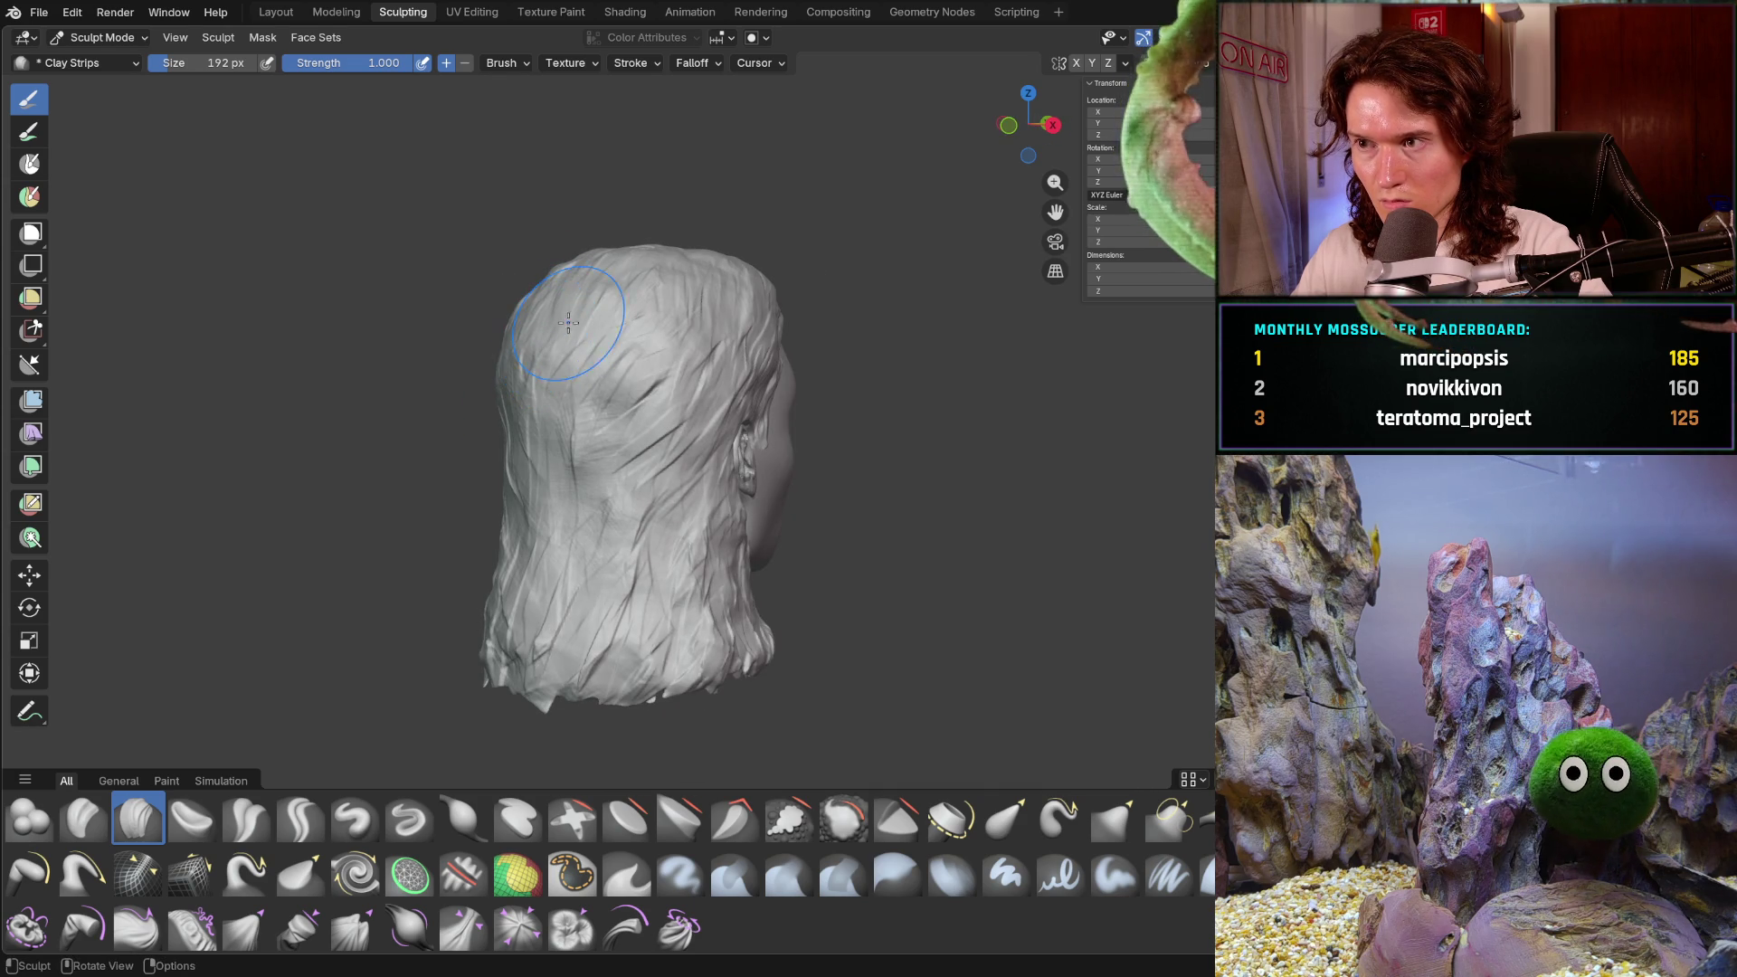
mouse_move(808, 241)
middle_down()
mouse_move(931, 341)
mouse_move(883, 438)
mouse_move(503, 361)
mouse_move(544, 274)
middle_up()
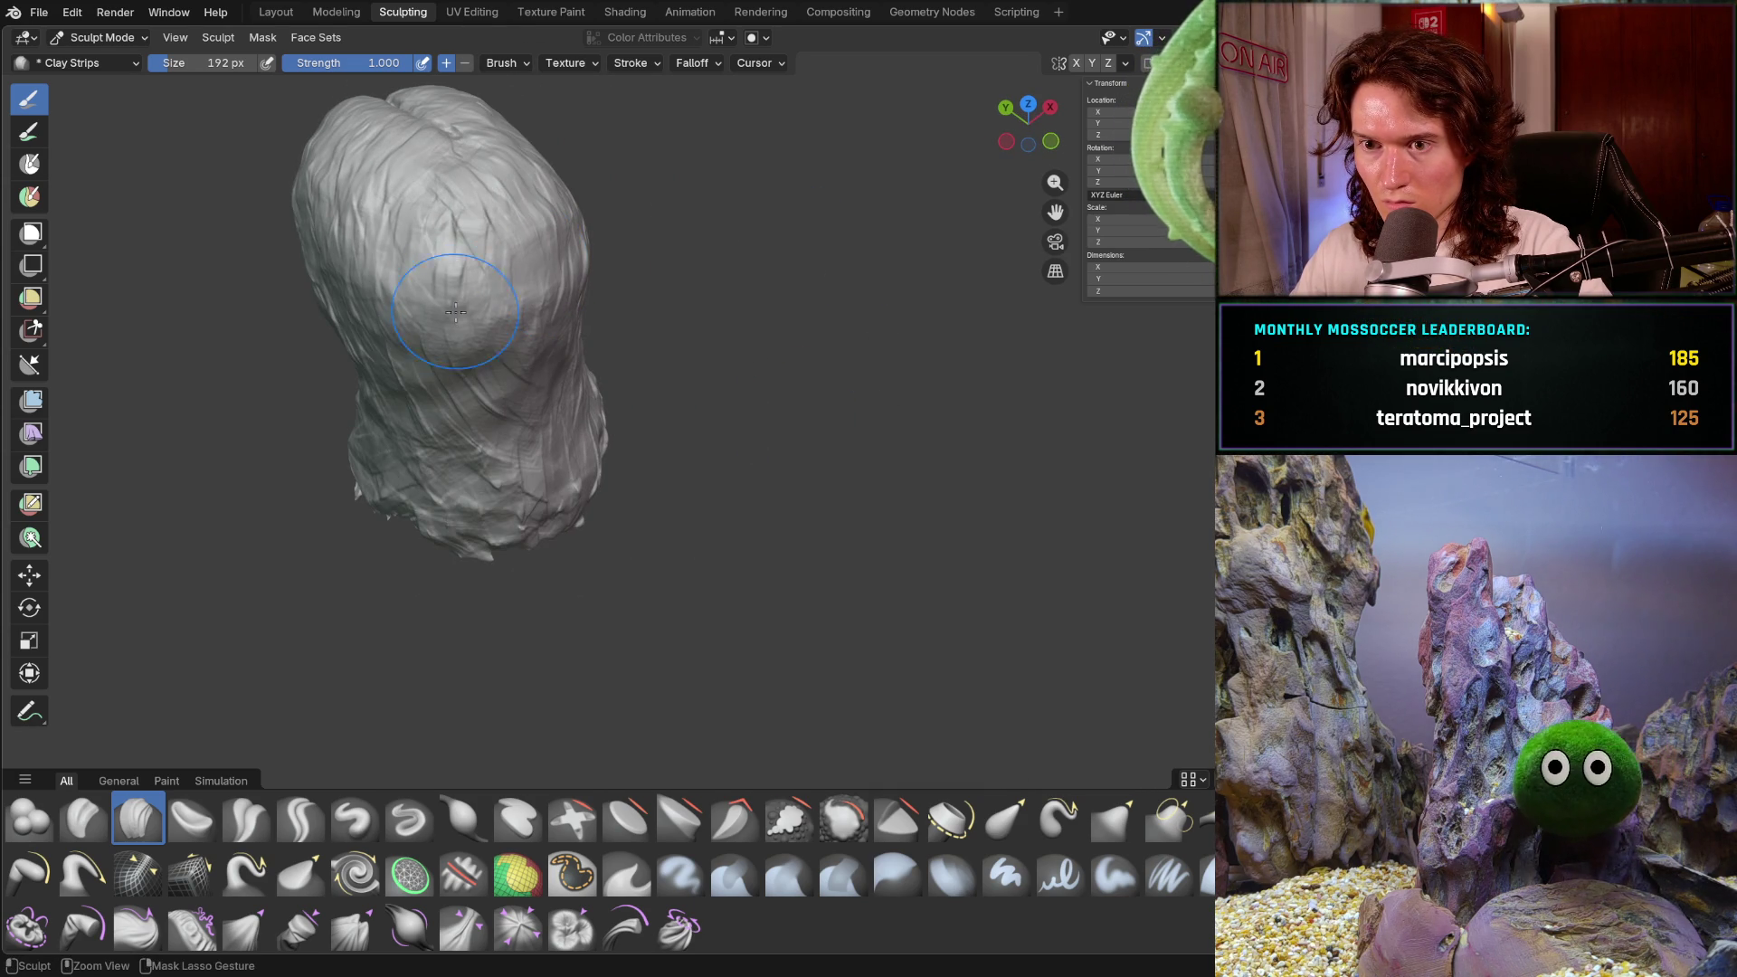
middle_drag(448, 322, 425, 276)
mouse_move(502, 463)
middle_down()
mouse_move(562, 415)
mouse_move(565, 530)
mouse_move(516, 646)
mouse_move(543, 612)
mouse_move(337, 409)
middle_up()
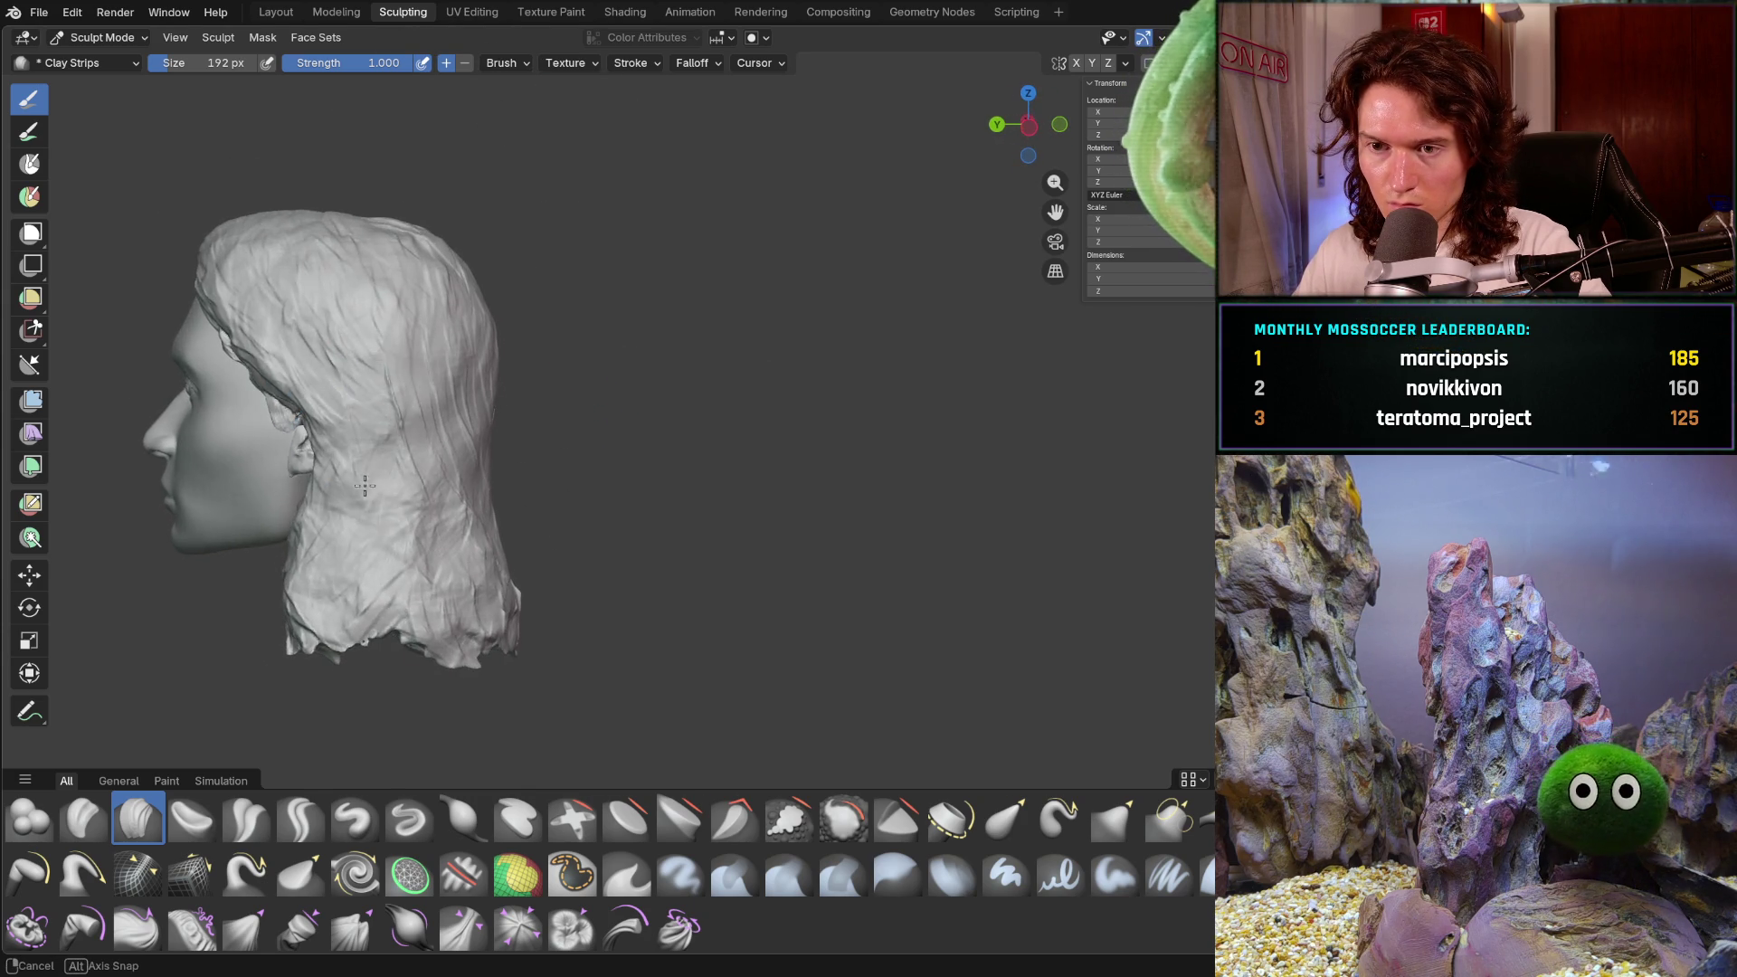
mouse_move(349, 504)
middle_down()
mouse_move(721, 507)
mouse_move(678, 562)
mouse_move(647, 558)
mouse_move(669, 579)
middle_up()
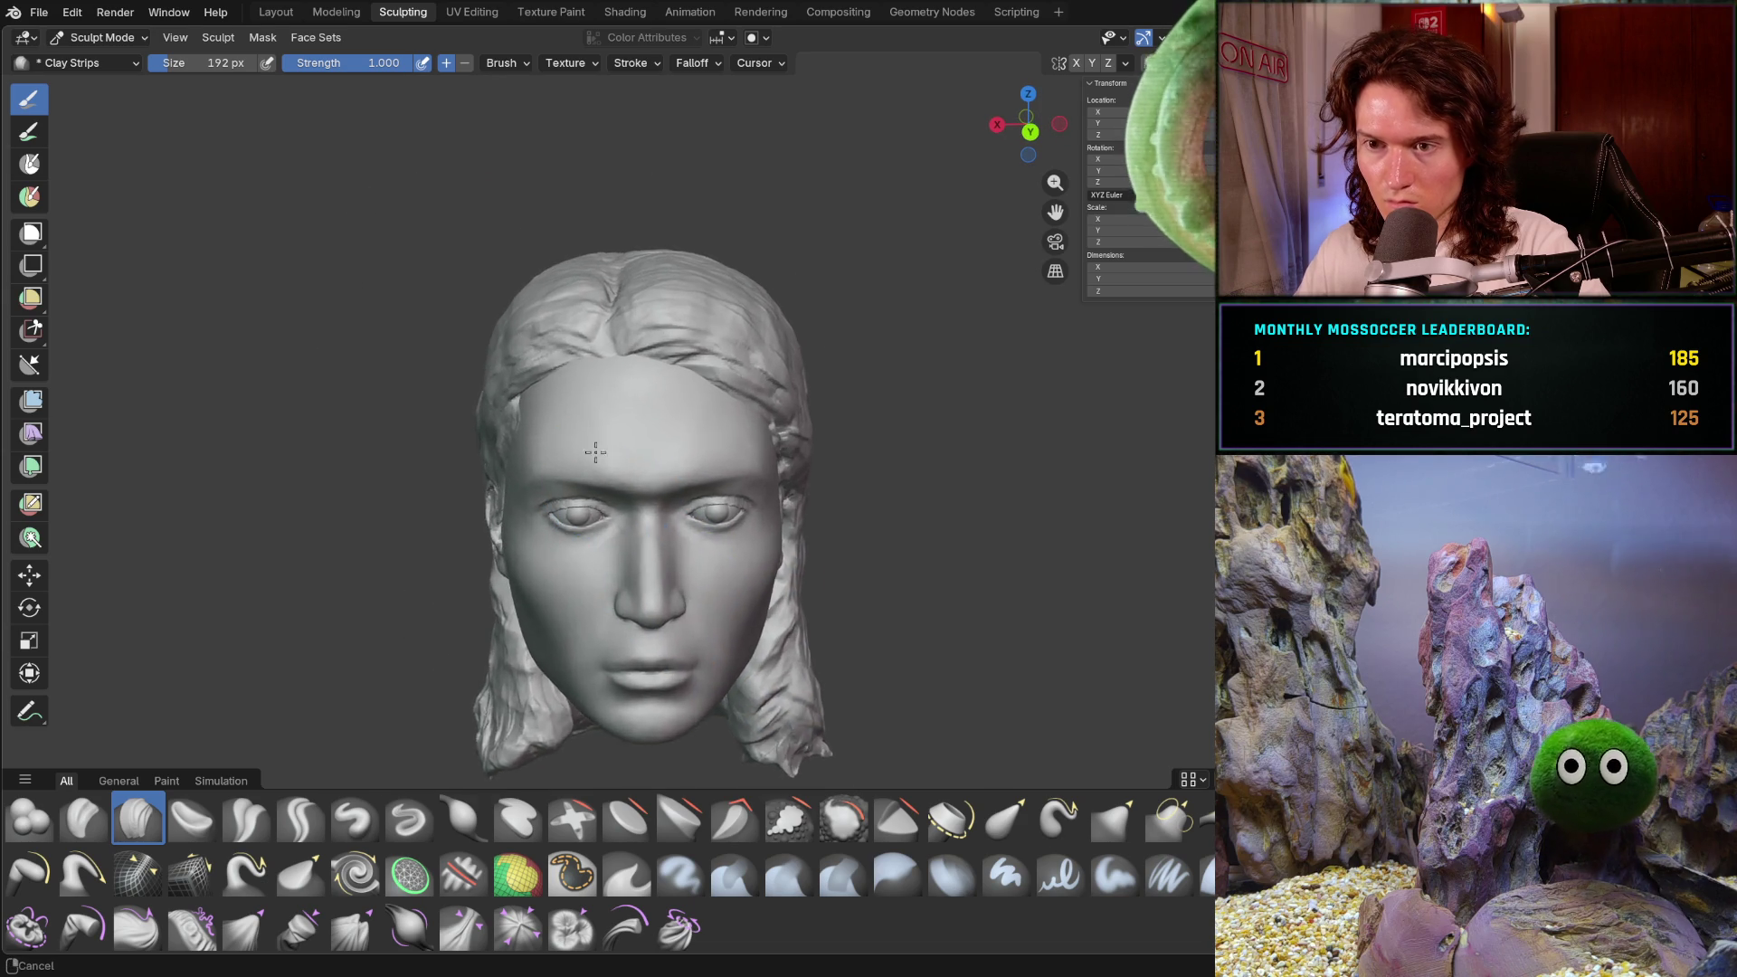
- Reduce the brush to 154 px and work the forehead hairline and side hair
scroll(579, 435, up, 5)
key(f)
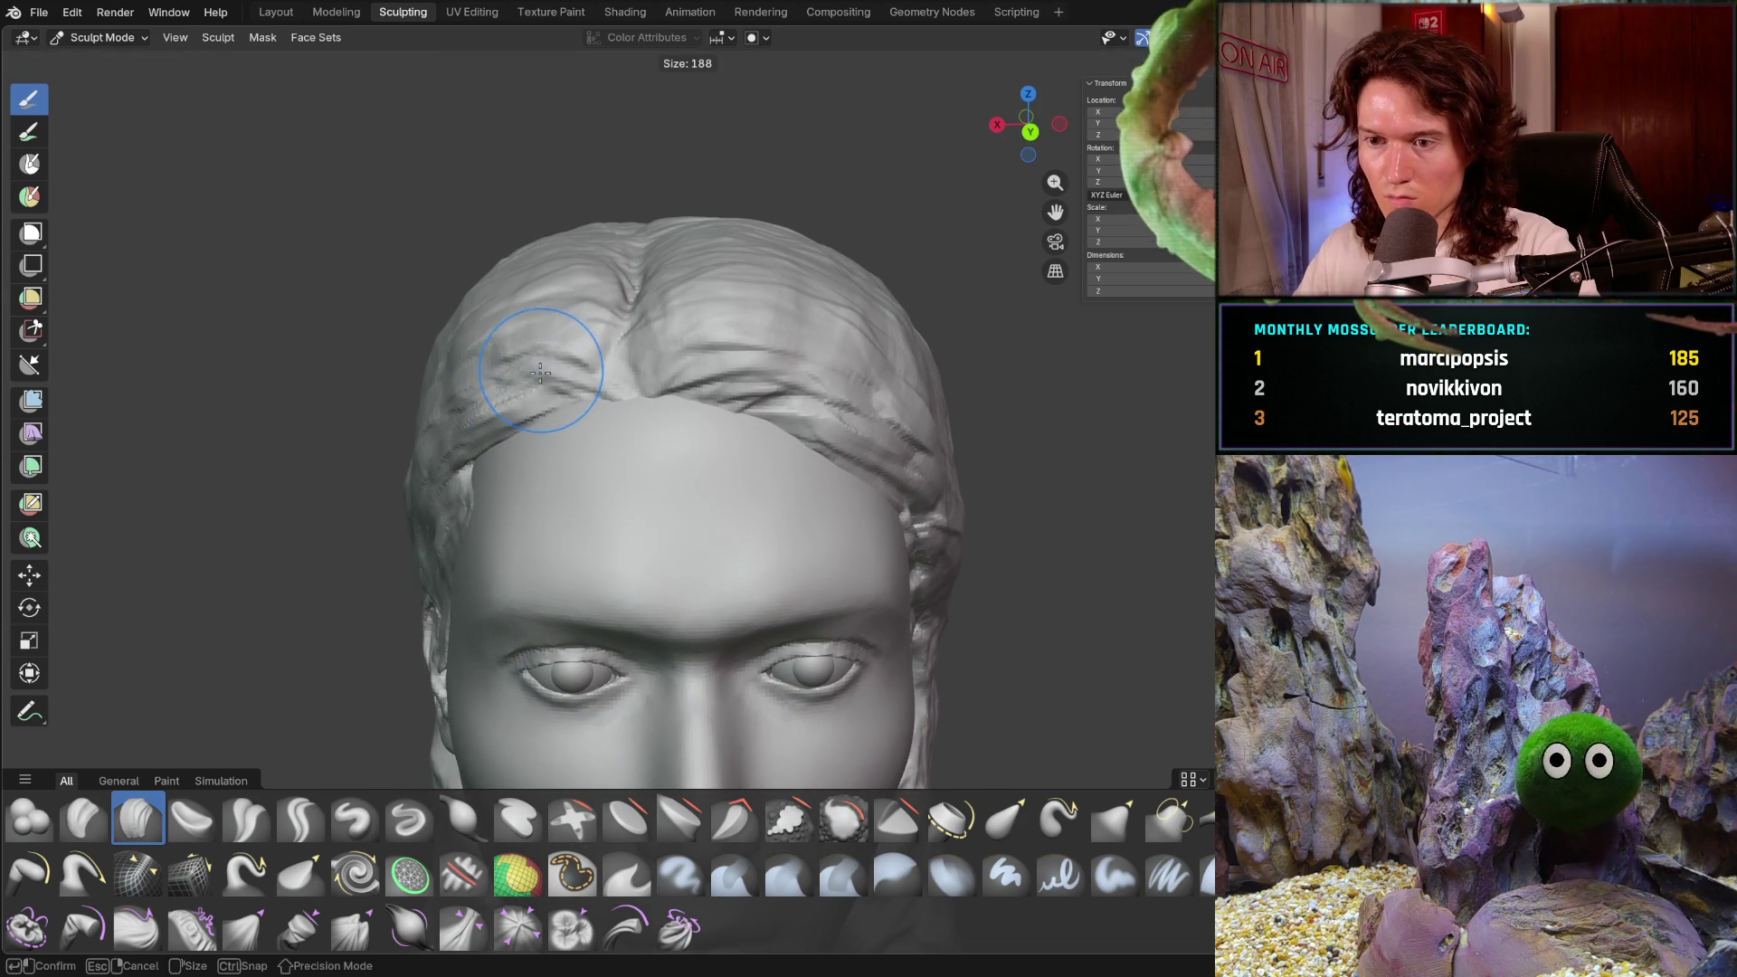
click(528, 384)
mouse_move(505, 301)
middle_down()
mouse_move(579, 312)
mouse_move(447, 339)
middle_up()
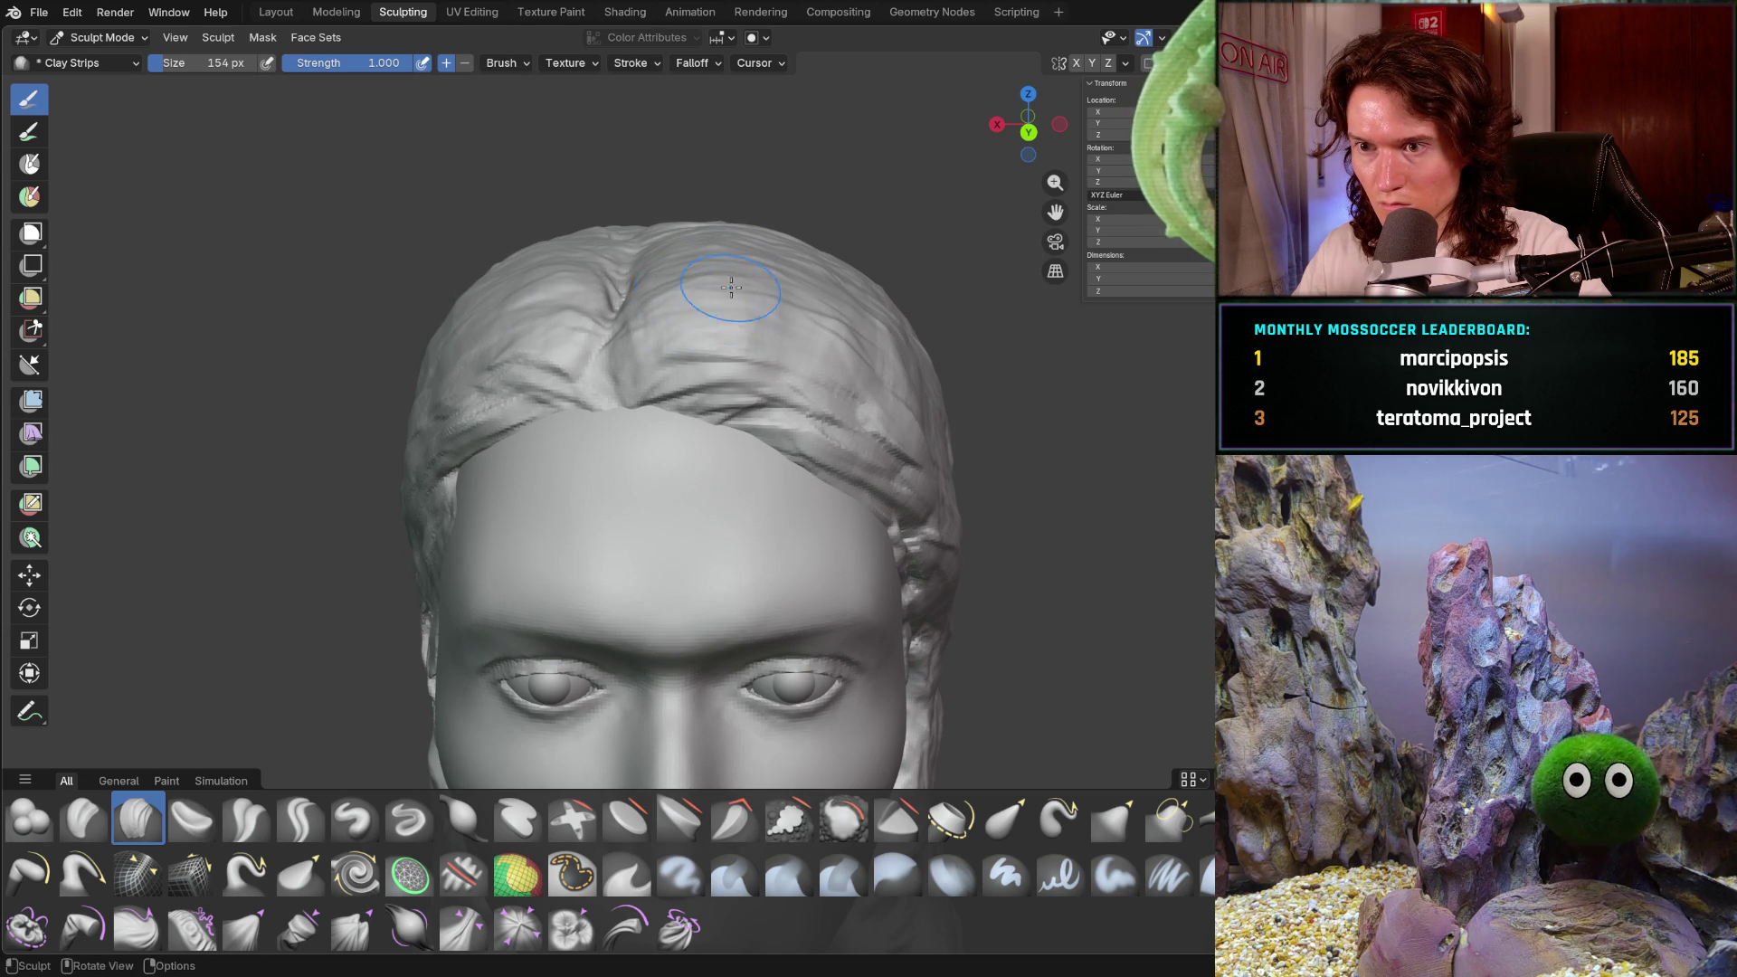
mouse_move(815, 302)
middle_down()
mouse_move(696, 335)
mouse_move(688, 306)
middle_up()
mouse_move(832, 271)
middle_down()
mouse_move(706, 397)
mouse_move(742, 353)
middle_up()
scroll(707, 396, down, 3)
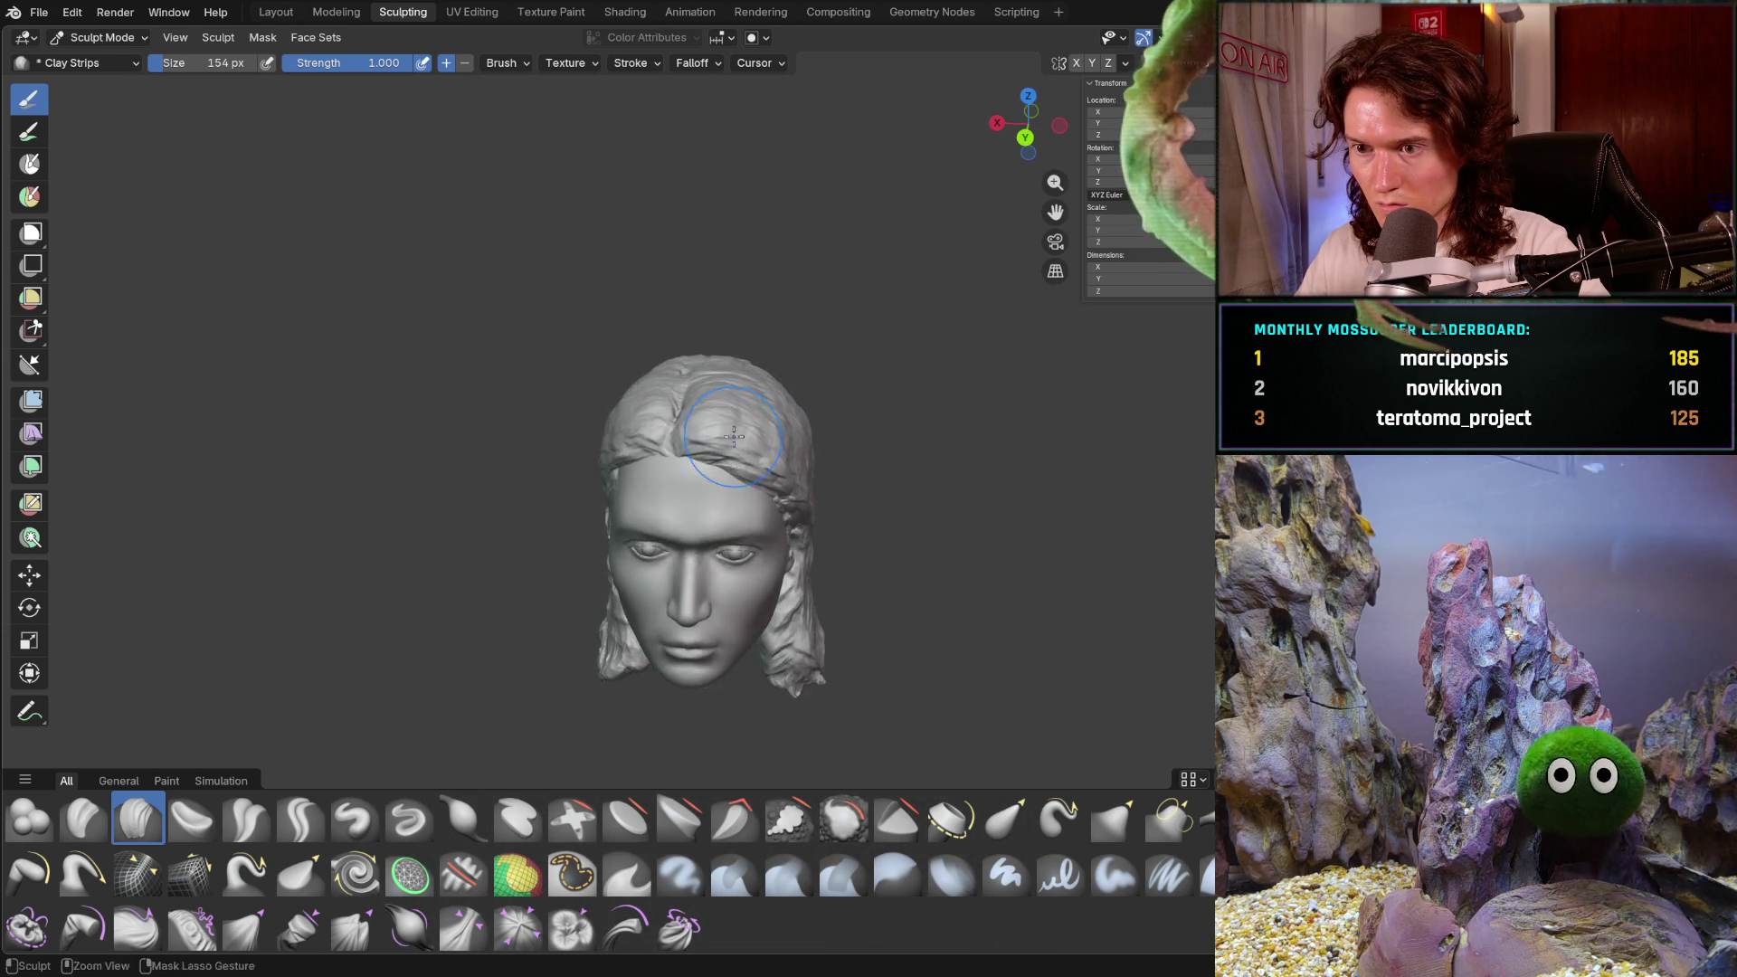
scroll(778, 317, up, 5)
middle_drag(771, 217, 826, 298)
middle_drag(967, 343, 855, 309)
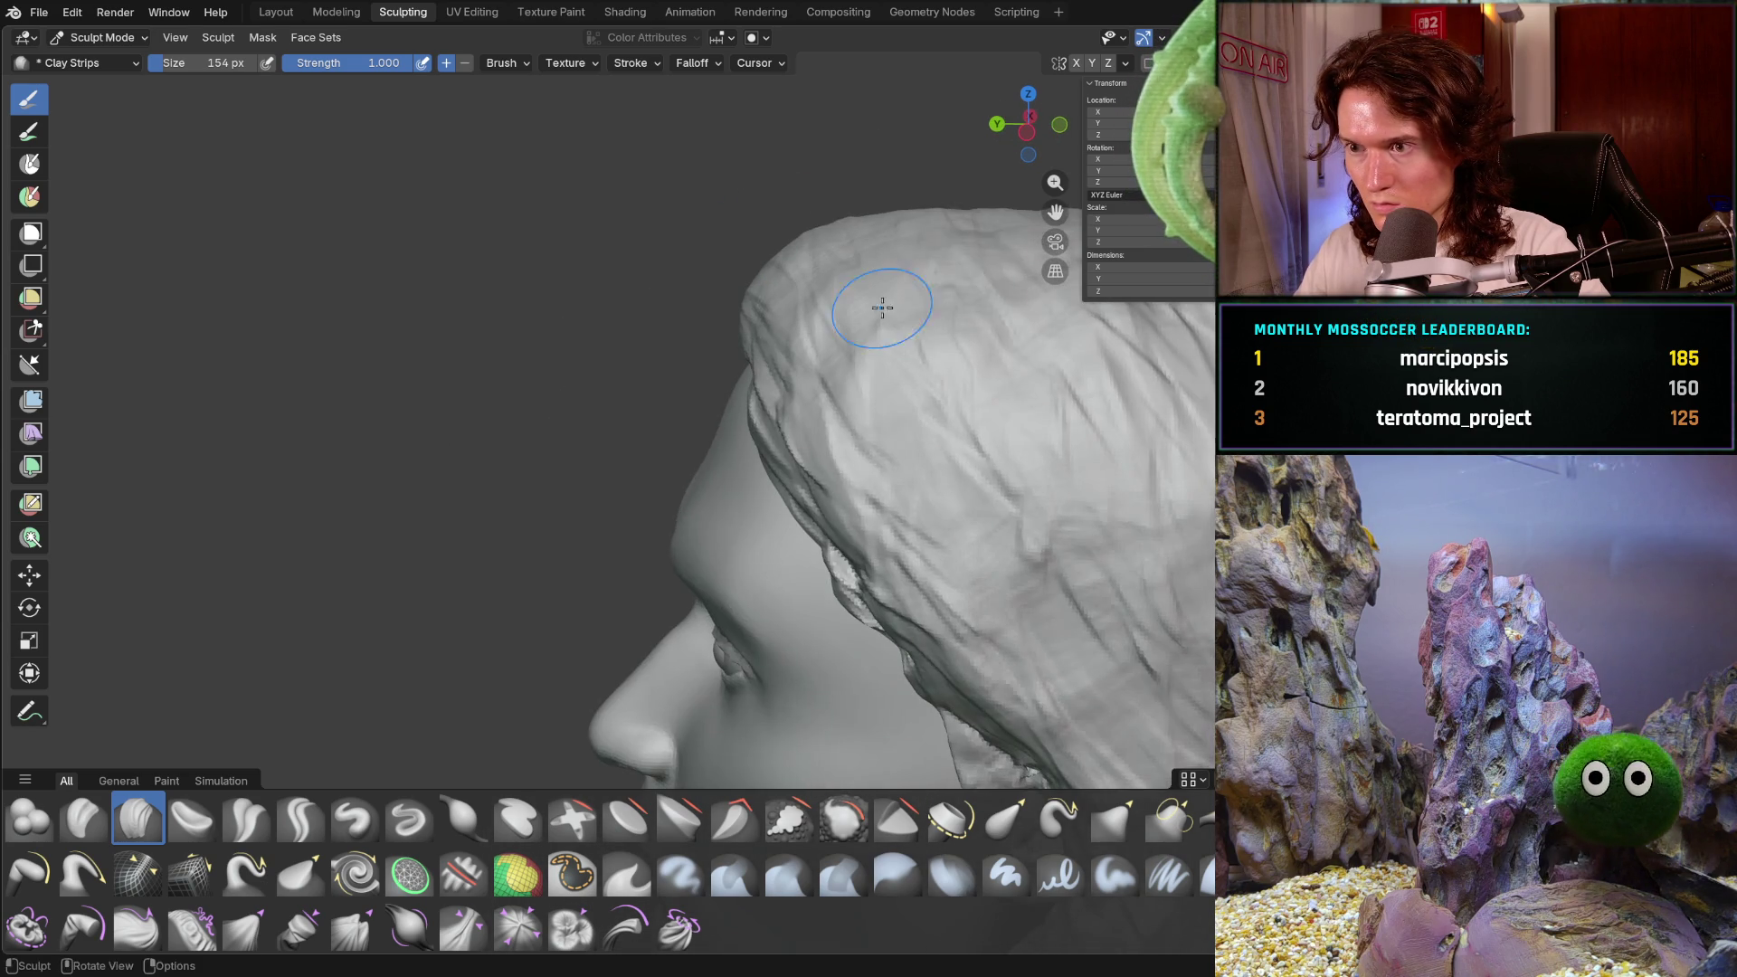
mouse_move(1020, 341)
middle_down()
mouse_move(900, 381)
mouse_move(895, 366)
middle_up()
middle_drag(855, 276, 854, 378)
- Build strand ridges over the crown around the central parting
scroll(854, 378, up, 3)
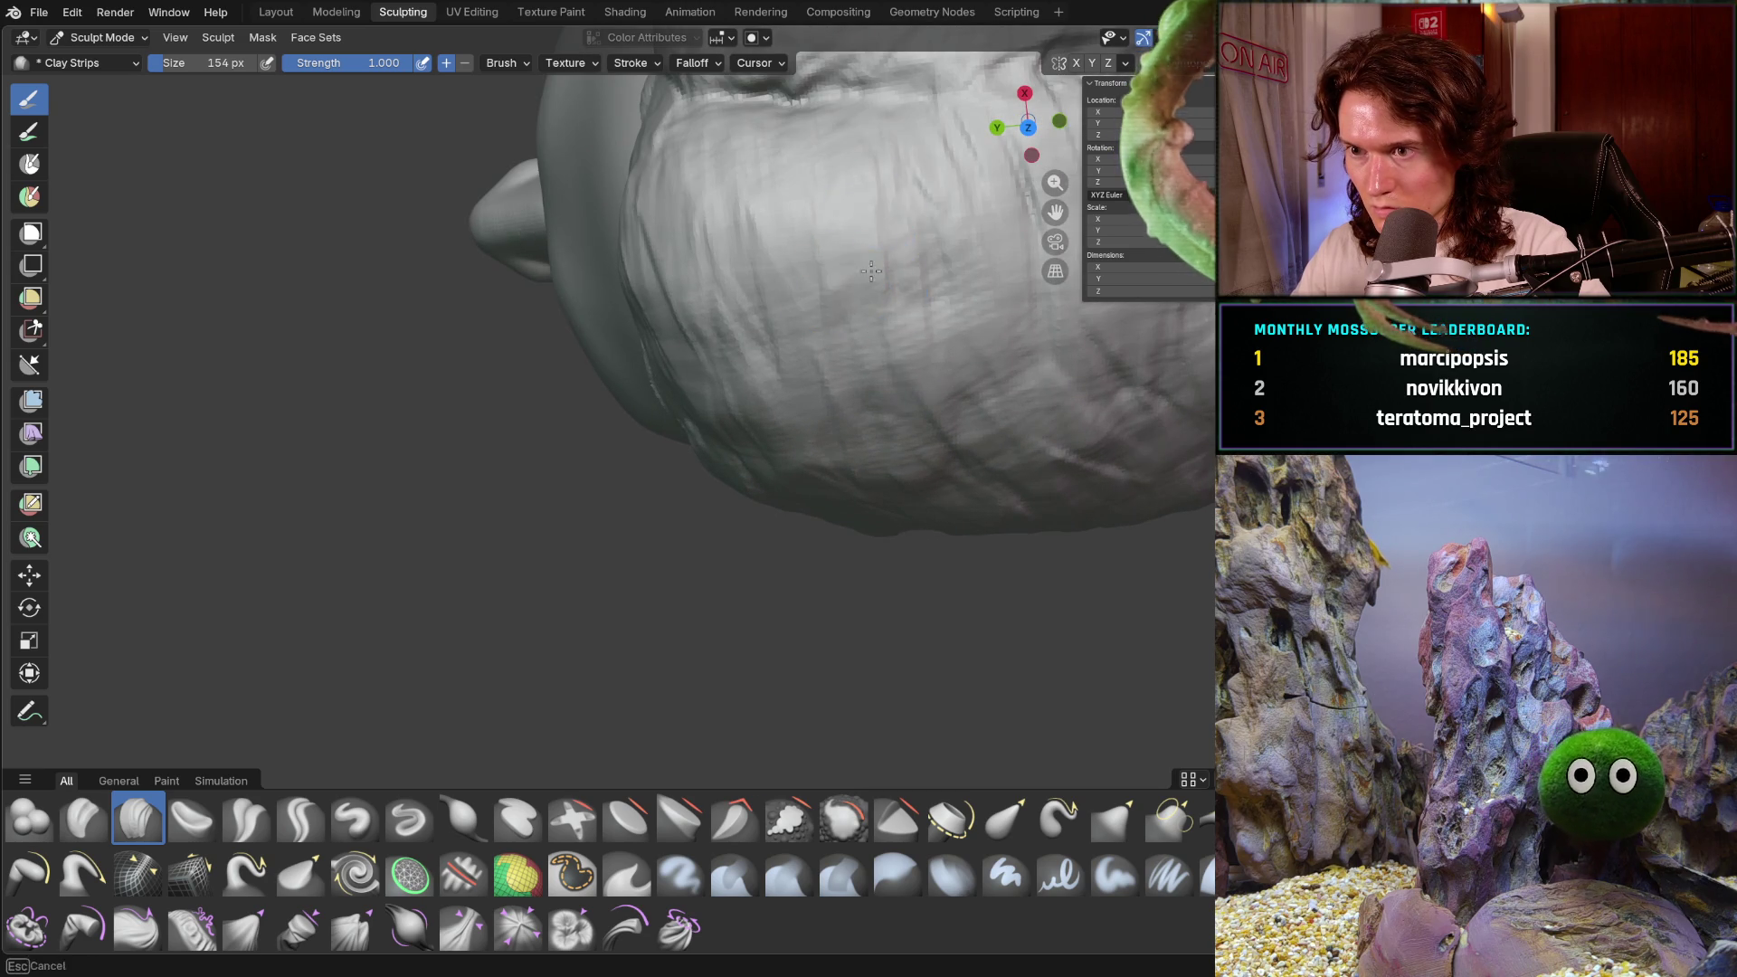
scroll(917, 273, down, 4)
middle_drag(916, 274, 729, 425)
scroll(728, 434, up, 2)
scroll(726, 443, down, 4)
scroll(727, 447, up, 4)
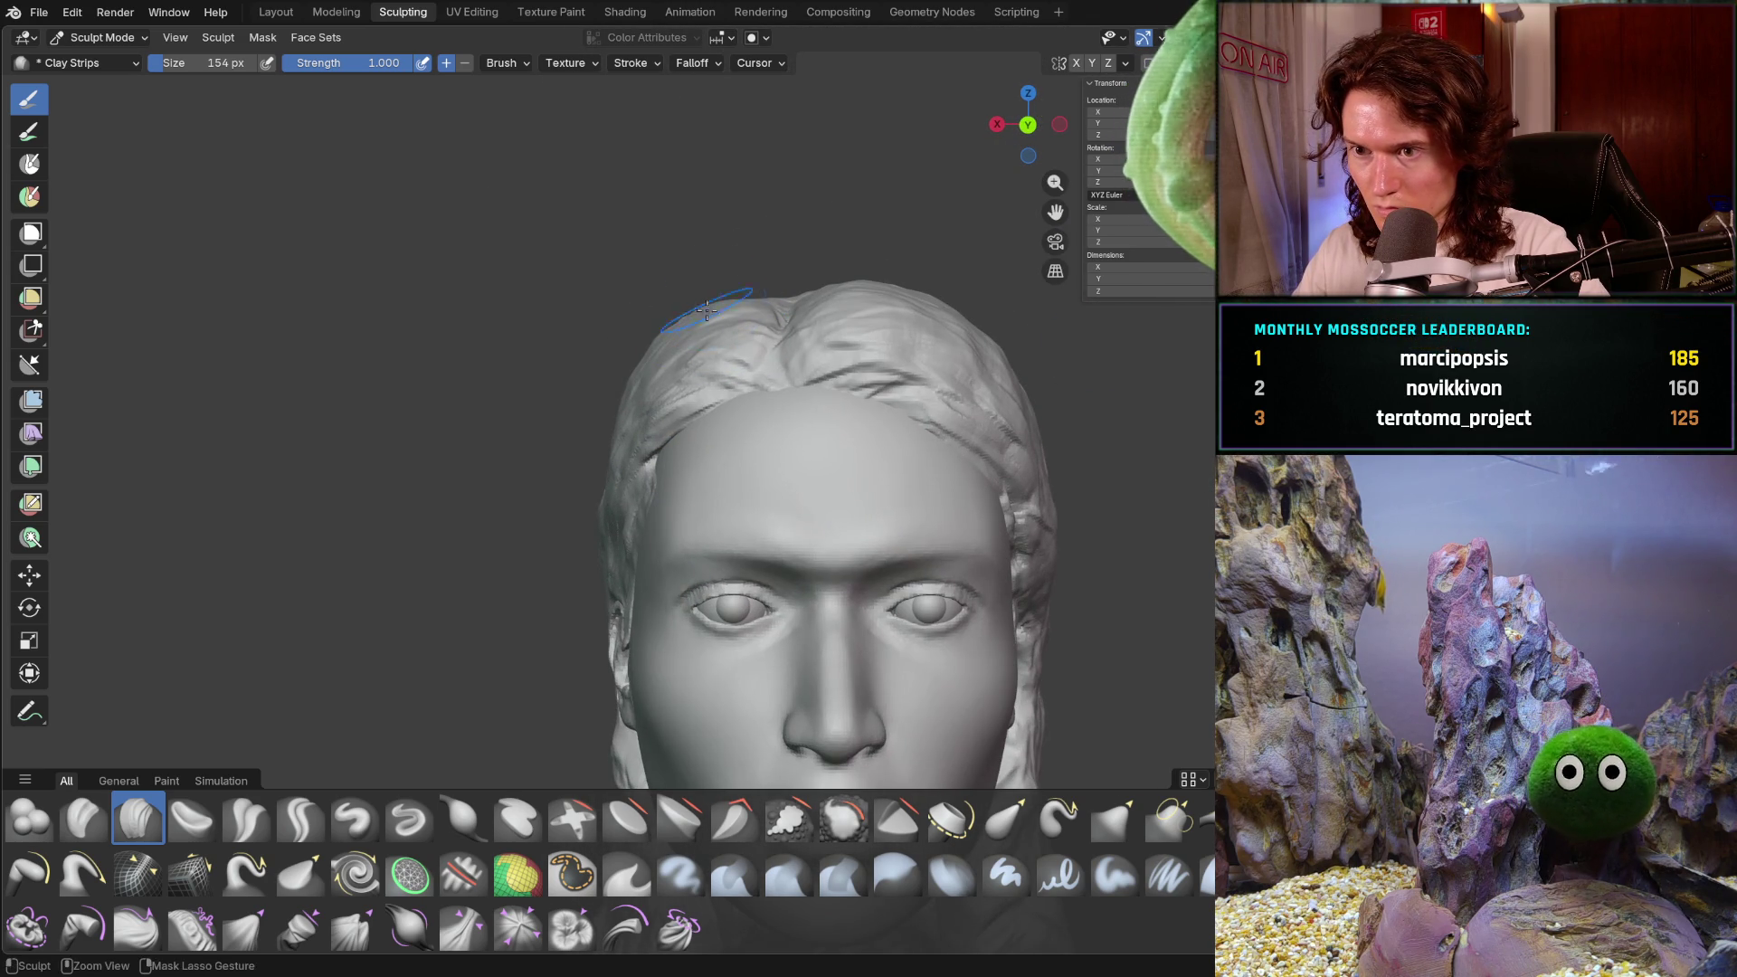
middle_drag(677, 322, 693, 313)
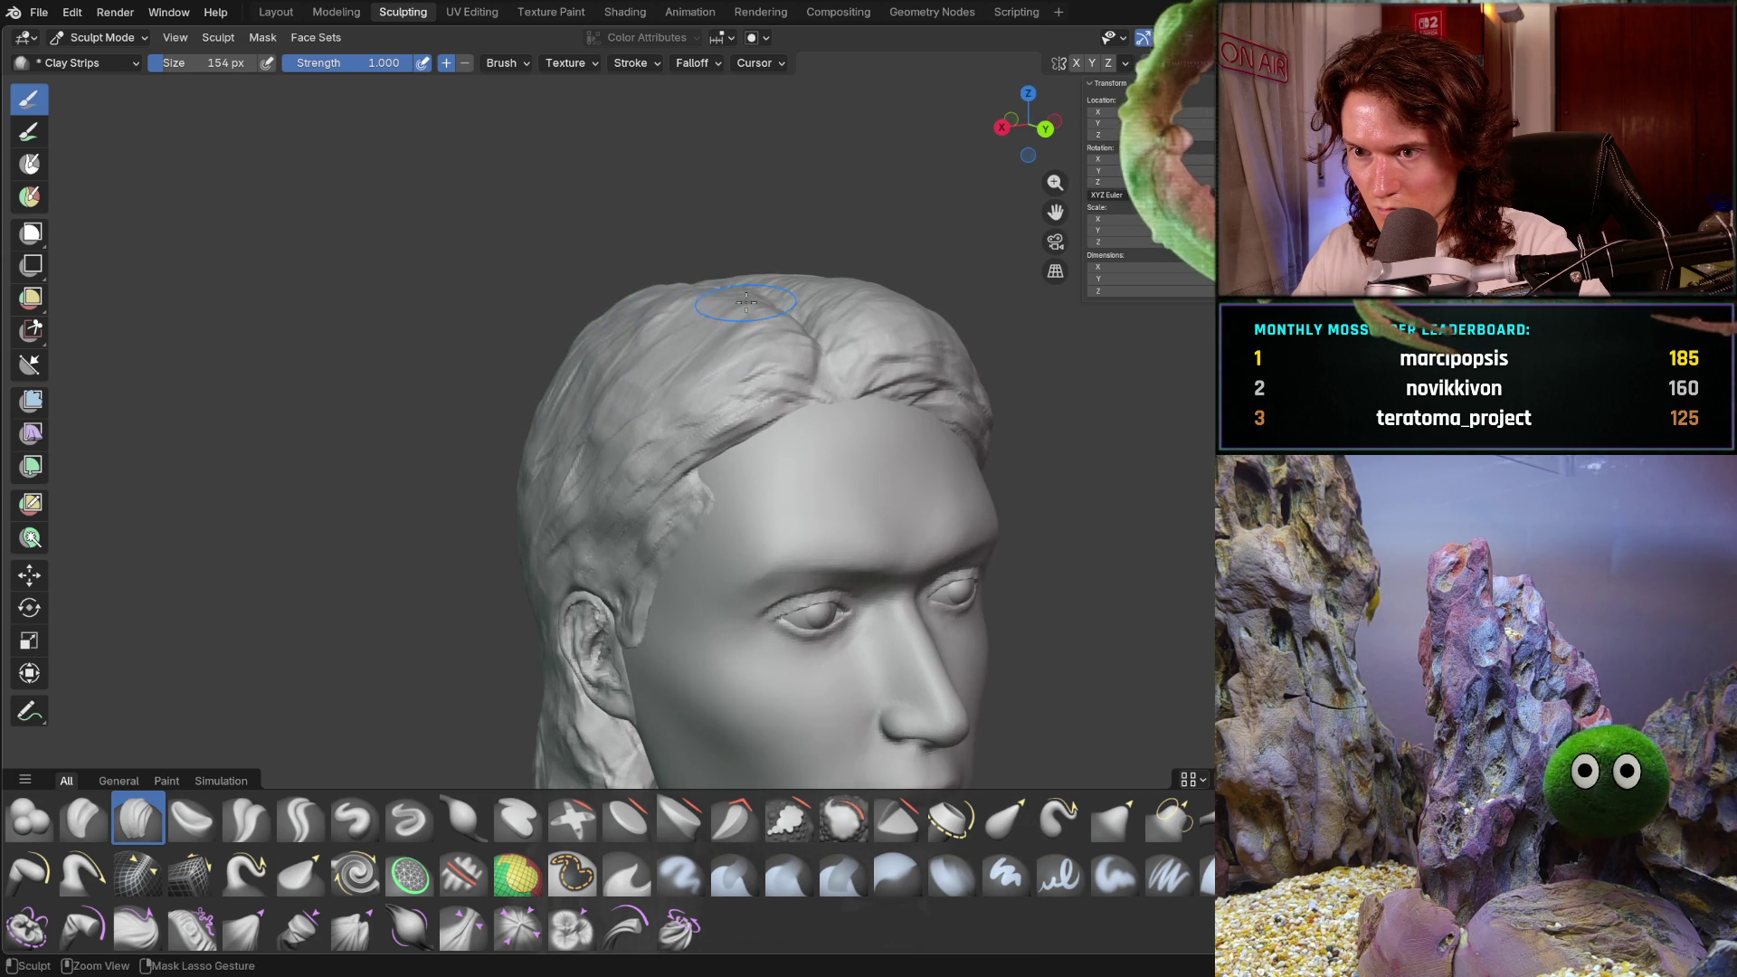
scroll(741, 301, down, 5)
middle_drag(742, 301, 715, 297)
scroll(708, 295, up, 6)
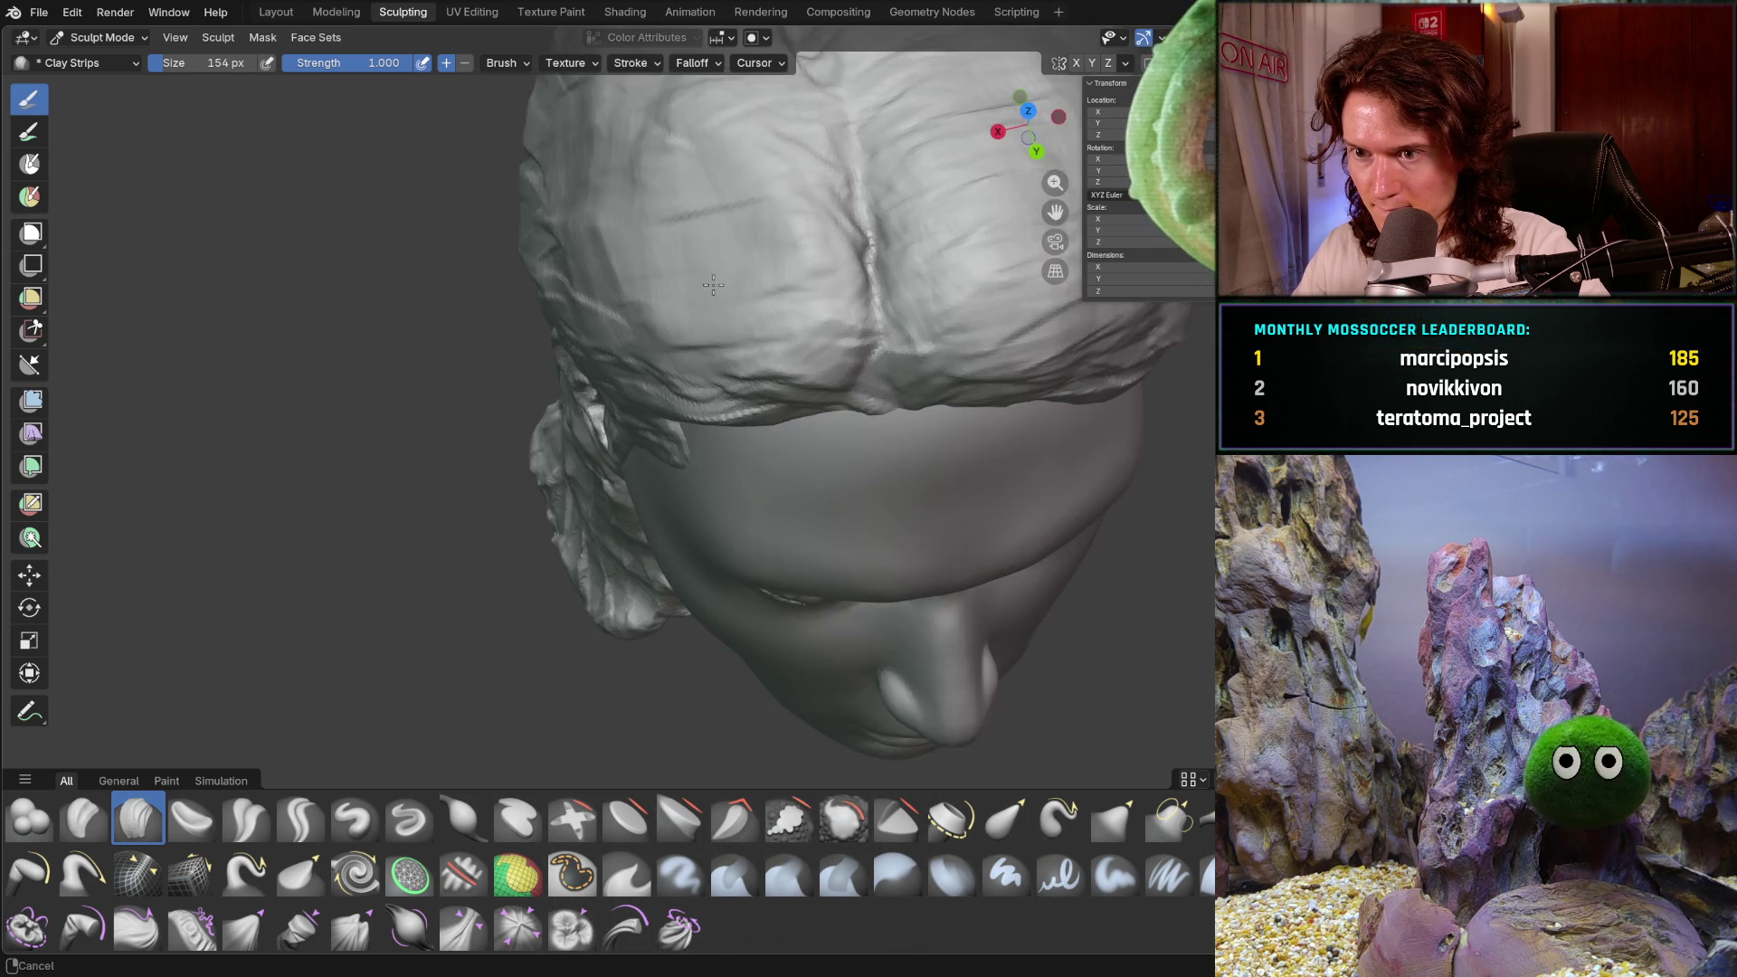
scroll(804, 362, up, 3)
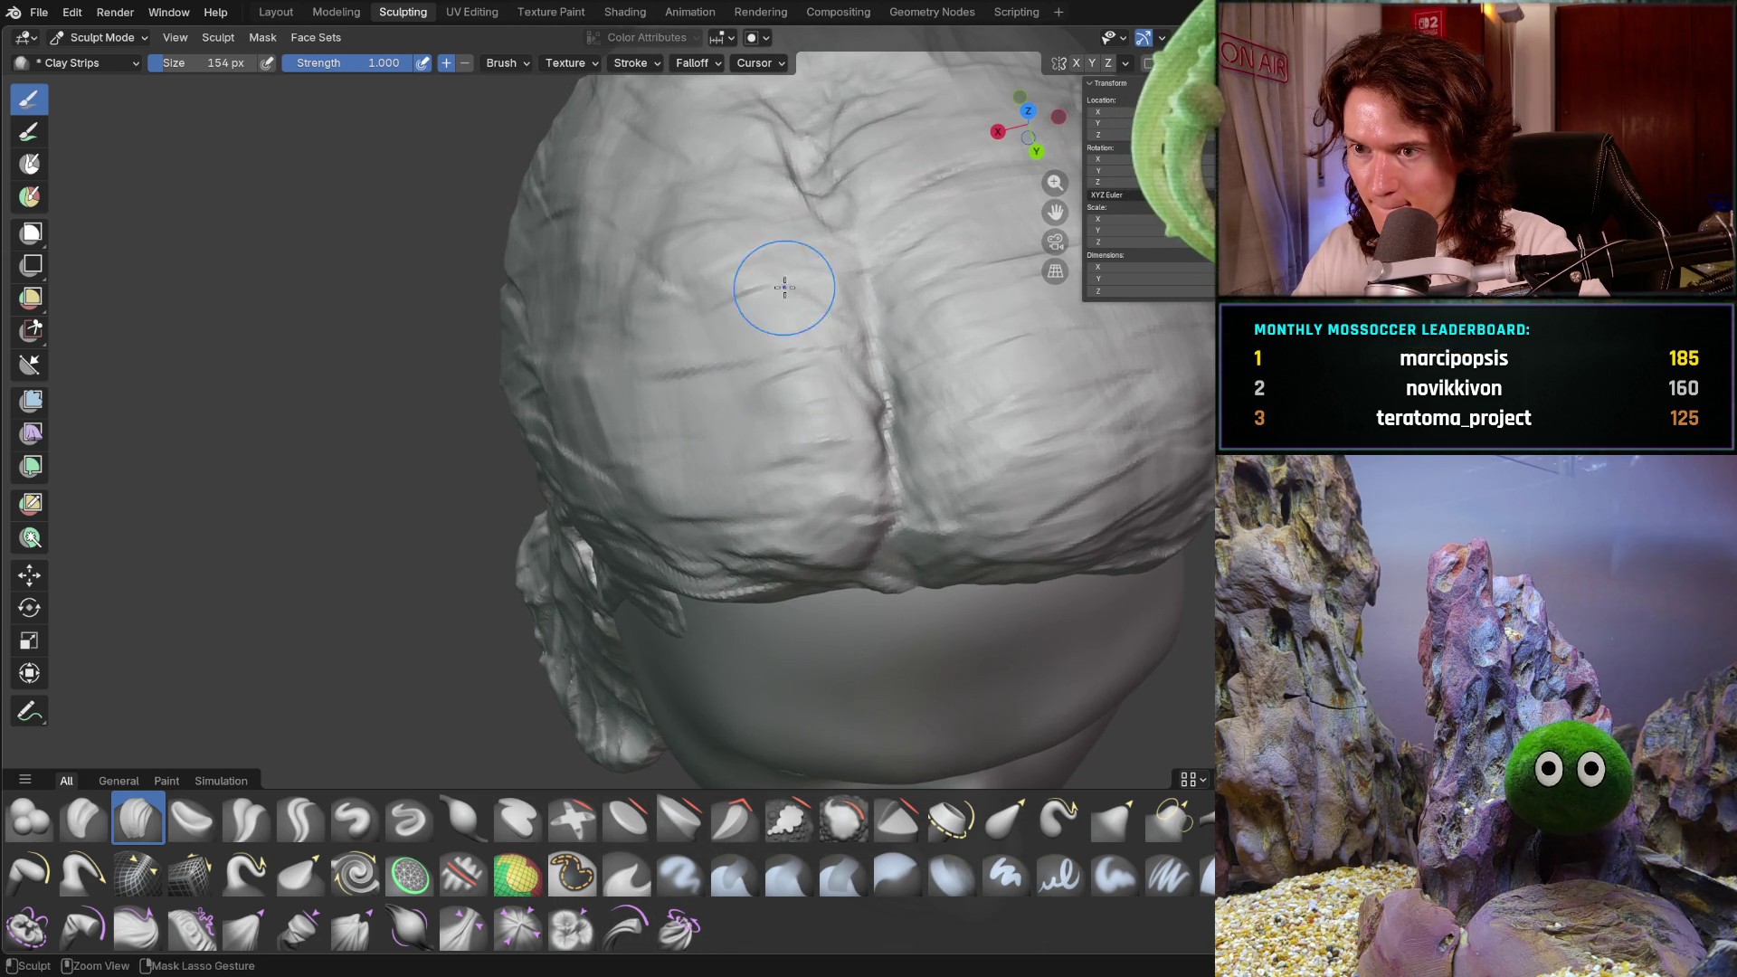
middle_drag(736, 430, 719, 441)
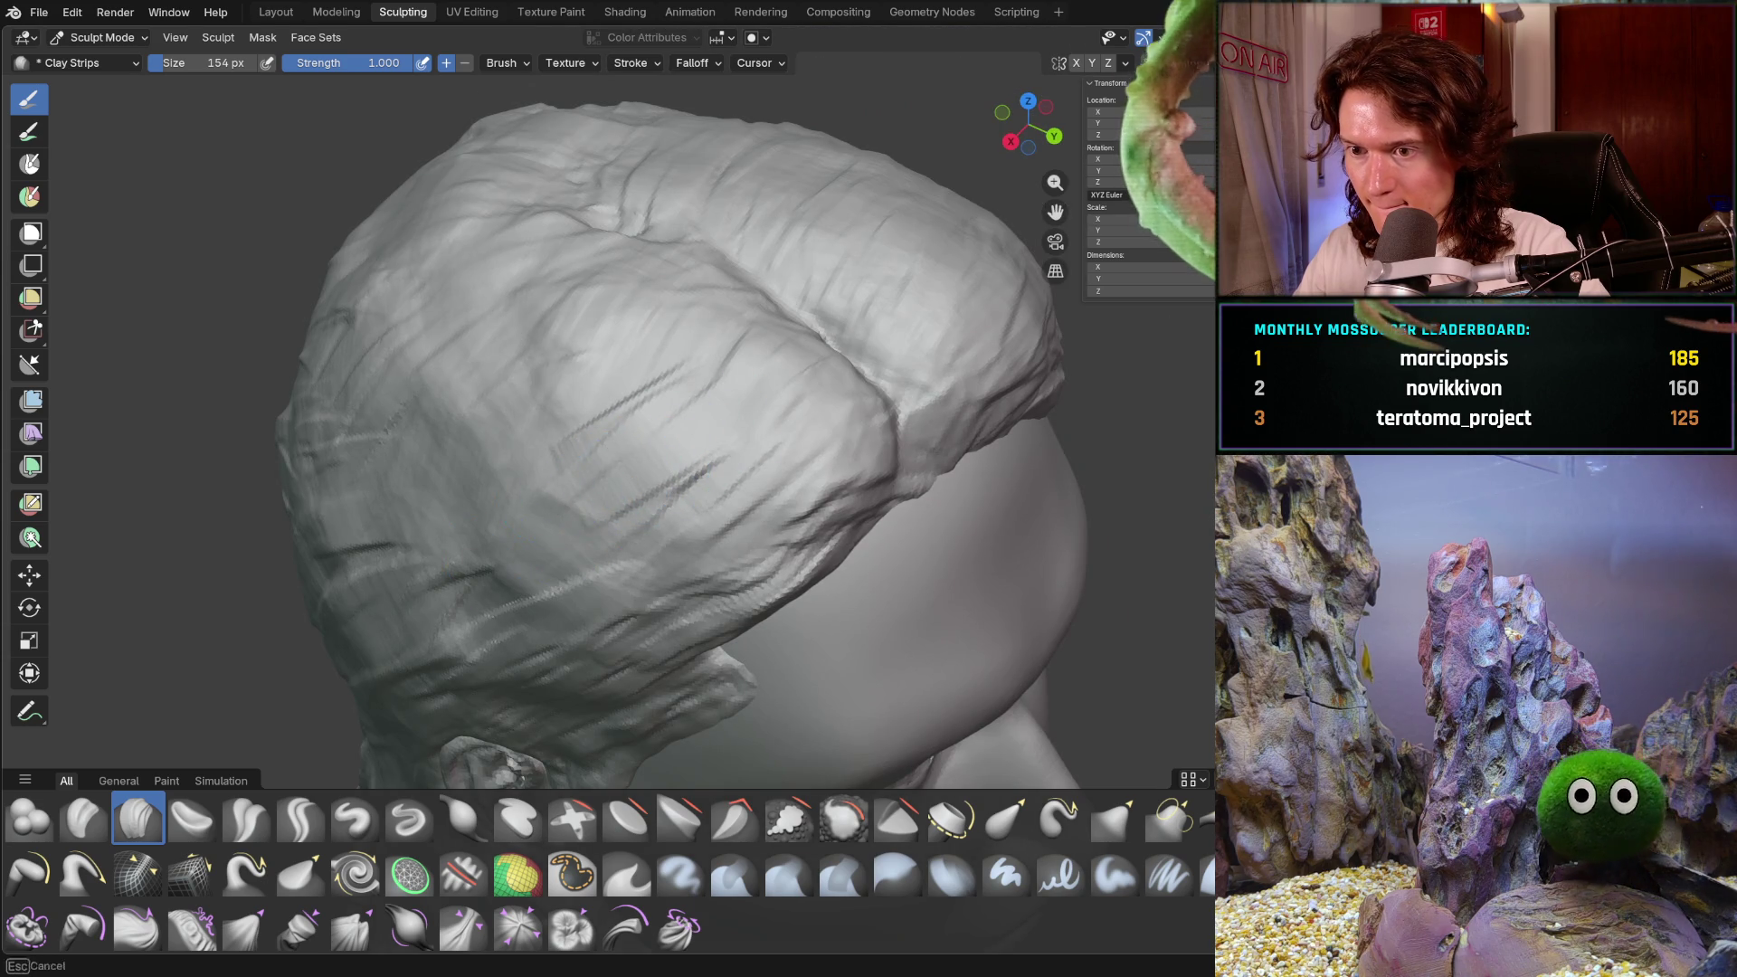
scroll(729, 419, down, 3)
mouse_move(729, 418)
middle_down()
mouse_move(592, 424)
mouse_move(653, 474)
middle_up()
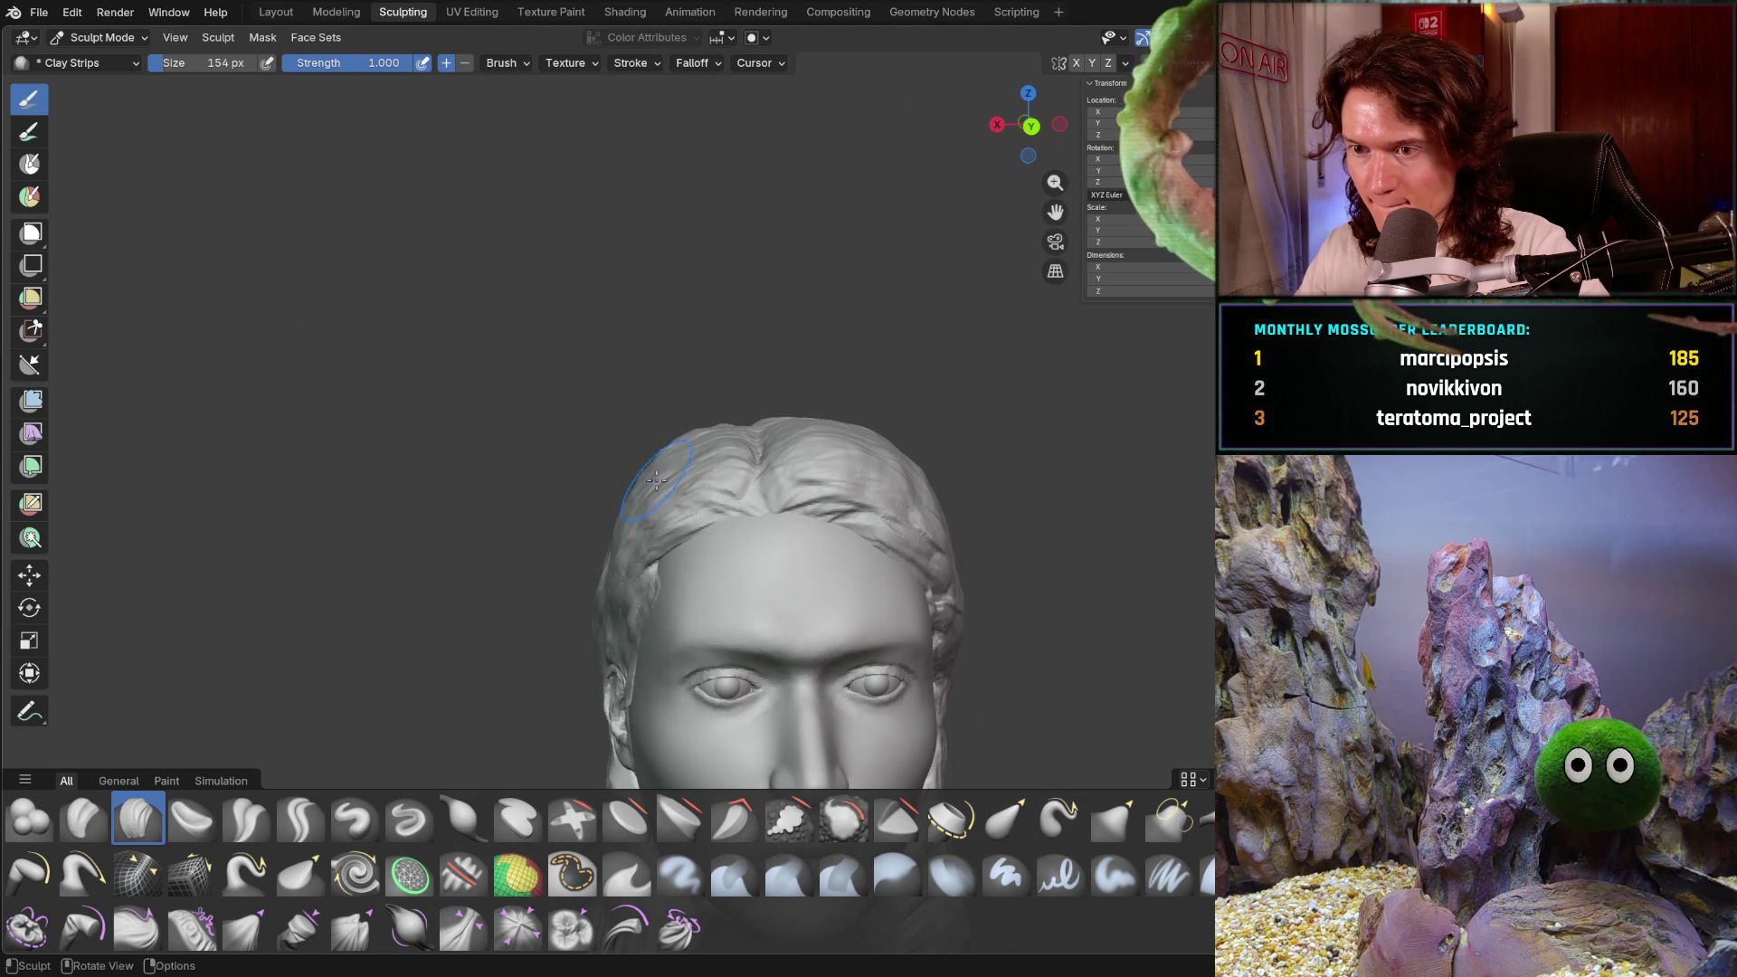
scroll(692, 530, up, 6)
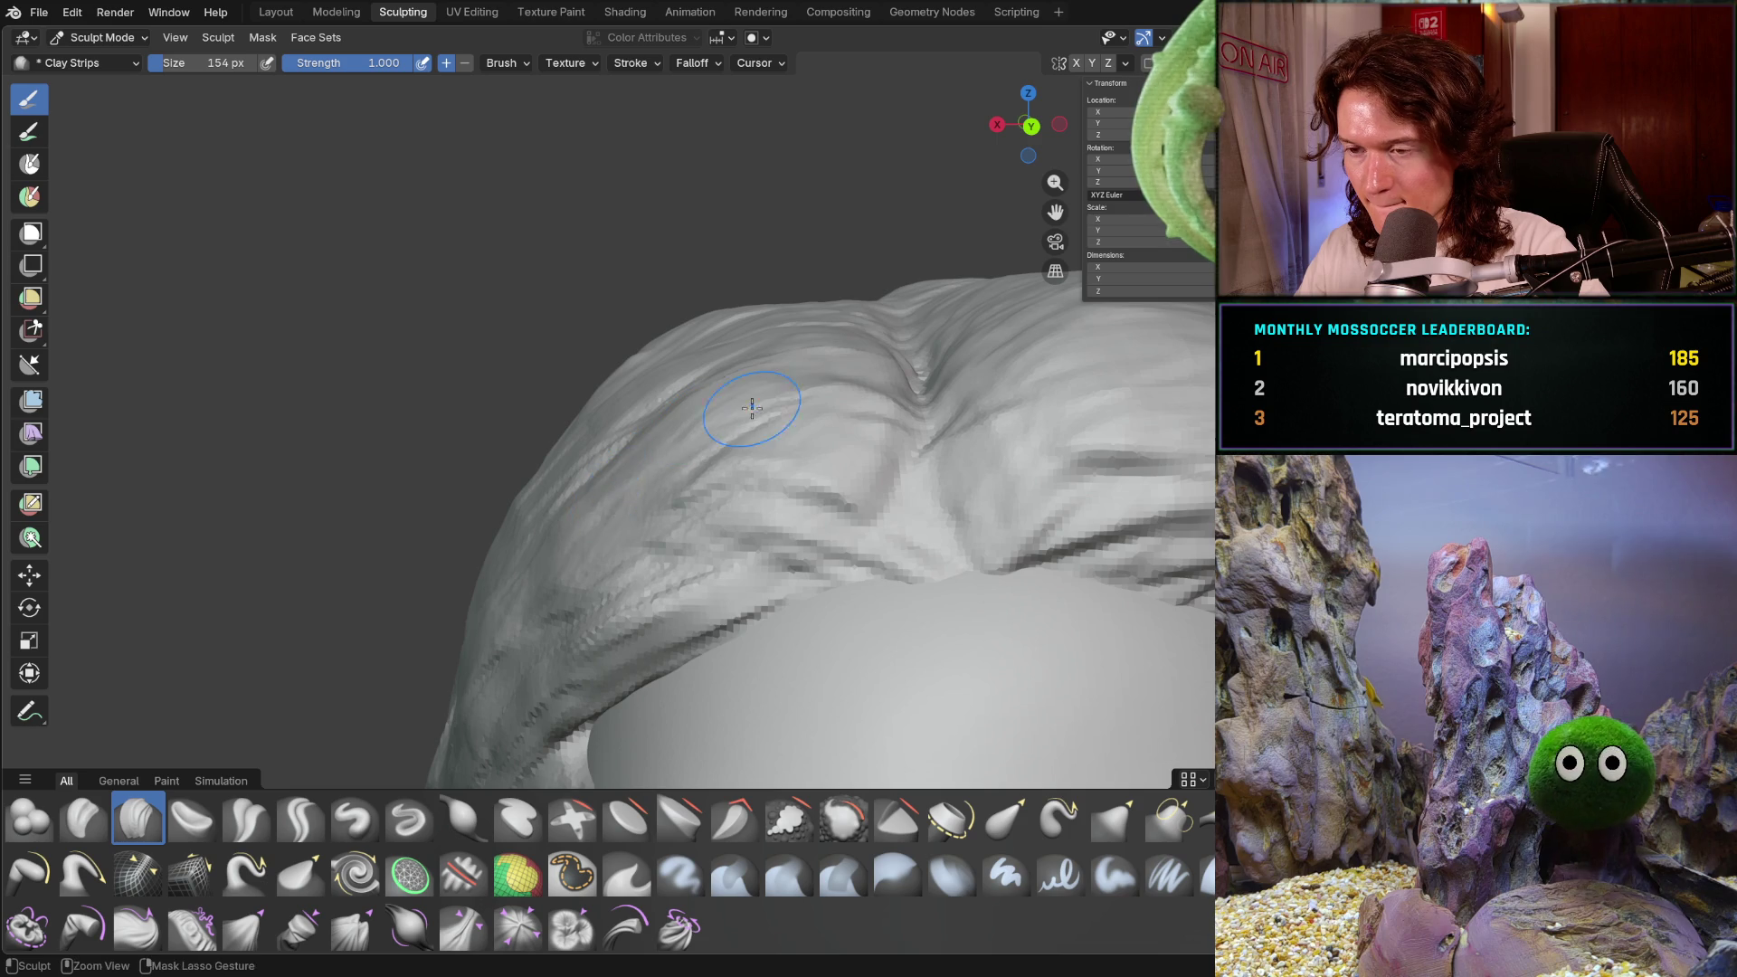
scroll(677, 446, down, 4)
scroll(834, 423, up, 4)
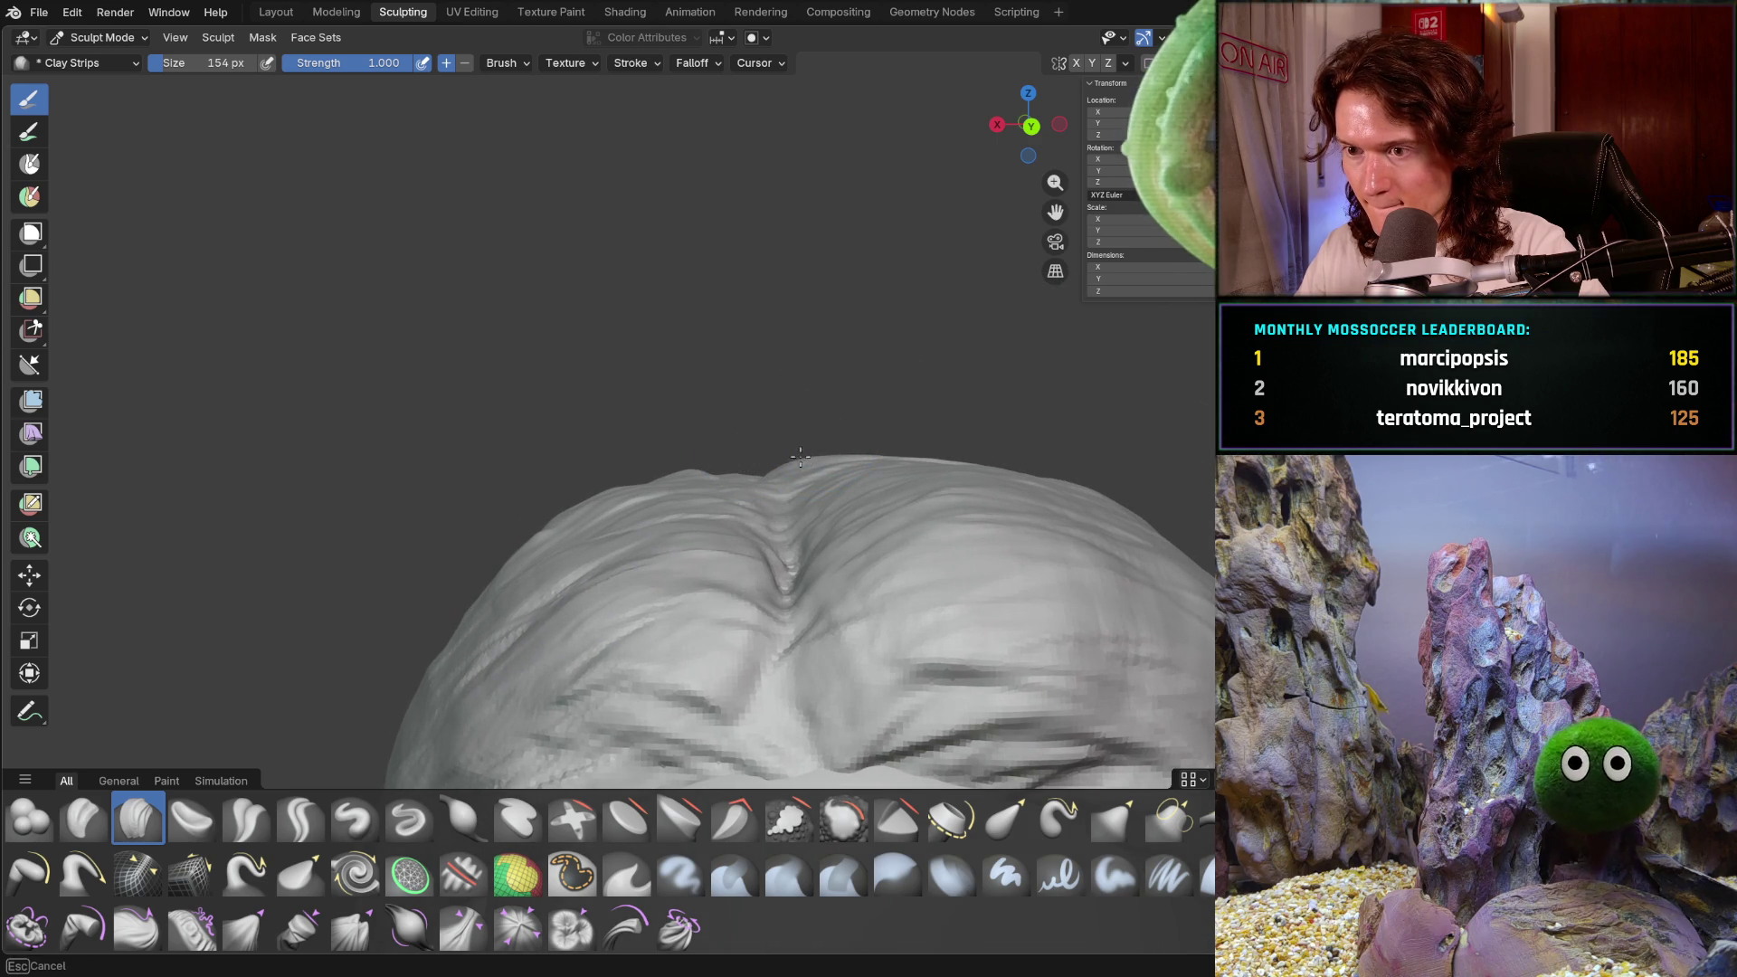
mouse_move(784, 468)
middle_down()
mouse_move(788, 424)
mouse_move(776, 497)
mouse_move(857, 453)
mouse_move(795, 465)
middle_up()
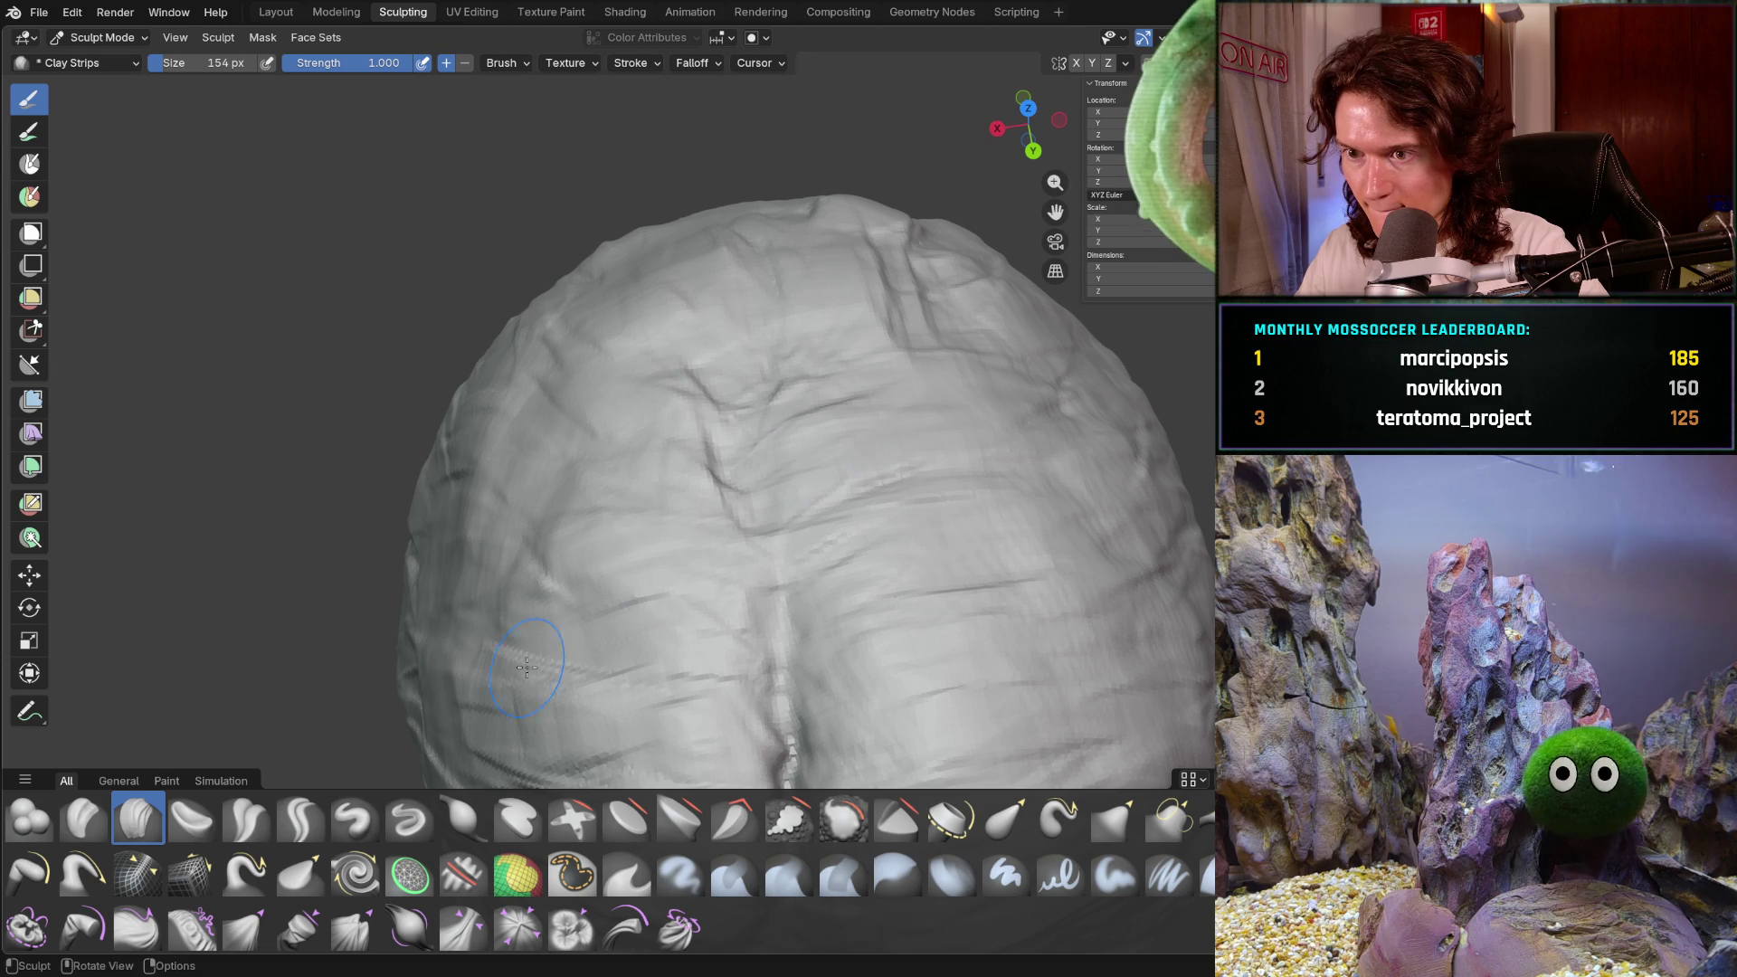
- Carve a sharp crease into the crown hair with Crease Sharp, then return to Clay Strips
click(300, 819)
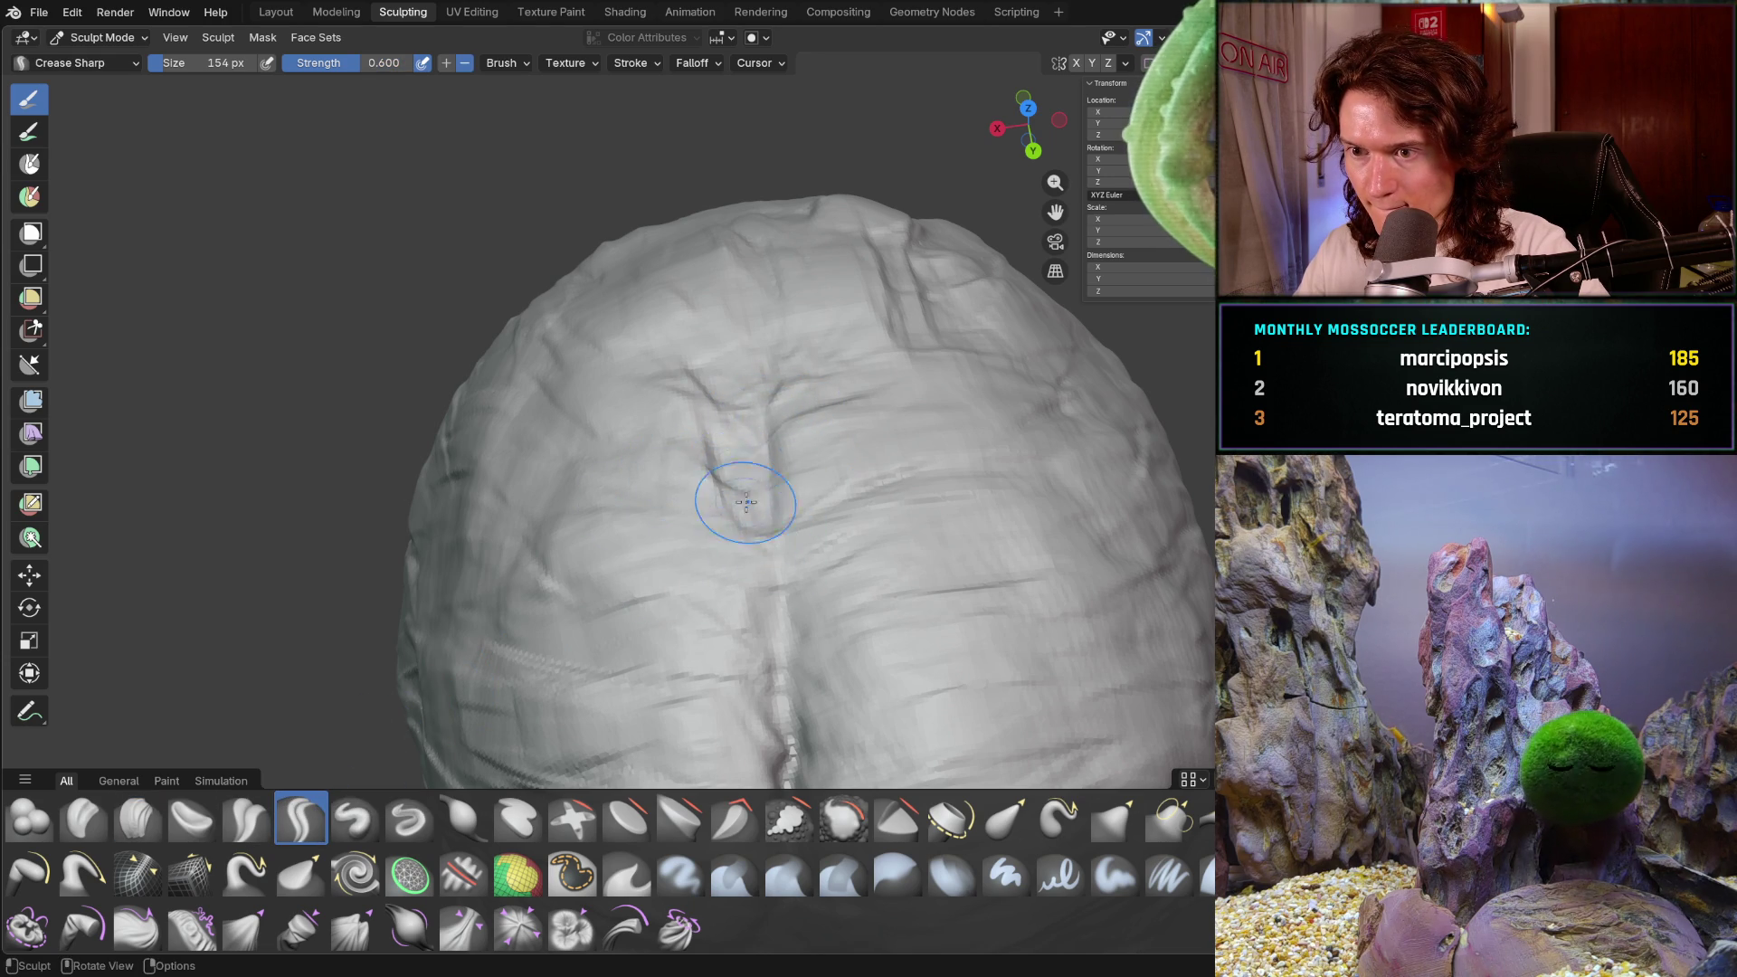
mouse_move(732, 467)
middle_down()
mouse_move(697, 384)
mouse_move(821, 481)
middle_up()
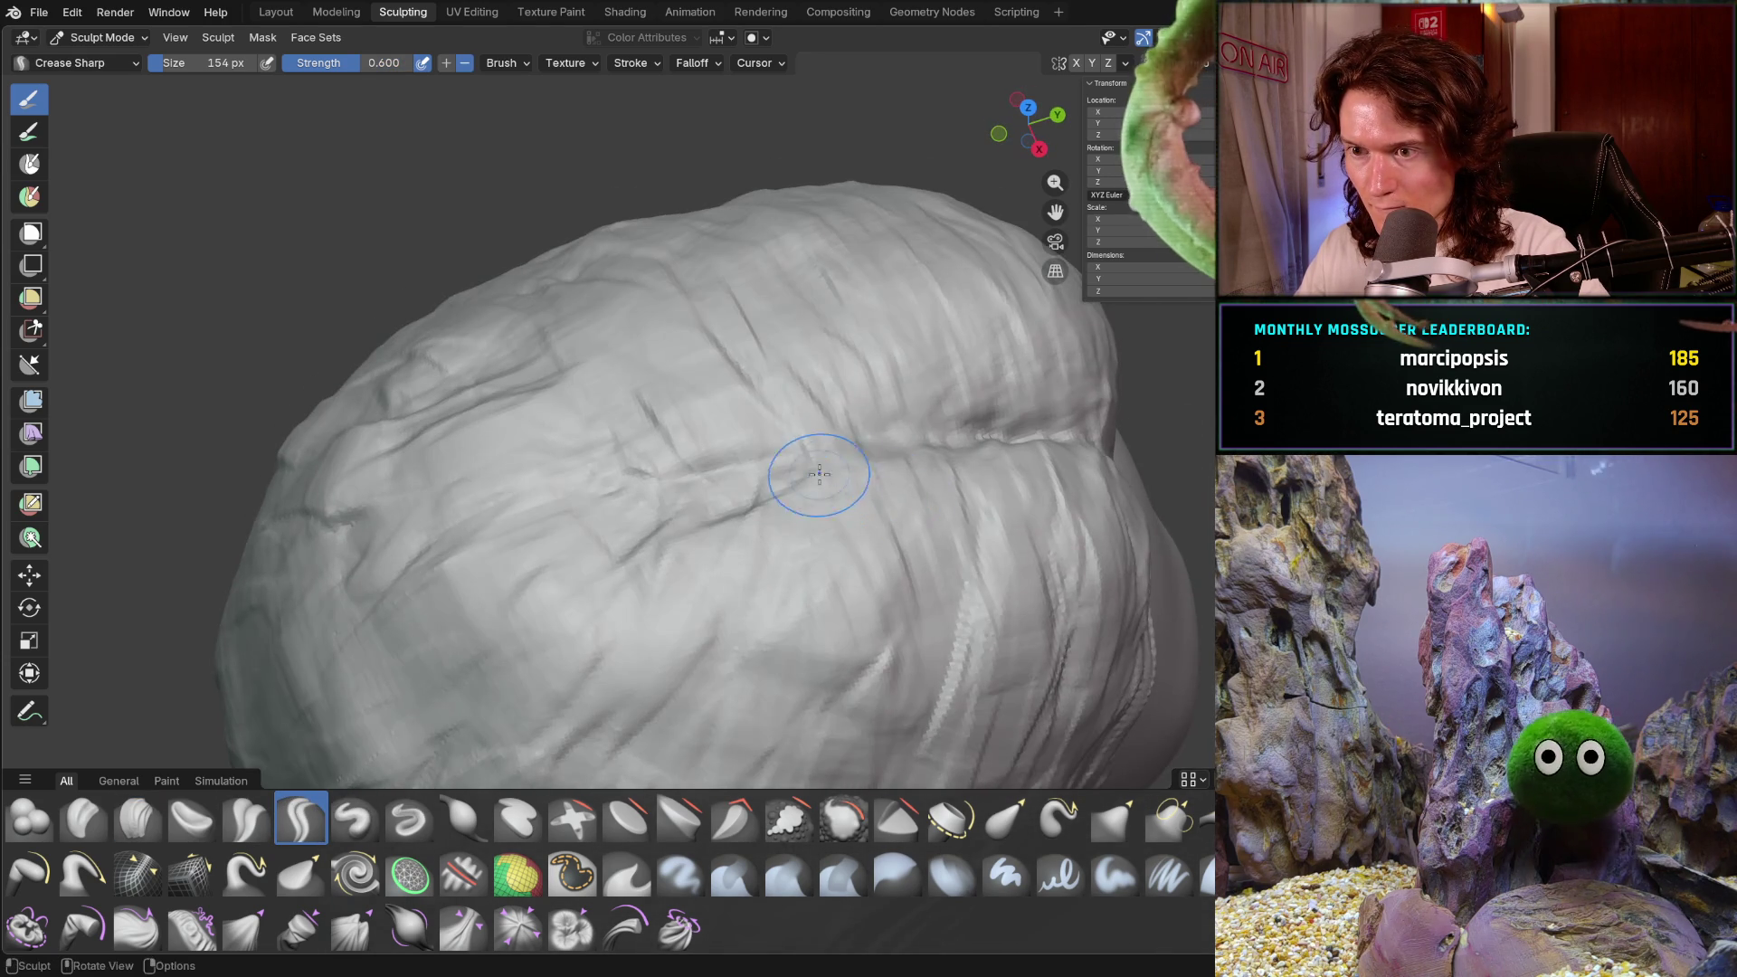
drag(802, 457, 854, 446)
middle_drag(814, 446, 835, 391)
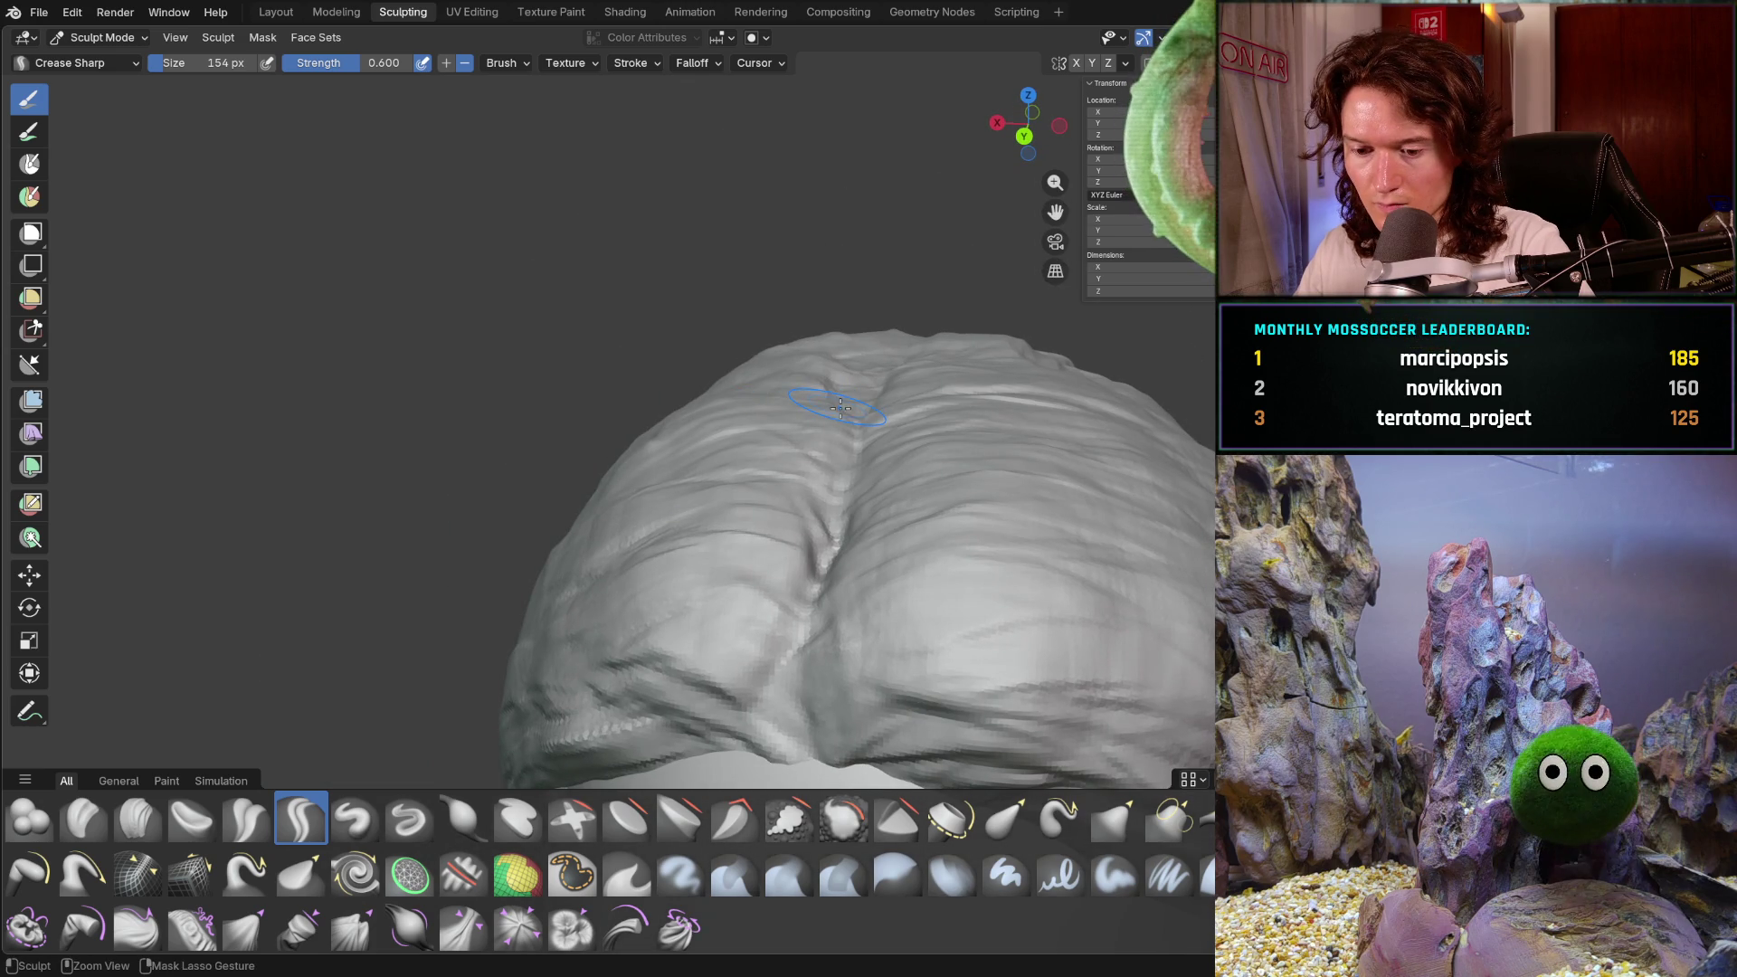
mouse_move(856, 421)
middle_down()
mouse_move(883, 477)
mouse_move(873, 466)
middle_up()
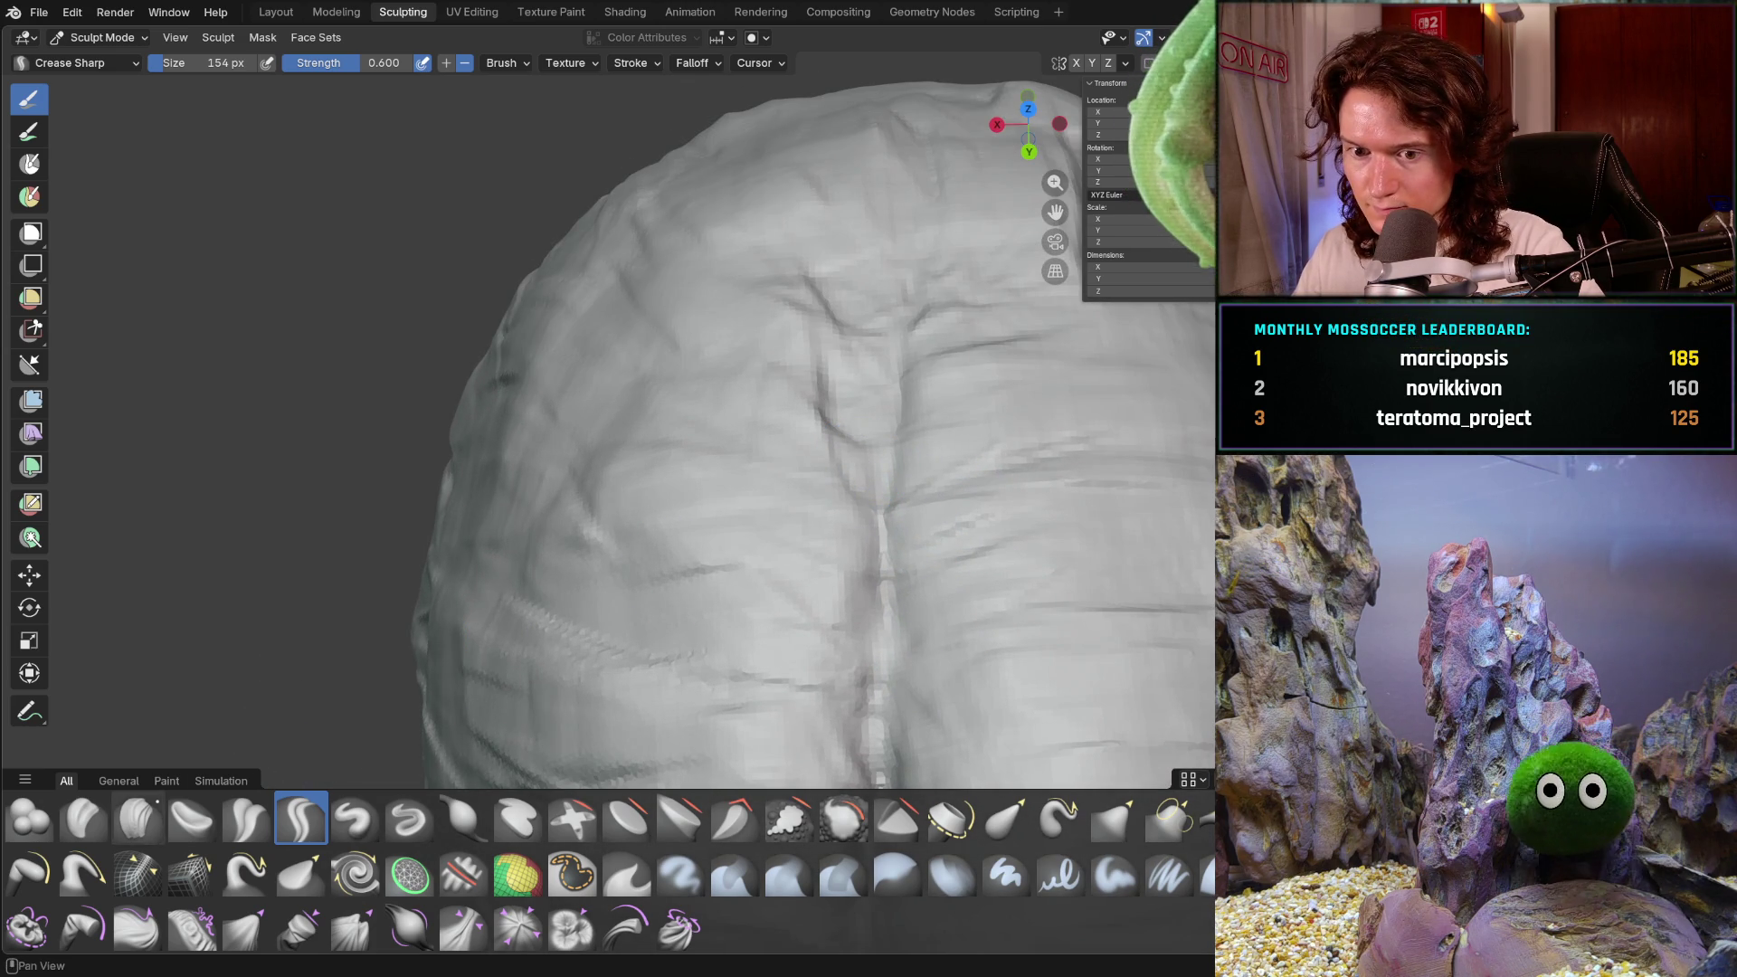
key(c)
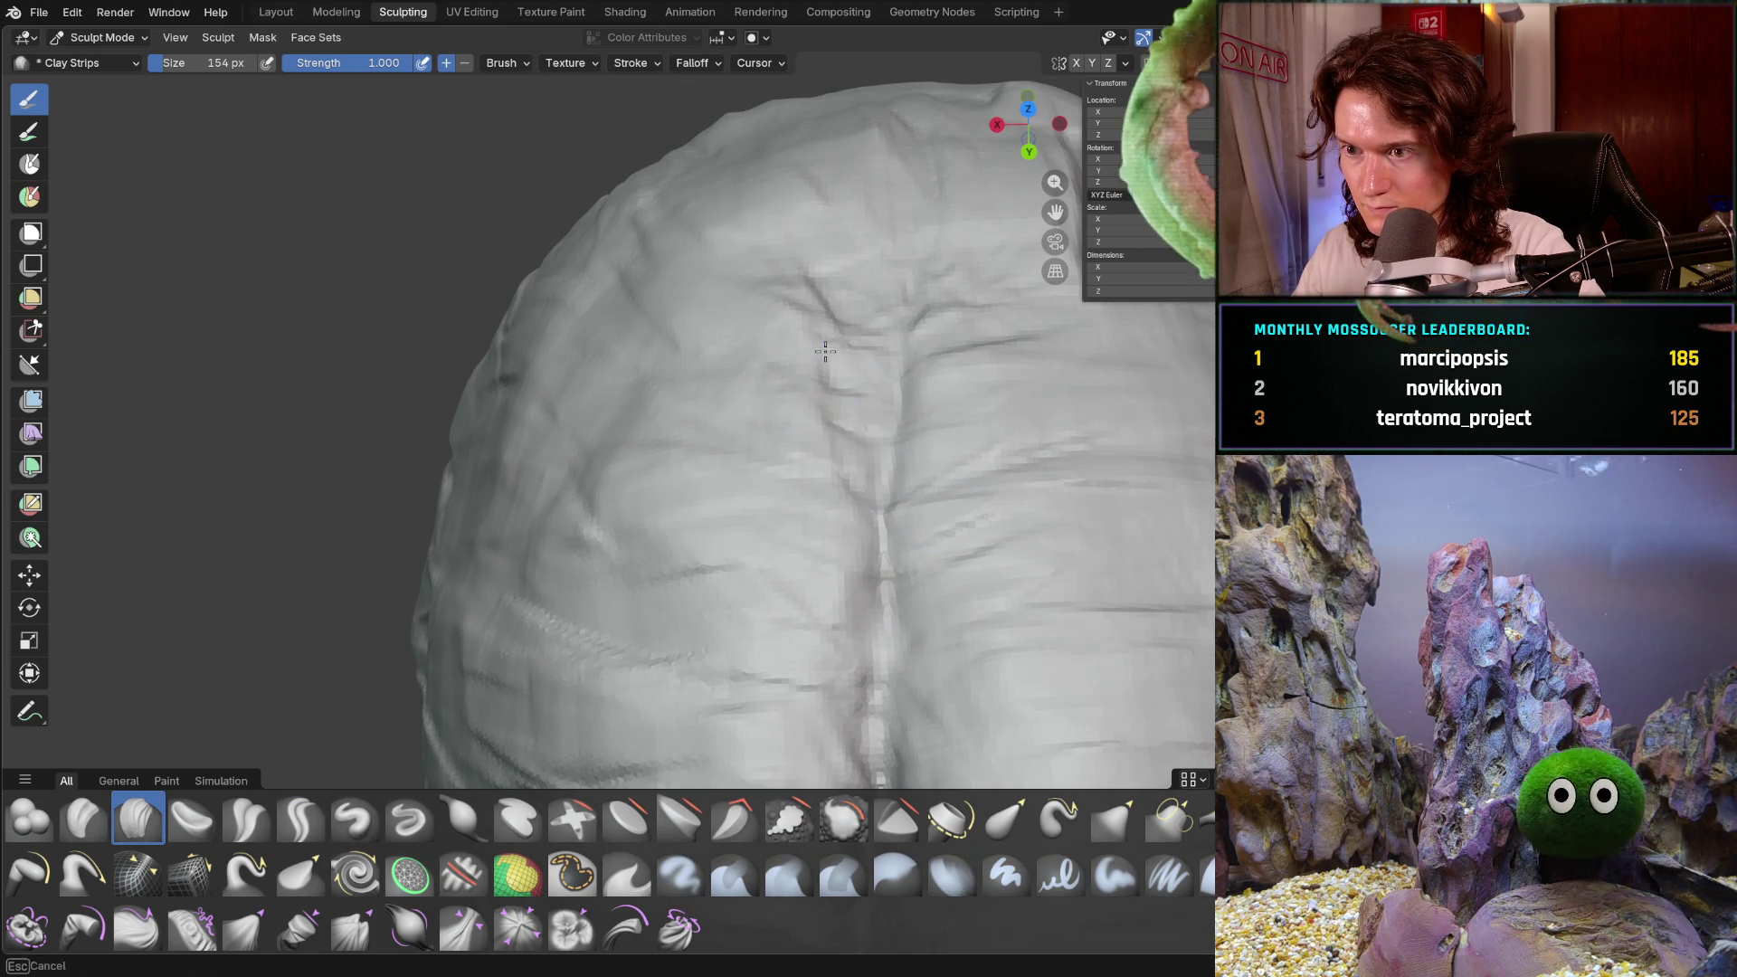
- Refine the crown hair volume while viewing it from above
mouse_move(769, 312)
middle_down()
mouse_move(852, 337)
mouse_move(669, 399)
mouse_move(801, 333)
mouse_move(814, 479)
middle_up()
scroll(723, 384, down, 5)
scroll(810, 327, up, 3)
scroll(841, 480, up, 2)
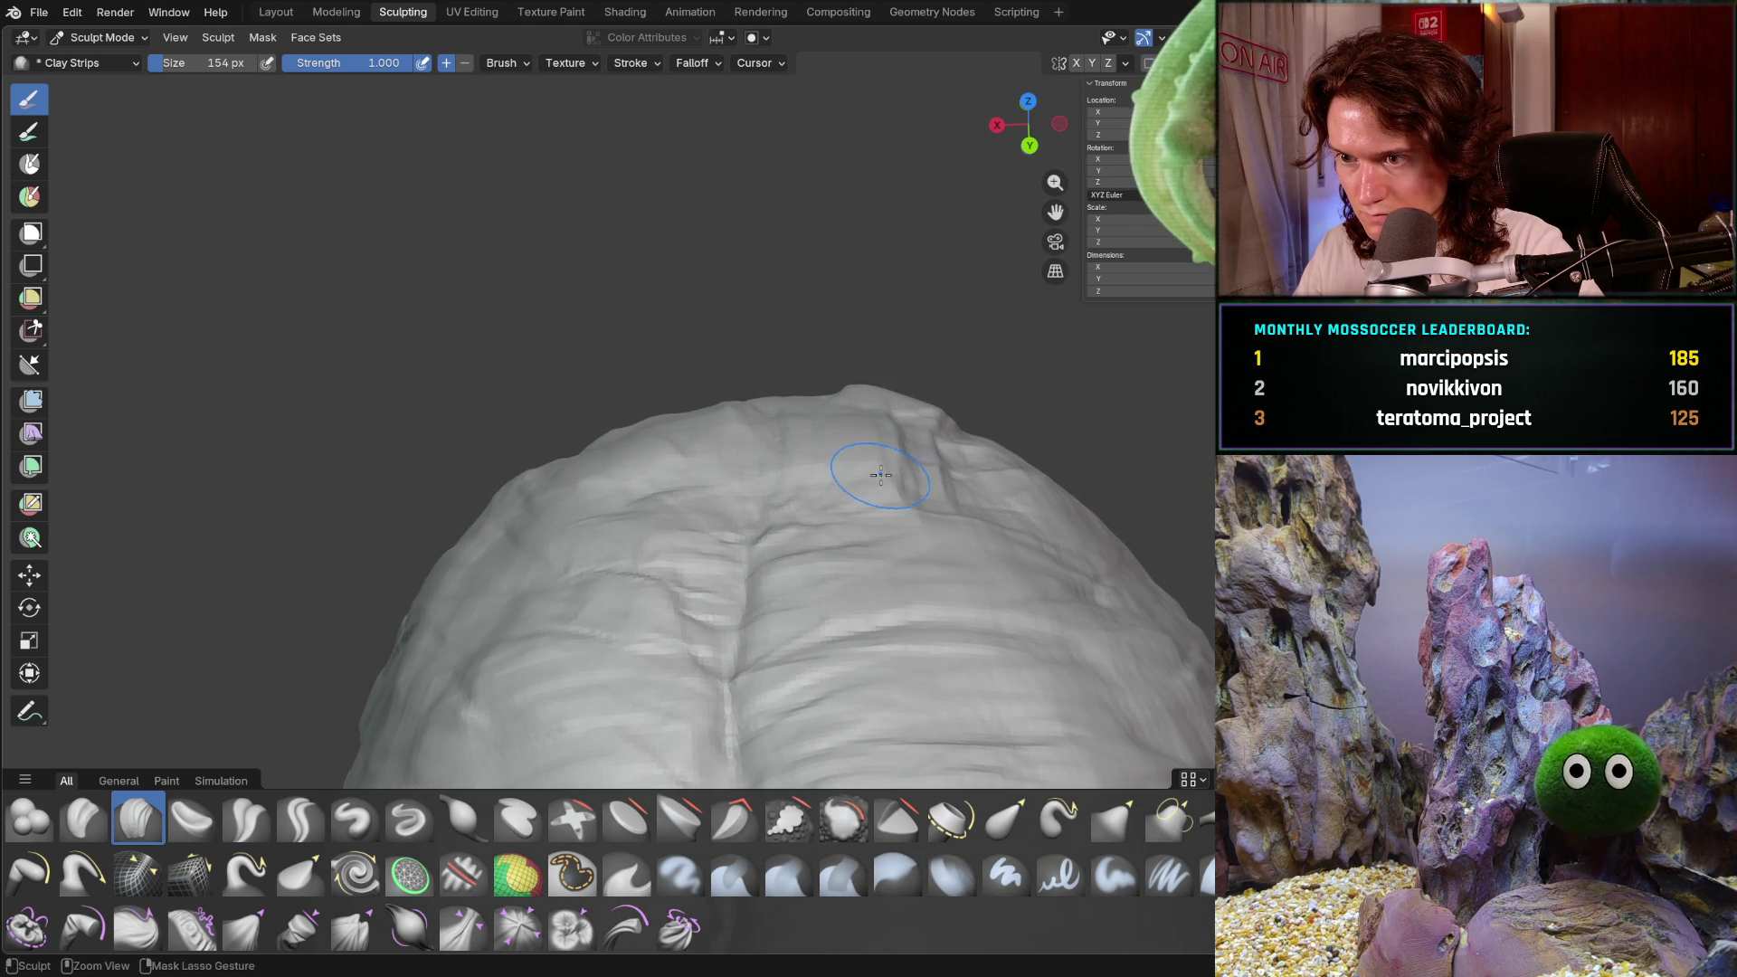
mouse_move(897, 415)
middle_down()
mouse_move(853, 473)
mouse_move(921, 404)
middle_up()
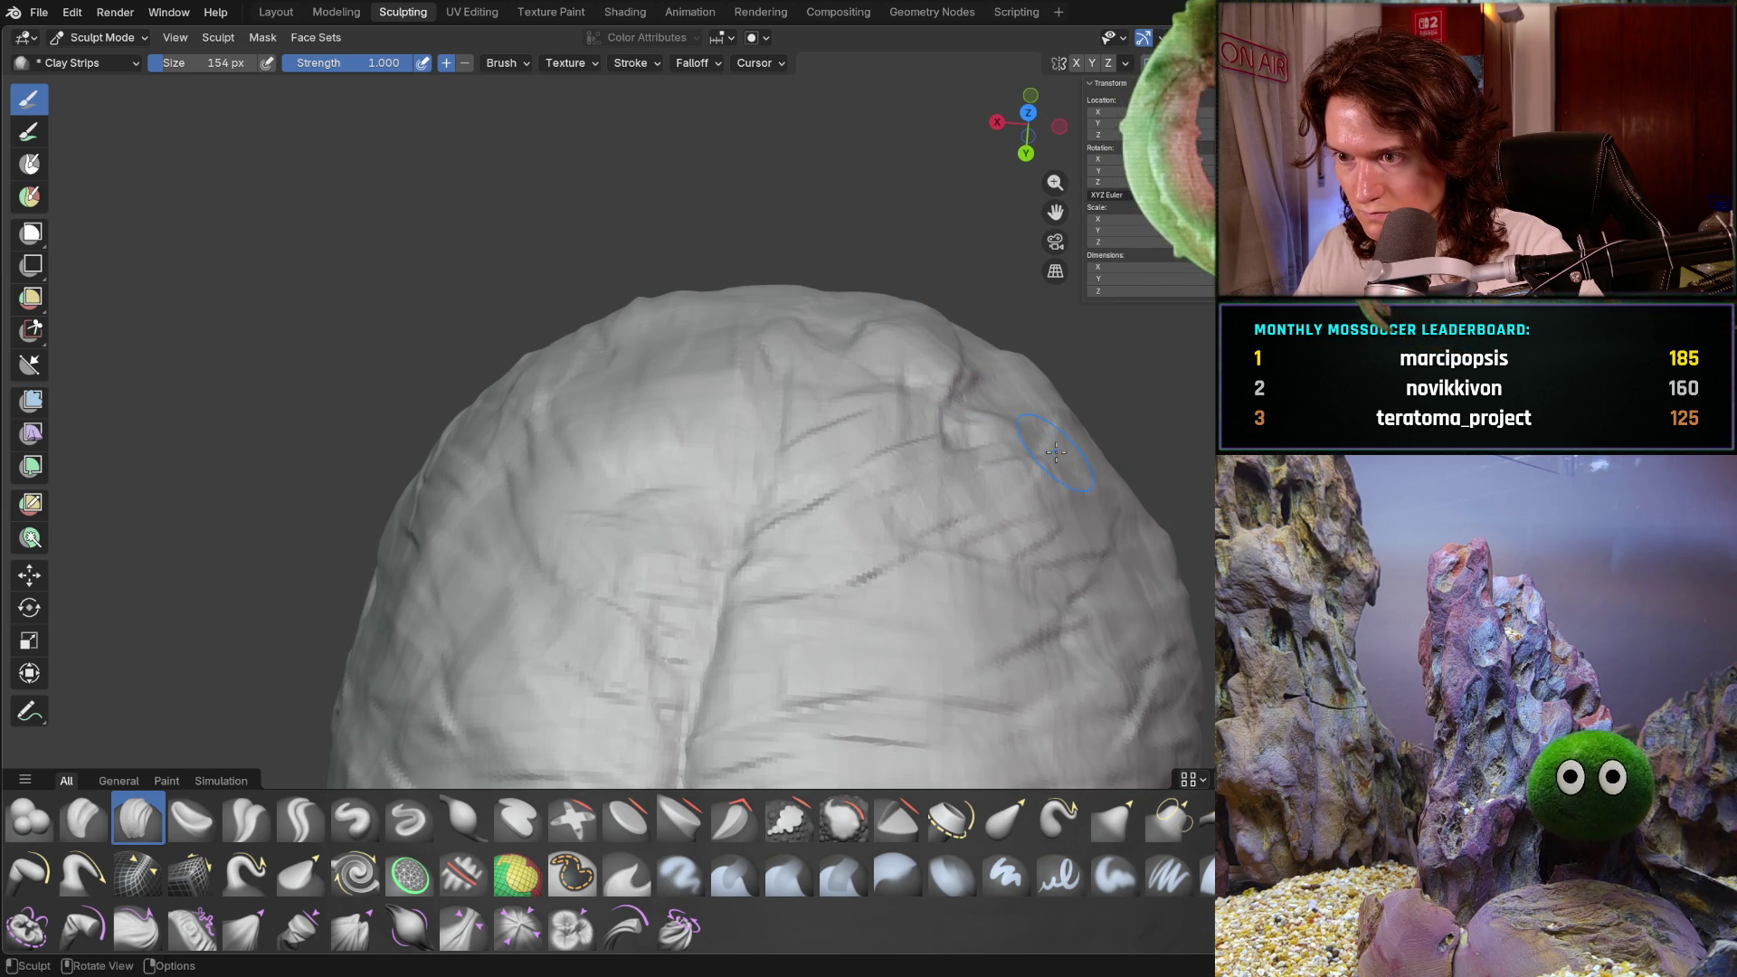
mouse_move(986, 411)
ctrl+middle_down()
mouse_move(862, 516)
mouse_move(853, 404)
mouse_move(850, 419)
mouse_move(872, 318)
mouse_move(787, 590)
mouse_move(788, 516)
mouse_move(698, 493)
mouse_move(870, 494)
mouse_move(745, 484)
mouse_move(667, 436)
mouse_move(672, 328)
mouse_move(651, 306)
ctrl+middle_up()
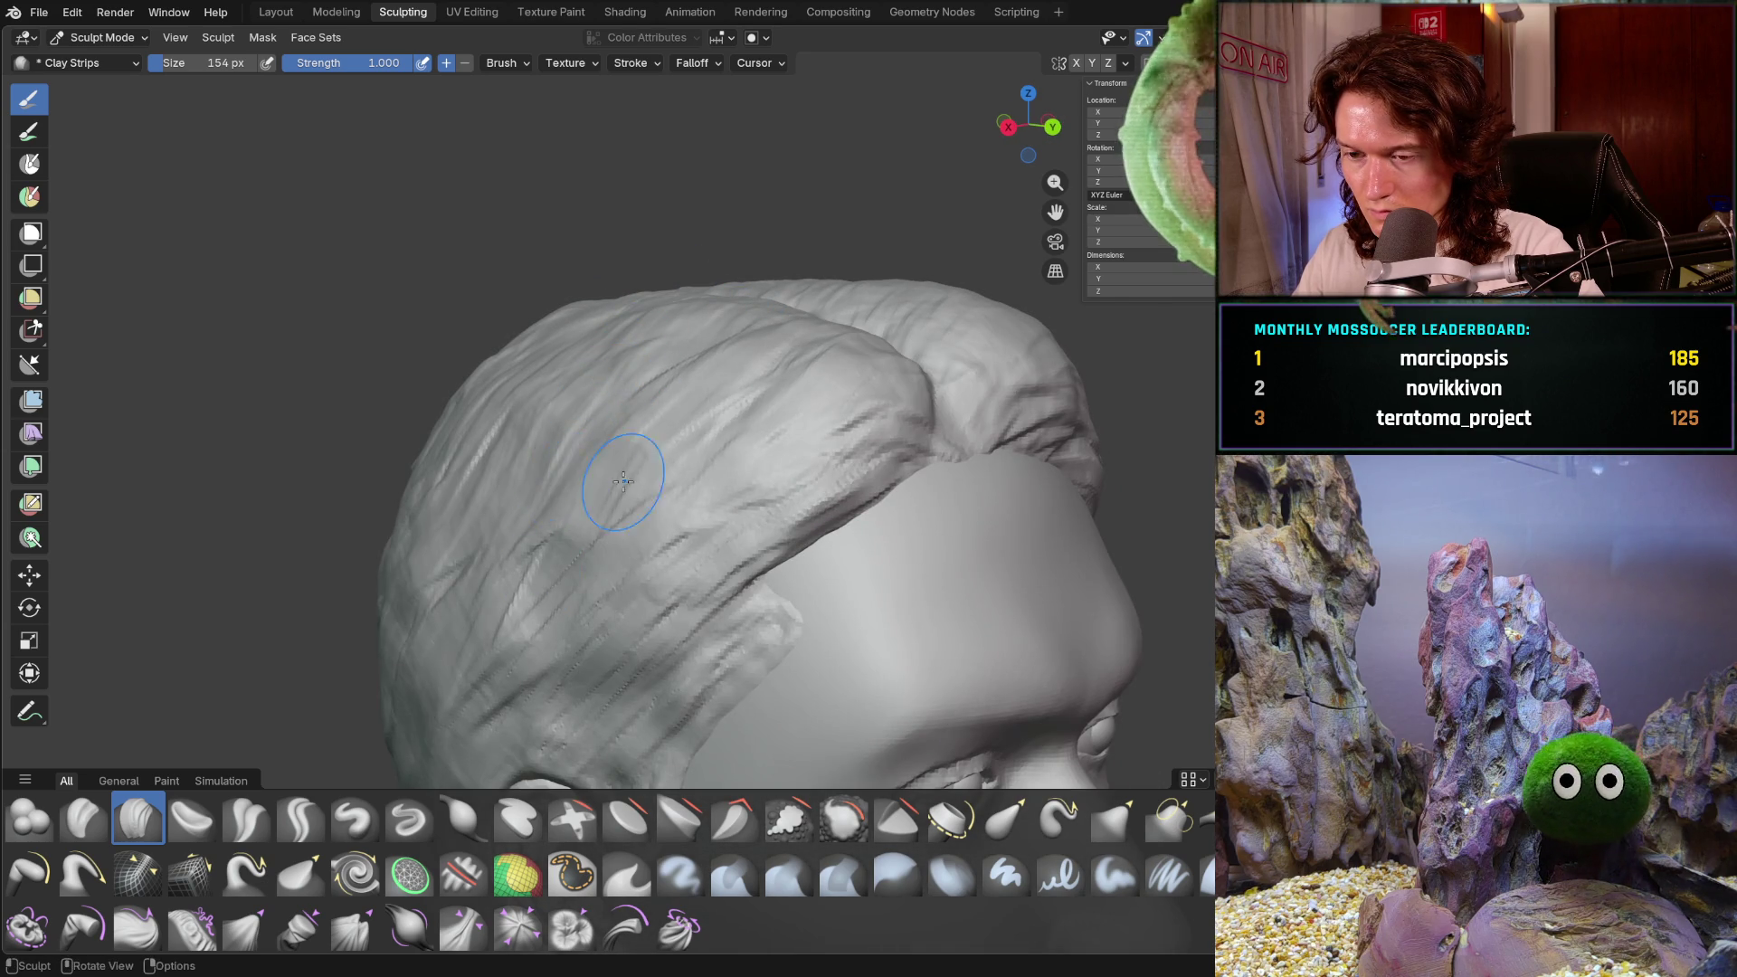
scroll(582, 496, down, 5)
- Check the head from the front and open the interaction mode menu
mouse_move(581, 497)
middle_down()
mouse_move(544, 479)
mouse_move(566, 496)
mouse_move(509, 492)
middle_up()
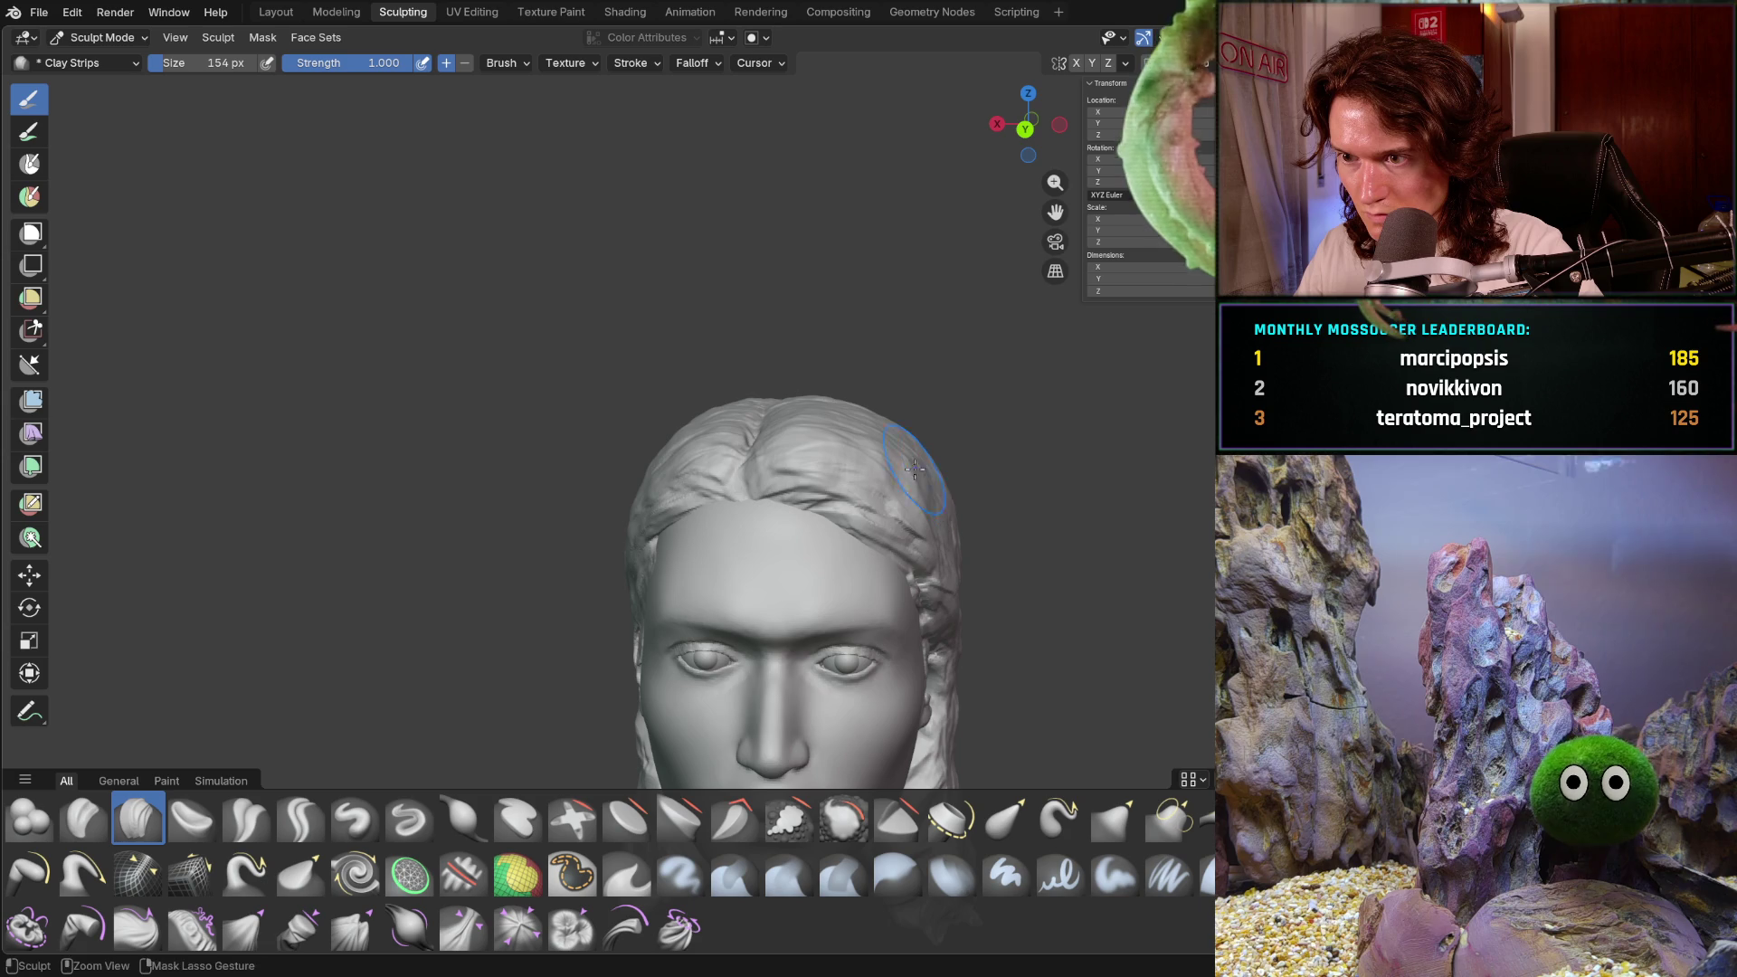
mouse_move(921, 473)
middle_down()
mouse_move(874, 491)
mouse_move(1036, 445)
mouse_move(1039, 479)
mouse_move(1013, 493)
mouse_move(986, 459)
mouse_move(1050, 498)
mouse_move(1008, 516)
mouse_move(1001, 481)
mouse_move(1169, 477)
mouse_move(989, 470)
mouse_move(774, 499)
mouse_move(794, 477)
mouse_move(962, 465)
middle_up()
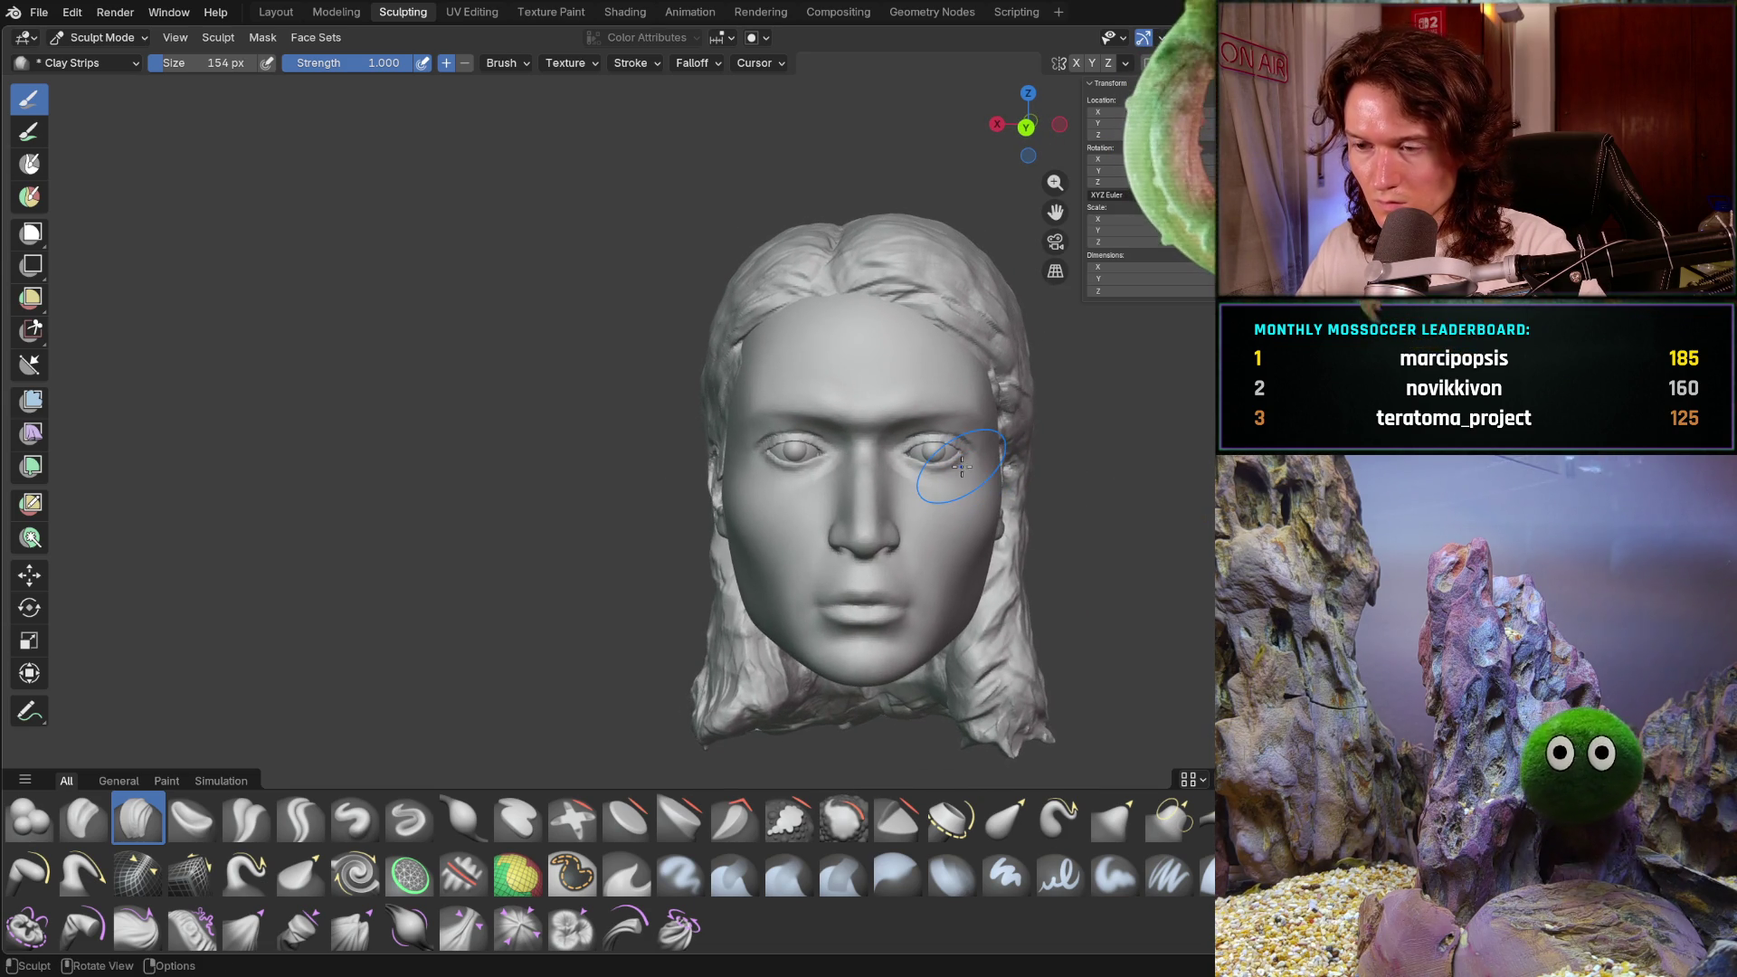
shift+middle_drag(1126, 609, 1126, 609)
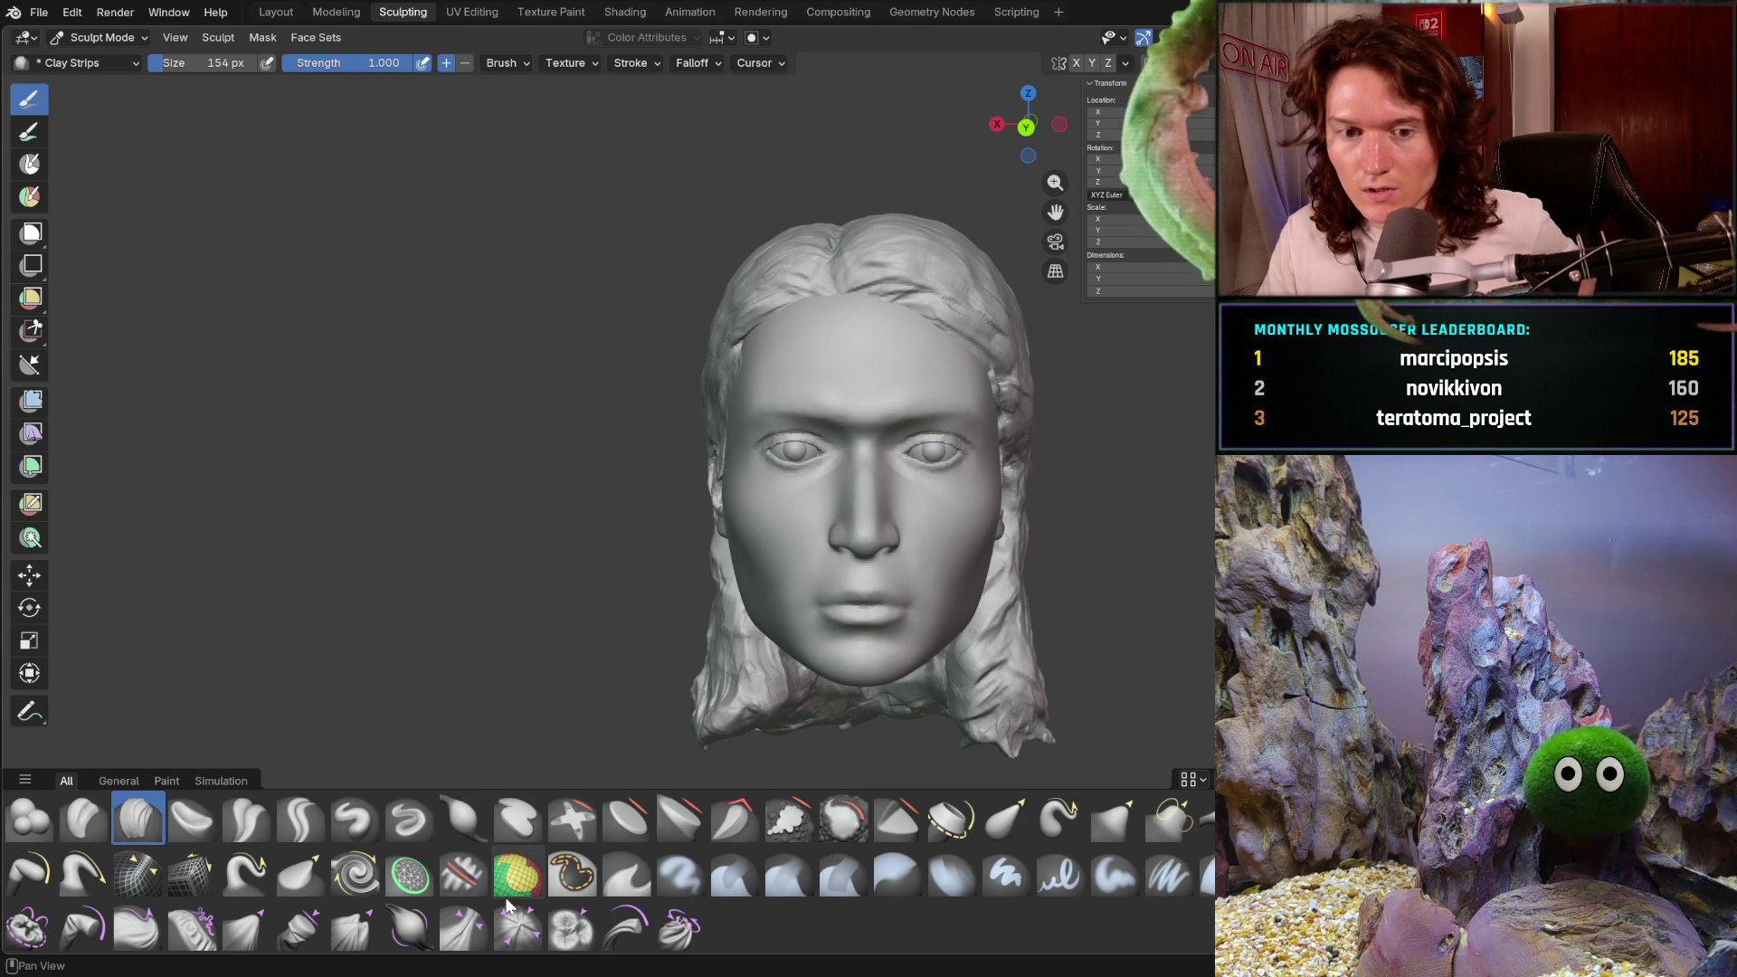
click(138, 38)
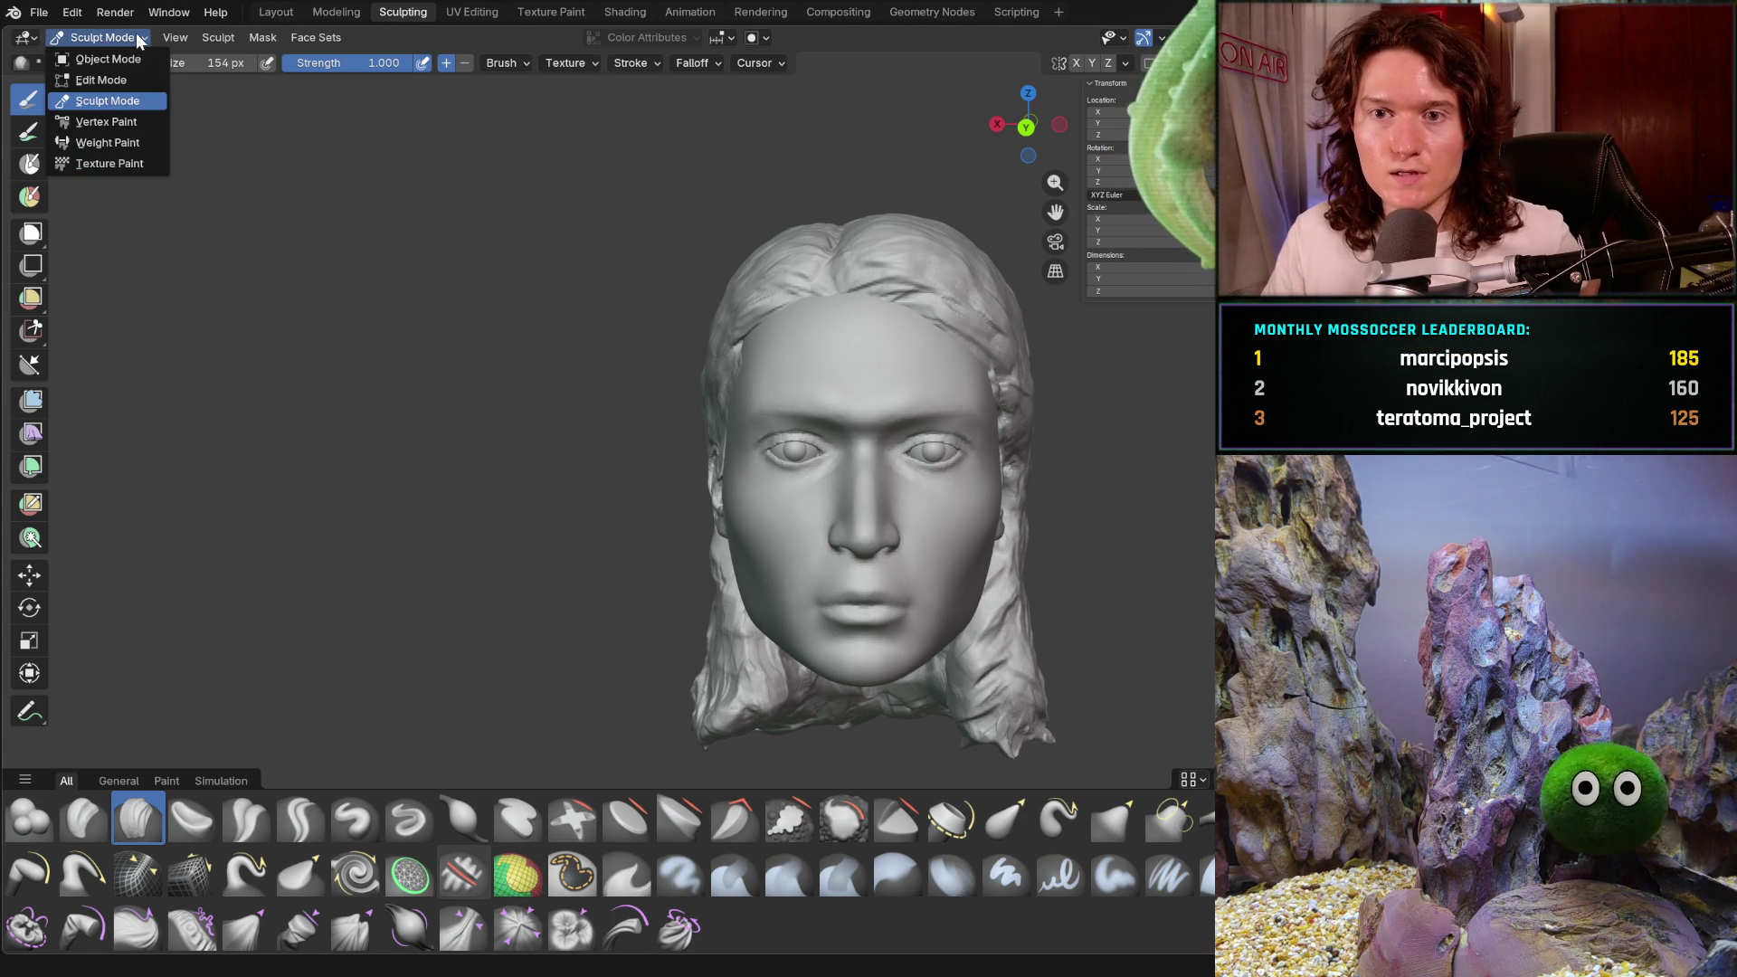
- Switch to Object Mode and frame the face in front orthographic view
click(138, 55)
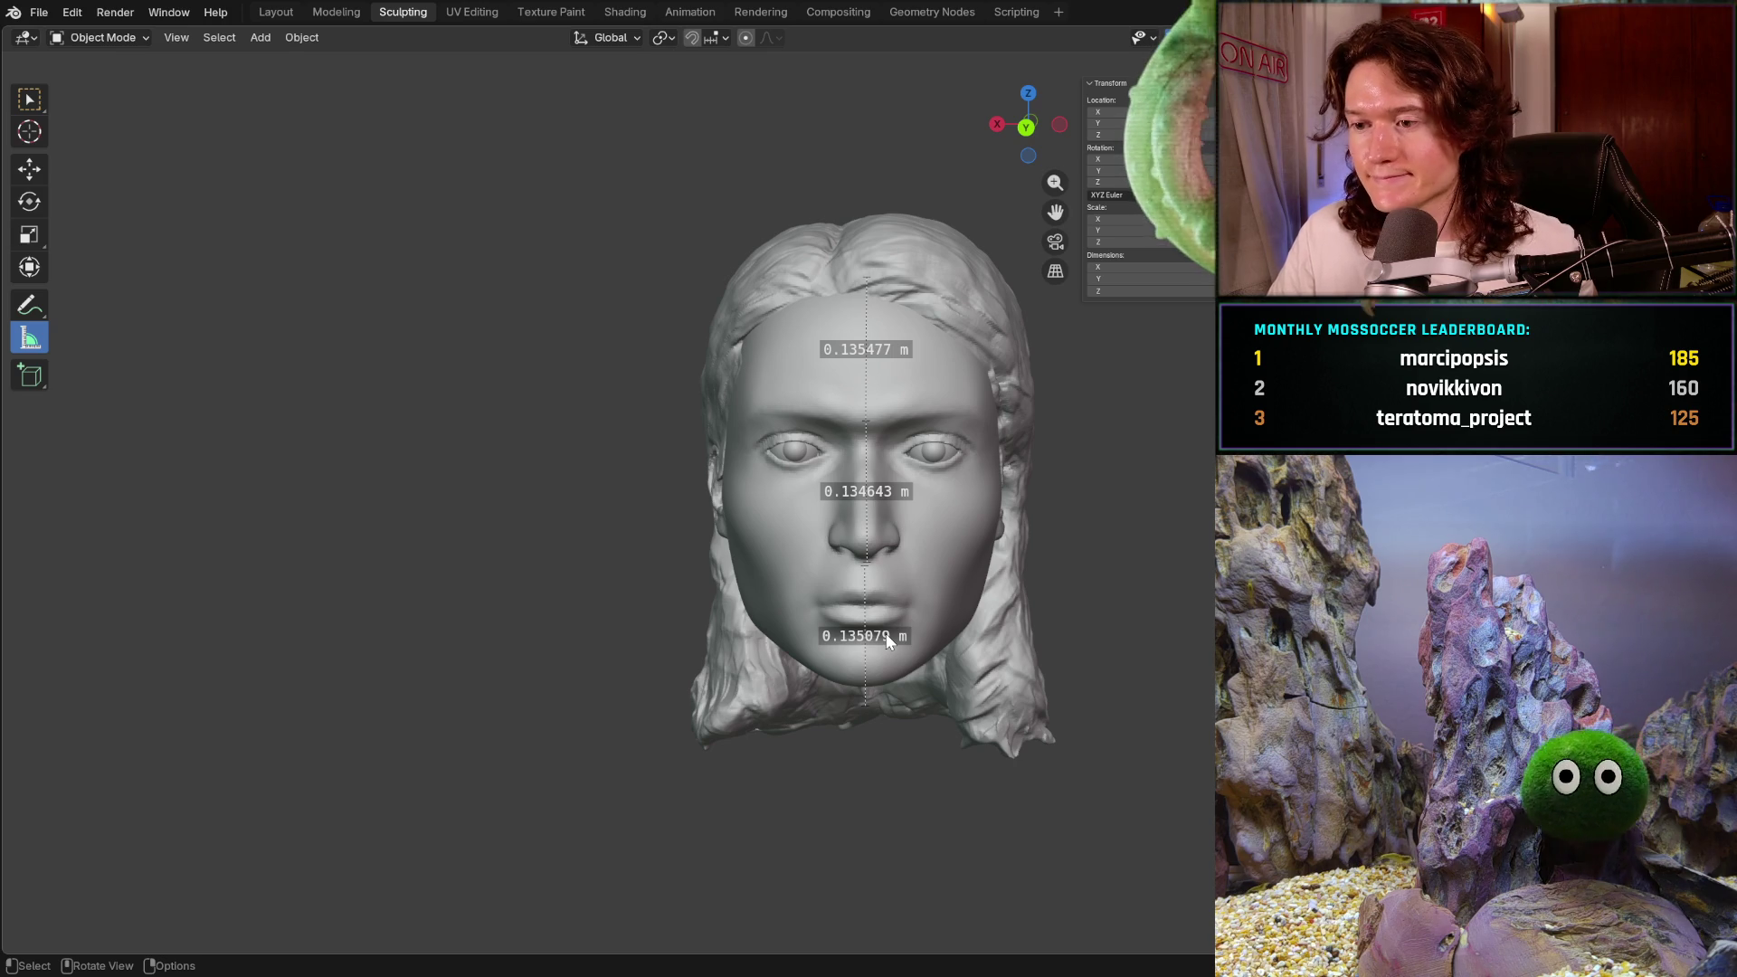
key(KP_1)
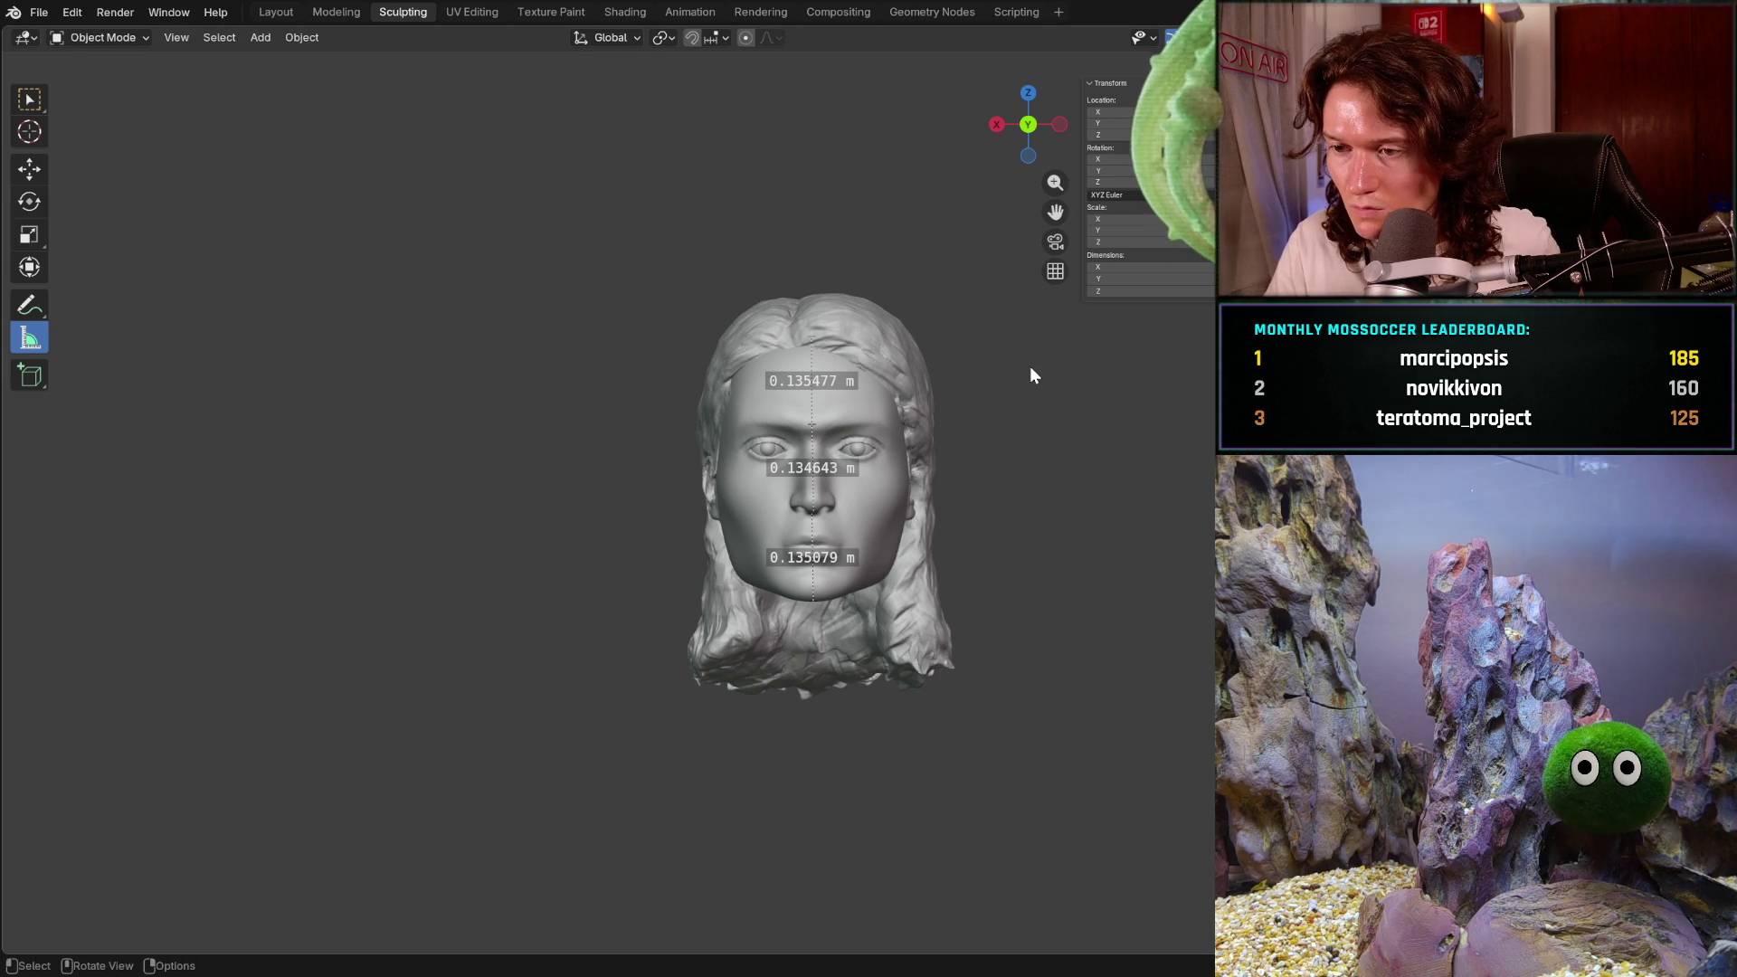
ctrl+middle_drag(688, 493, 687, 434)
ctrl+middle_drag(875, 392, 852, 403)
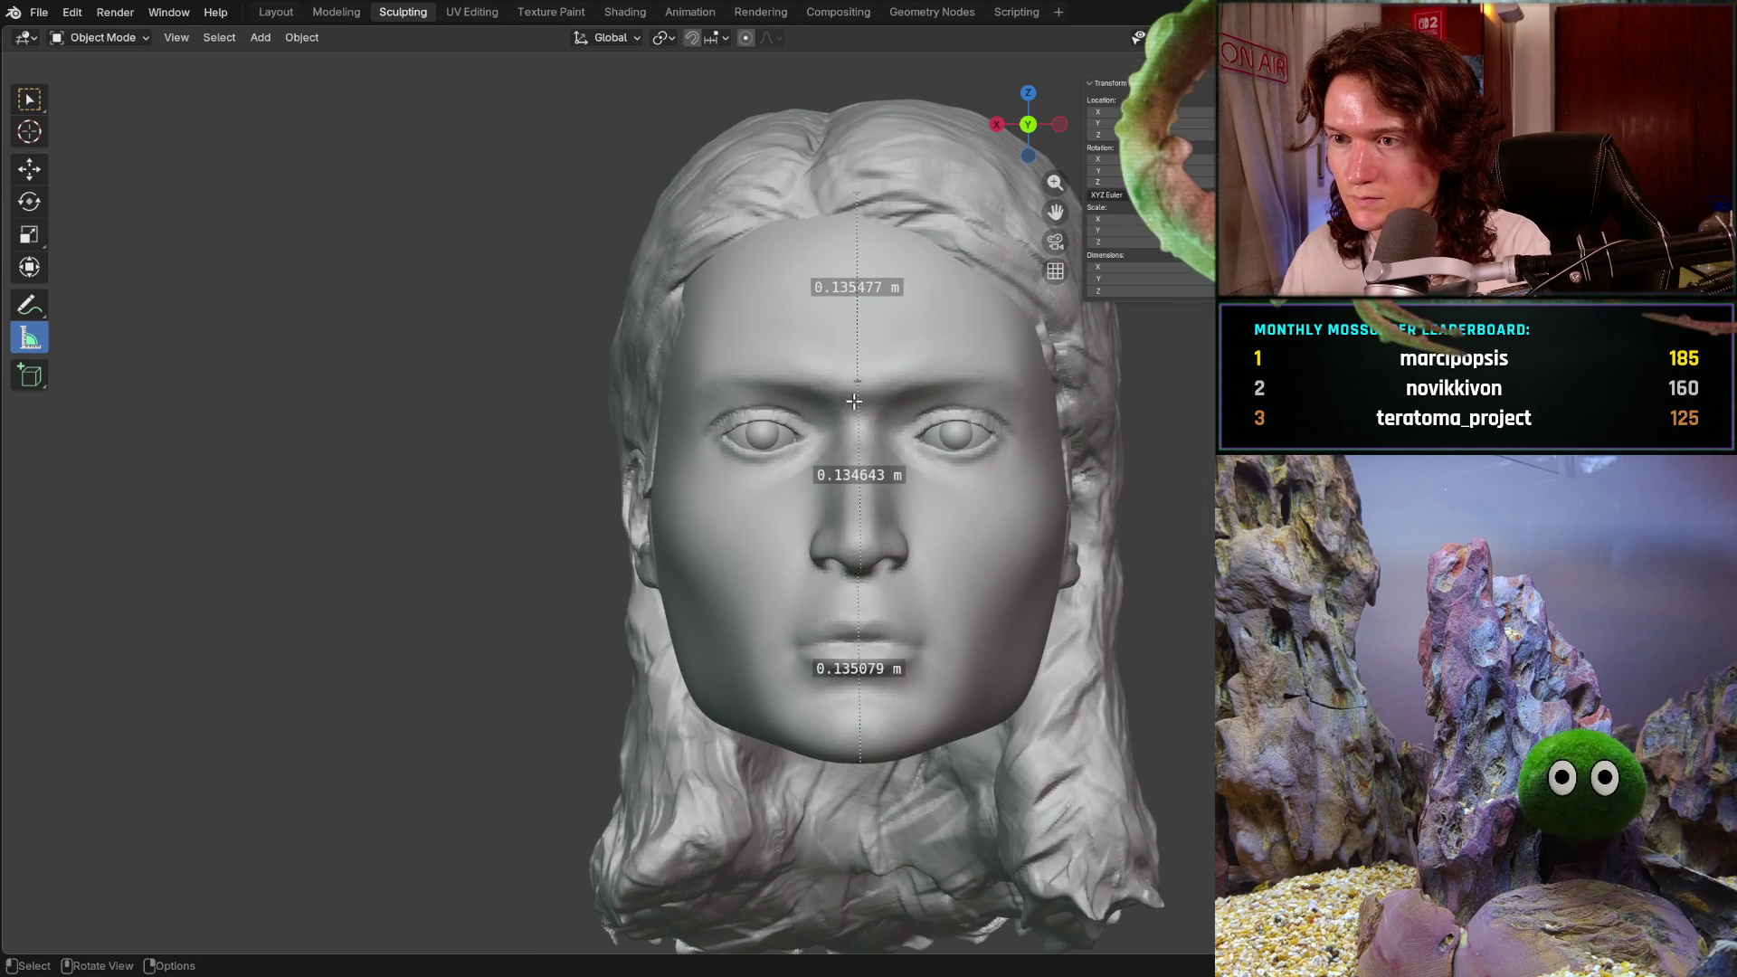
- Move ruler points to hairline and brow so the upper thirds read 0.116864 m, then save
drag(860, 383, 857, 370)
drag(857, 193, 856, 210)
drag(857, 372, 860, 408)
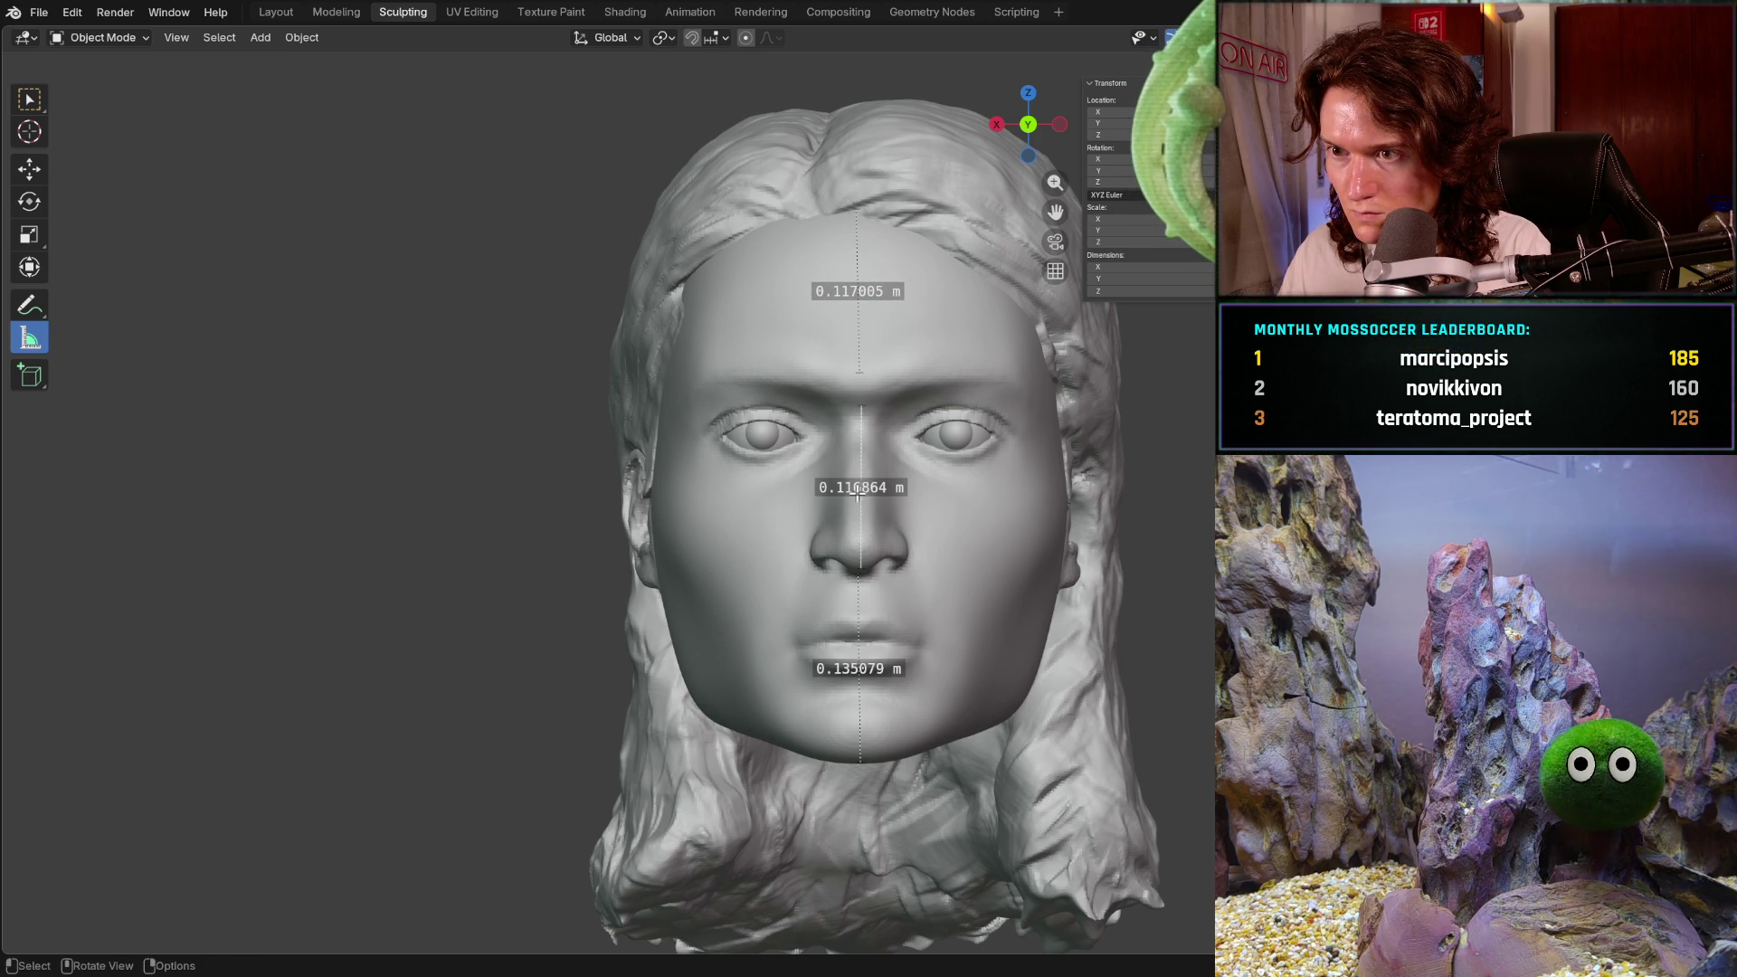
scroll(869, 358, down, 3)
scroll(869, 358, up, 5)
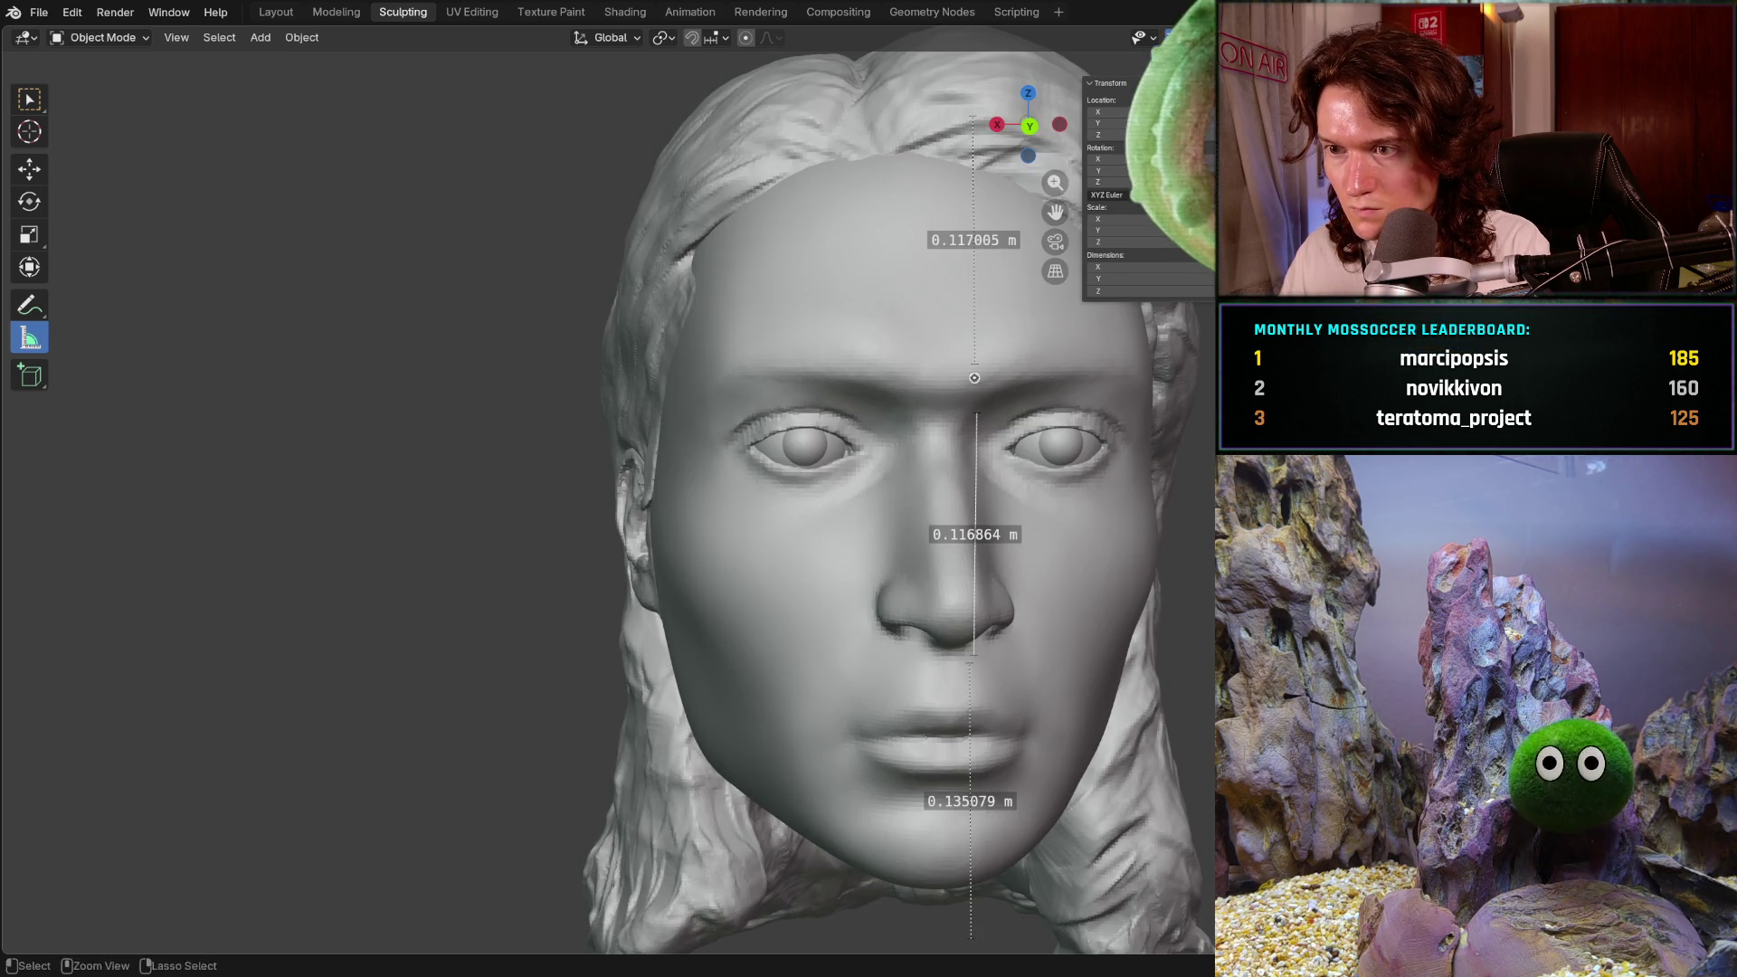
scroll(968, 380, down, 4)
mouse_move(968, 380)
middle_down()
mouse_move(913, 389)
mouse_move(814, 452)
mouse_move(767, 514)
mouse_move(1077, 532)
mouse_move(766, 536)
middle_up()
scroll(767, 514, up, 3)
mouse_move(1002, 534)
middle_down()
mouse_move(789, 602)
mouse_move(666, 726)
mouse_move(799, 584)
middle_up()
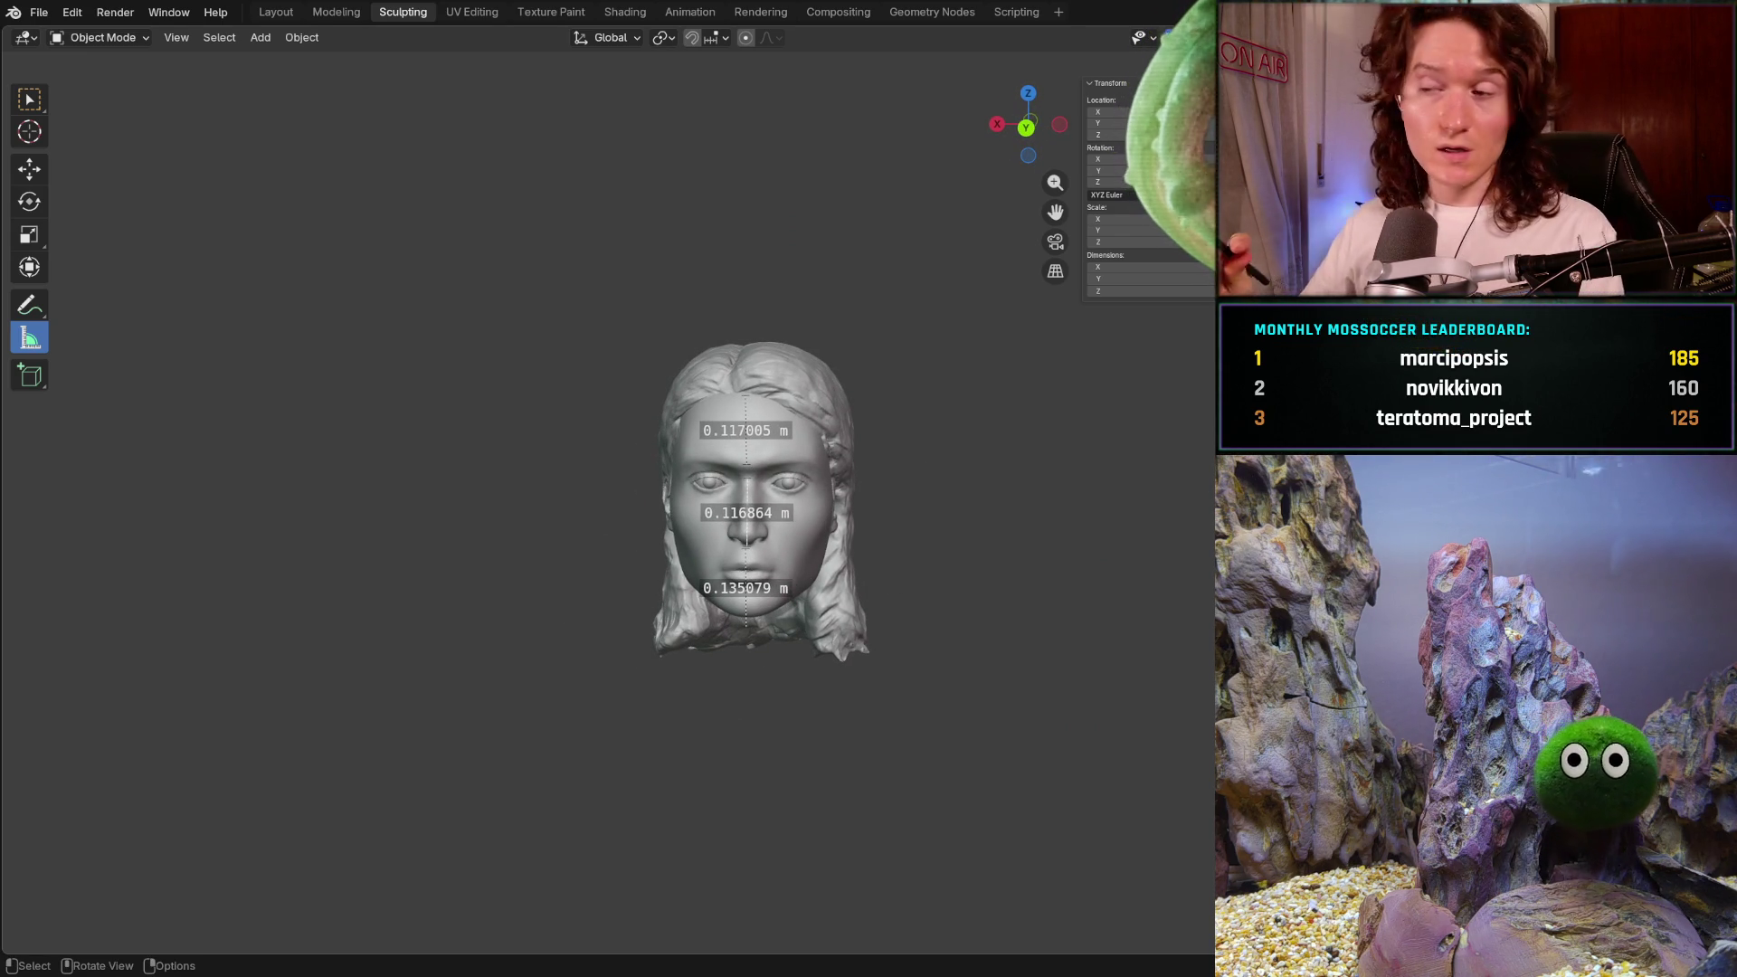
key(ctrl+s)
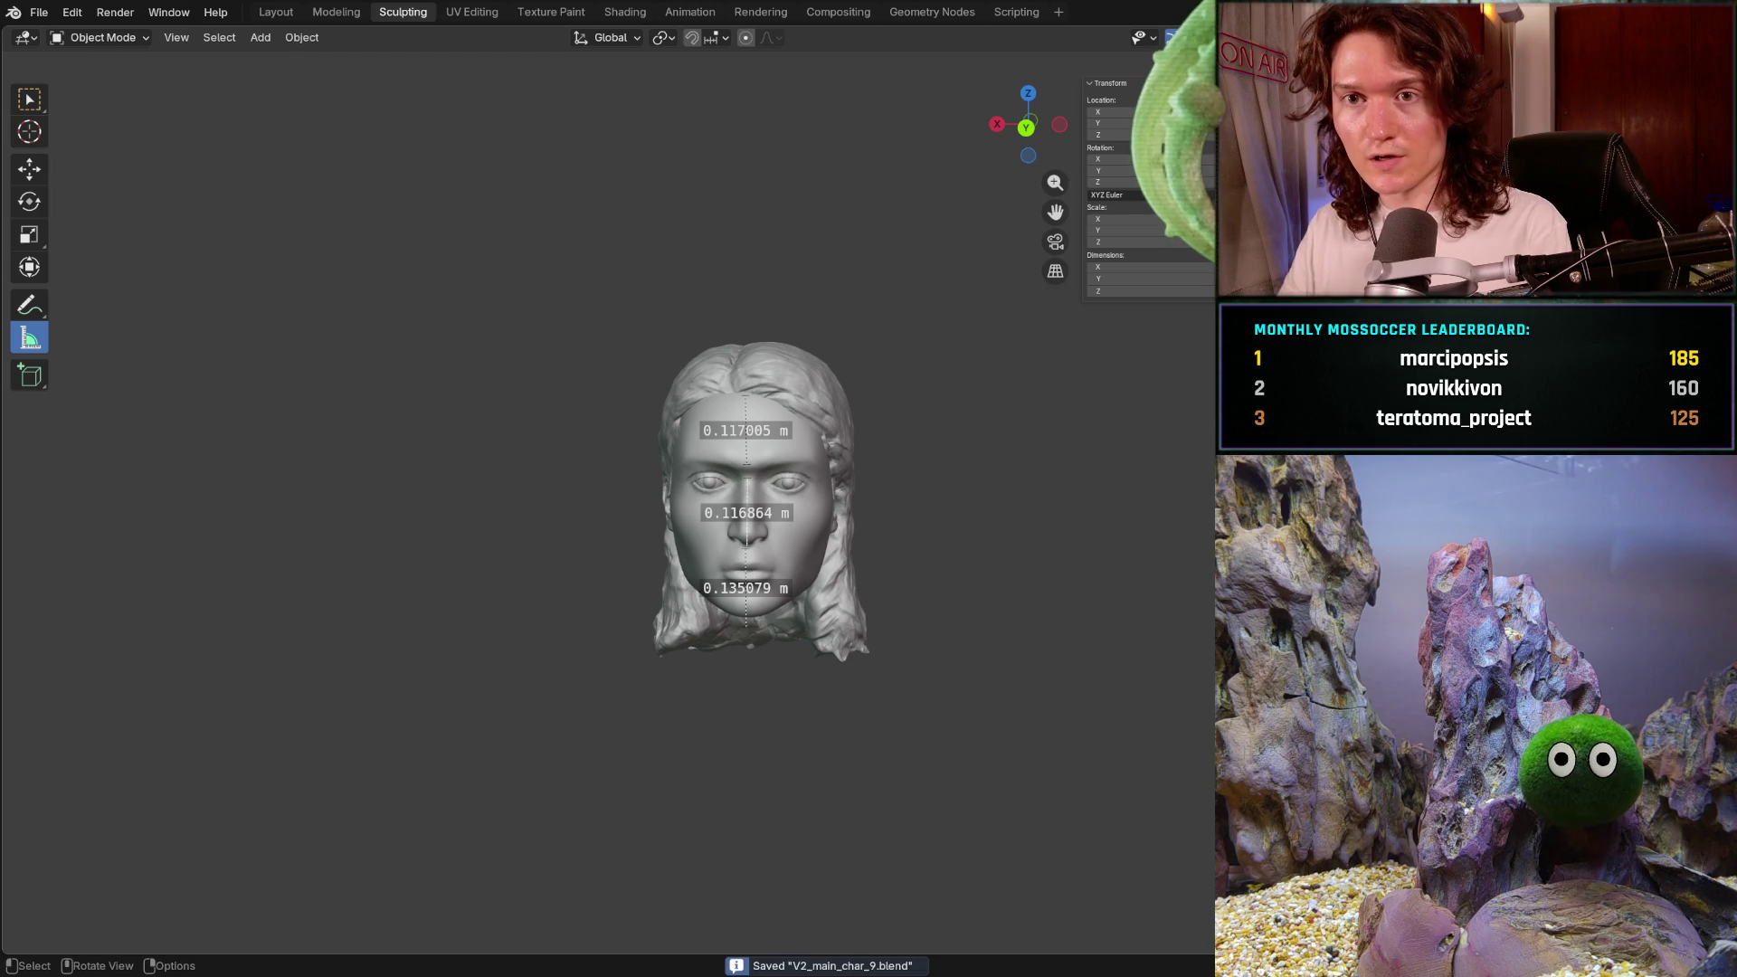
- Look through the File menu, close it, and open the interaction mode dropdown
click(39, 12)
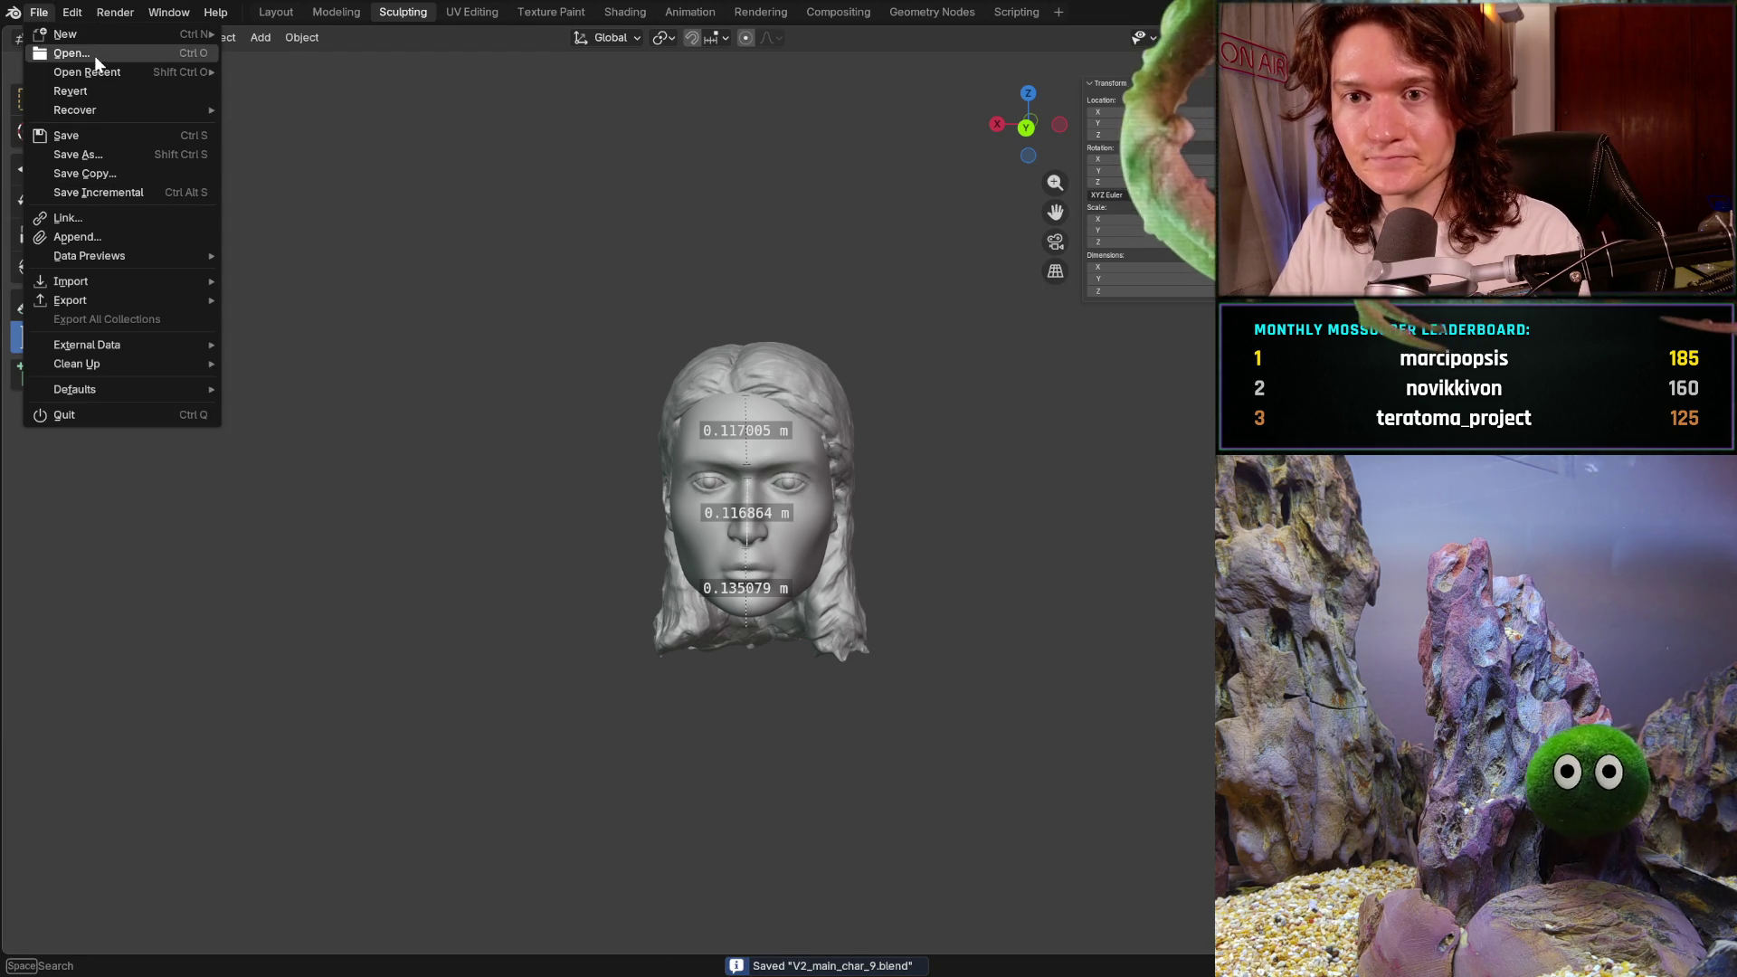
mouse_move(95, 72)
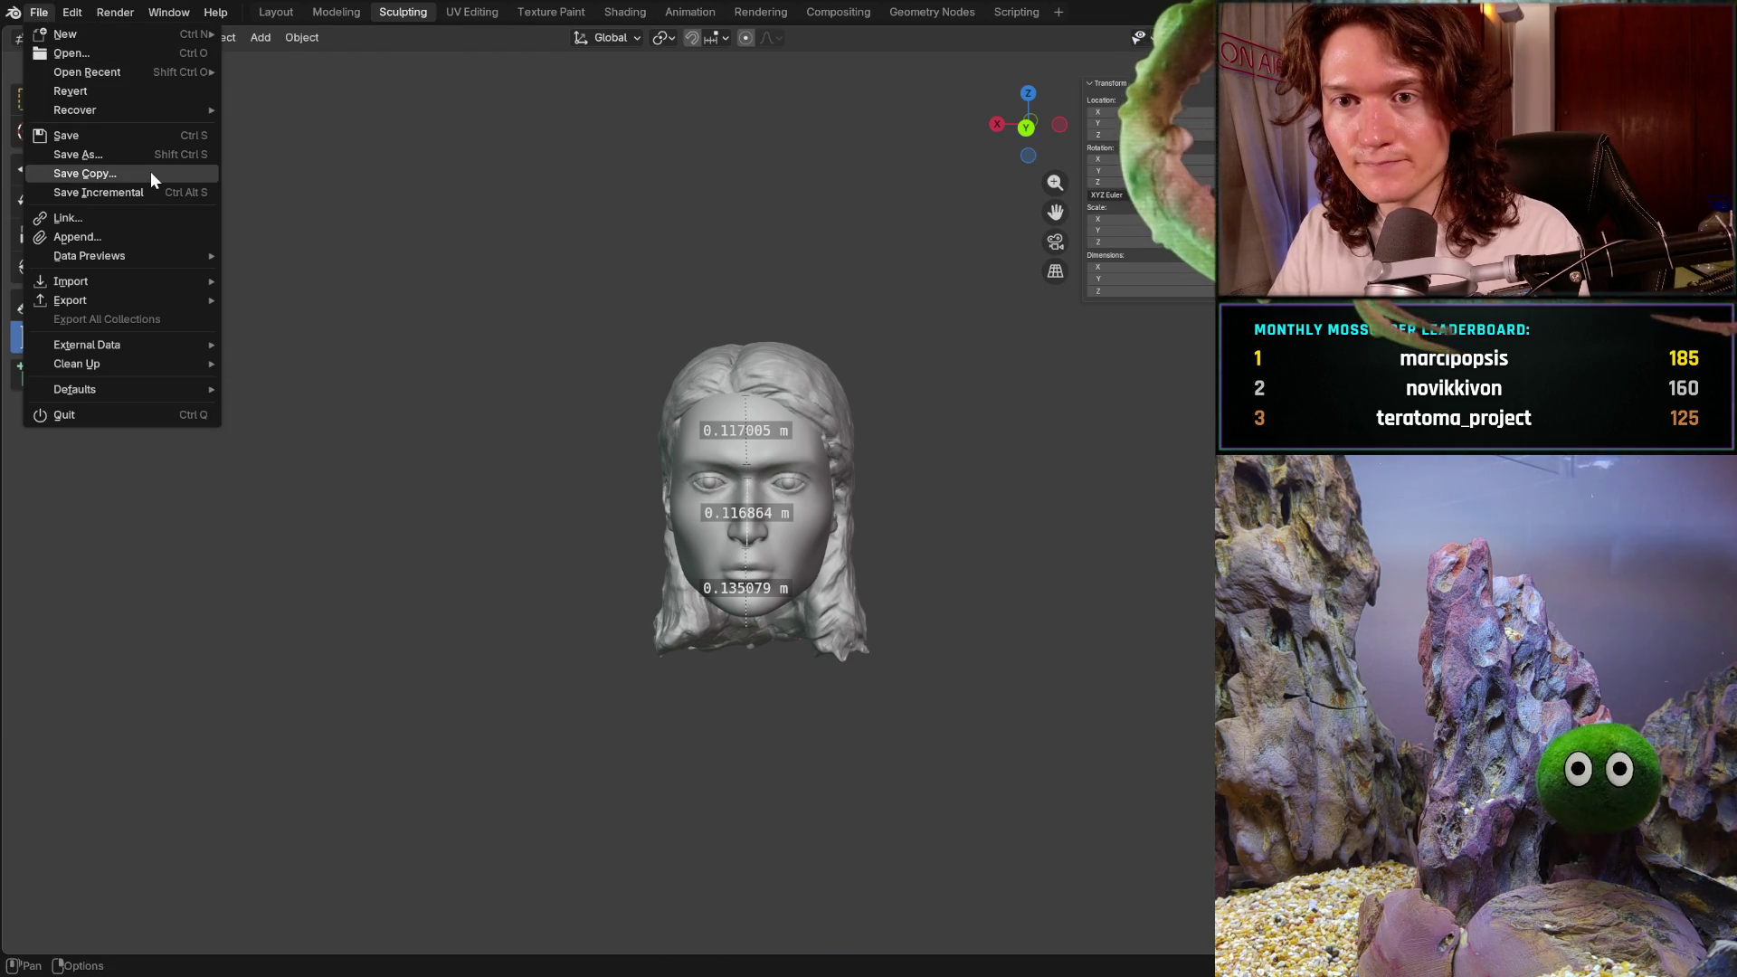
key(Escape)
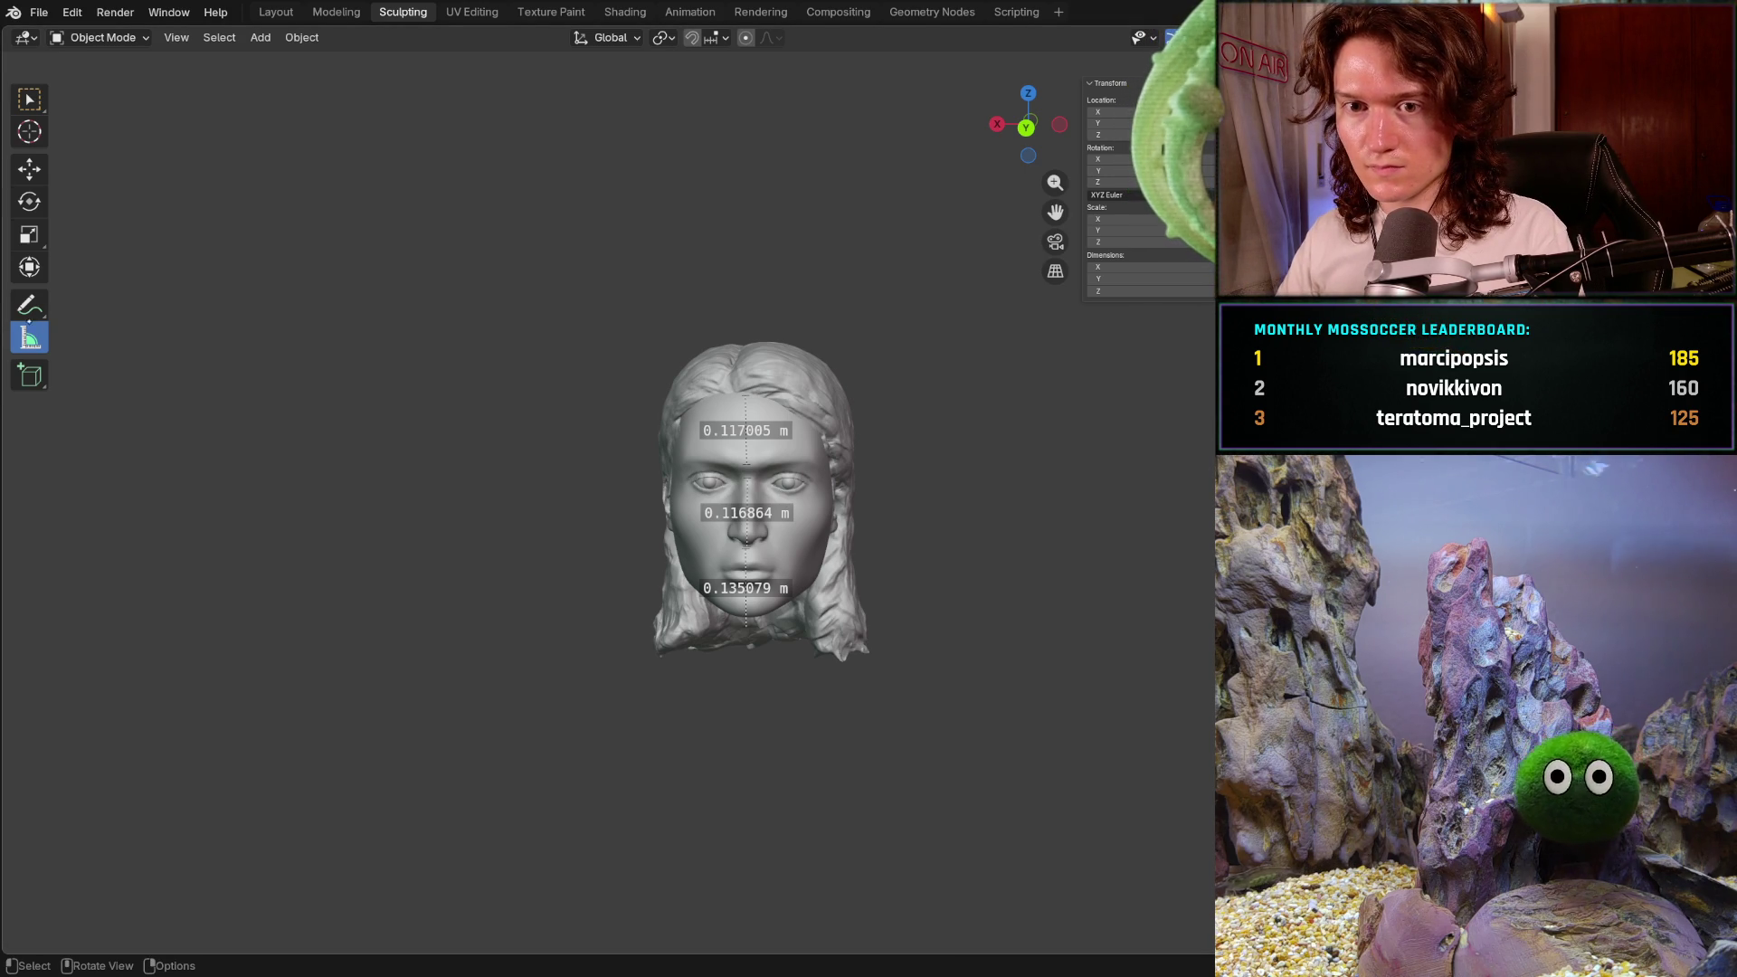
click(110, 40)
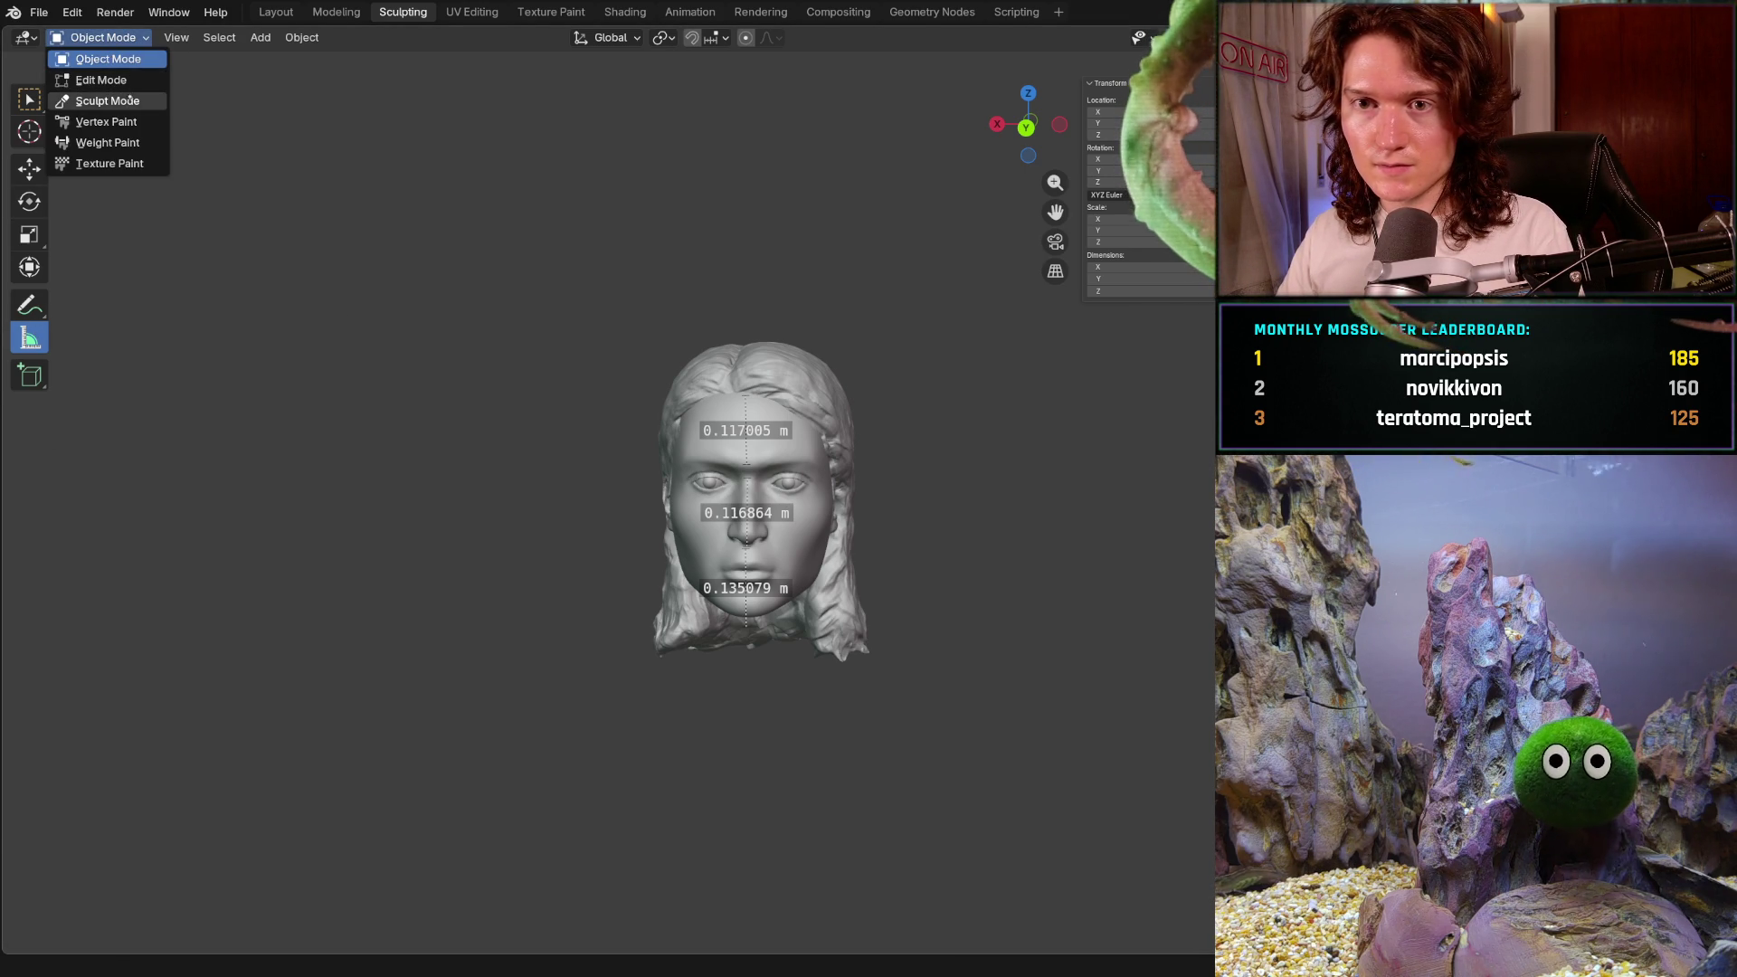
- Switch back to Sculpt Mode, save, and inspect the head from above and in profile
click(107, 100)
middle_drag(790, 510, 584, 461)
key(ctrl+s)
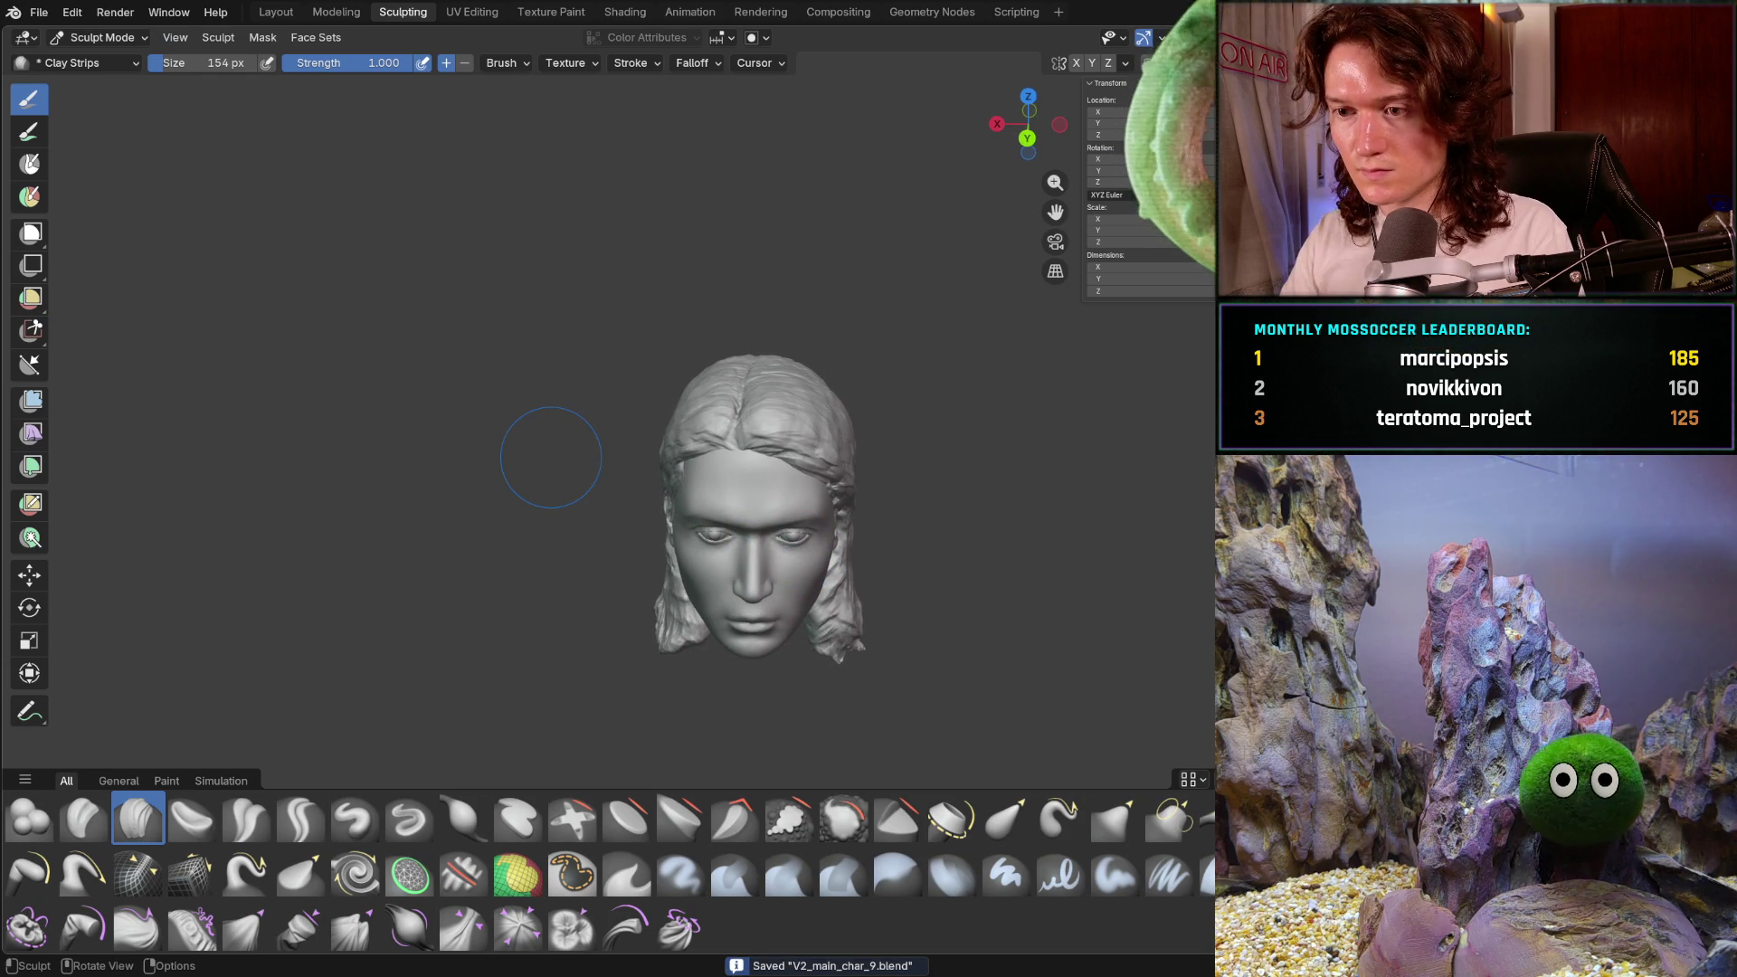
mouse_move(831, 414)
middle_down()
mouse_move(903, 543)
mouse_move(1016, 543)
mouse_move(1085, 485)
mouse_move(1086, 449)
mouse_move(1078, 480)
mouse_move(860, 461)
mouse_move(840, 485)
mouse_move(787, 488)
mouse_move(931, 506)
mouse_move(779, 515)
mouse_move(884, 543)
mouse_move(799, 449)
mouse_move(845, 492)
mouse_move(928, 510)
mouse_move(682, 502)
mouse_move(793, 528)
middle_up()
scroll(860, 496, up, 3)
scroll(775, 543, up, 3)
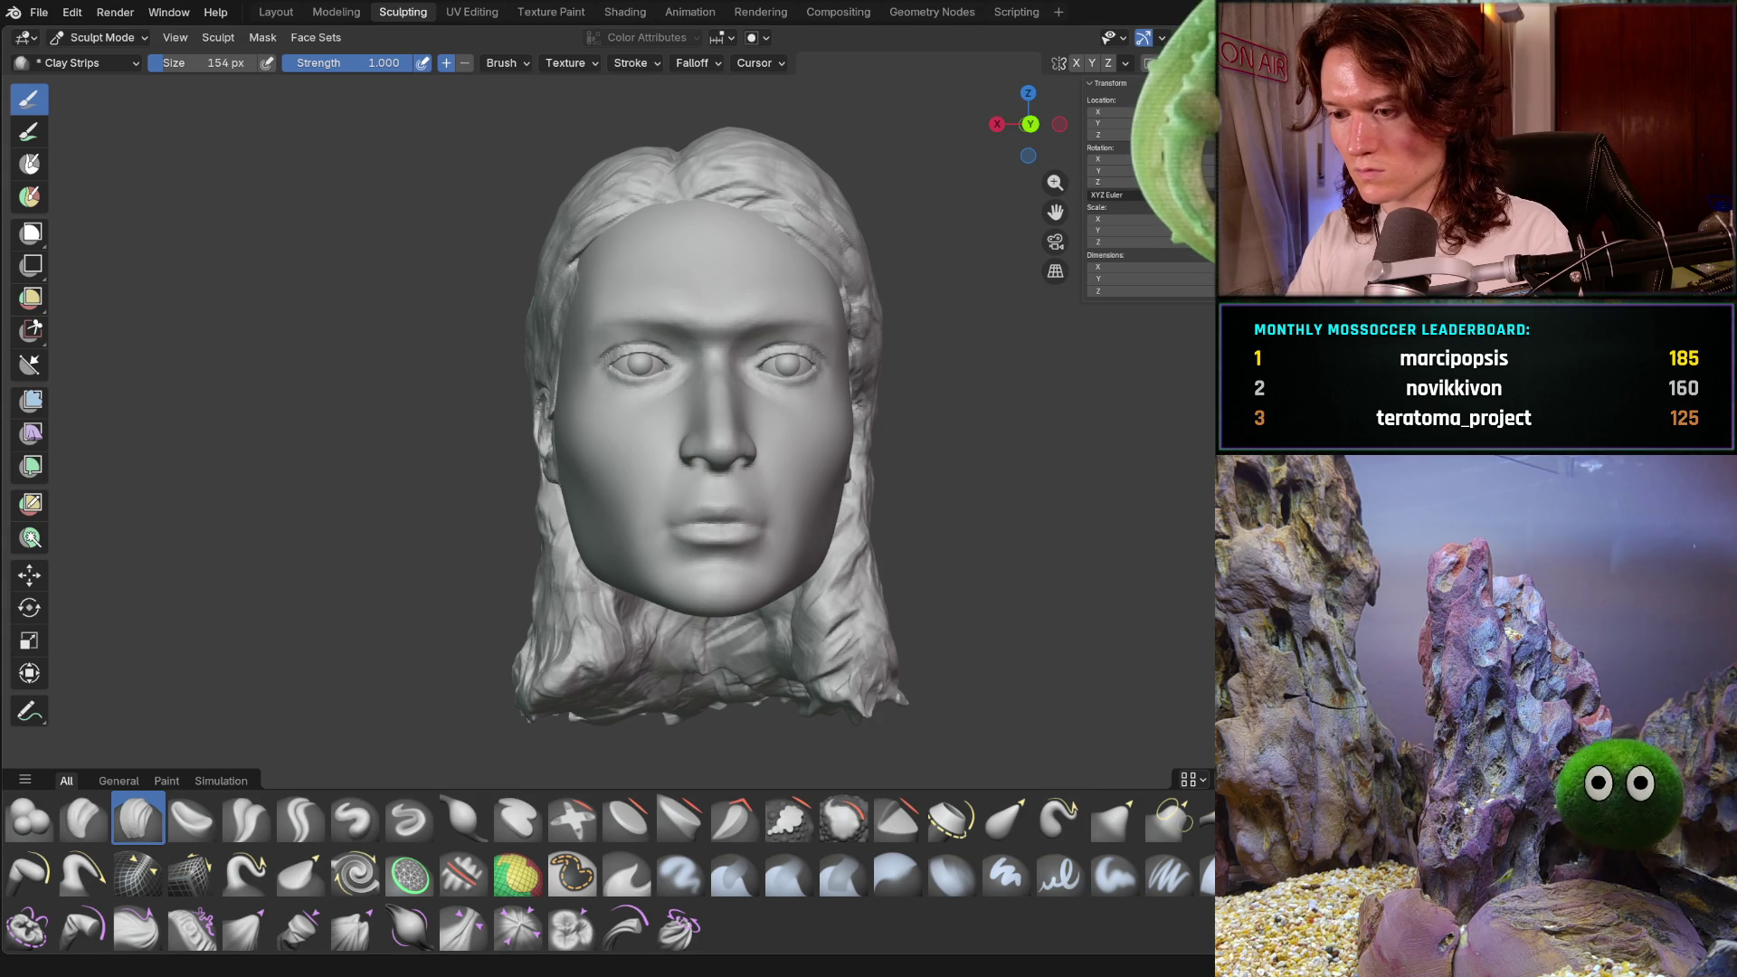
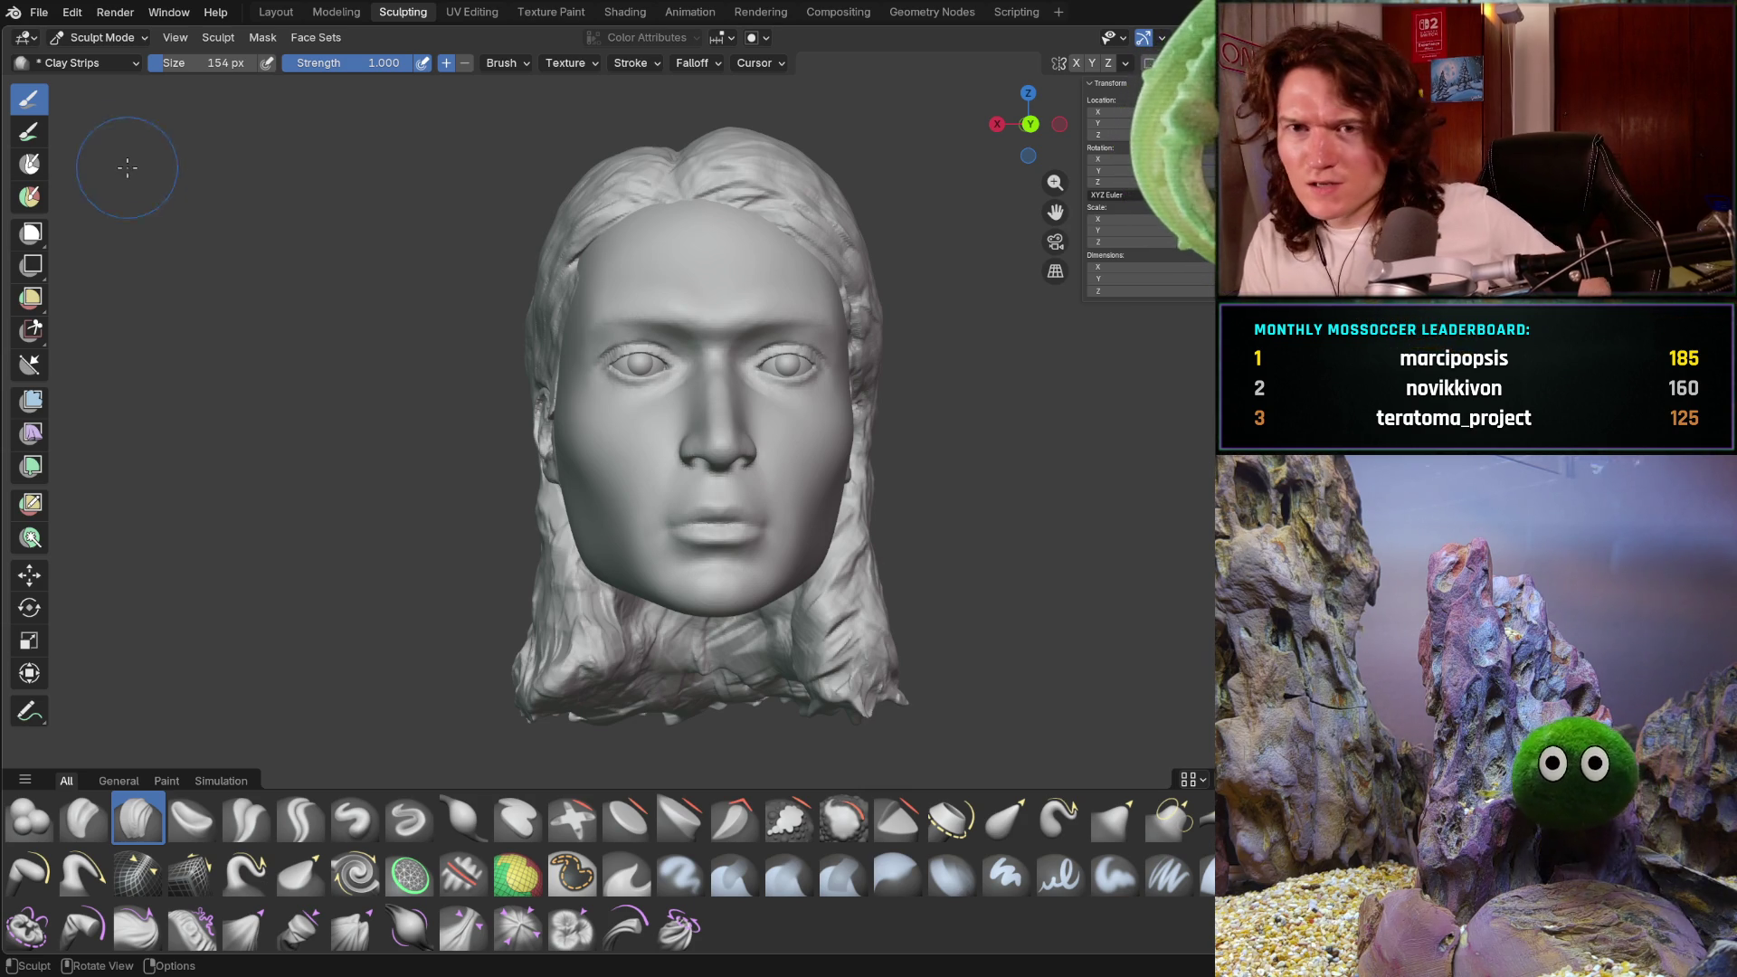
- Open and dismiss the File menu without loading anything, then open the interaction mode list
click(31, 18)
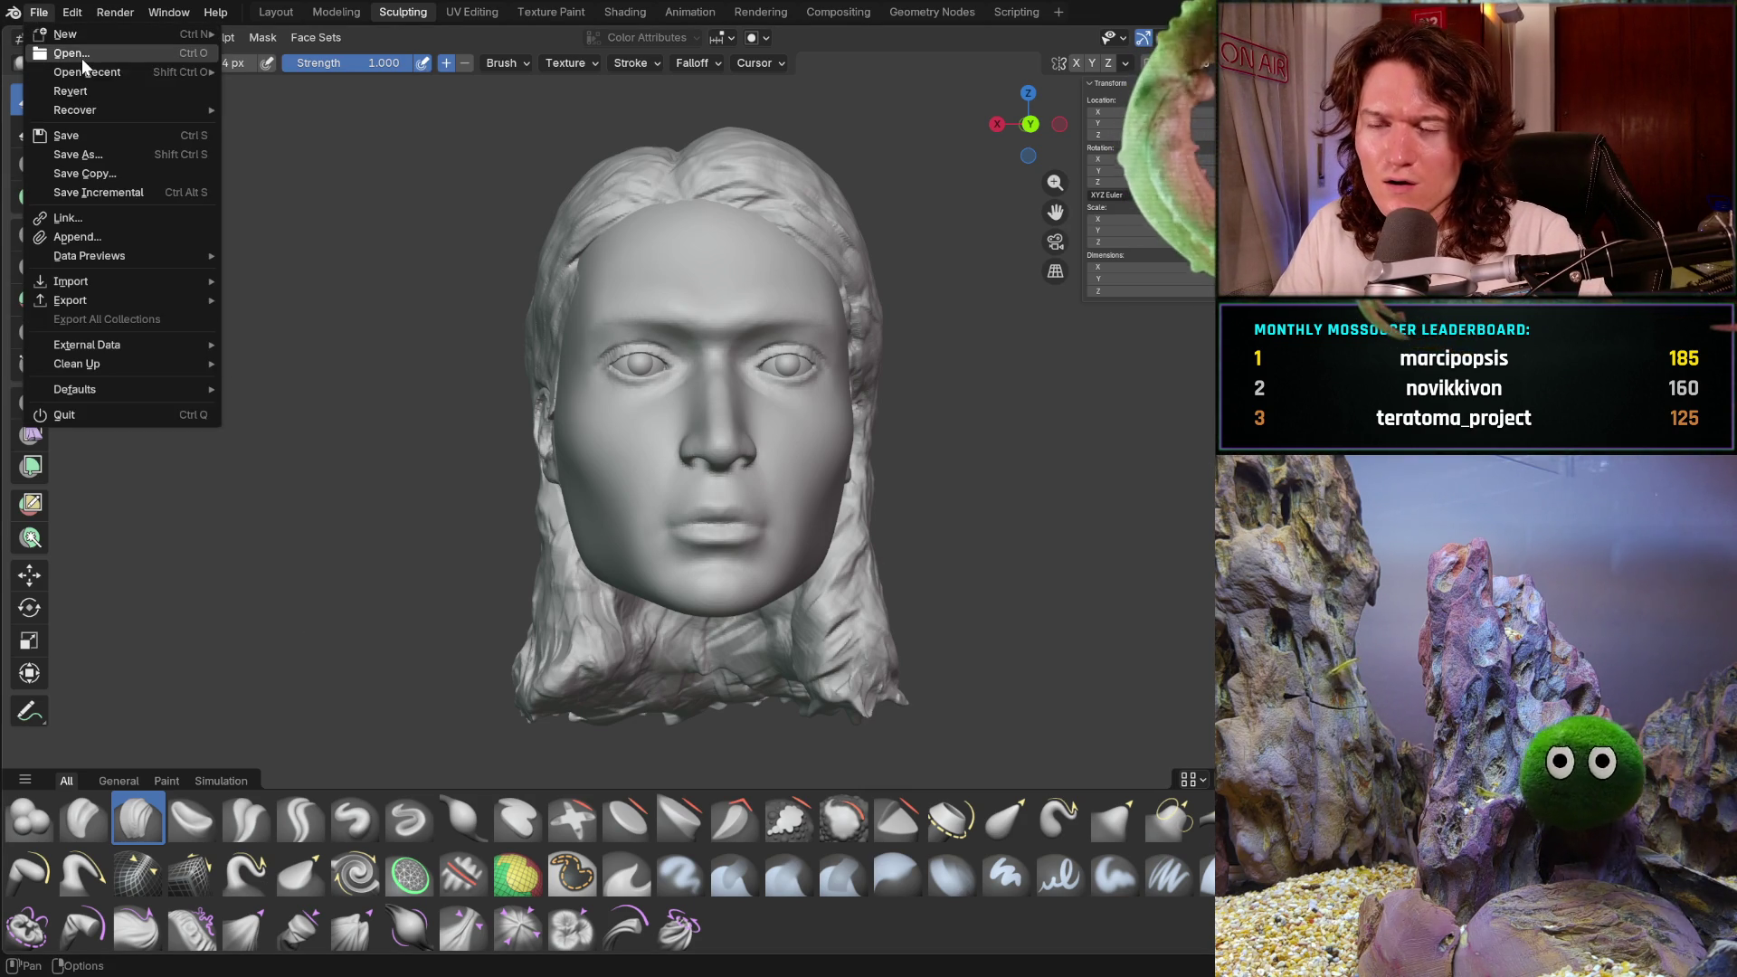
key(Escape)
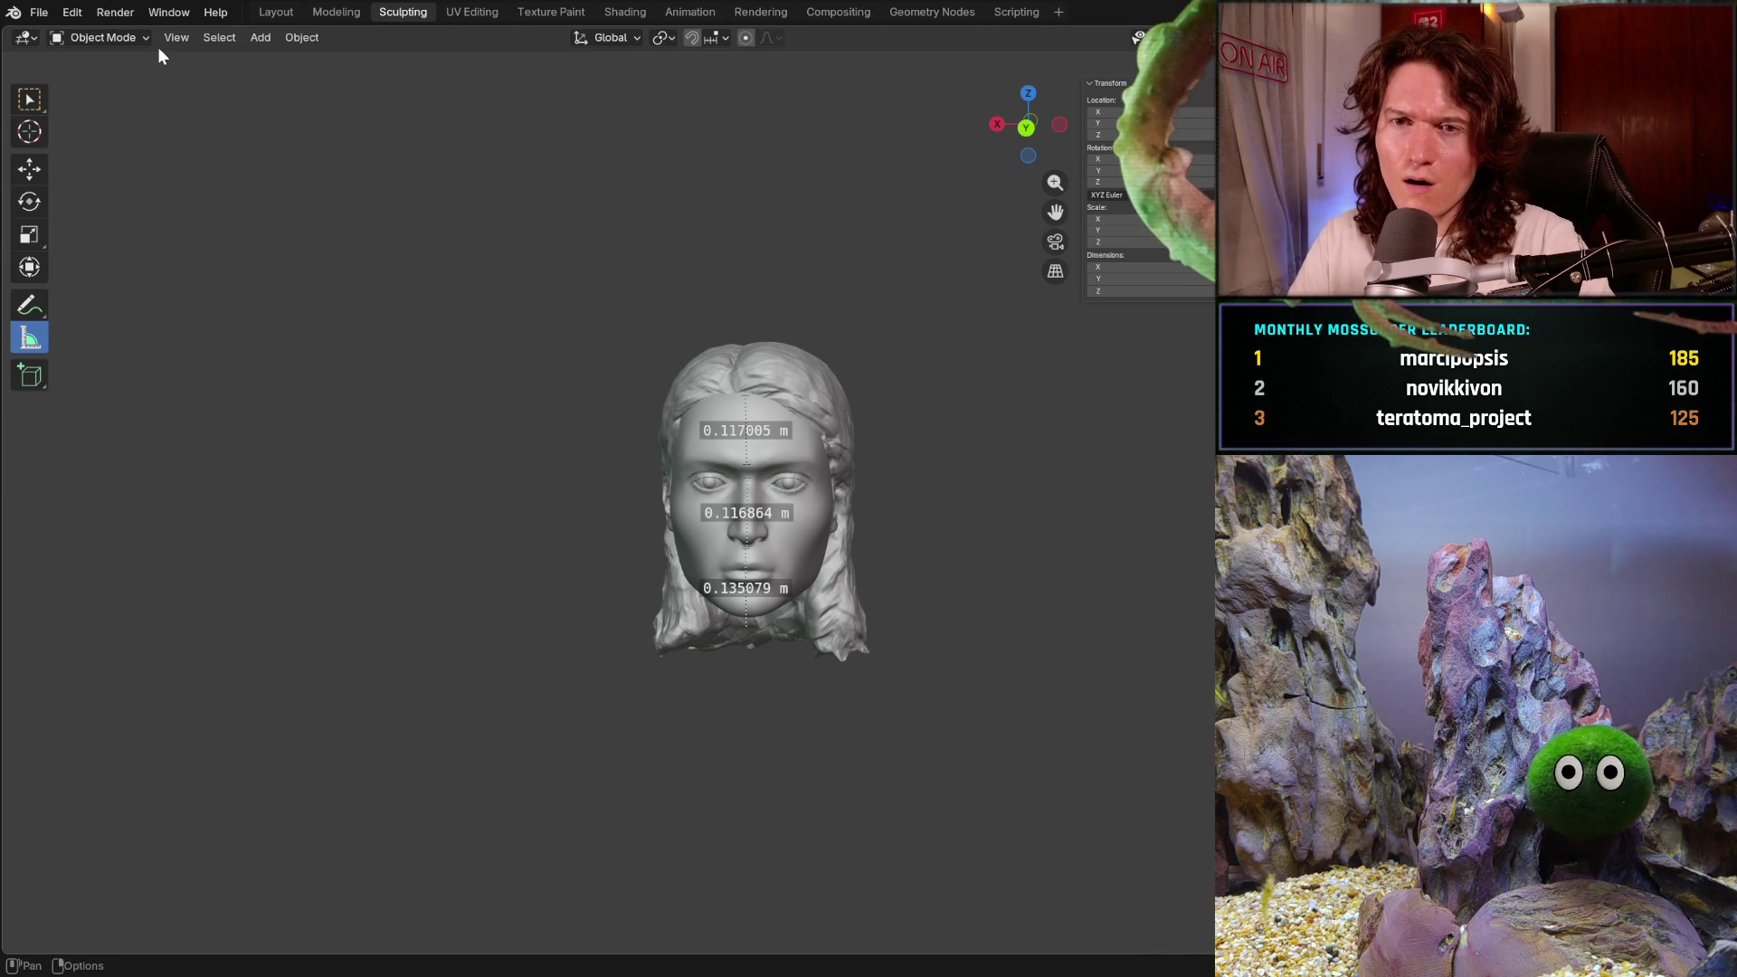
click(123, 41)
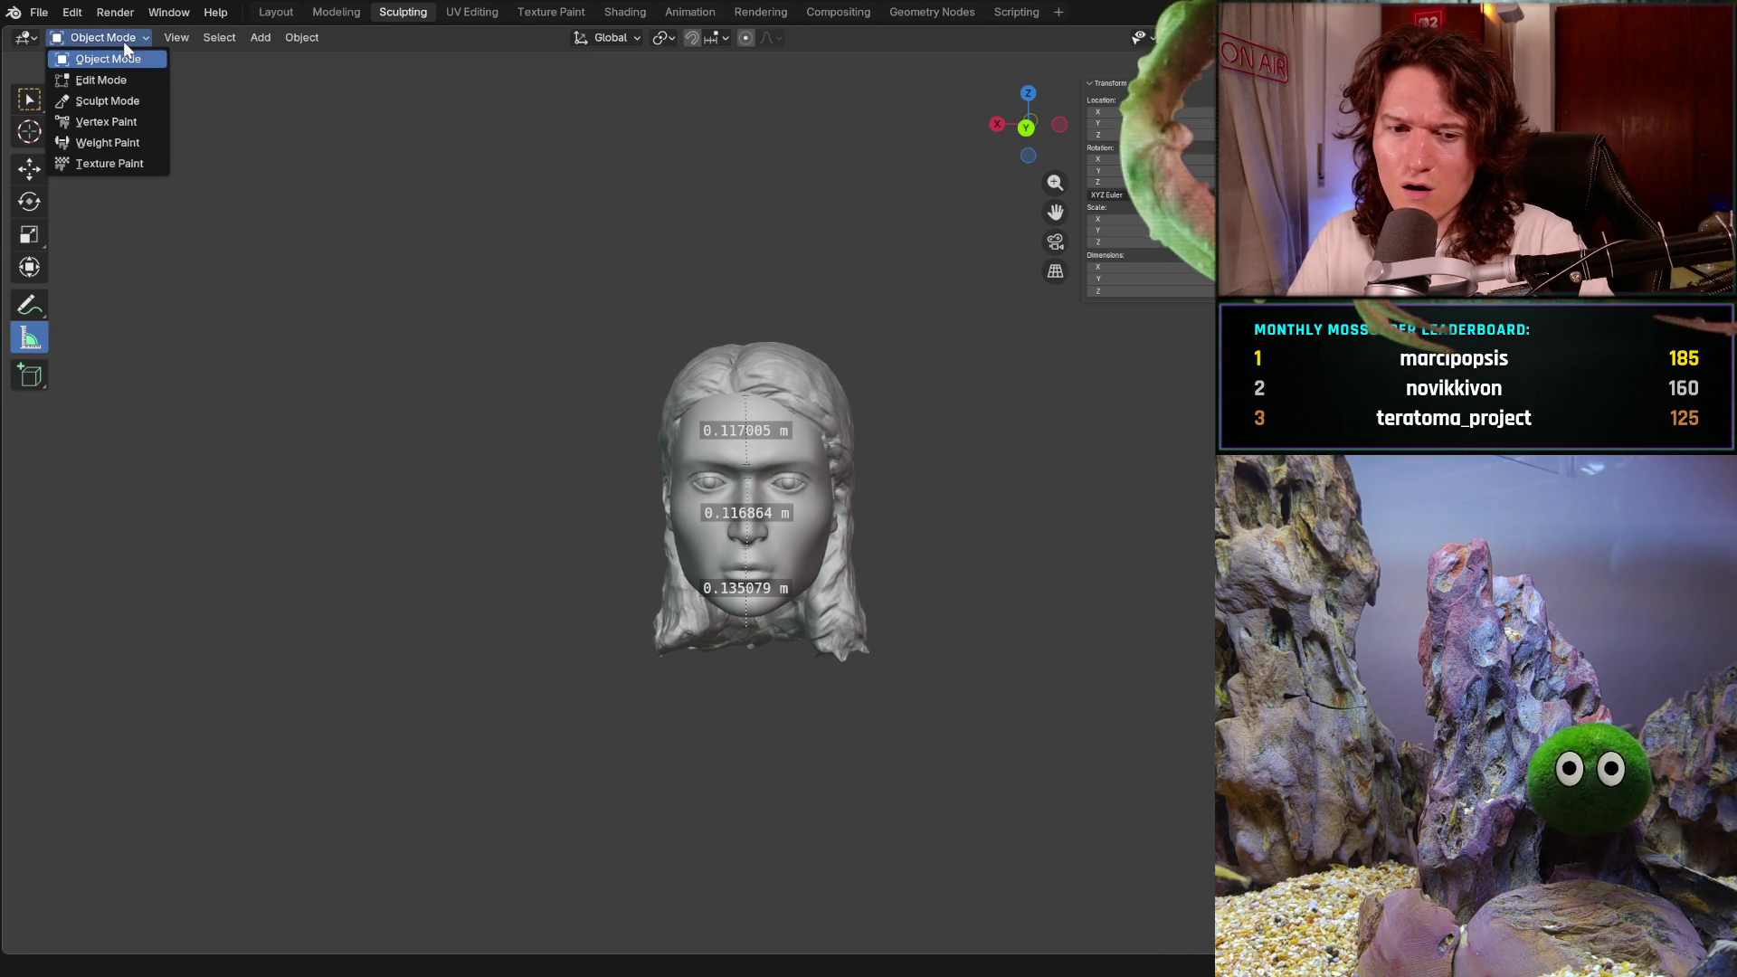
- Switch the long-haired head into Sculpt Mode, then orbit and zoom to a front view of the face
click(133, 102)
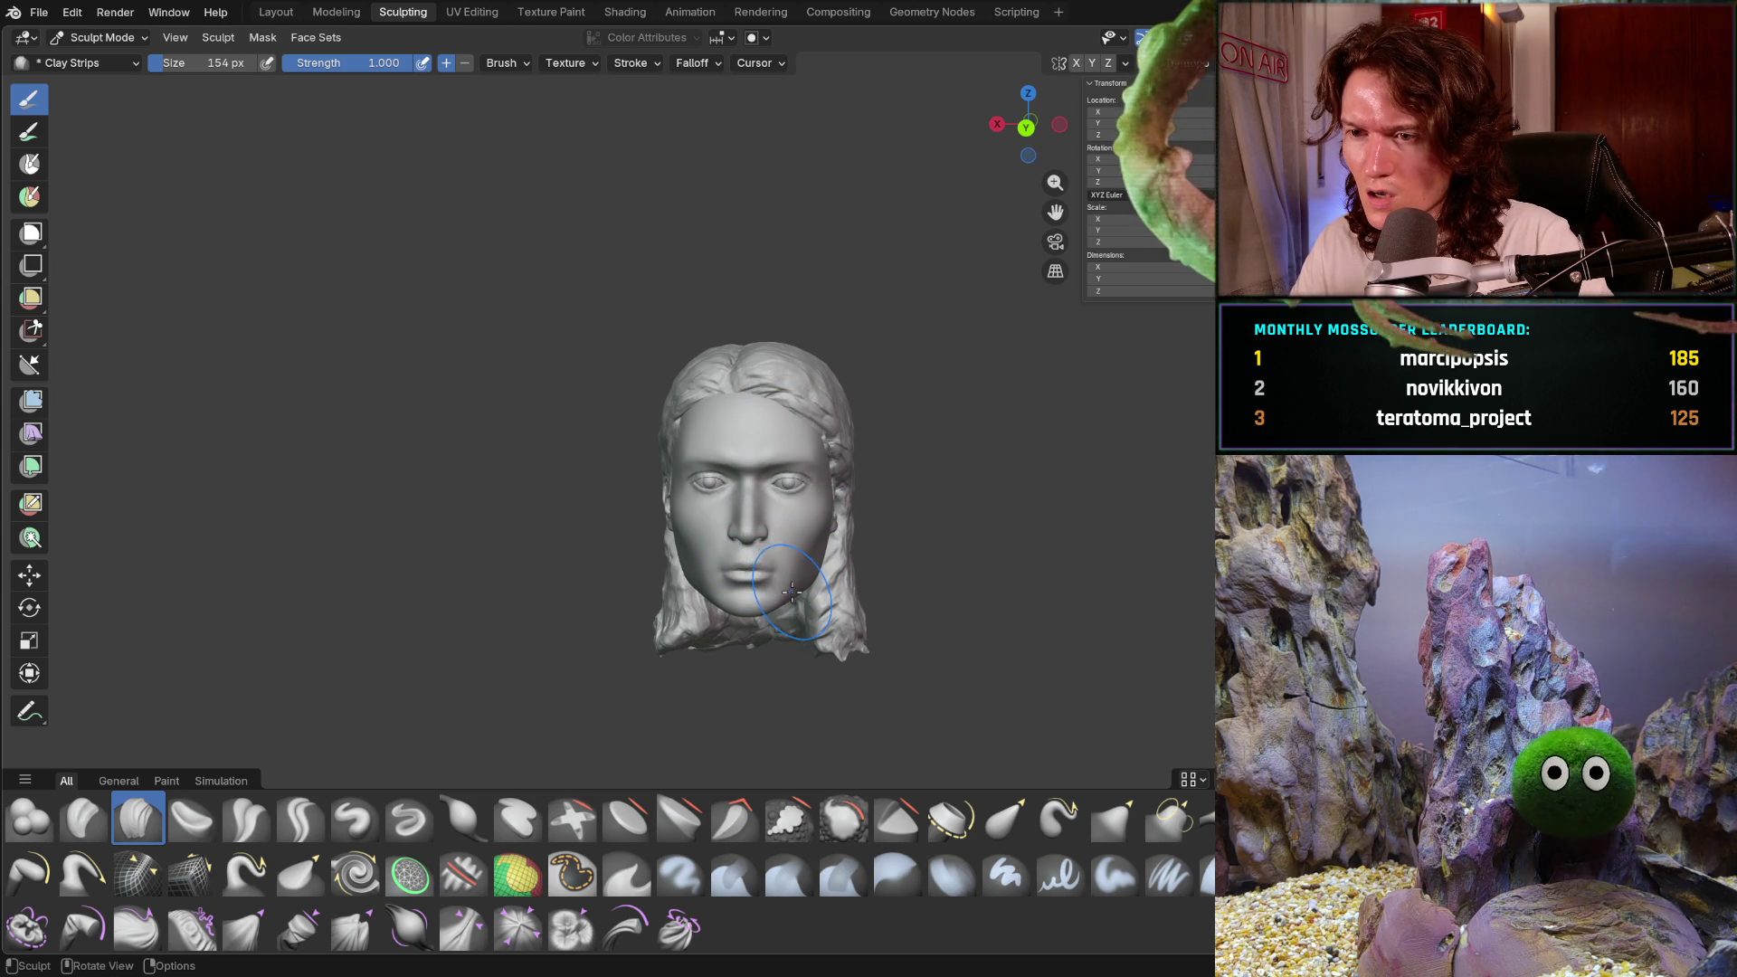
mouse_move(771, 573)
middle_down()
mouse_move(904, 542)
mouse_move(876, 518)
mouse_move(989, 542)
mouse_move(796, 534)
mouse_move(748, 554)
mouse_move(886, 620)
mouse_move(1039, 589)
middle_up()
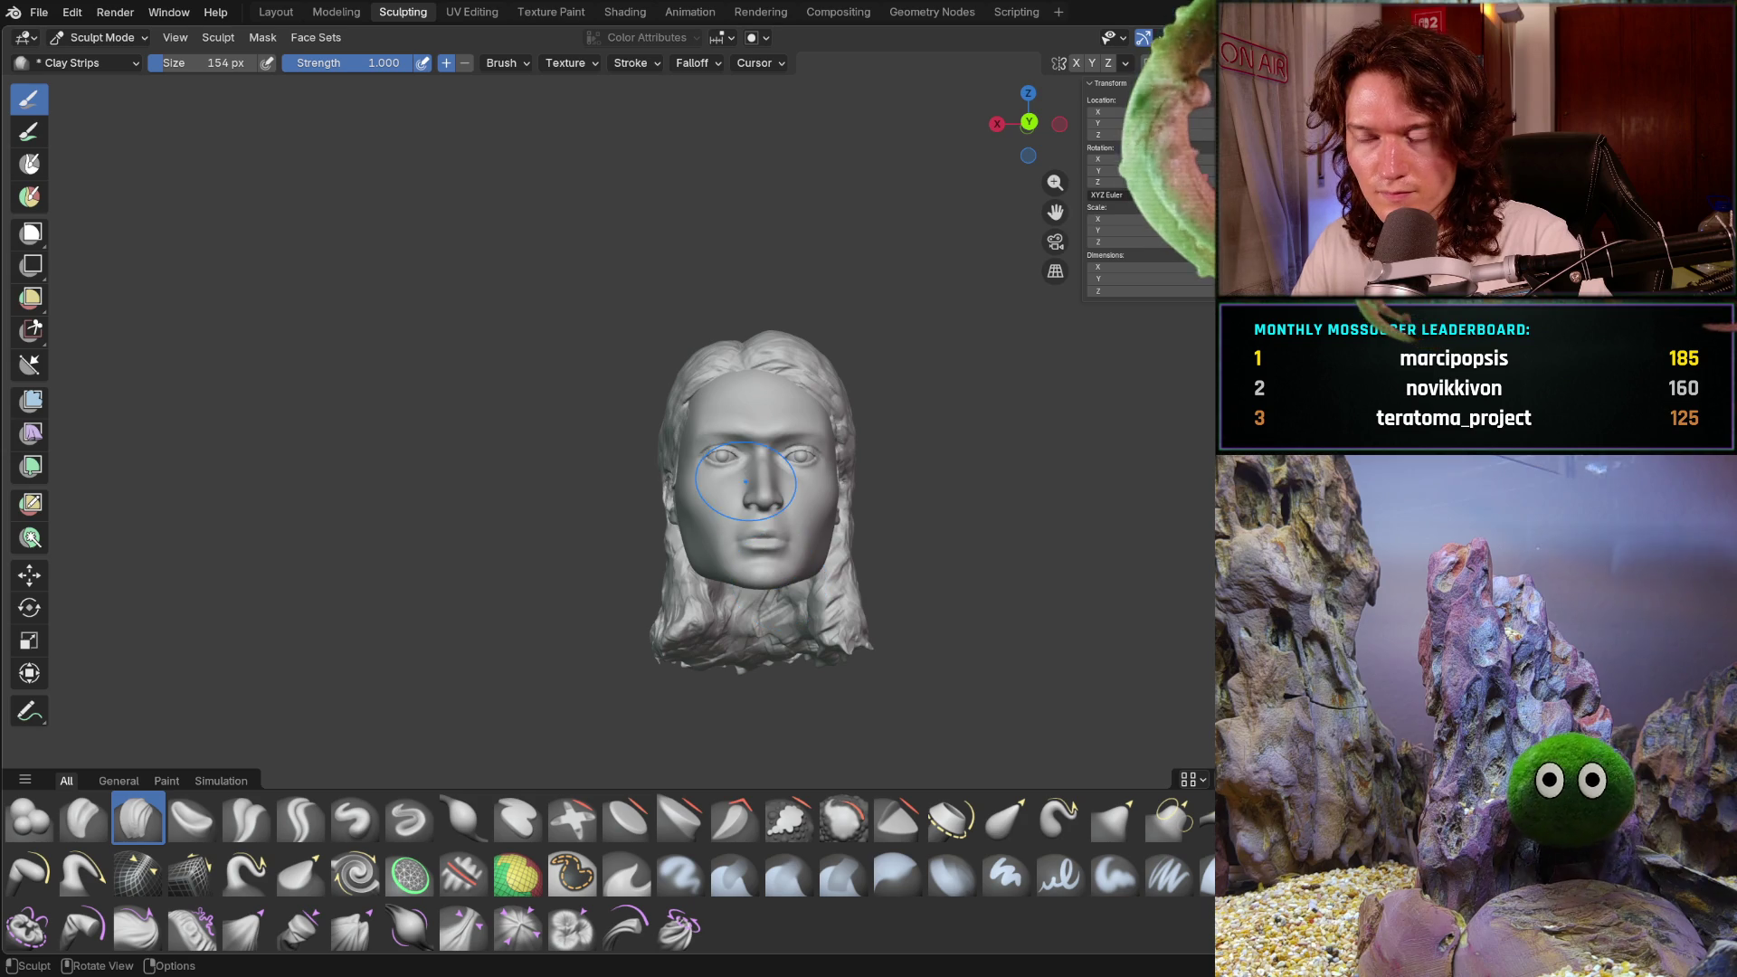
middle_drag(818, 528, 835, 568)
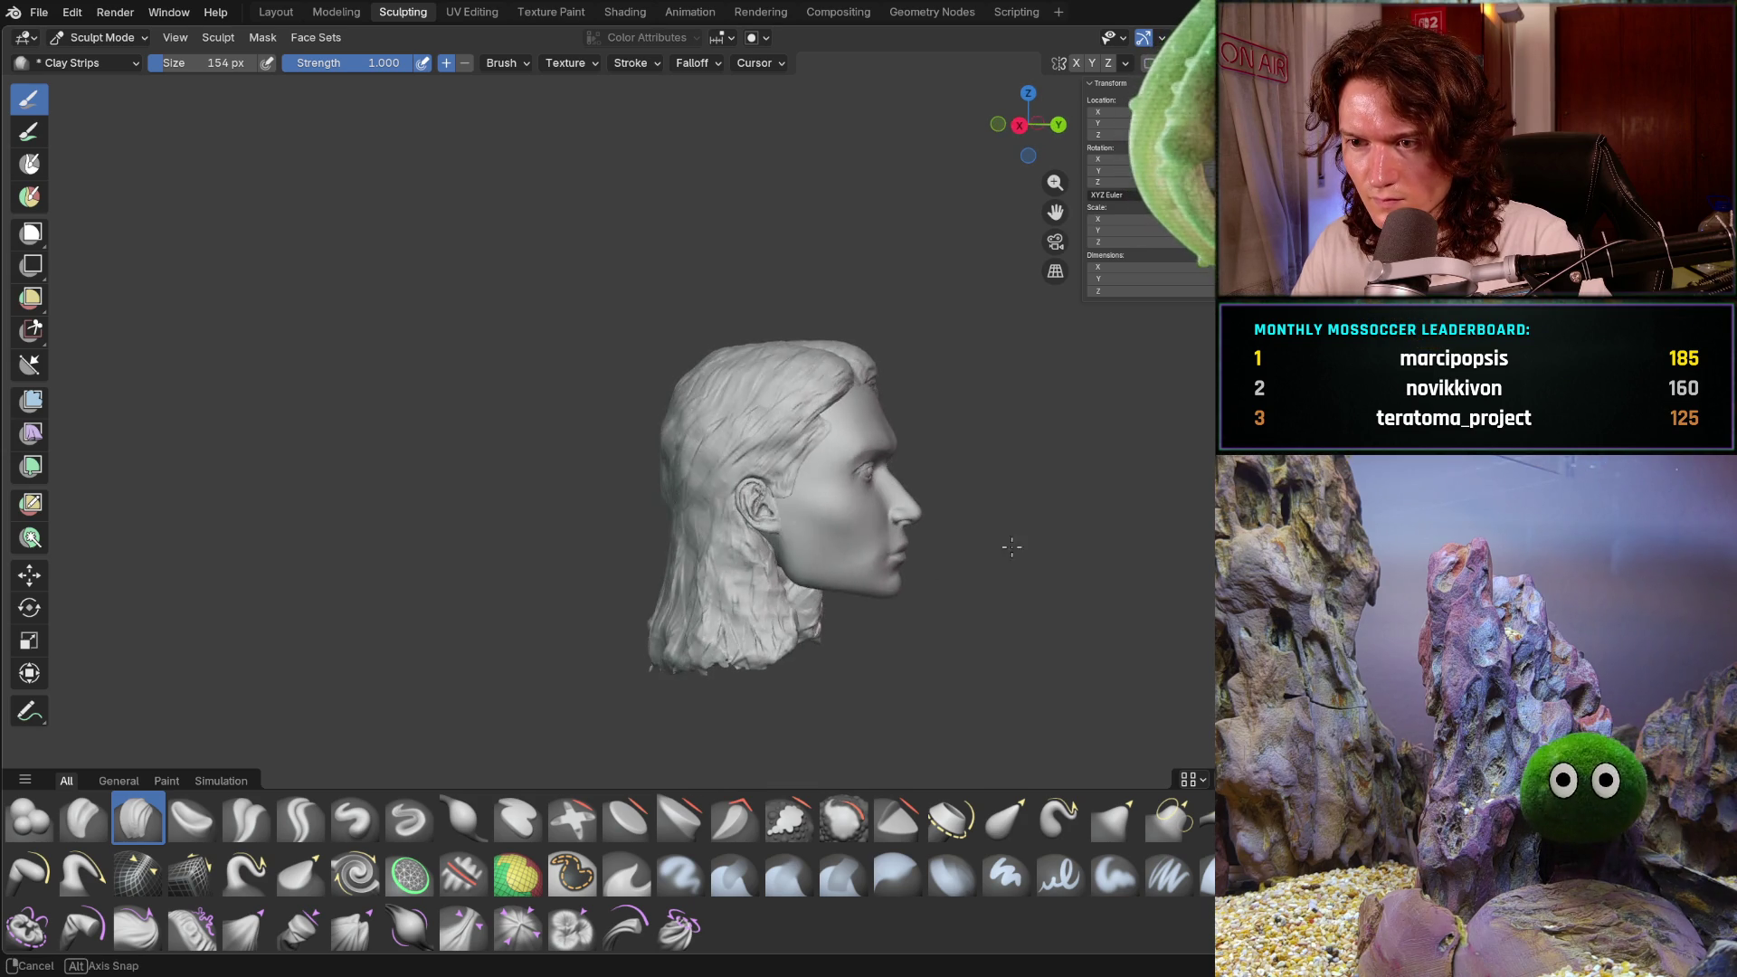
mouse_move(1012, 529)
middle_down()
mouse_move(905, 570)
mouse_move(926, 584)
mouse_move(907, 588)
middle_up()
scroll(973, 518, up, 3)
scroll(898, 504, up, 3)
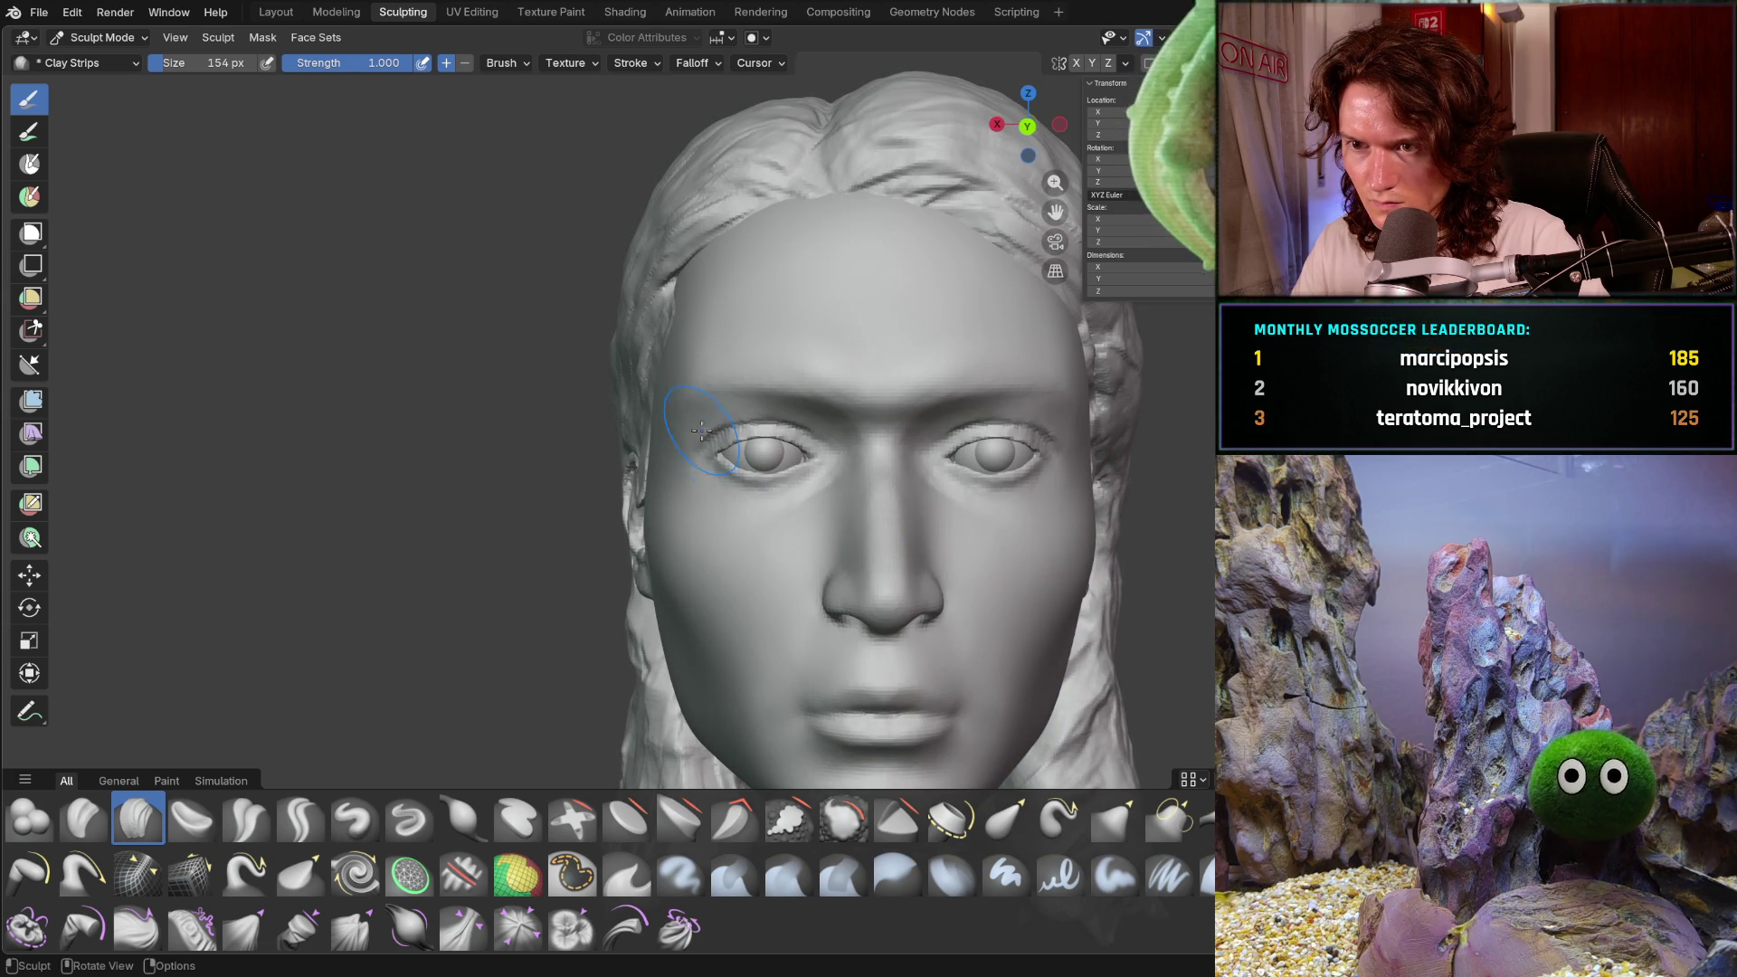
- Select the Grab brush at 232 px and turn on X-mirrored sculpting
key(g)
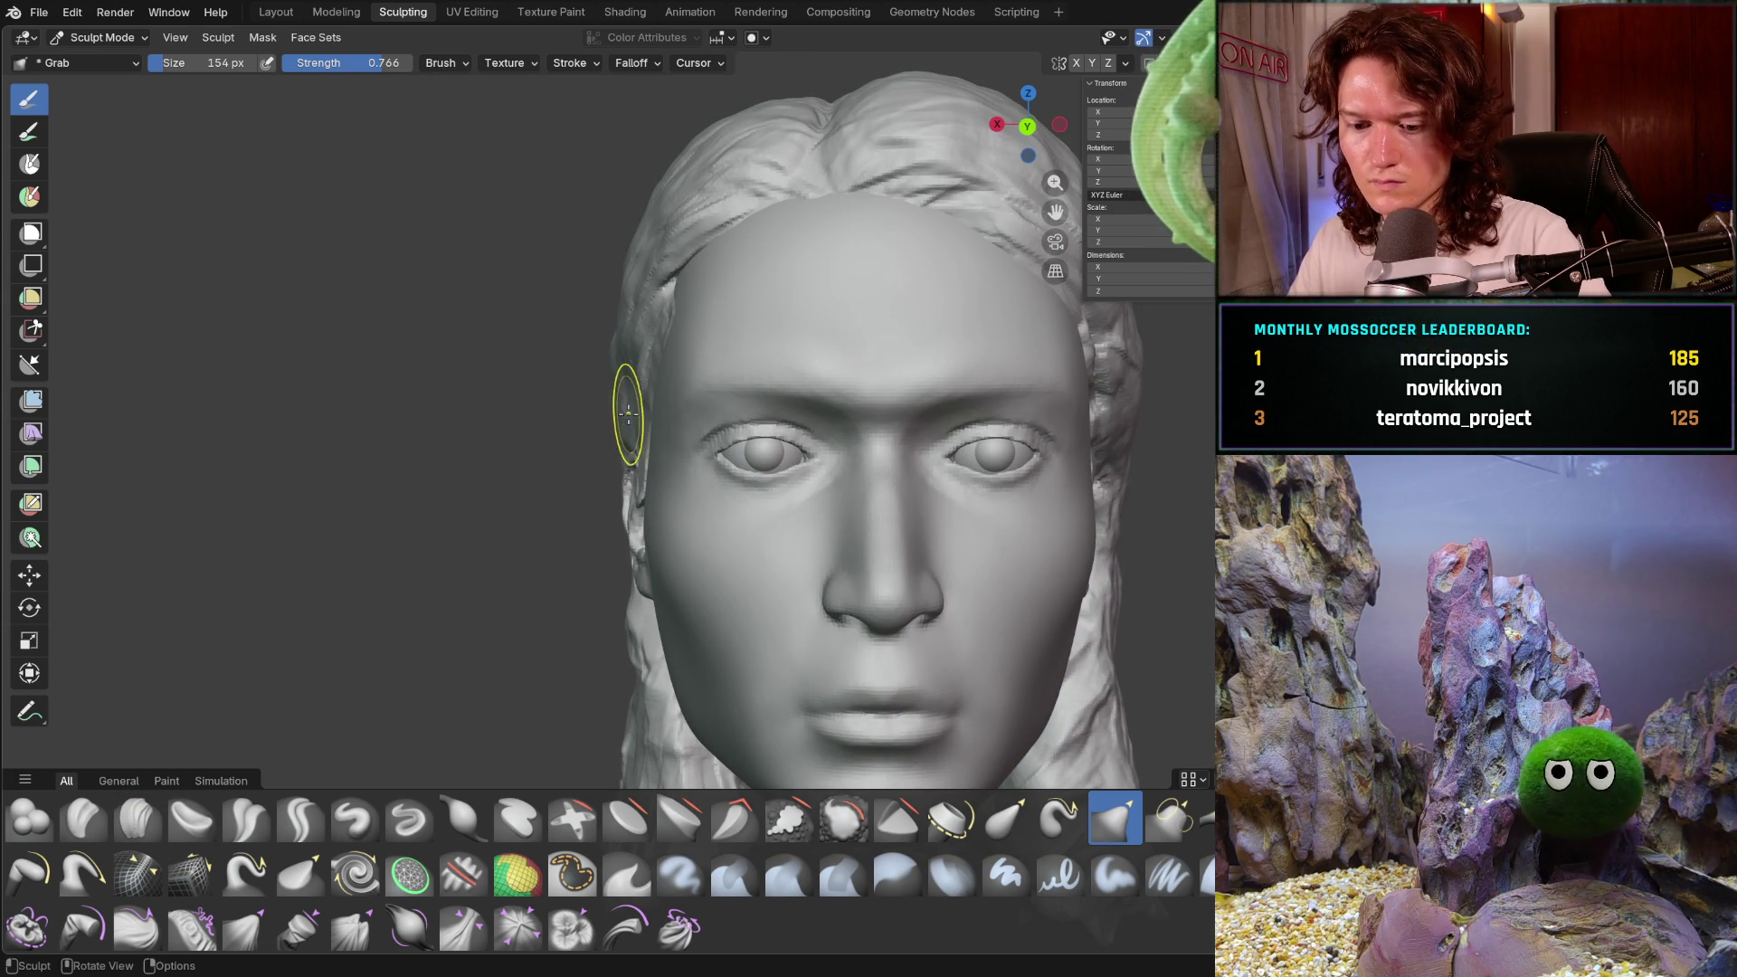
key(f)
click(647, 402)
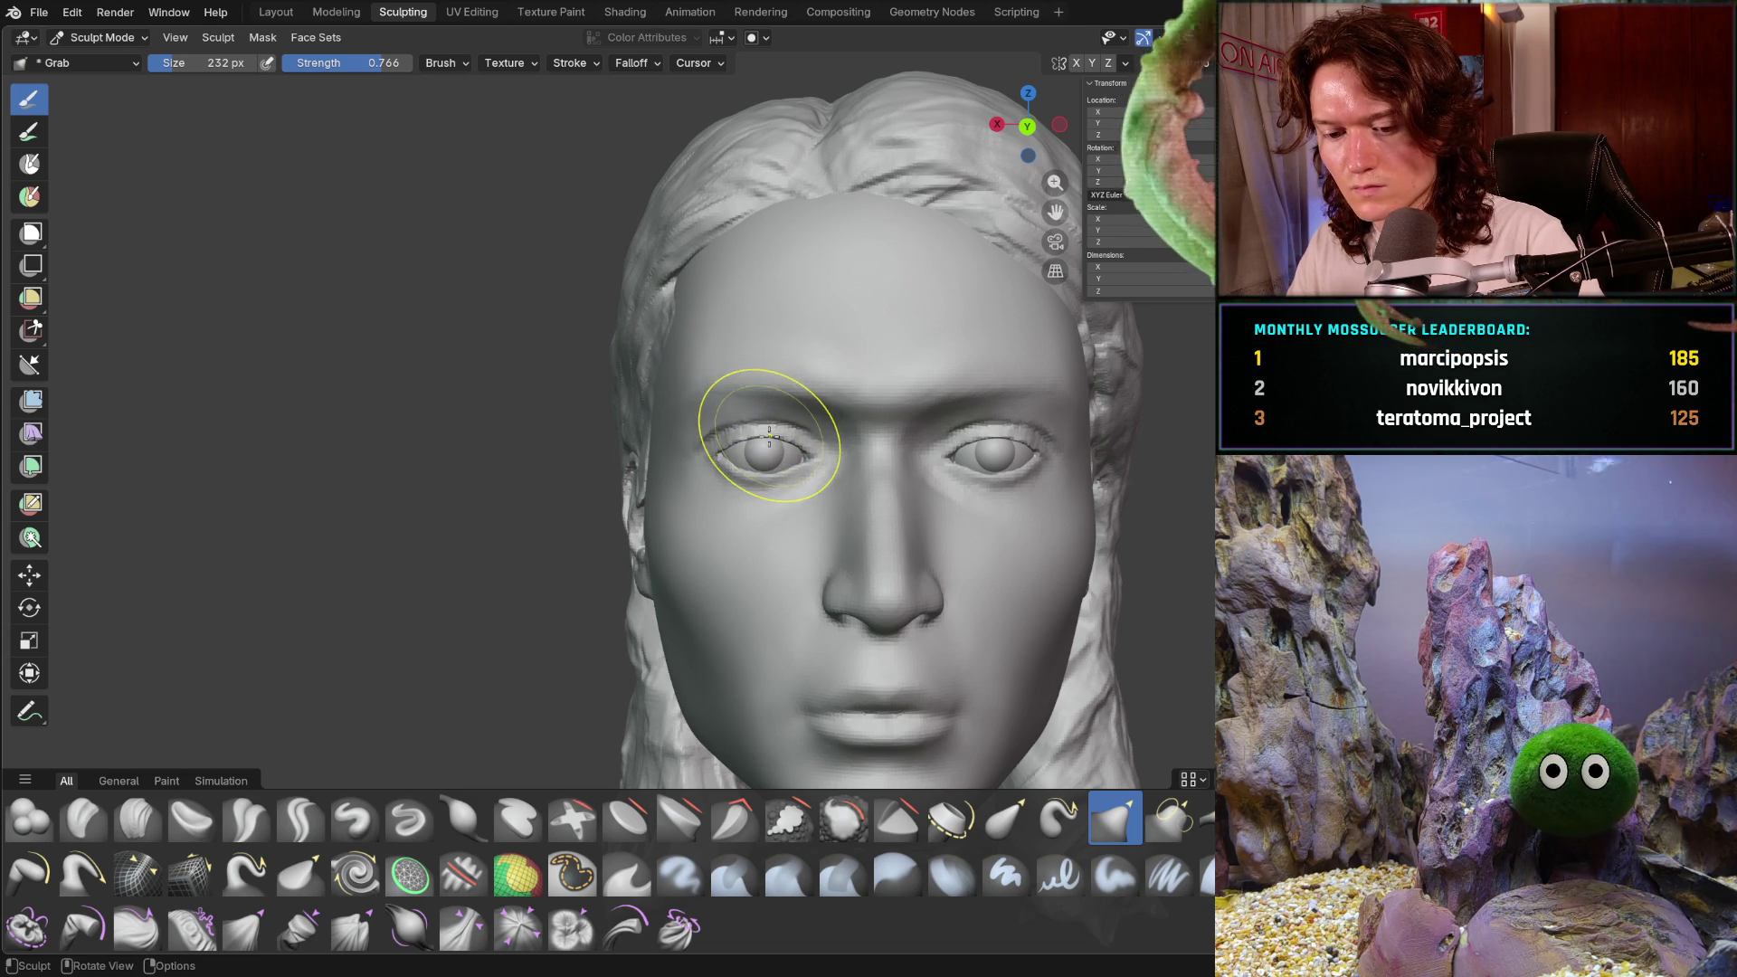
key(ctrl+z)
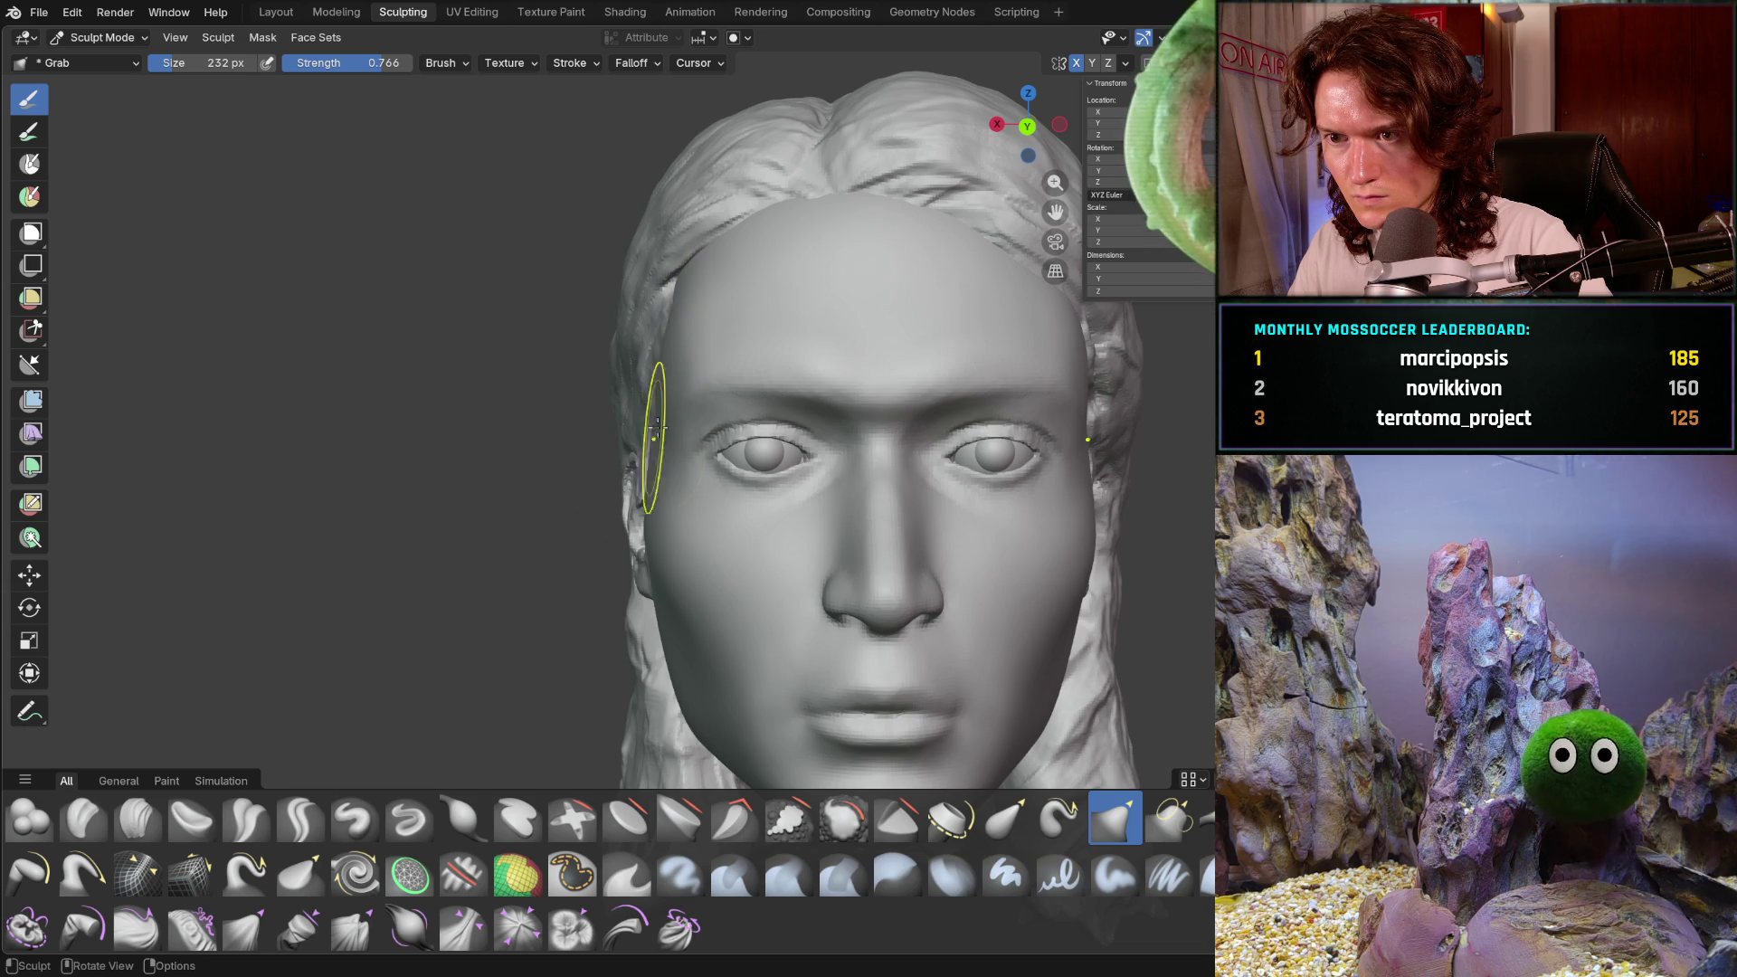
- Orbit and zoom around the head through three-quarter, side-profile and overhead views
mouse_move(659, 466)
middle_down()
mouse_move(543, 496)
mouse_move(536, 478)
mouse_move(652, 452)
middle_up()
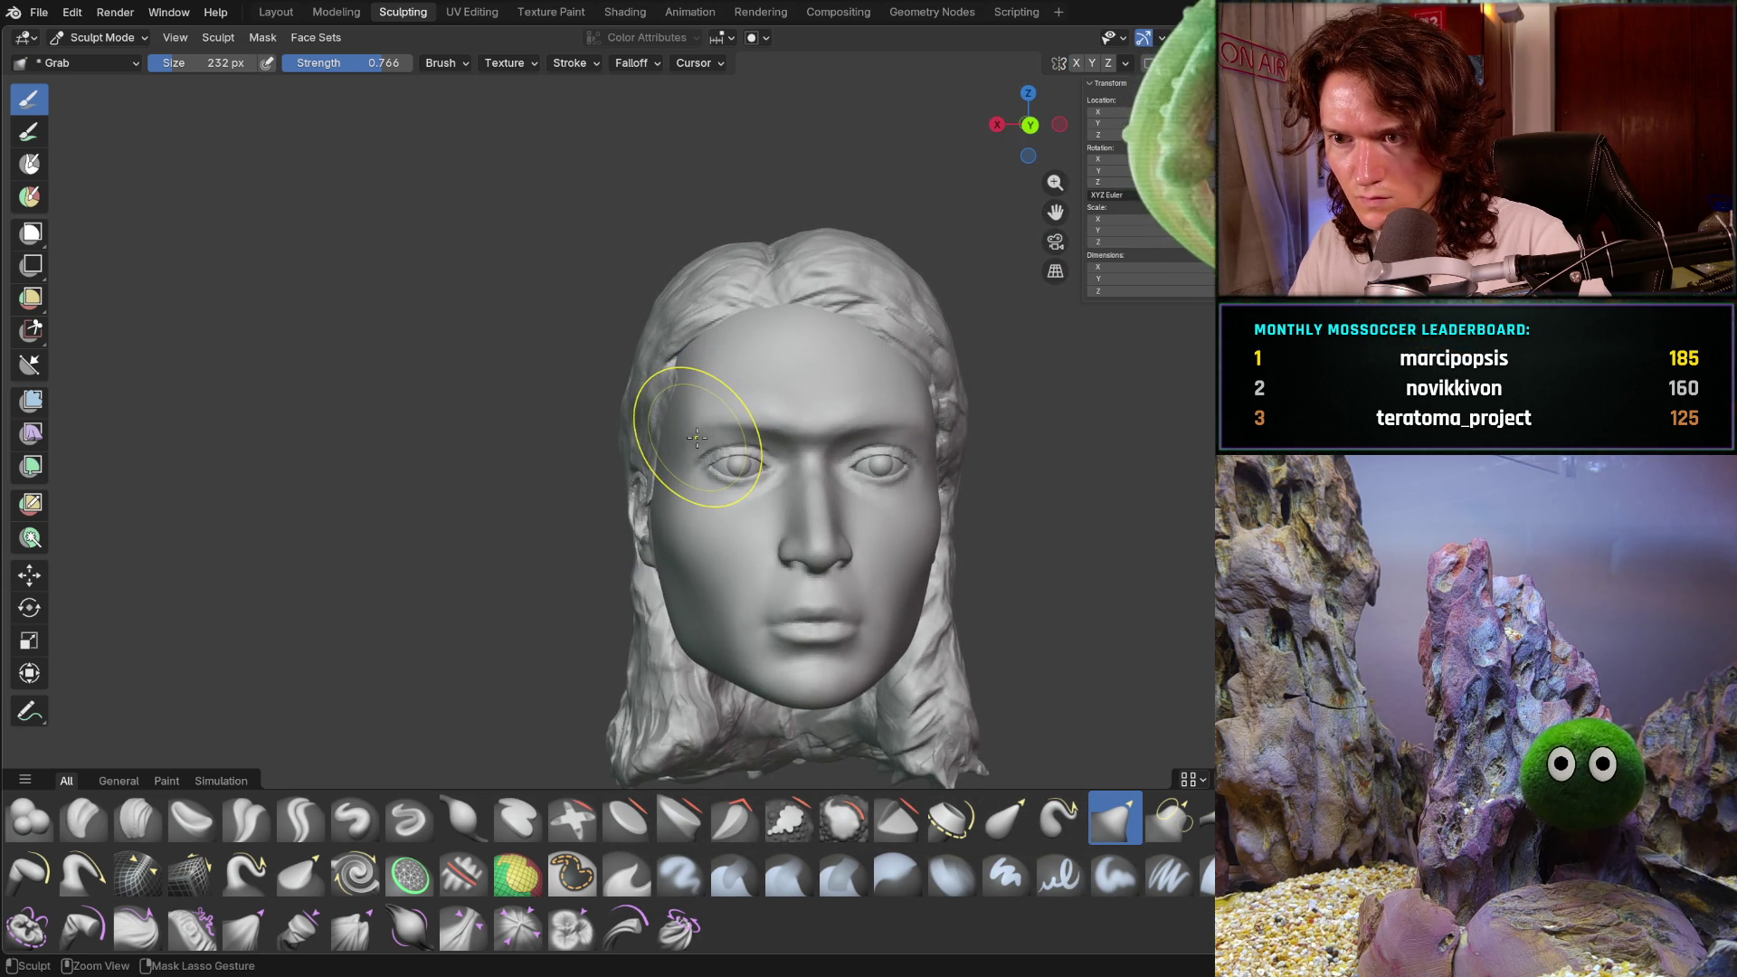
ctrl+middle_drag(664, 487, 627, 412)
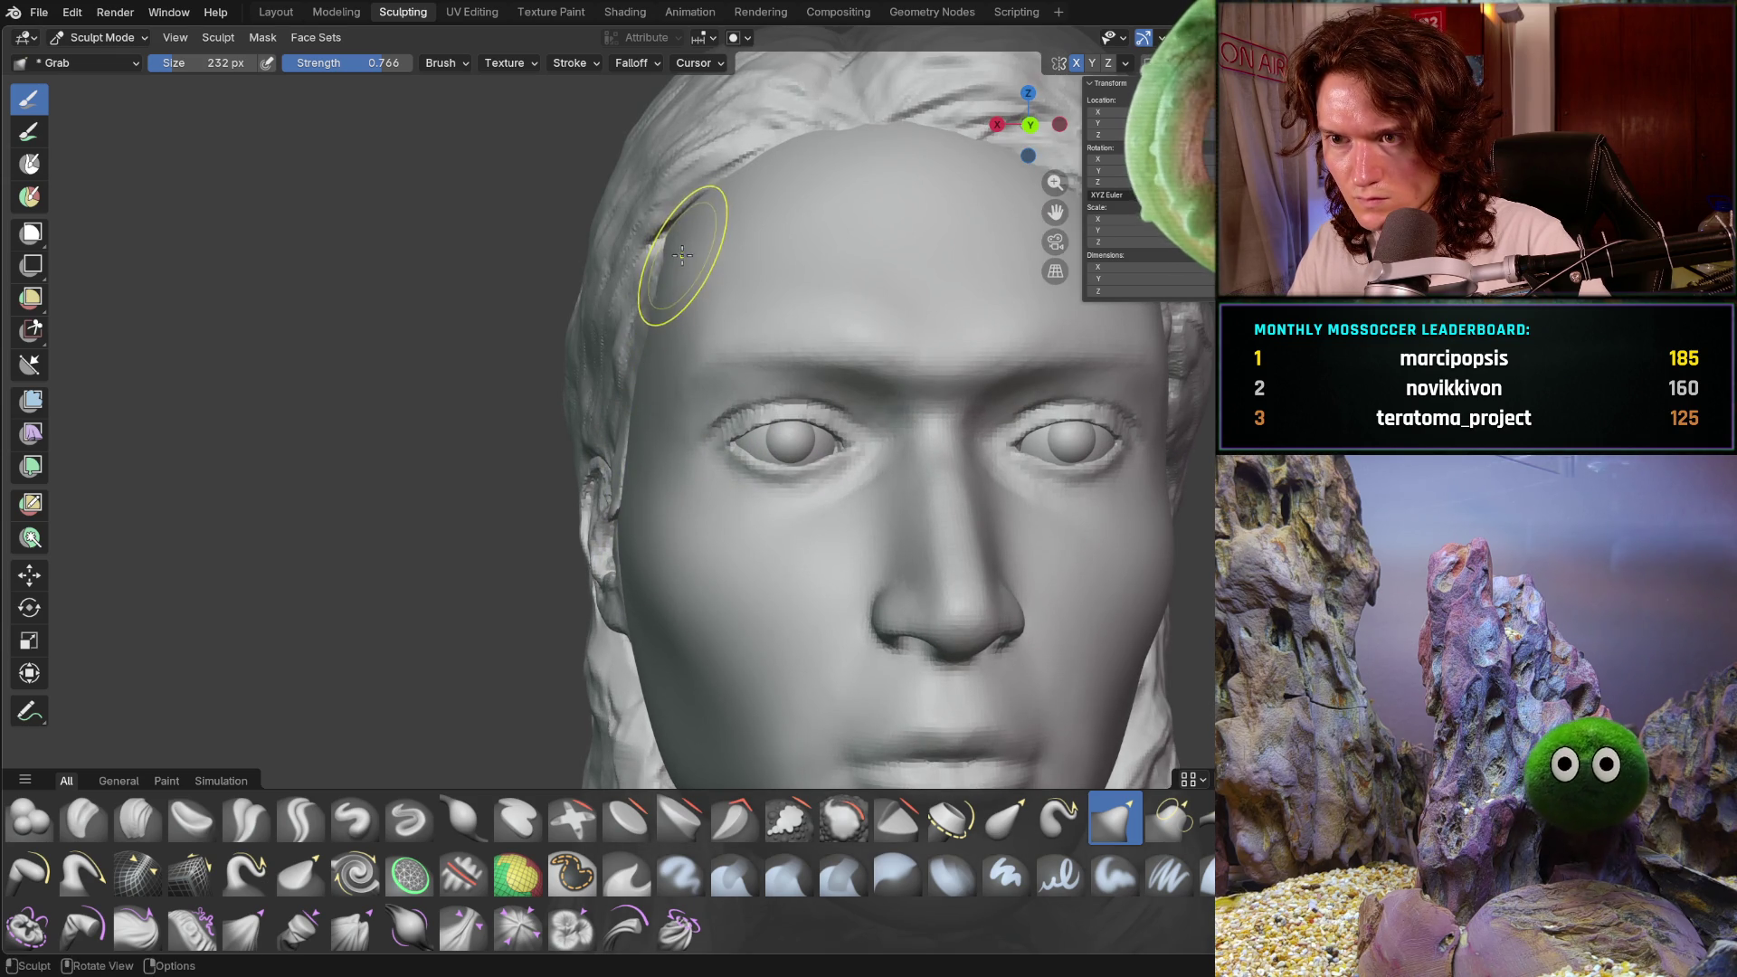
mouse_move(814, 349)
ctrl+middle_down()
mouse_move(764, 462)
mouse_move(946, 449)
mouse_move(768, 581)
mouse_move(775, 399)
mouse_move(731, 429)
mouse_move(814, 471)
mouse_move(795, 574)
mouse_move(715, 470)
mouse_move(725, 543)
mouse_move(651, 481)
ctrl+middle_up()
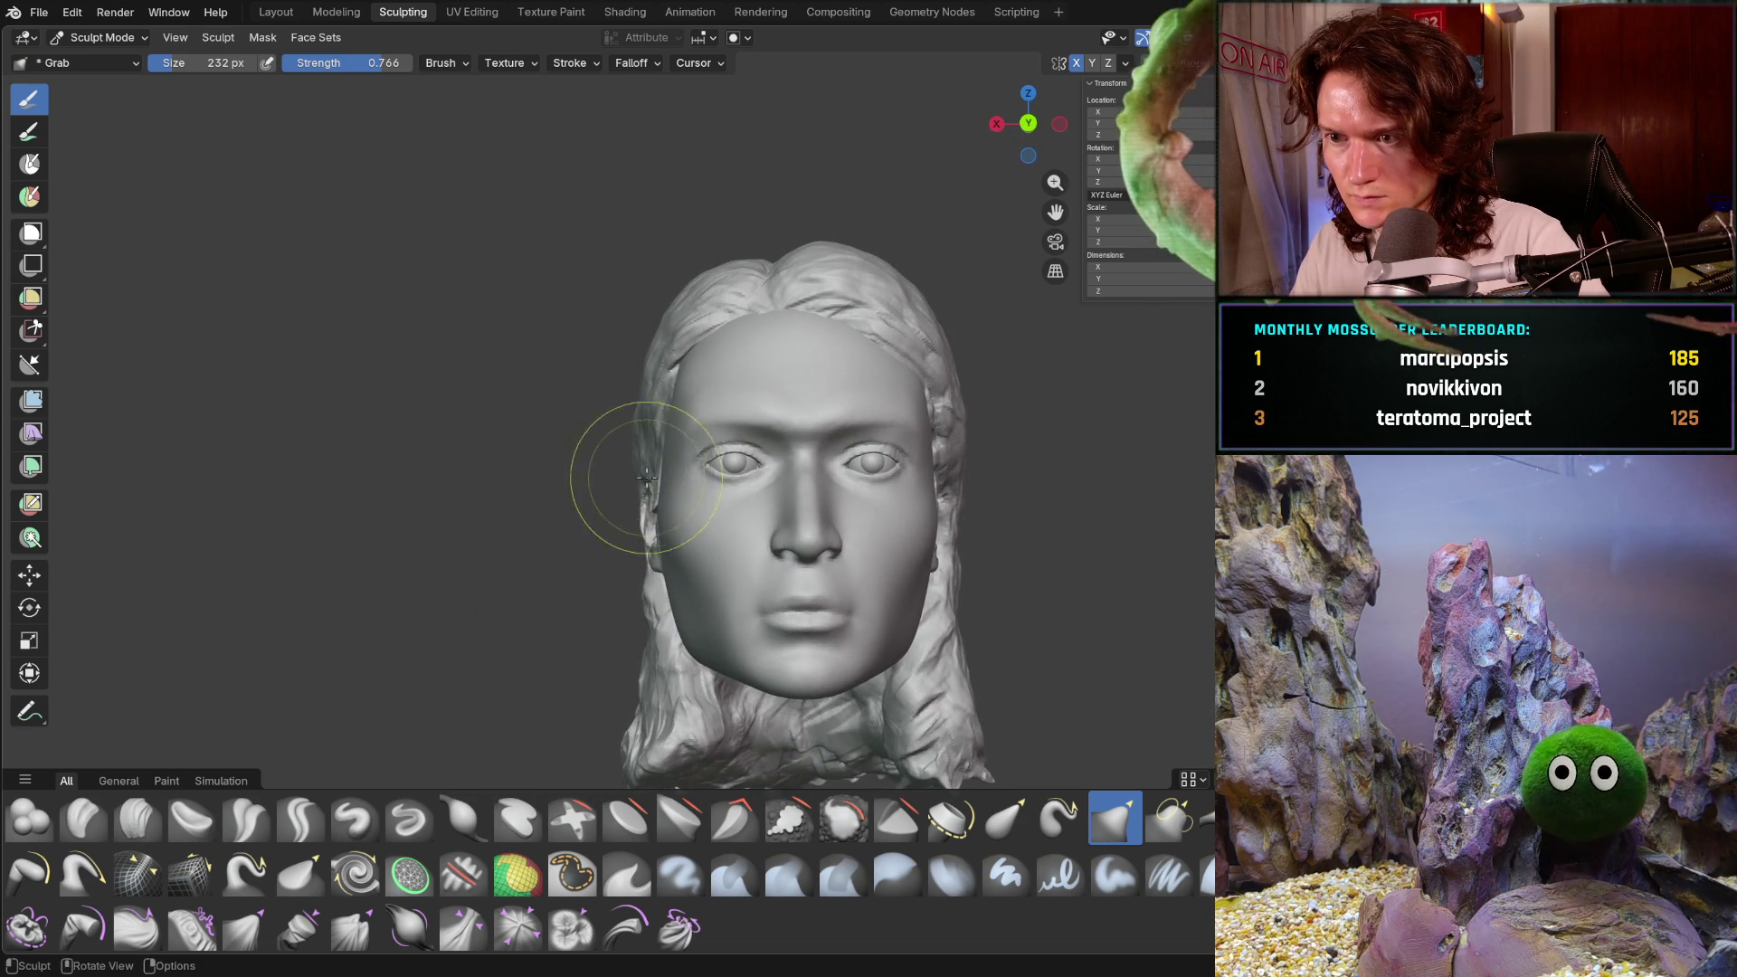
scroll(651, 481, up, 3)
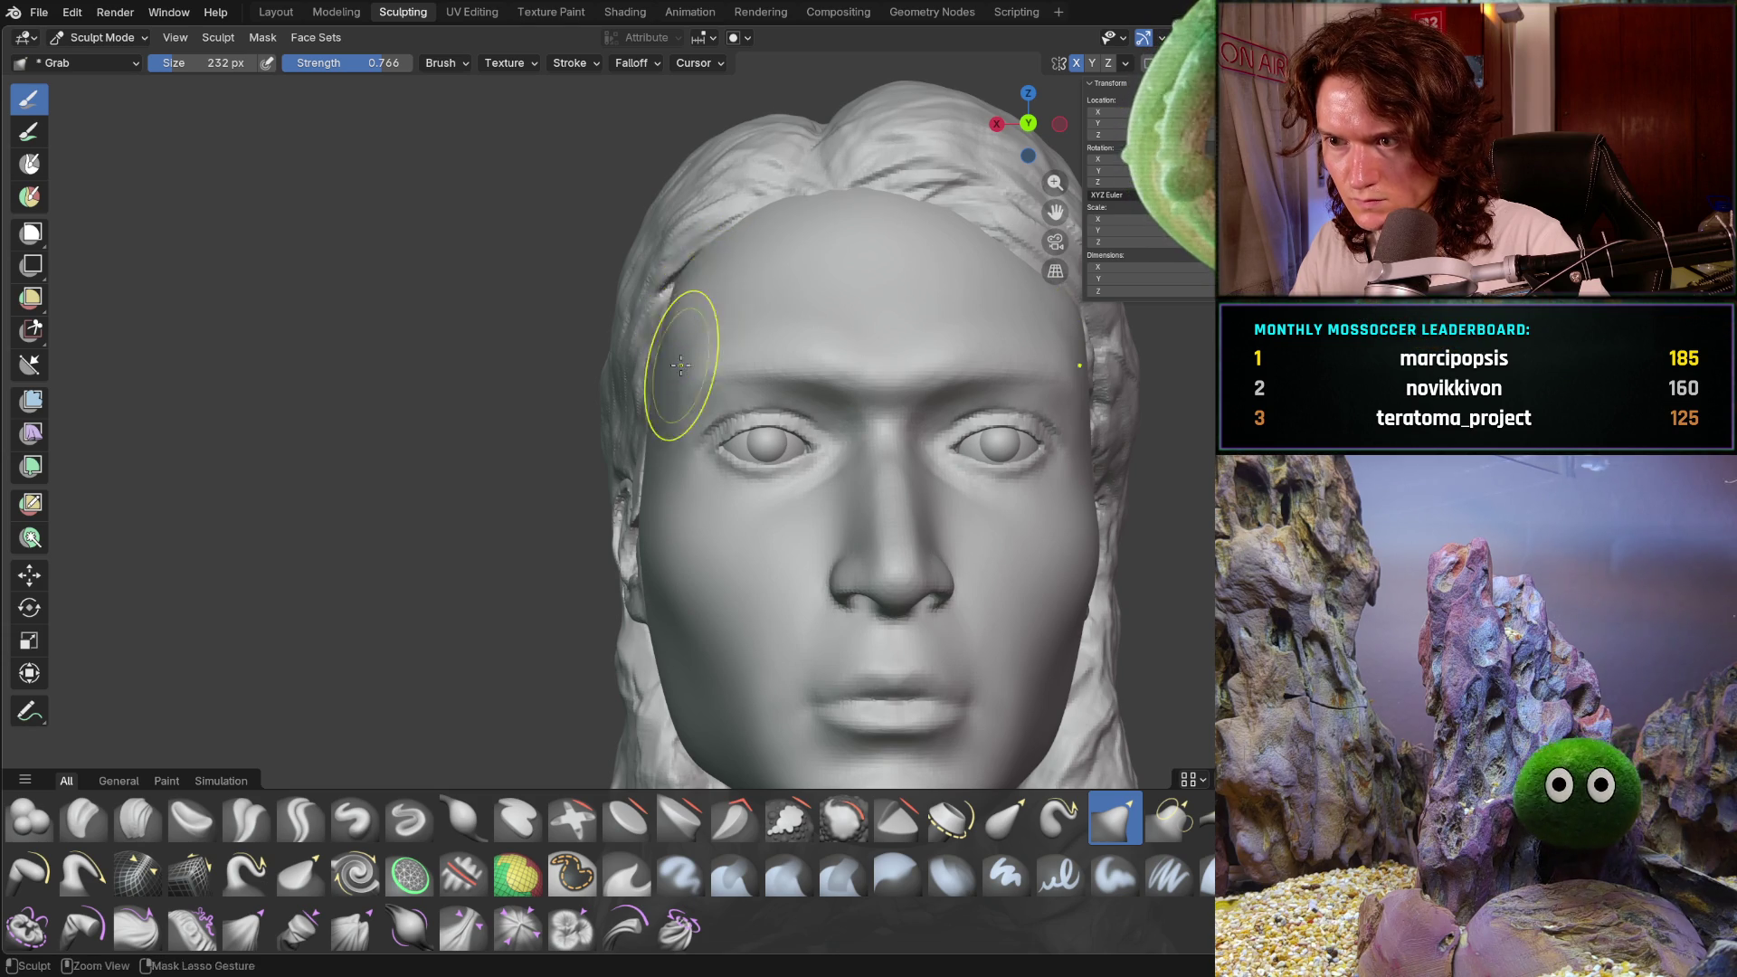
scroll(686, 355, down, 4)
mouse_move(683, 434)
middle_down()
mouse_move(850, 546)
mouse_move(877, 601)
mouse_move(756, 640)
mouse_move(666, 466)
mouse_move(694, 402)
mouse_move(645, 351)
middle_up()
scroll(666, 466, up, 4)
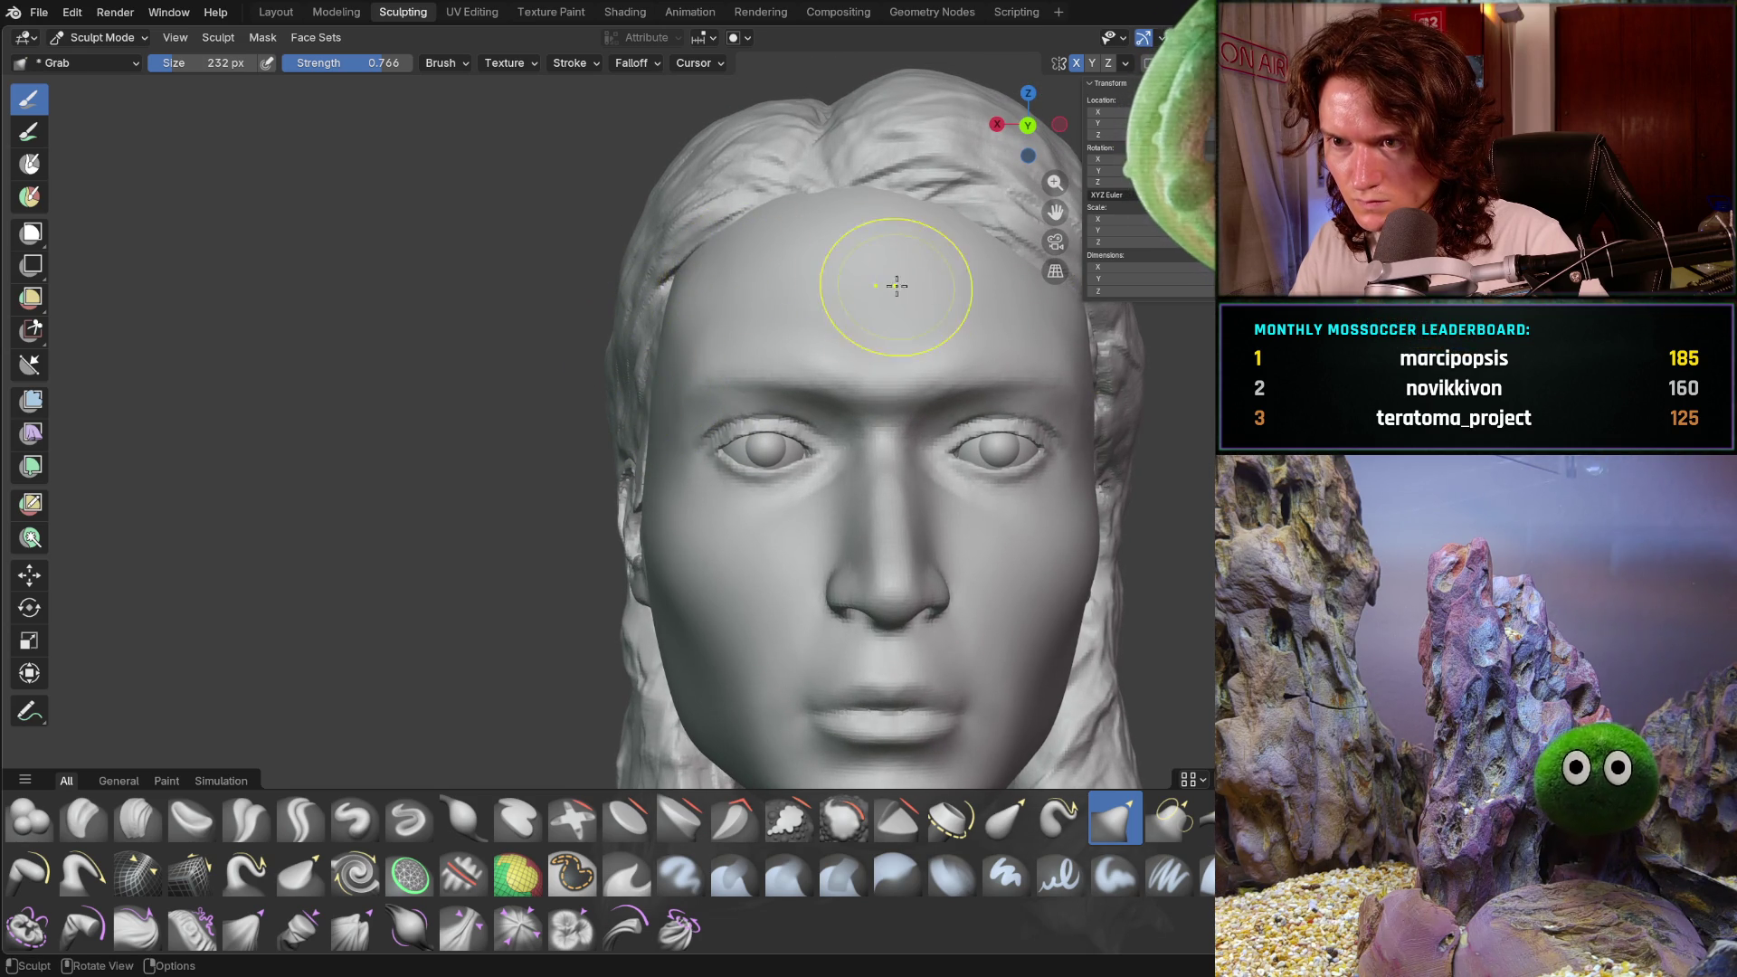
mouse_move(748, 330)
middle_down()
mouse_move(833, 361)
mouse_move(874, 532)
mouse_move(865, 589)
mouse_move(724, 556)
mouse_move(690, 615)
middle_up()
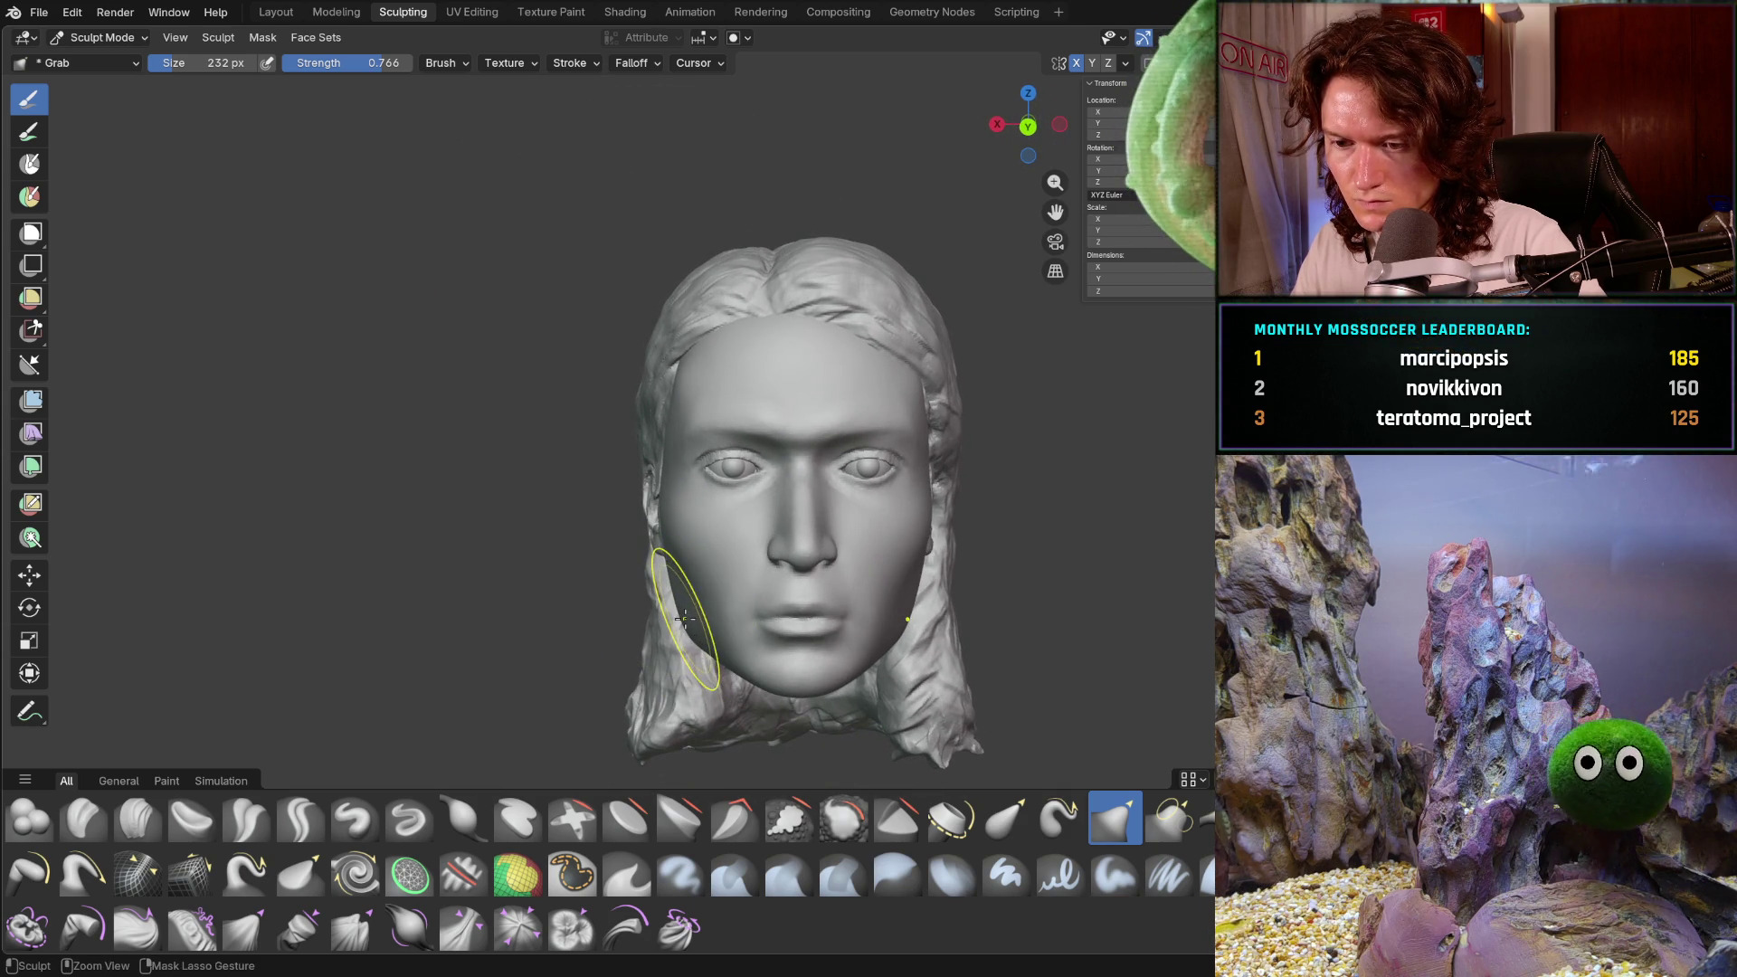
scroll(660, 588, down, 3)
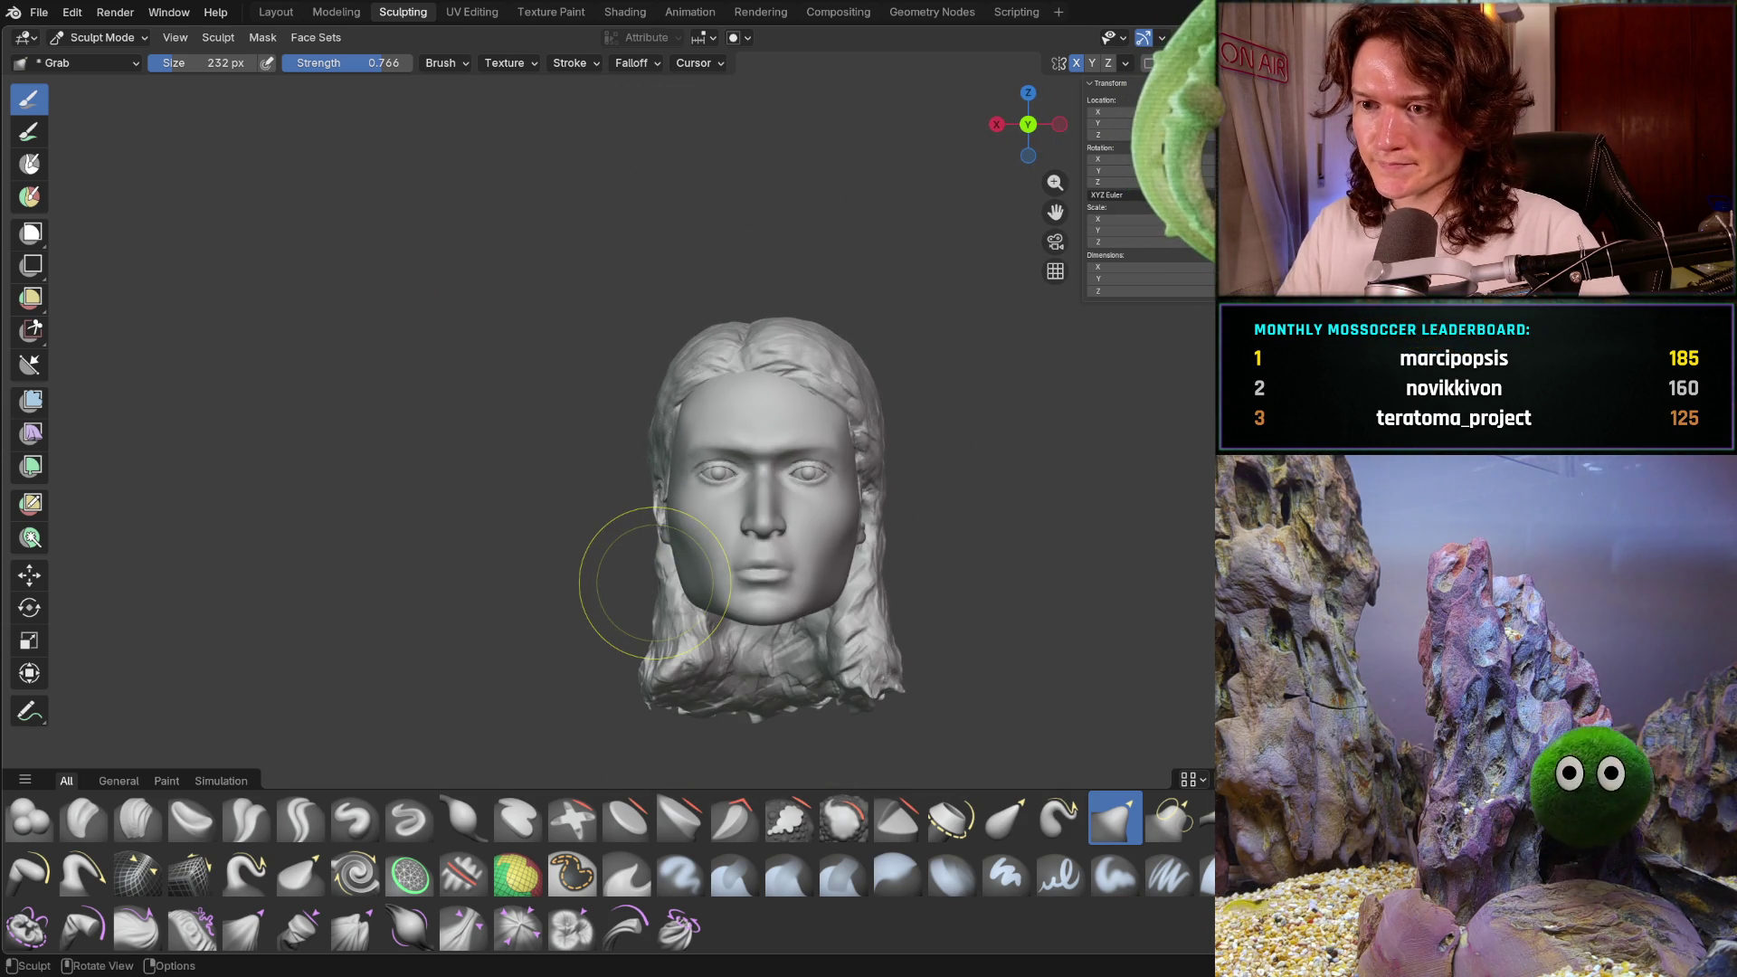
scroll(779, 542, up, 5)
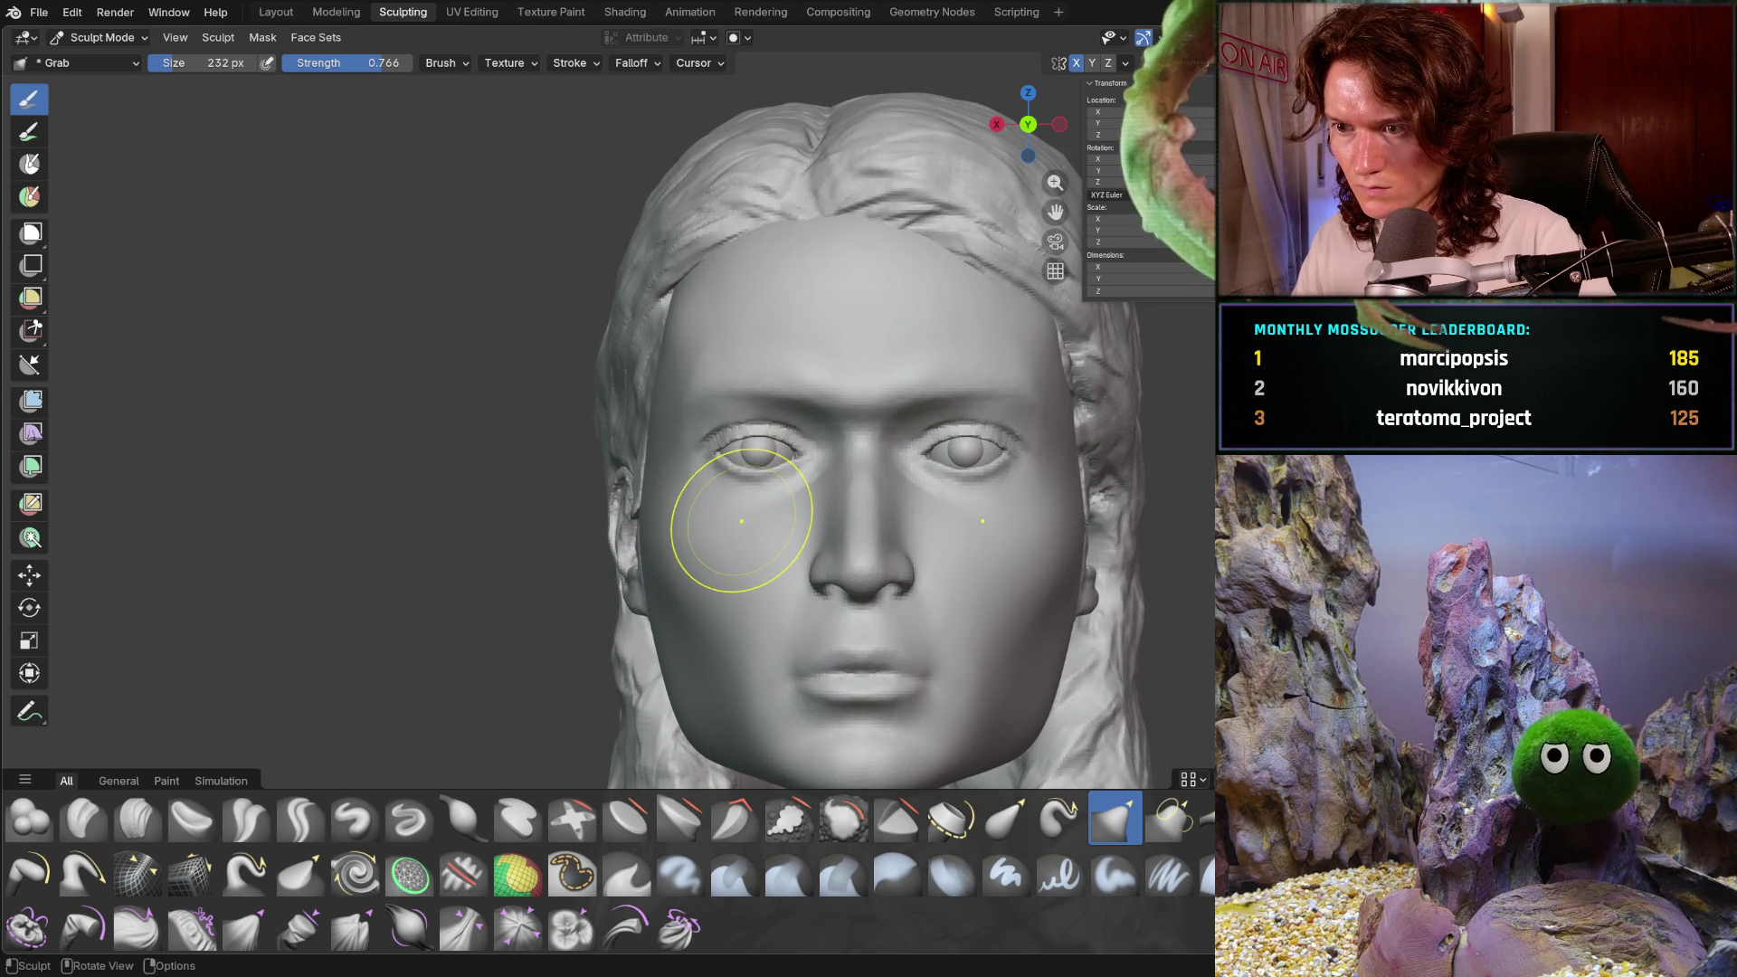
scroll(760, 546, up, 5)
scroll(833, 542, down, 4)
mouse_move(798, 534)
middle_down()
mouse_move(833, 542)
mouse_move(820, 494)
middle_up()
mouse_move(747, 481)
middle_down()
mouse_move(729, 458)
mouse_move(737, 491)
middle_up()
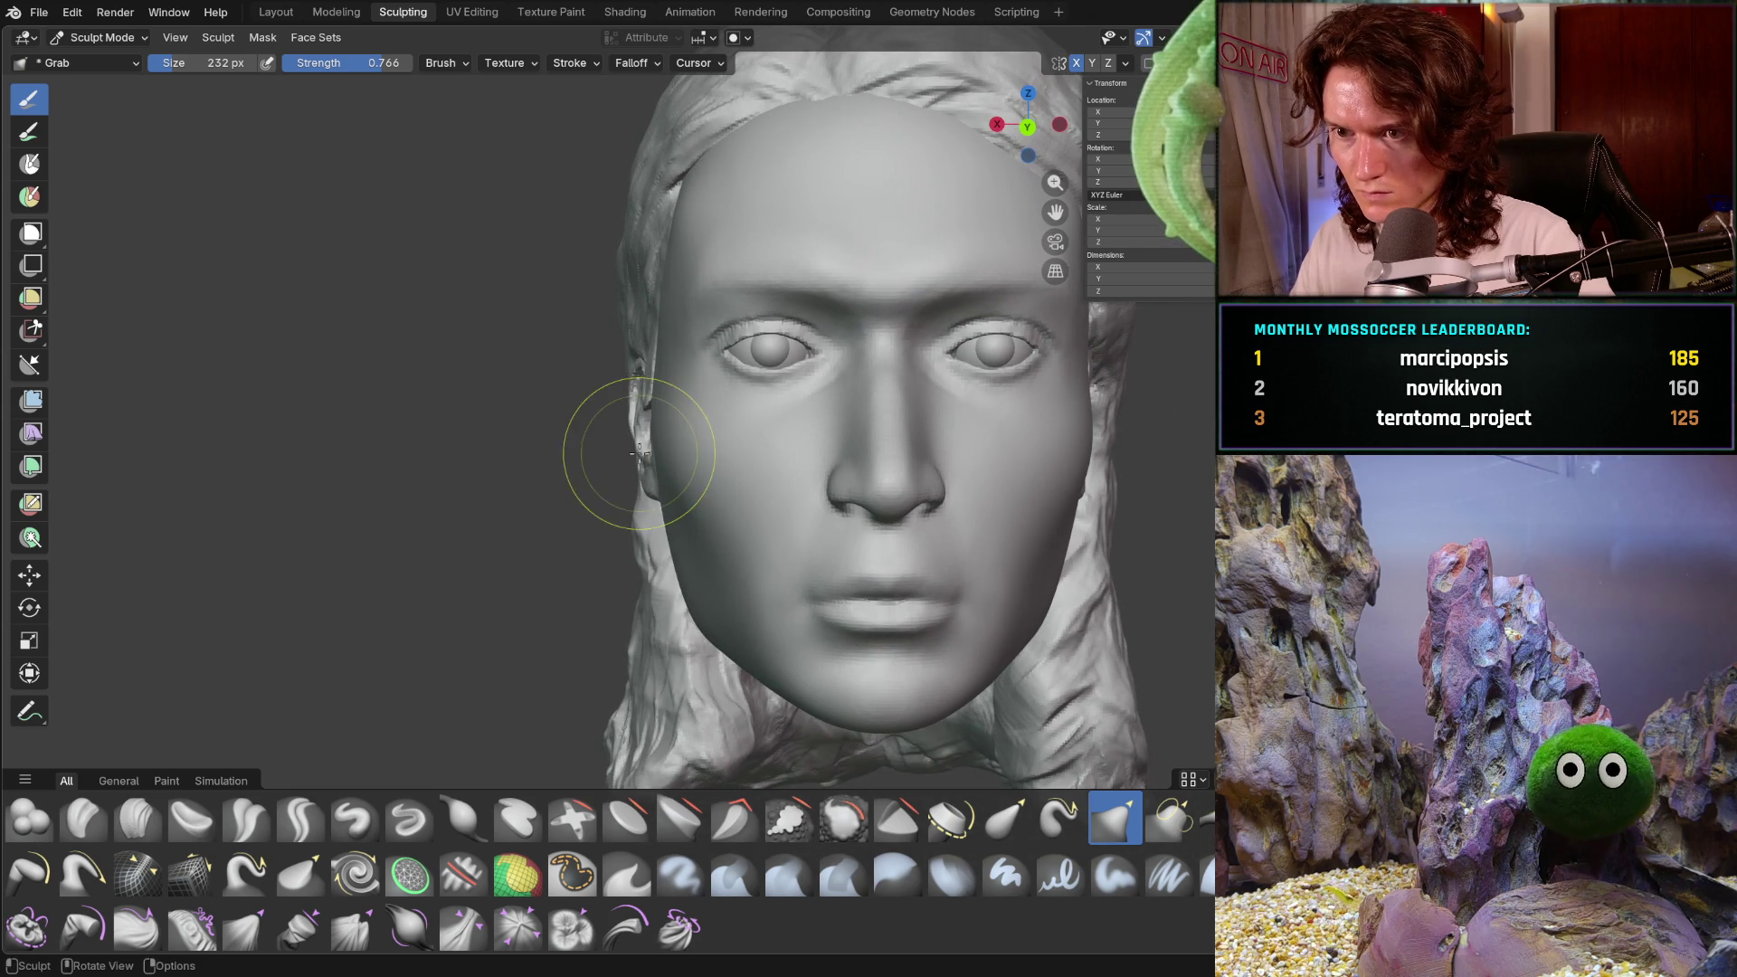
mouse_move(639, 446)
middle_down()
mouse_move(810, 445)
mouse_move(670, 478)
middle_up()
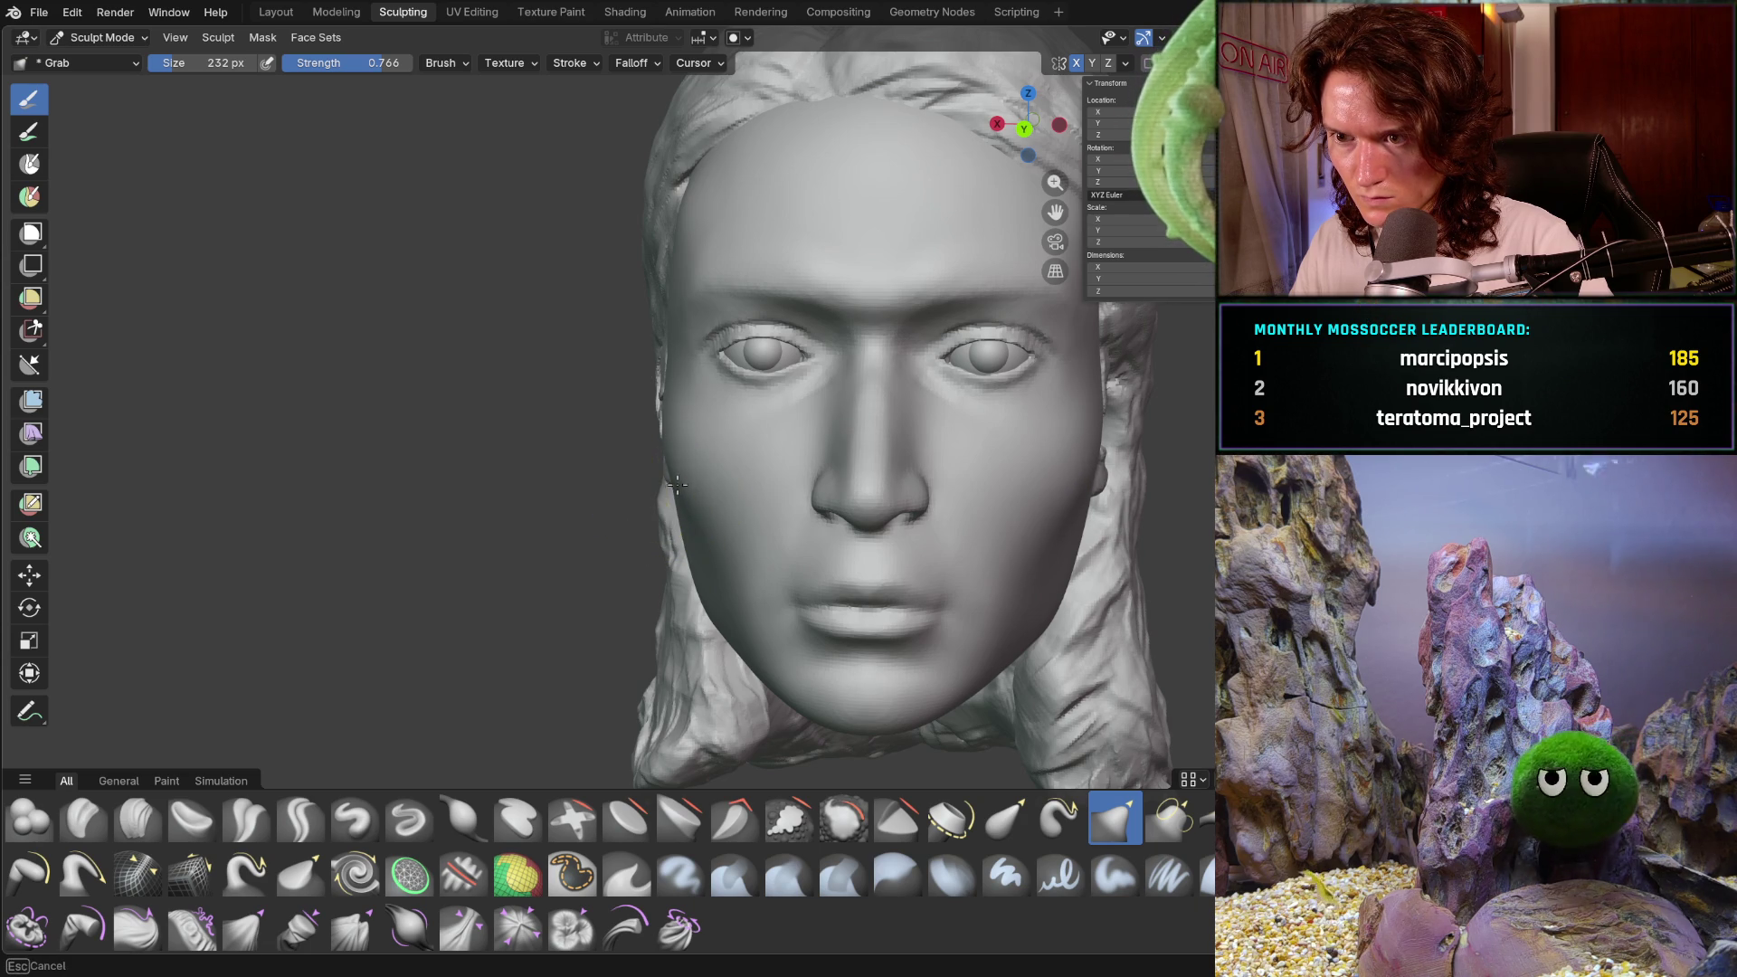
mouse_move(674, 482)
middle_down()
mouse_move(942, 512)
mouse_move(935, 469)
mouse_move(601, 473)
mouse_move(695, 480)
middle_up()
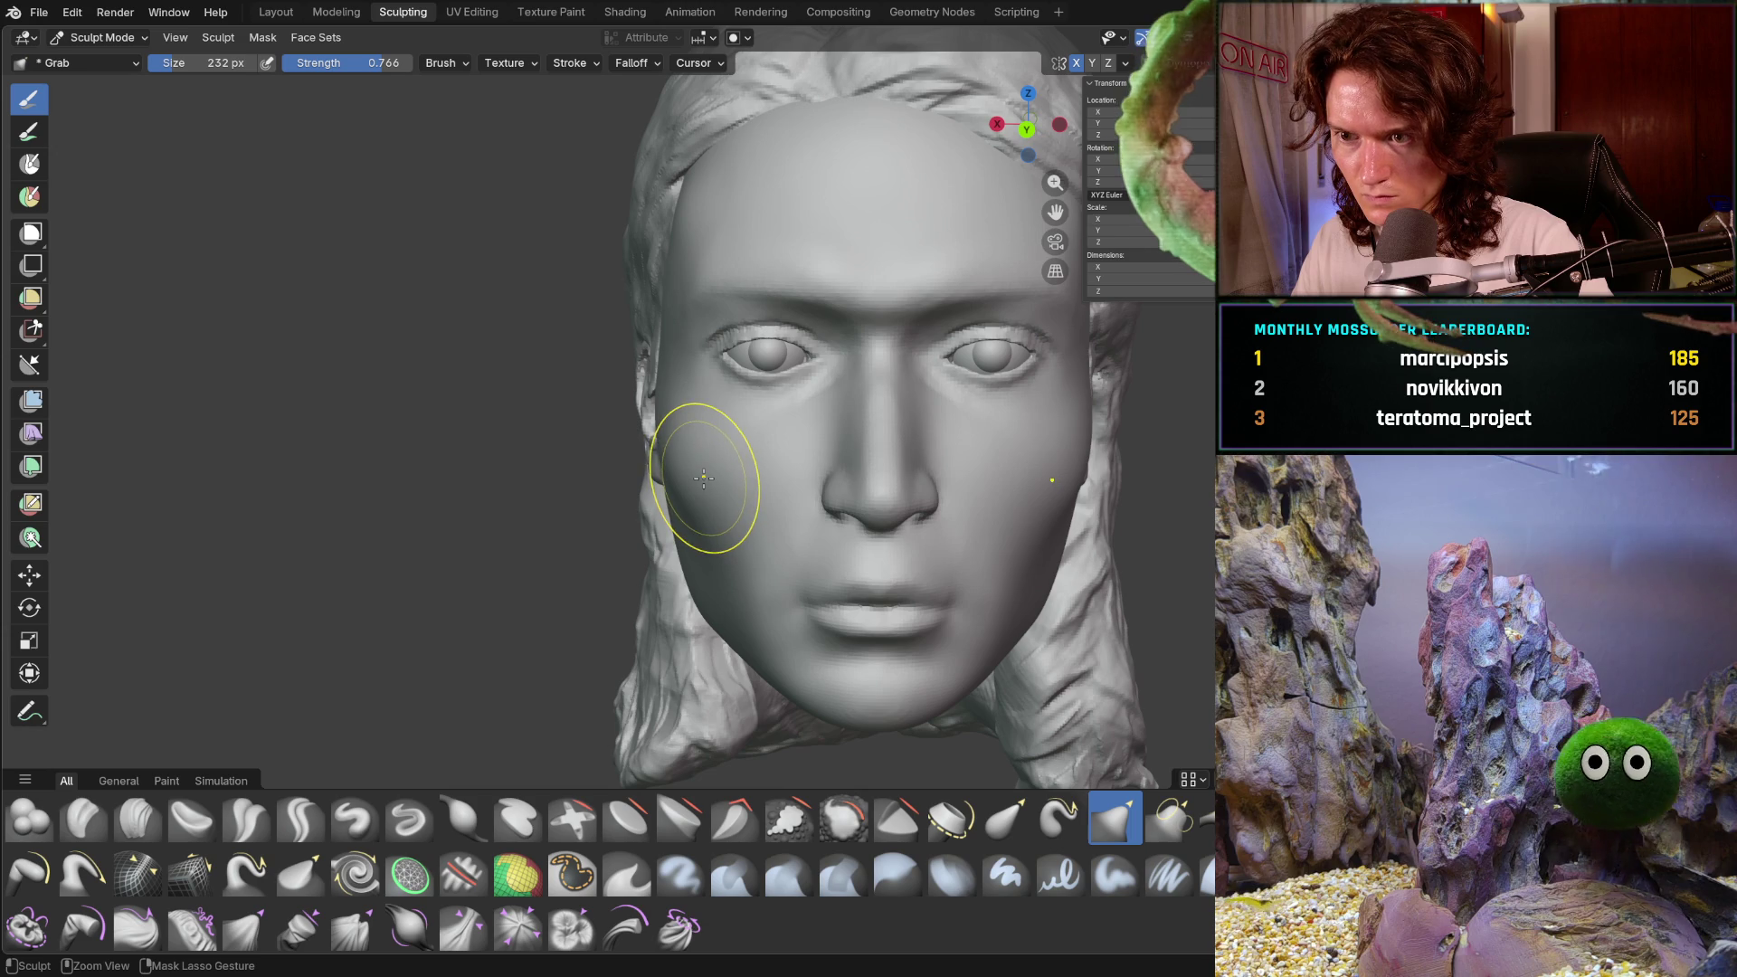
mouse_move(670, 540)
middle_down()
mouse_move(743, 509)
mouse_move(635, 507)
middle_up()
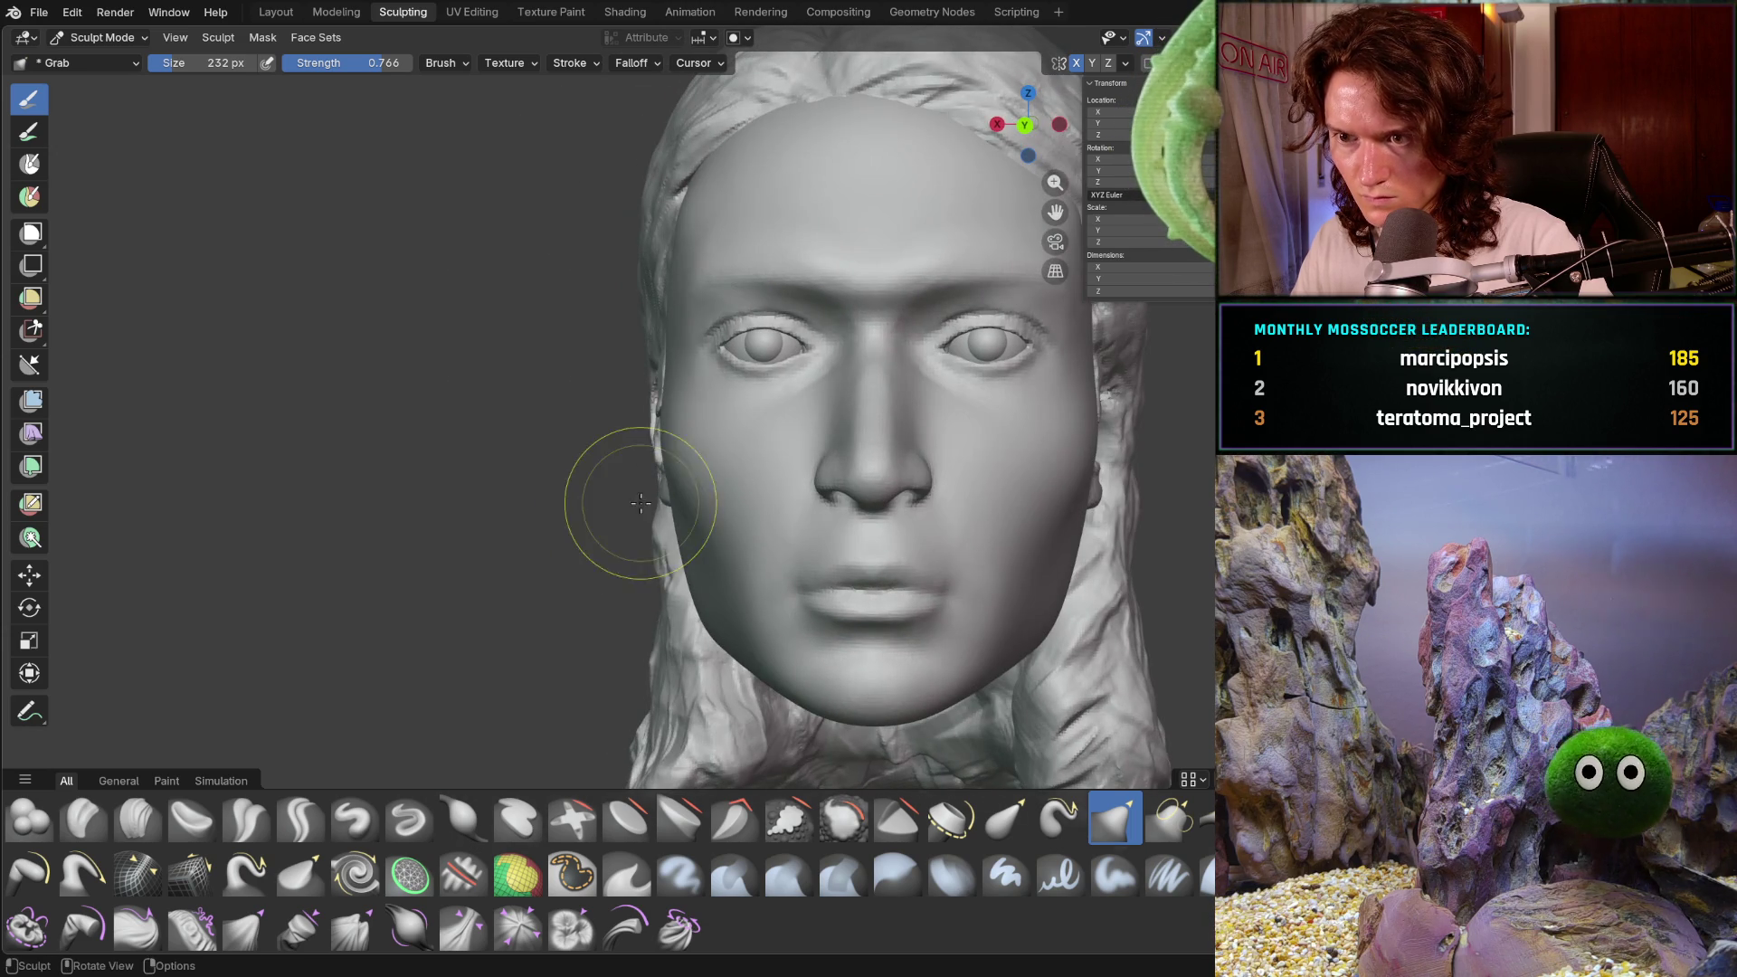
- Set the Grab brush strength to 0.681 and its size to 362 px
key(shift+f)
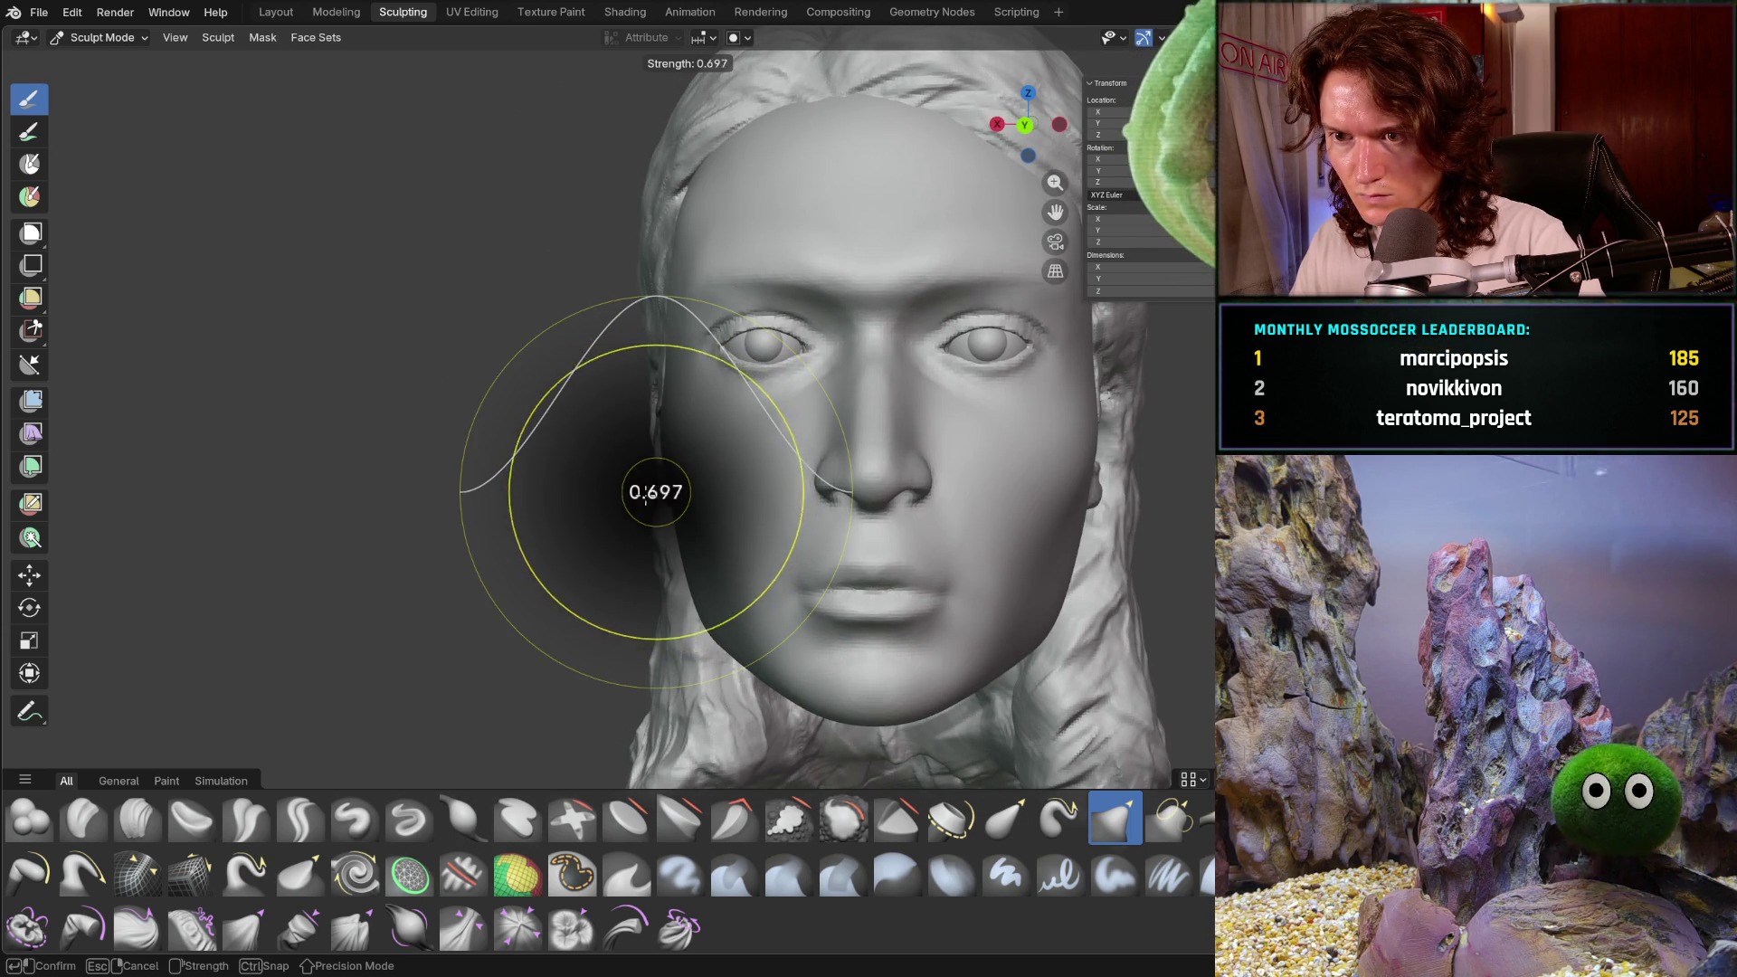
click(641, 516)
key(f)
click(714, 516)
- Grab the left cheek inward, orbiting from the left profile to overhead and right-side views
mouse_move(715, 516)
middle_down()
mouse_move(688, 484)
mouse_move(698, 504)
mouse_move(647, 485)
mouse_move(694, 481)
middle_up()
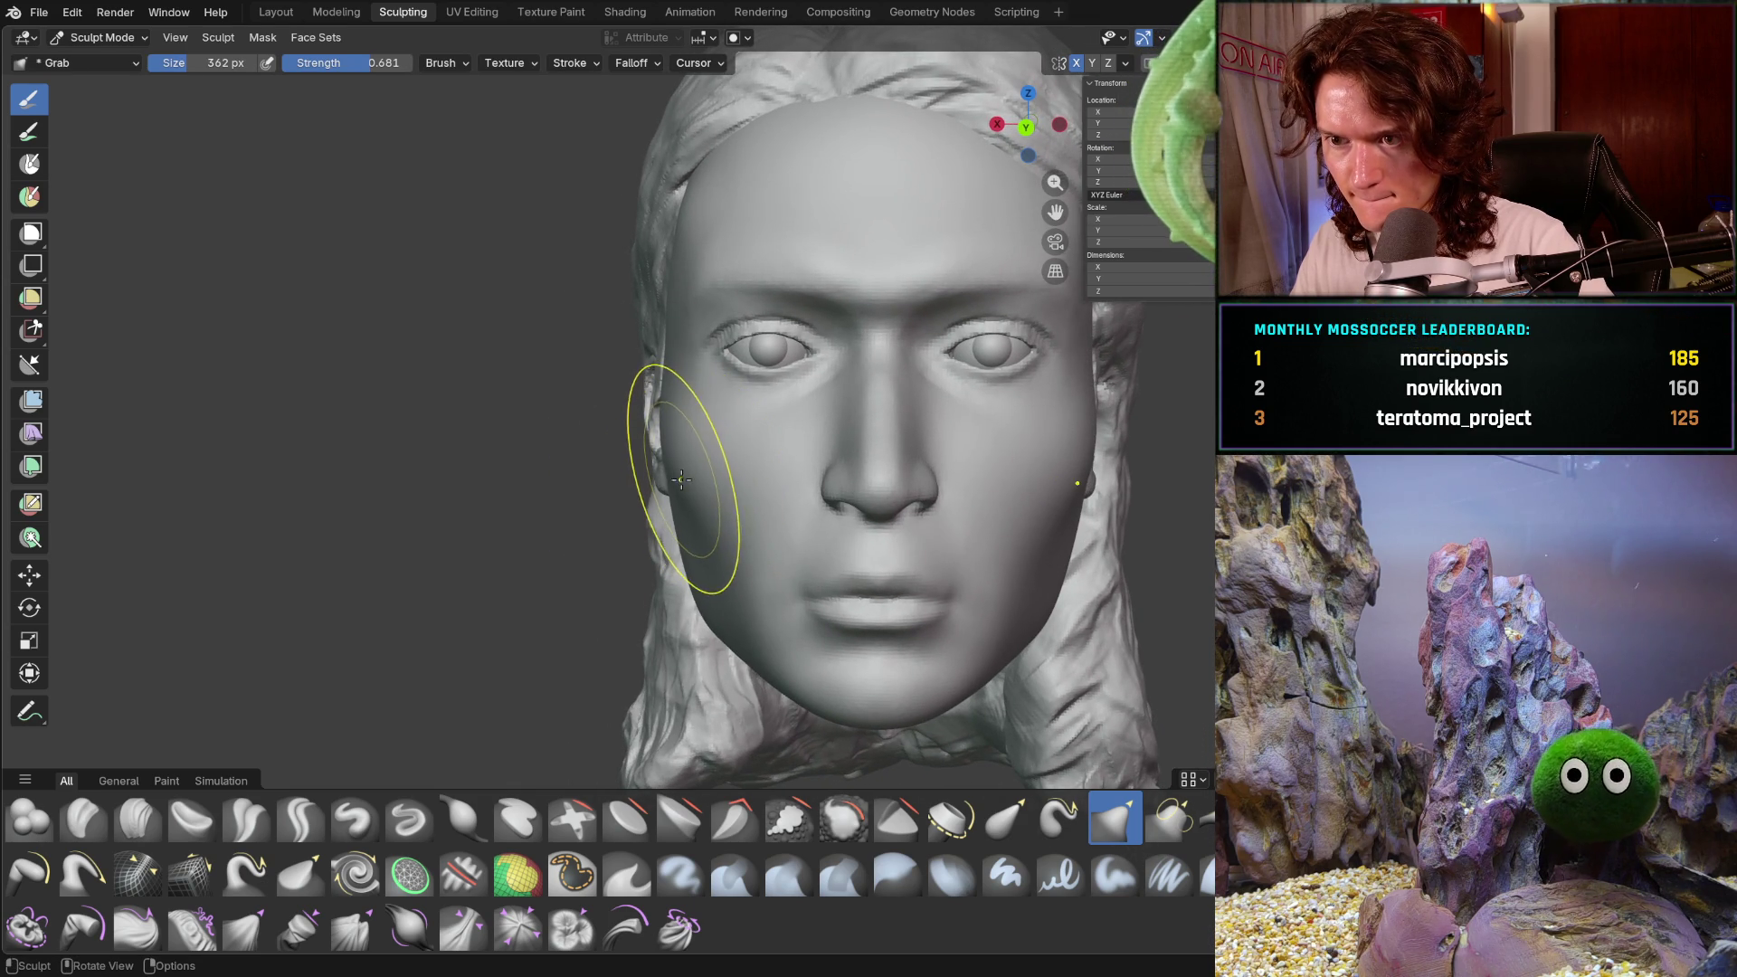
mouse_move(694, 469)
middle_down()
mouse_move(783, 403)
mouse_move(1008, 450)
mouse_move(940, 513)
mouse_move(707, 426)
mouse_move(767, 391)
middle_up()
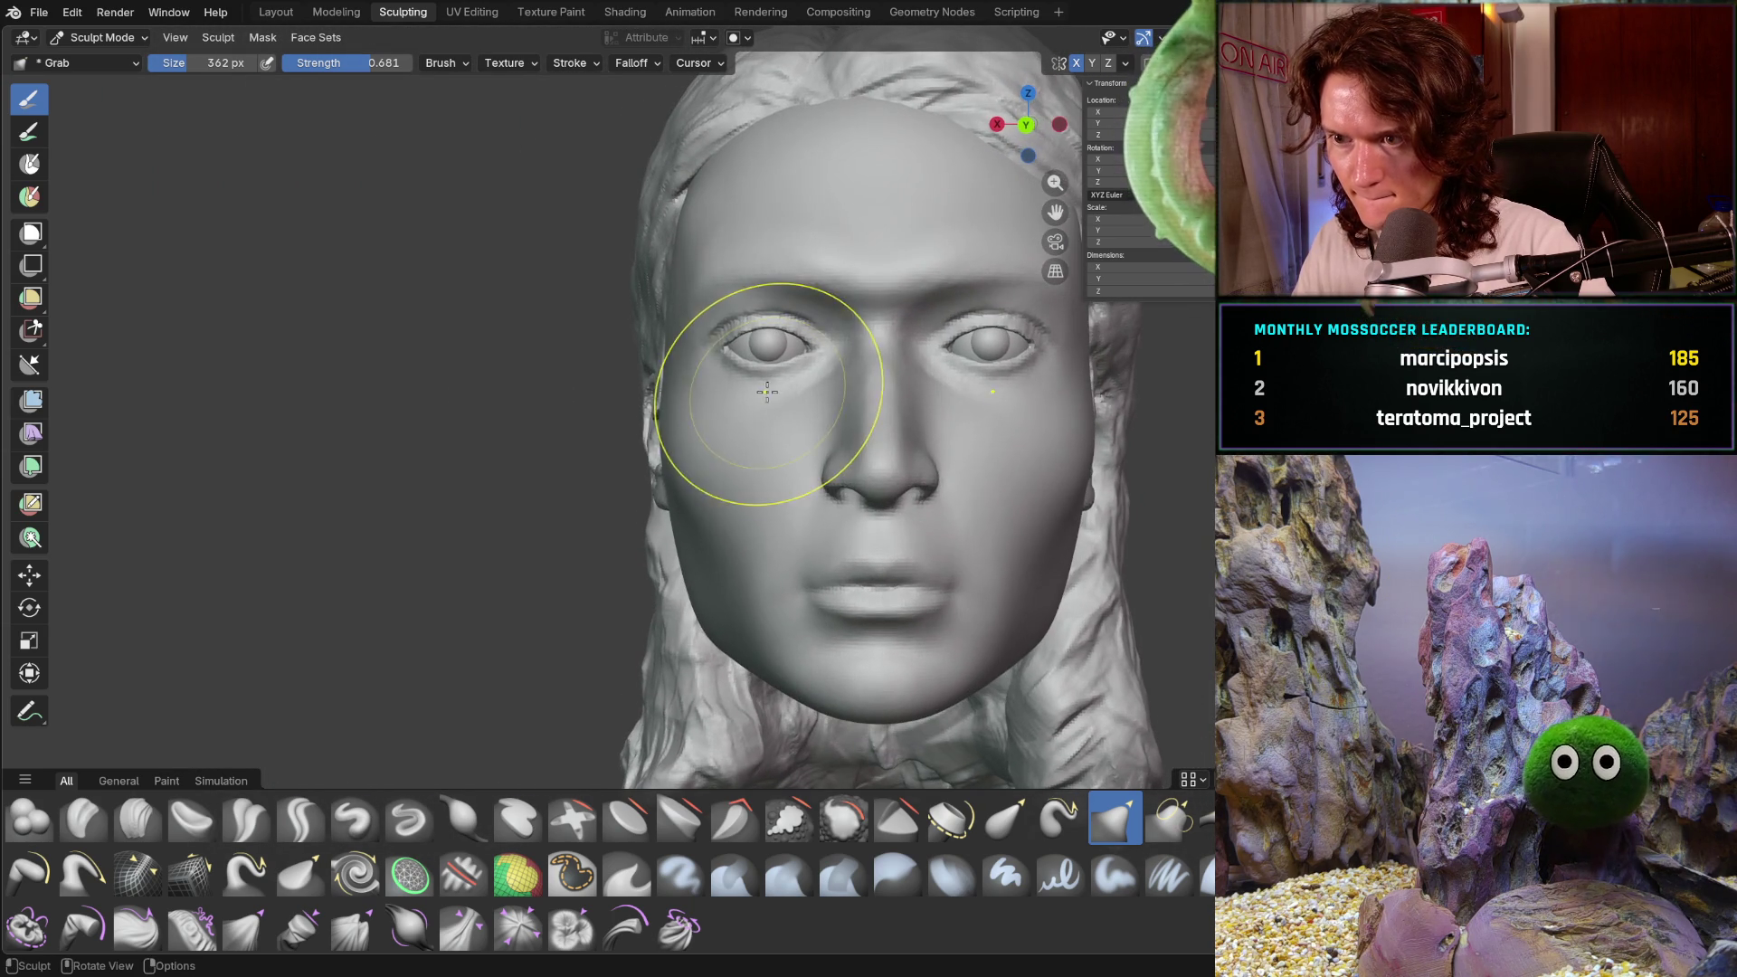
middle_drag(677, 474, 698, 471)
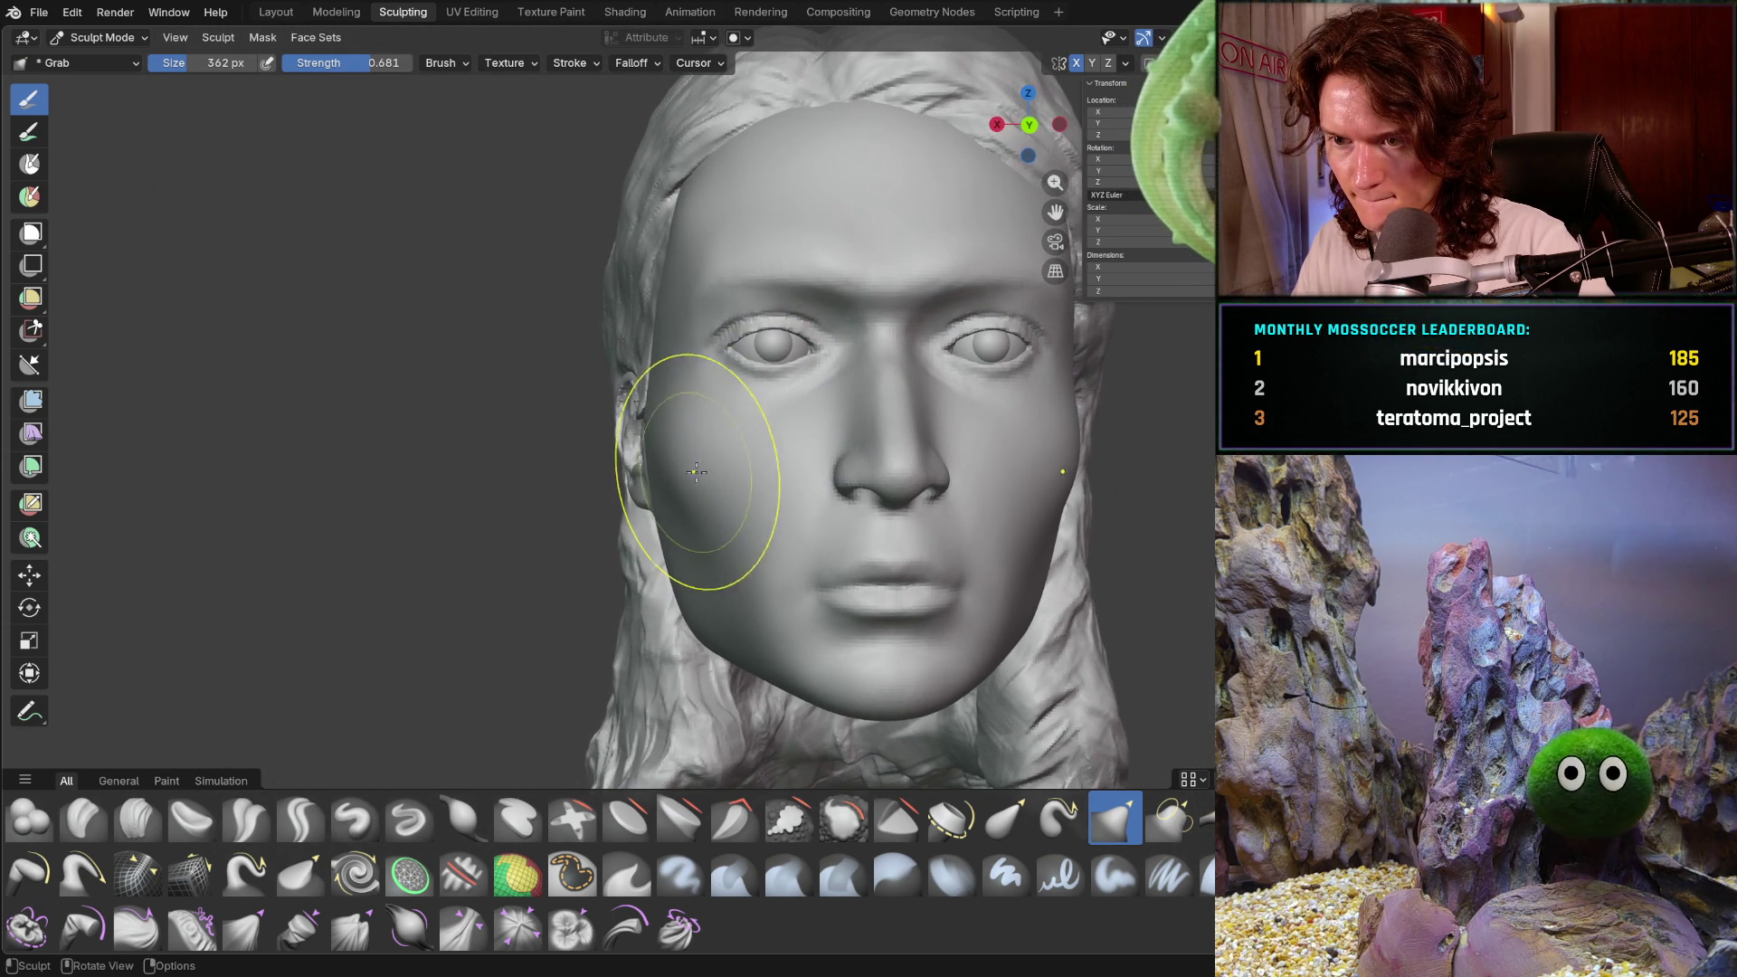
drag(688, 479, 687, 480)
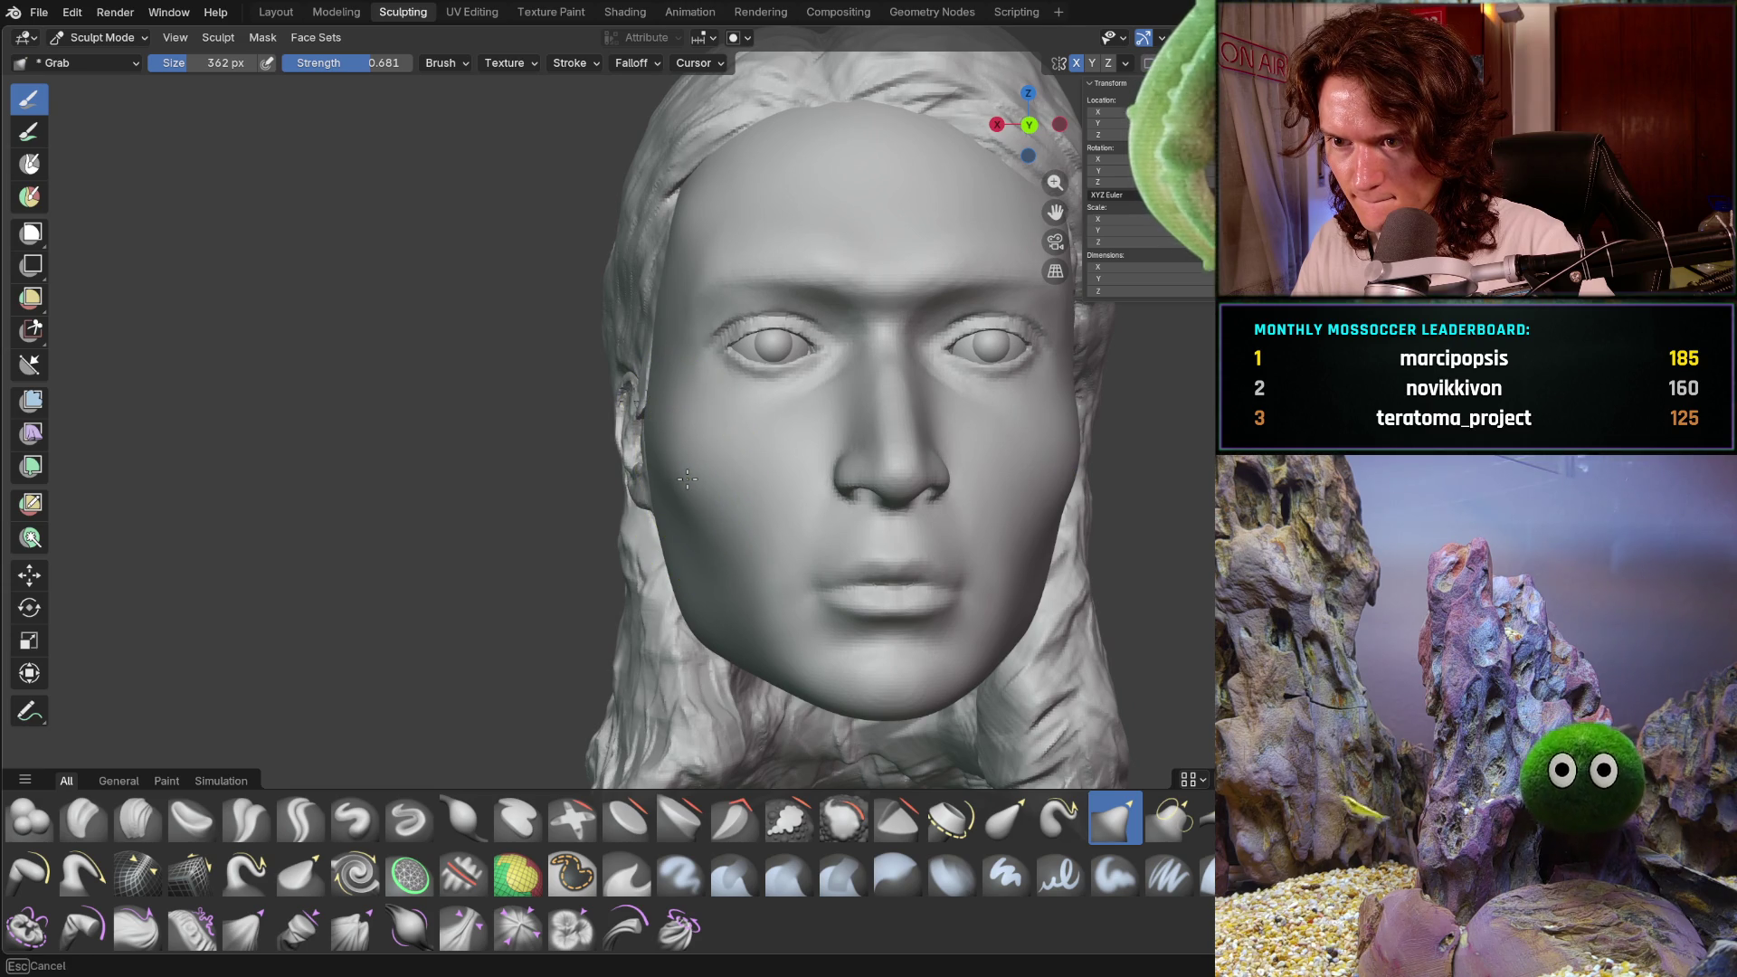
mouse_move(688, 475)
middle_down()
mouse_move(760, 473)
mouse_move(880, 573)
mouse_move(831, 624)
mouse_move(696, 483)
mouse_move(687, 497)
middle_up()
scroll(633, 601, down, 3)
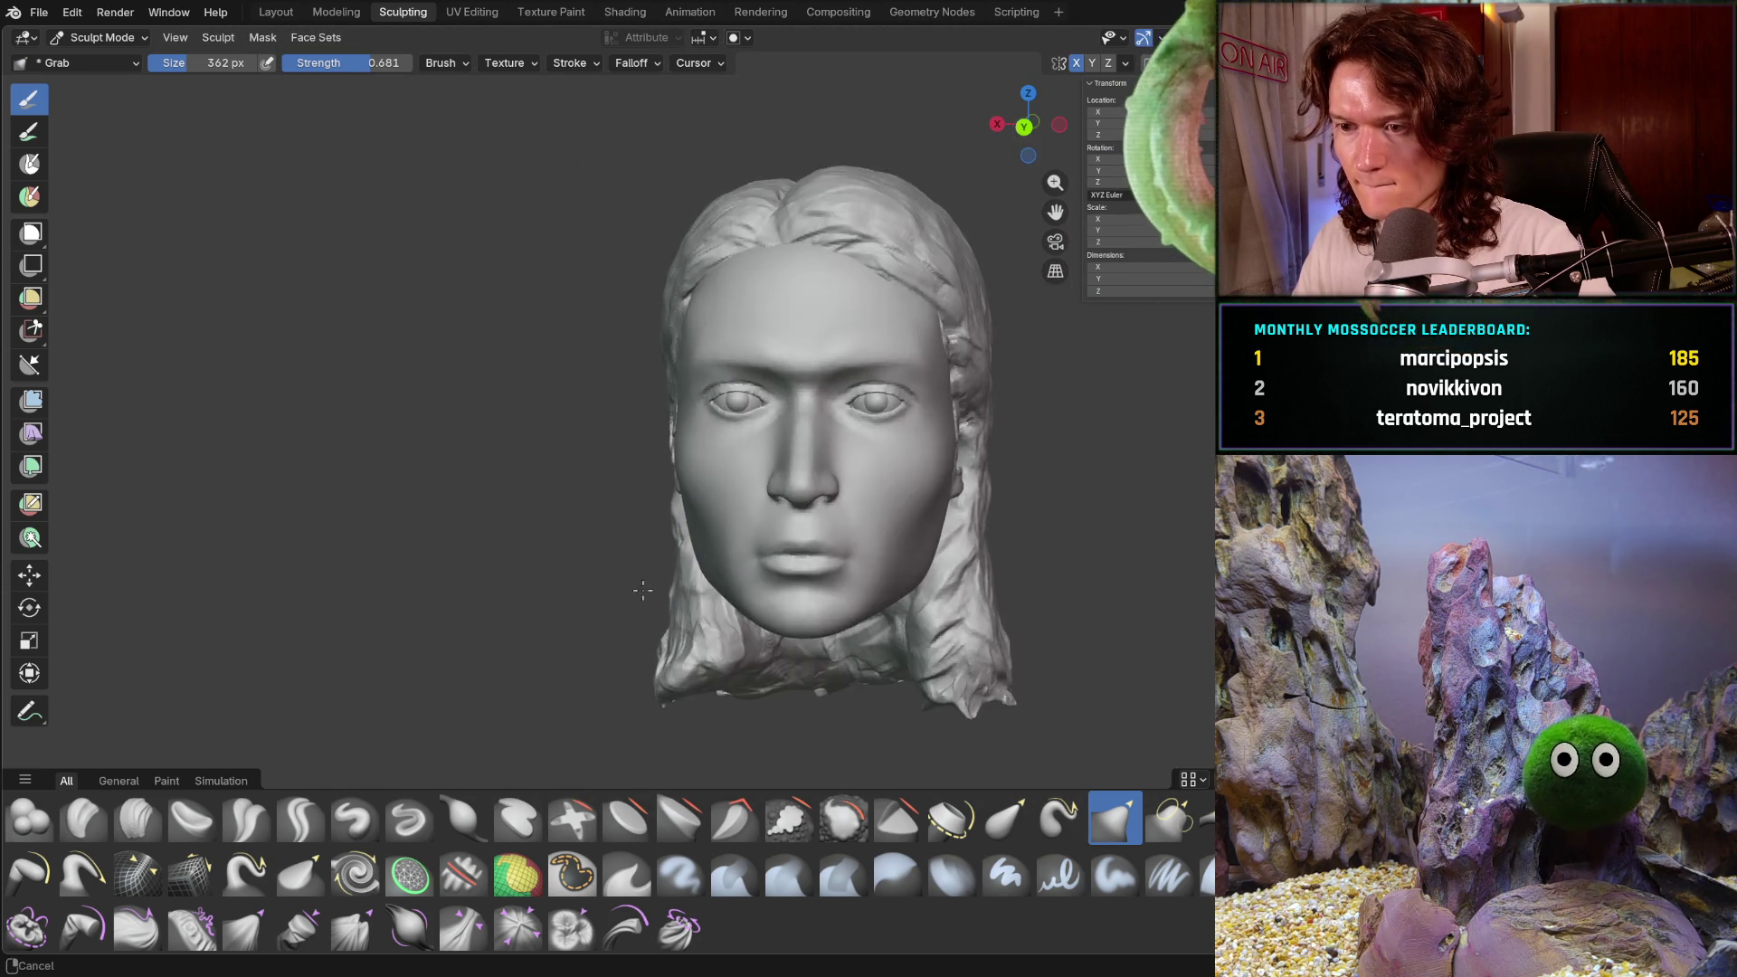
middle_drag(670, 573, 811, 550)
scroll(796, 561, up, 5)
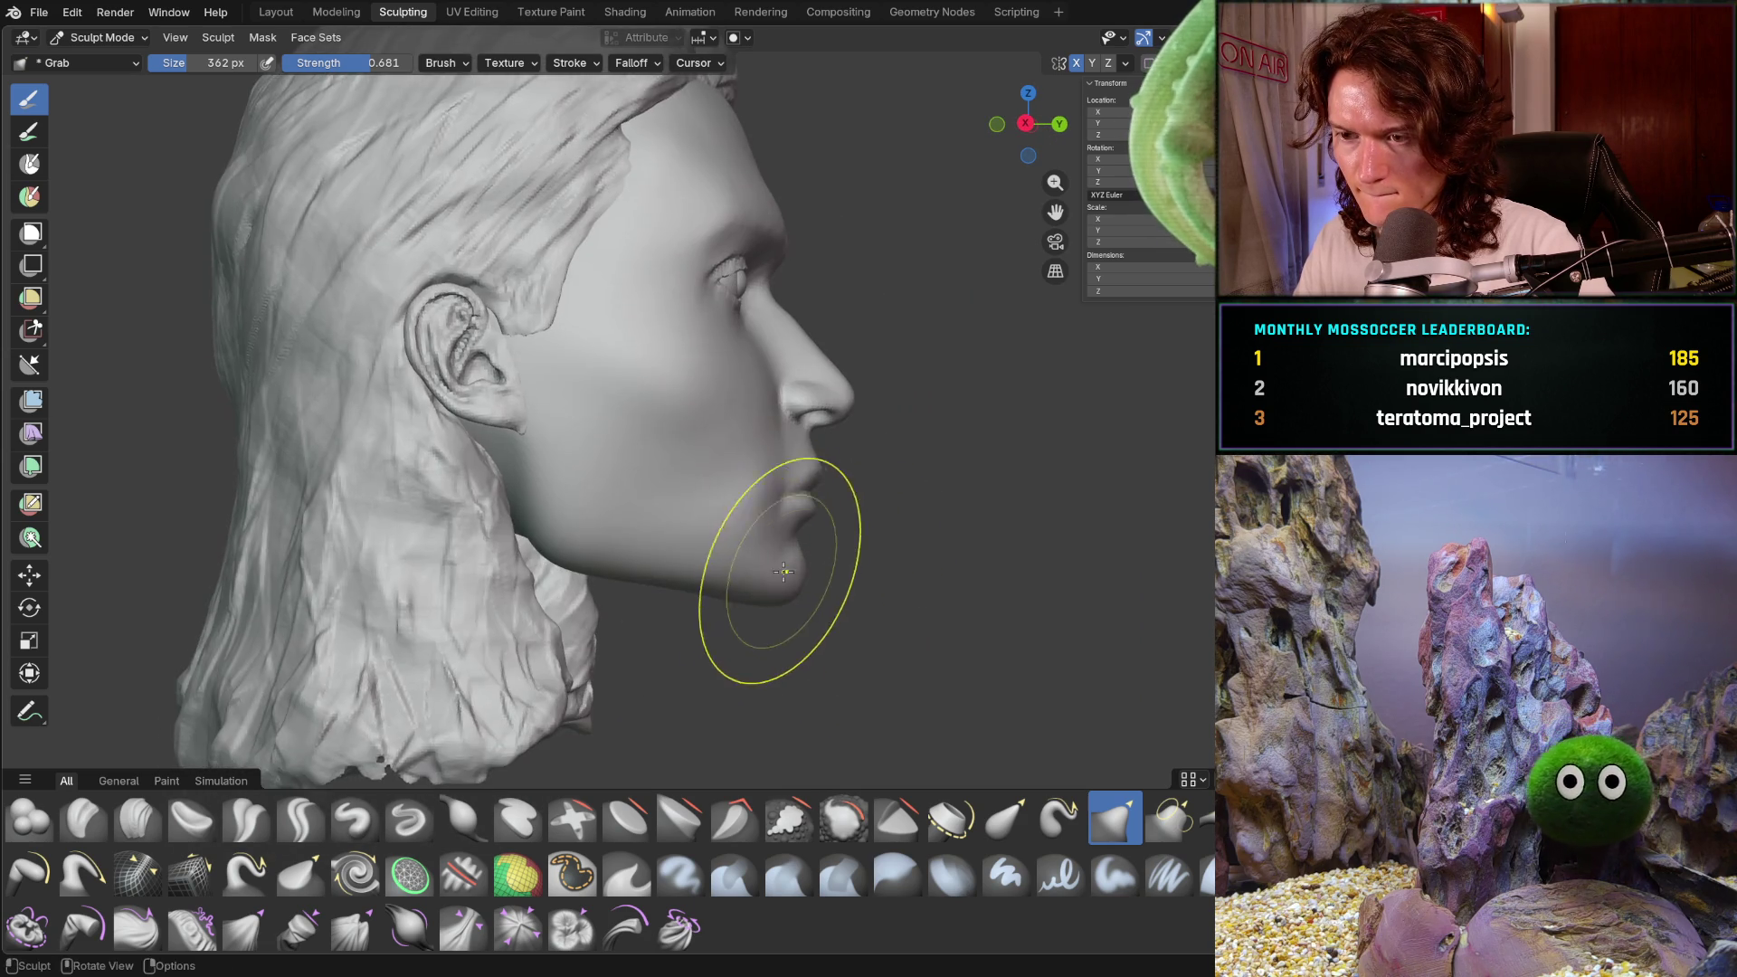